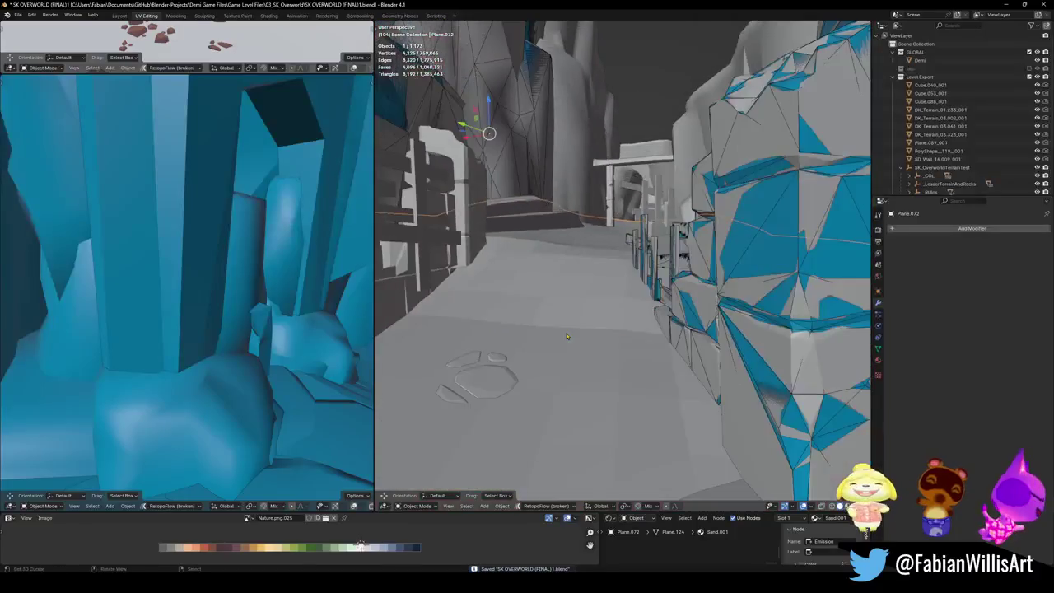
Step: Generate mesh colliders for the corridor floor and the wall
{"action": "key", "text": "alt+shift+c"}
{"action": "left_click", "coordinate": [528, 314]}
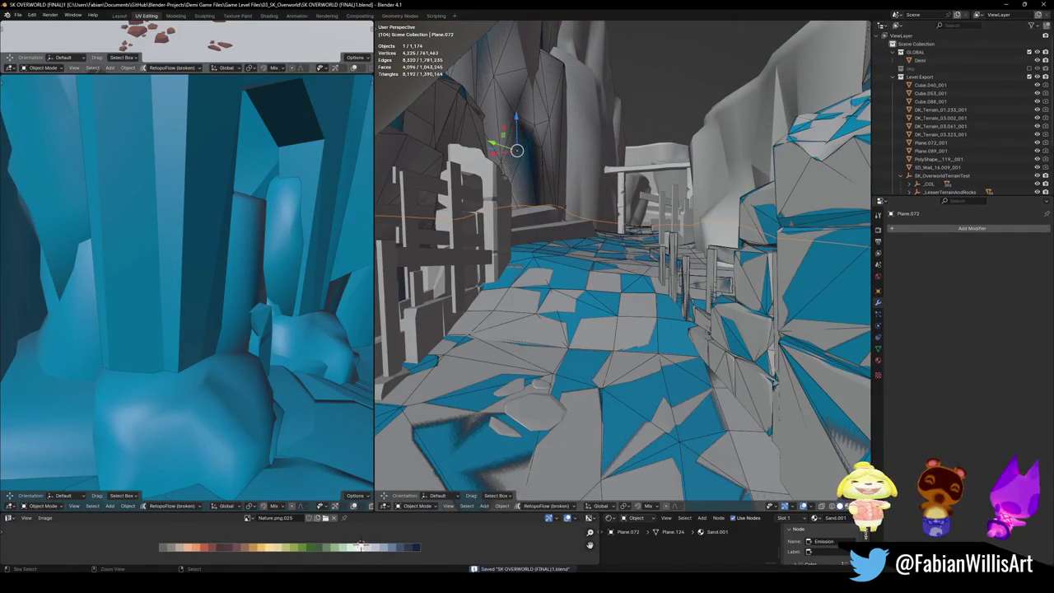
{"action": "mouse_move", "coordinate": [648, 262]}
{"action": "left_mouse_down"}
{"action": "mouse_move", "coordinate": [536, 322]}
{"action": "mouse_move", "coordinate": [623, 305]}
{"action": "left_mouse_up"}
{"action": "key", "text": "alt+shift+c"}
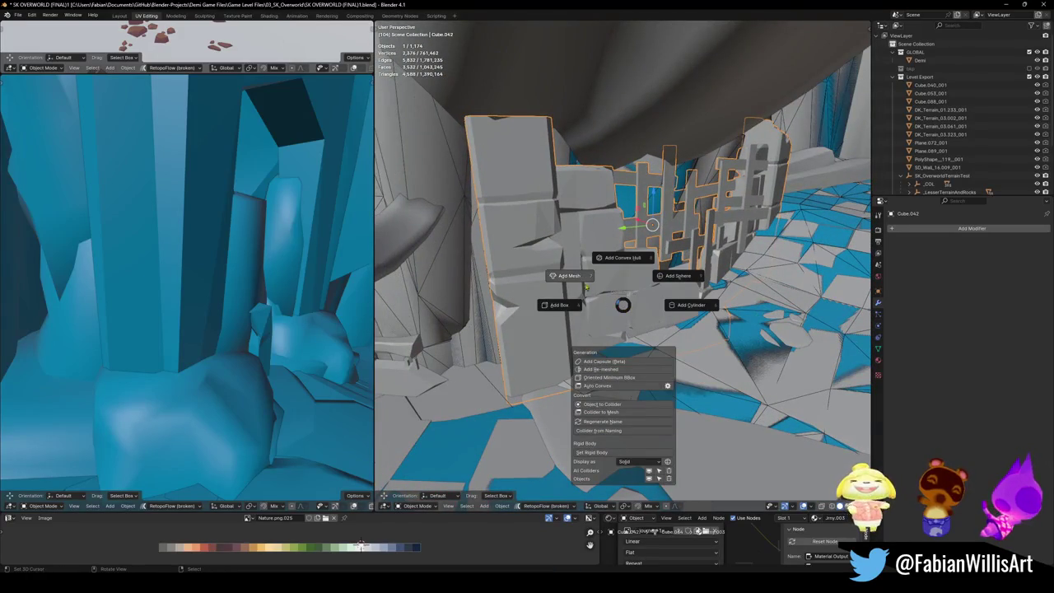
{"action": "left_click", "coordinate": [573, 281]}
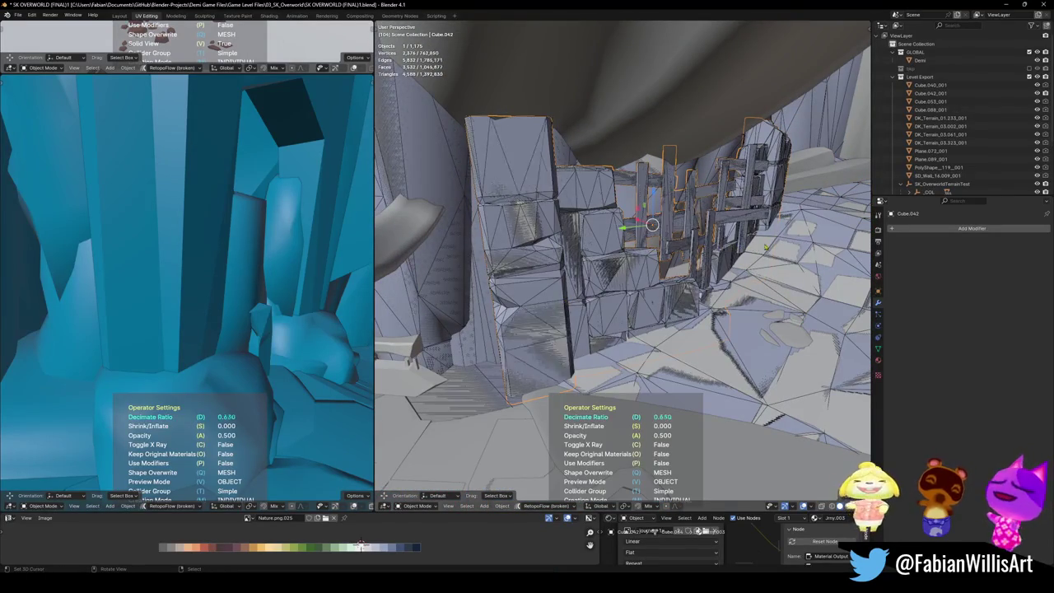
Step: Save the level, then wrap the whole fence mesh in a convex hull collider
{"action": "key", "text": "shift+grave"}
{"action": "key", "text": "w"}
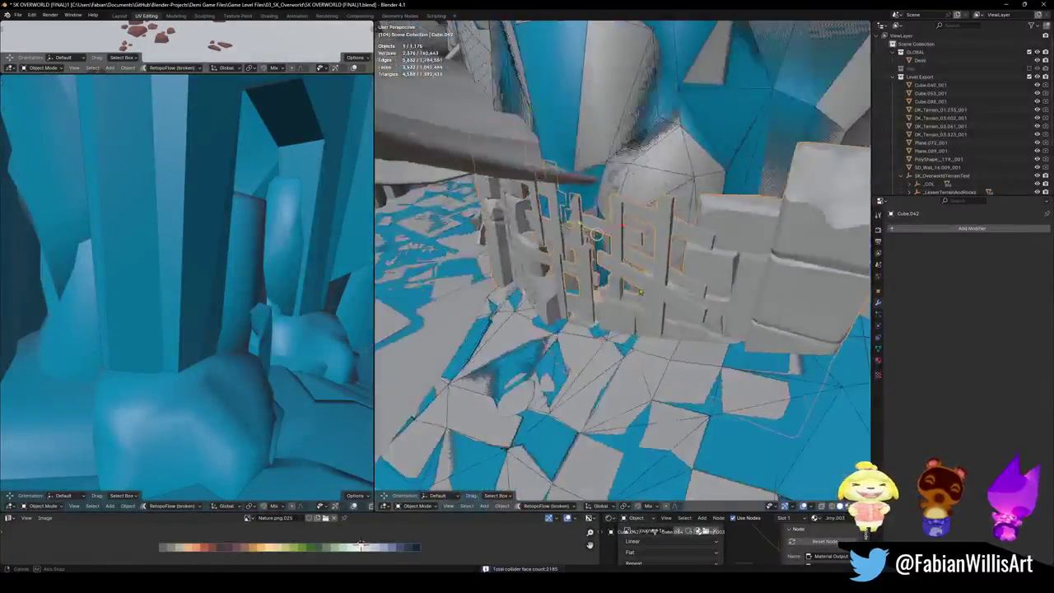
{"action": "key", "text": "Escape"}
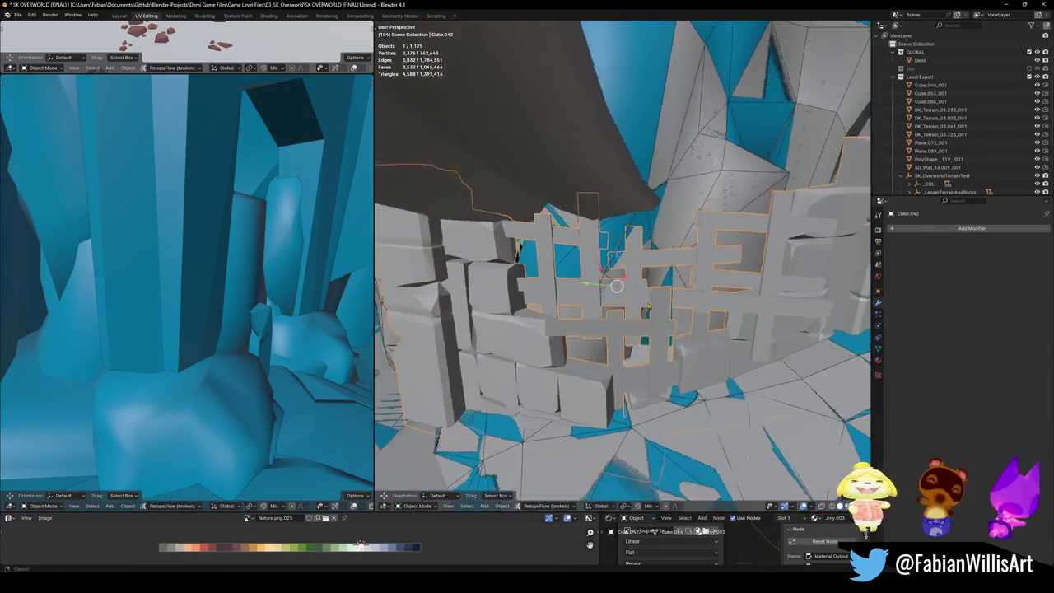
{"action": "key", "text": "ctrl+s"}
{"action": "key", "text": "Tab"}
{"action": "key", "text": "a"}
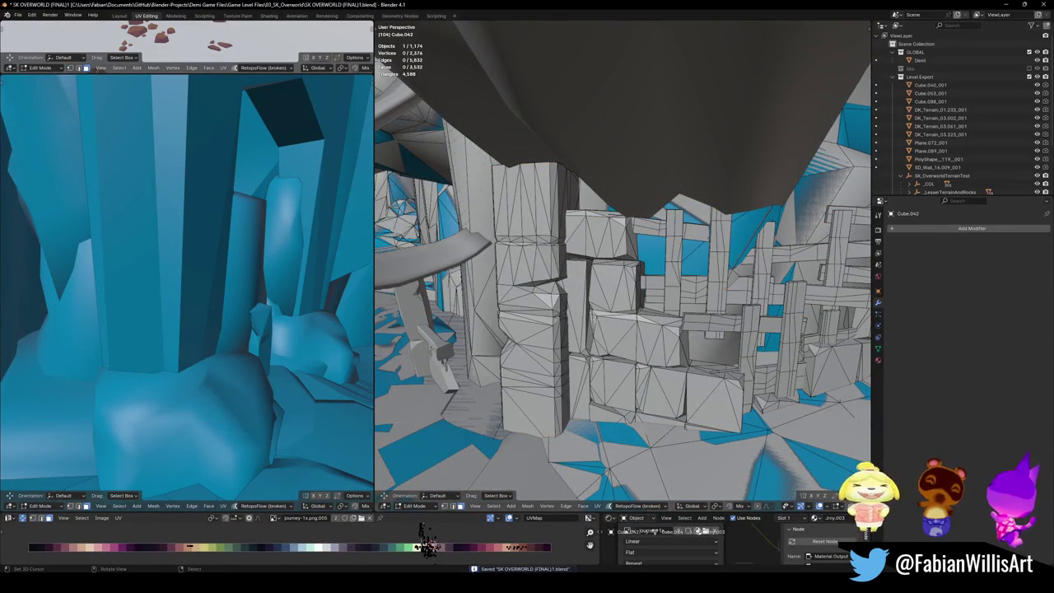
{"action": "key", "text": "shift+grave"}
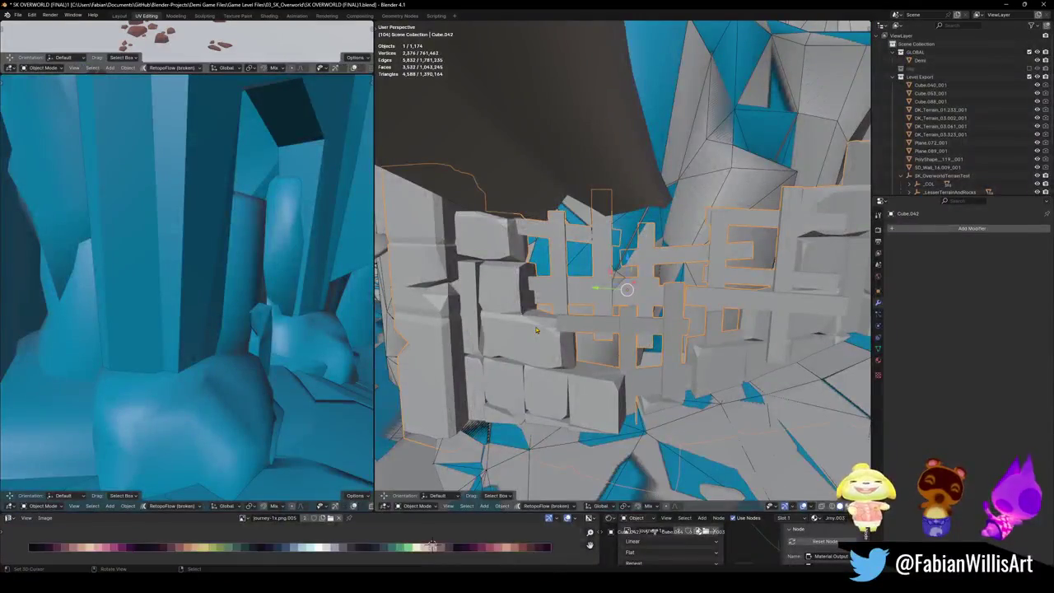
{"action": "left_click", "coordinate": [550, 283]}
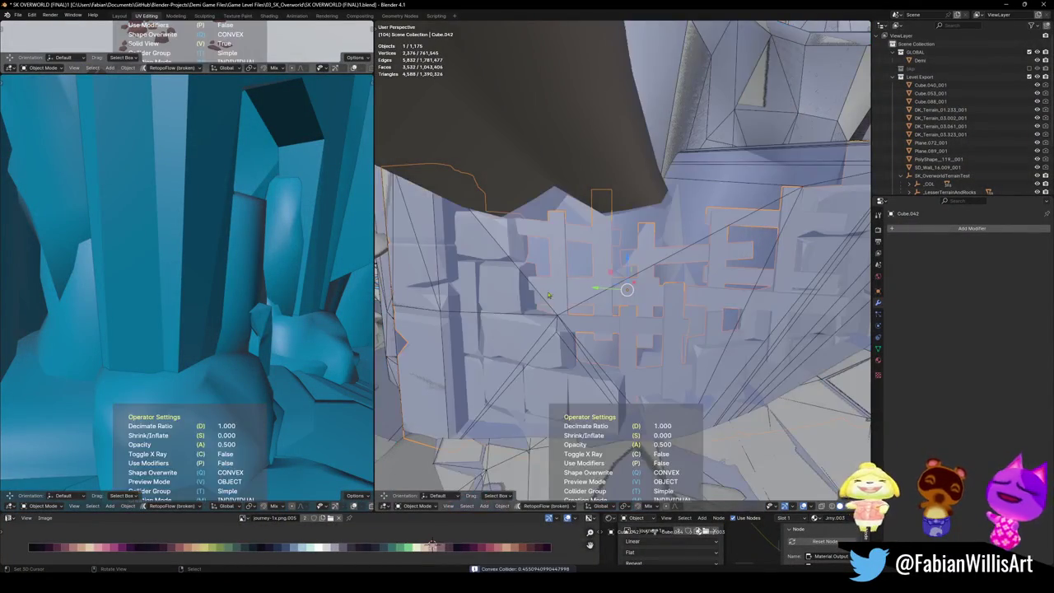
{"action": "key", "text": "s"}
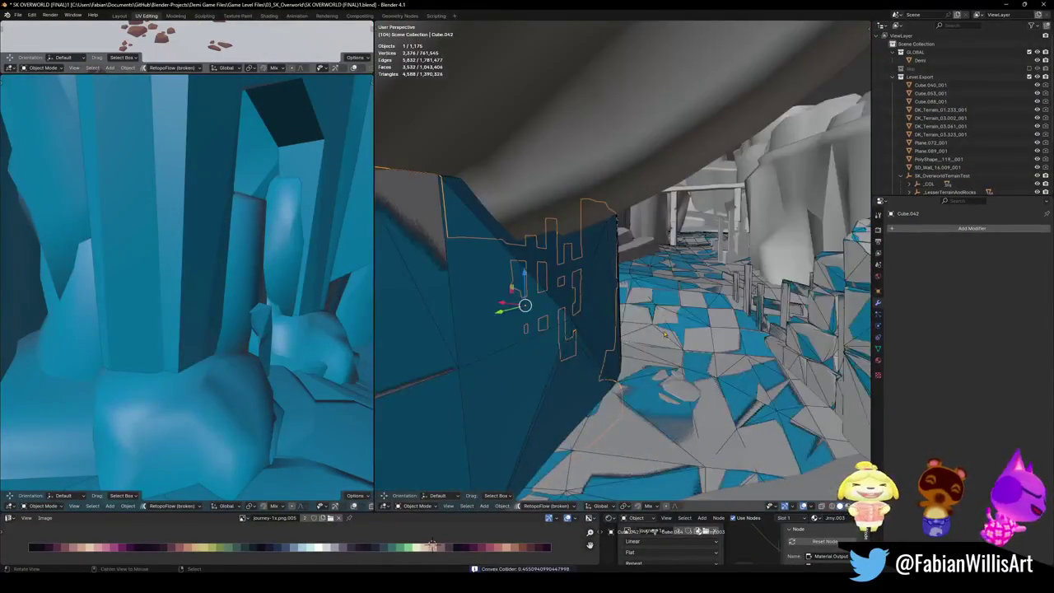
{"action": "left_click", "coordinate": [672, 318]}
Step: Save the level and fly the view through the corridor to the terrain ledge
{"action": "key", "text": "shift+grave"}
{"action": "key", "text": "w"}
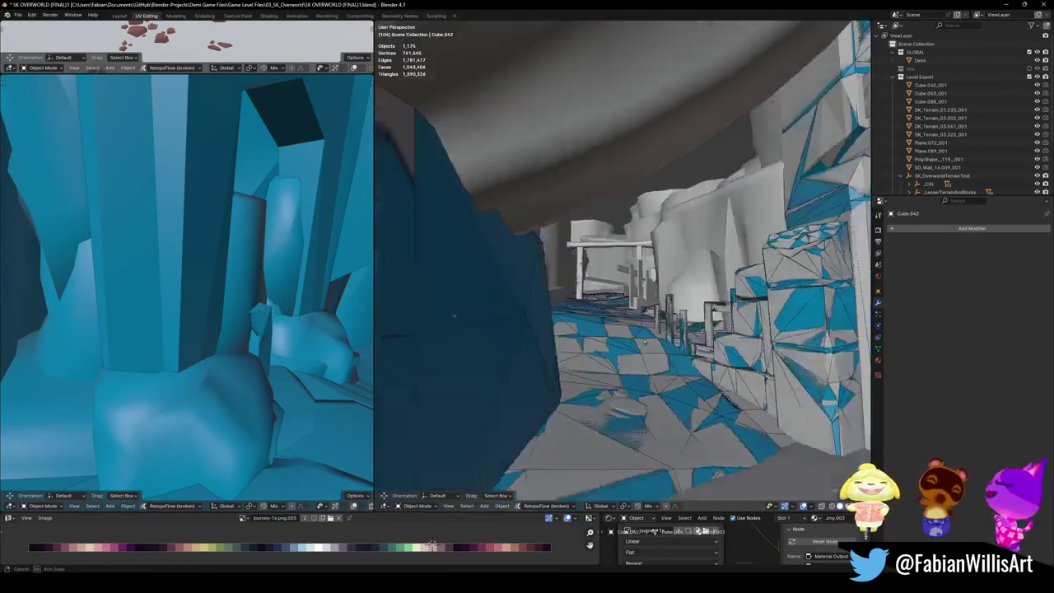
{"action": "key", "text": "ctrl+s"}
{"action": "left_click", "coordinate": [714, 300]}
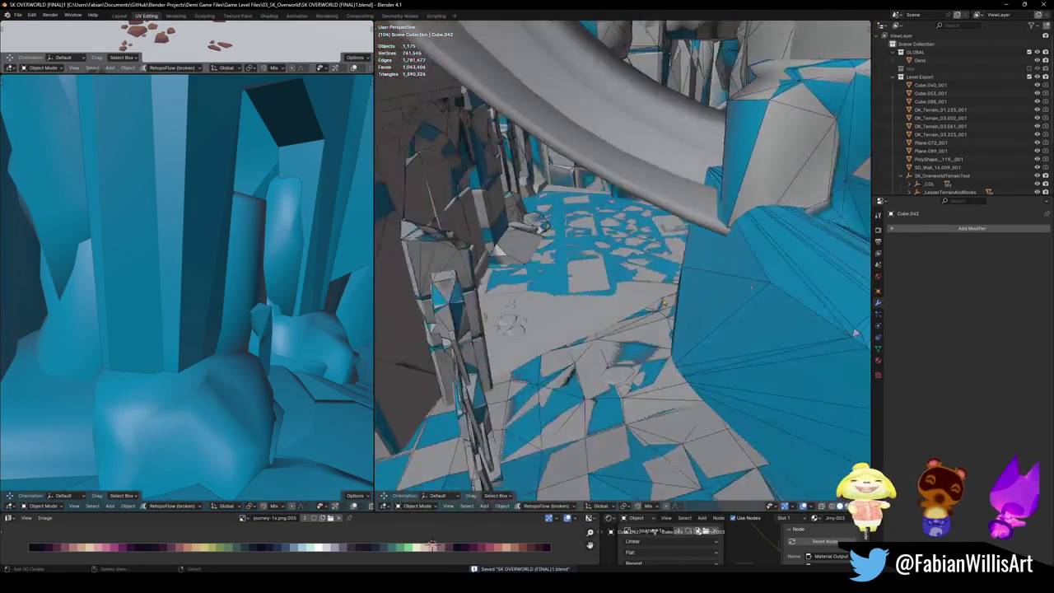
{"action": "key", "text": "shift+grave"}
{"action": "key", "text": "w"}
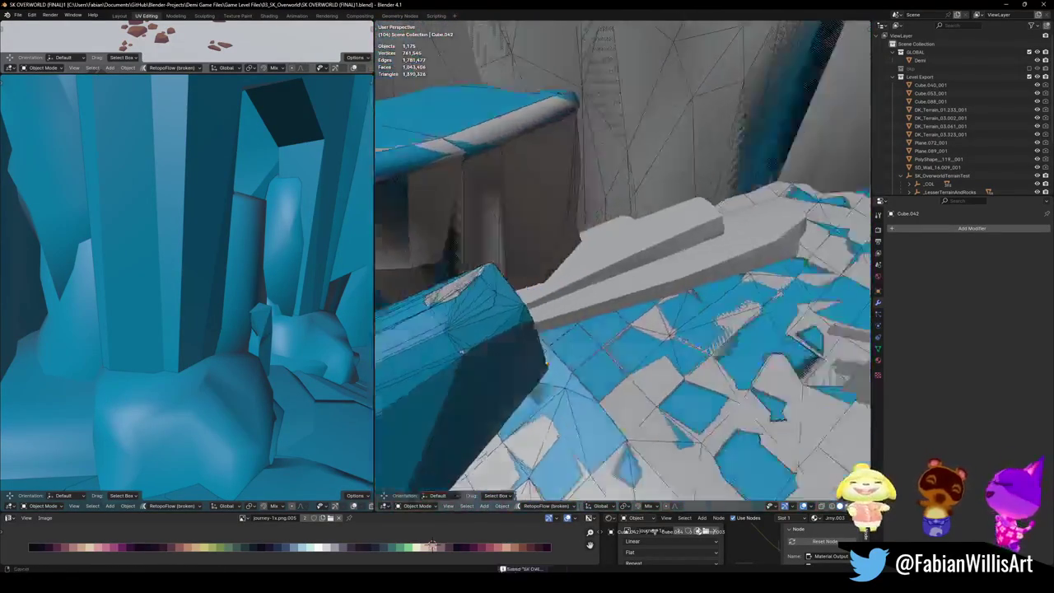
{"action": "left_click", "coordinate": [523, 283]}
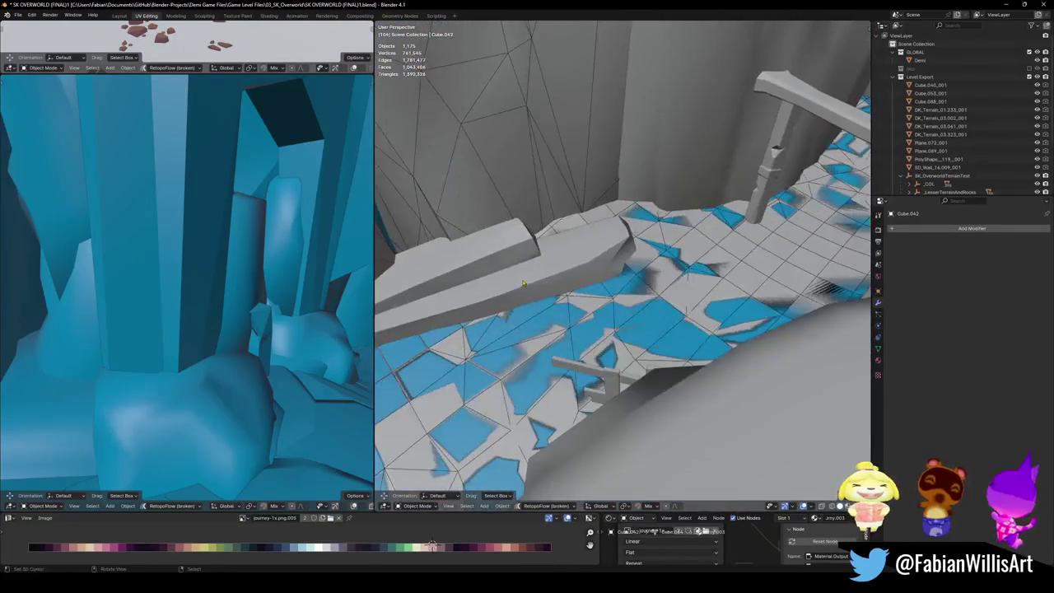
{"action": "key", "text": "shift+grave"}
Step: Add convex hull and mesh colliders to the DK_Terrain_03.338 ledge
{"action": "left_click", "coordinate": [597, 311]}
{"action": "left_click", "coordinate": [596, 311]}
{"action": "key", "text": "shift+alt+c"}
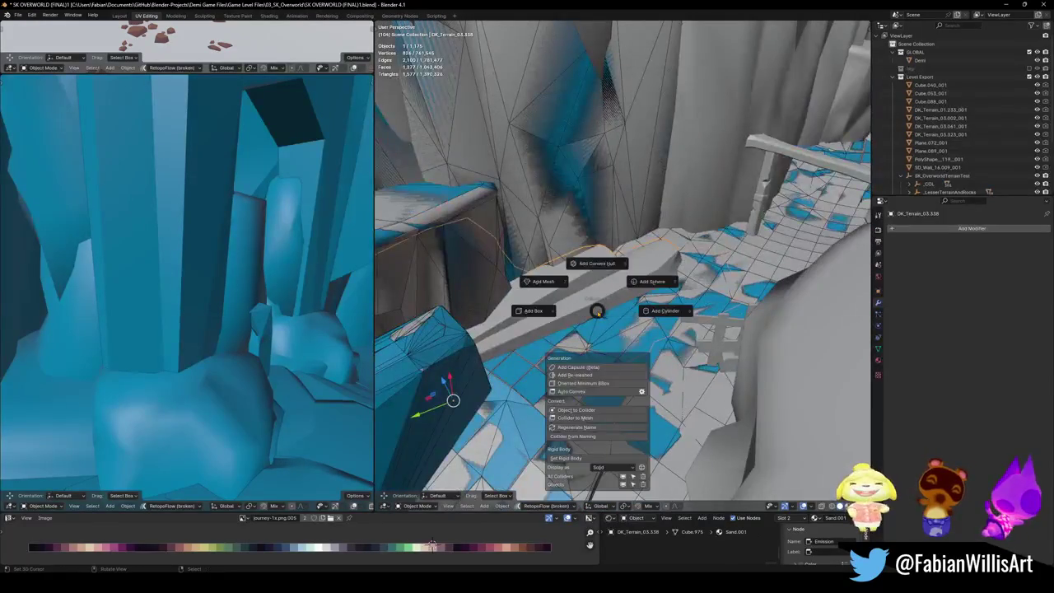
{"action": "left_click", "coordinate": [588, 271]}
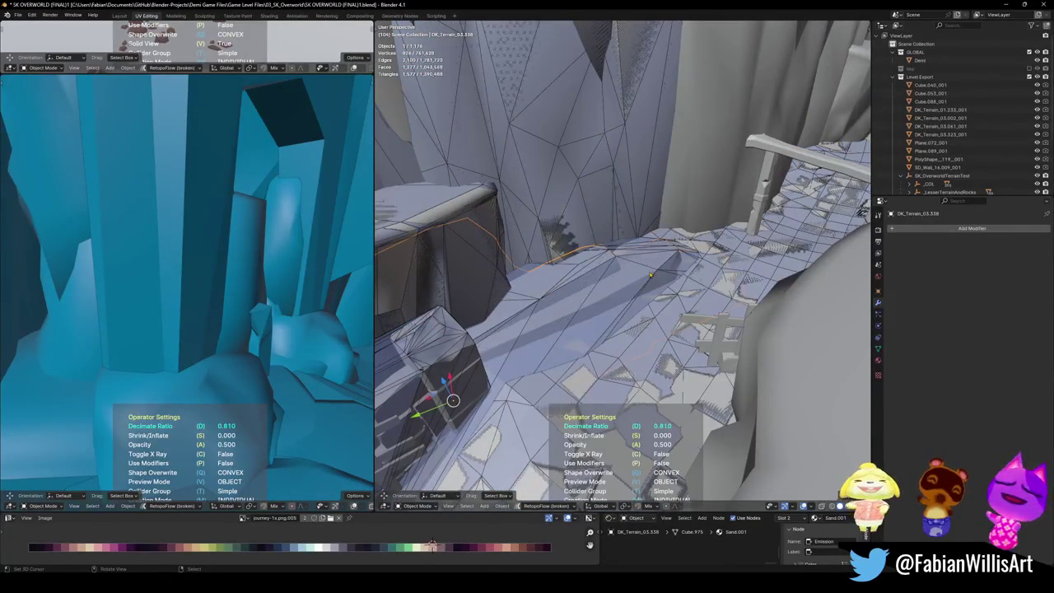
{"action": "left_click", "coordinate": [653, 273]}
{"action": "left_click", "coordinate": [576, 252]}
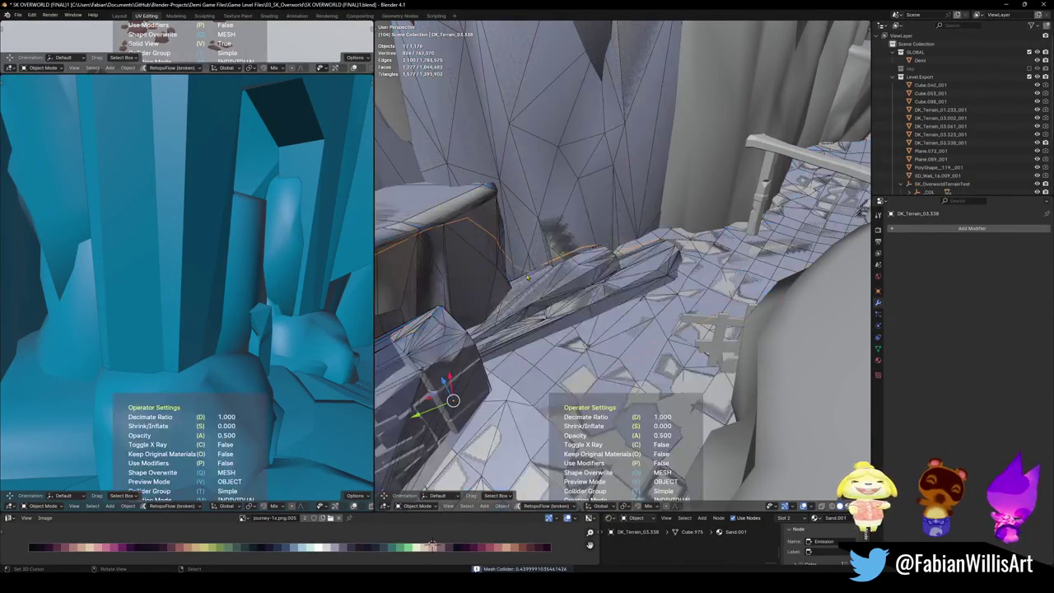
{"action": "left_click", "coordinate": [613, 277]}
{"action": "mouse_move", "coordinate": [638, 311]}
{"action": "left_mouse_down"}
{"action": "mouse_move", "coordinate": [588, 329]}
{"action": "mouse_move", "coordinate": [581, 286]}
{"action": "left_mouse_up"}
{"action": "left_click", "coordinate": [696, 238]}
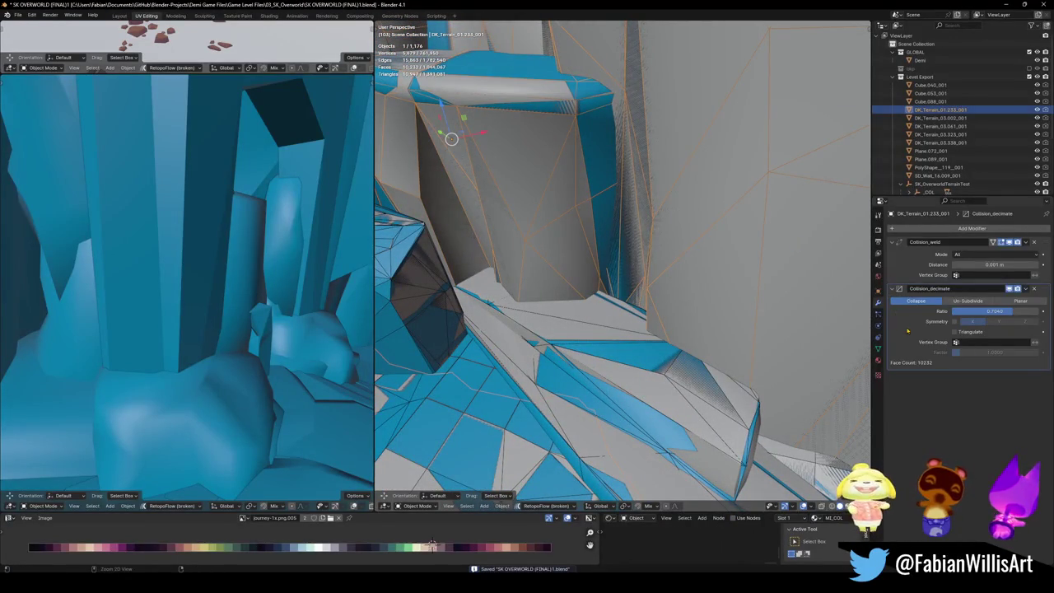
Step: Add a cube to the DK_Terrain_01.233_001 mesh and stretch it tall along Z
{"action": "key", "text": "Tab"}
{"action": "key", "text": "a"}
{"action": "key", "text": "alt+a"}
{"action": "left_click", "coordinate": [615, 309]}
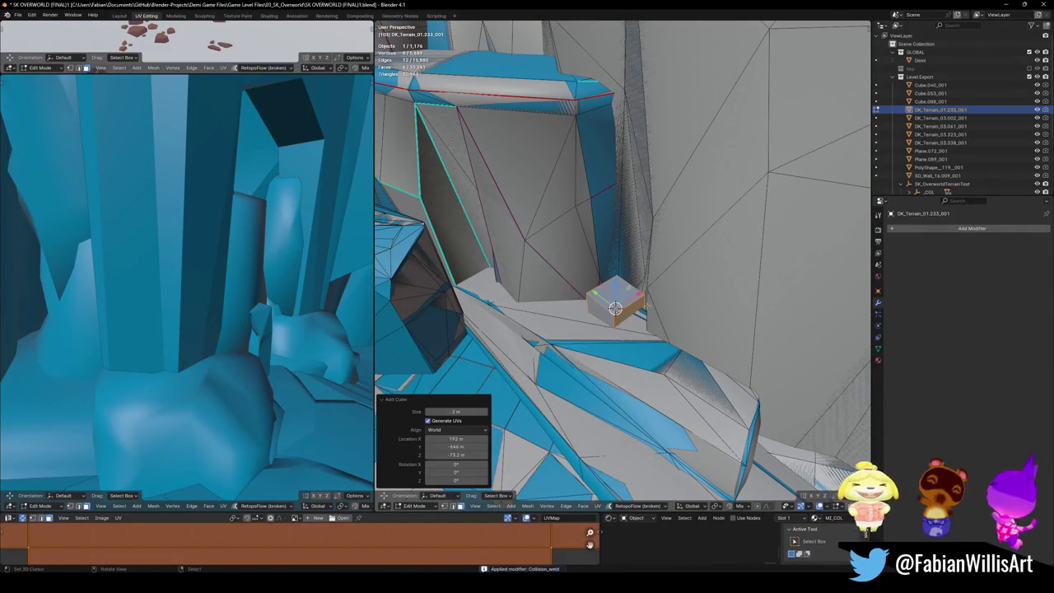
{"action": "key", "text": "s"}
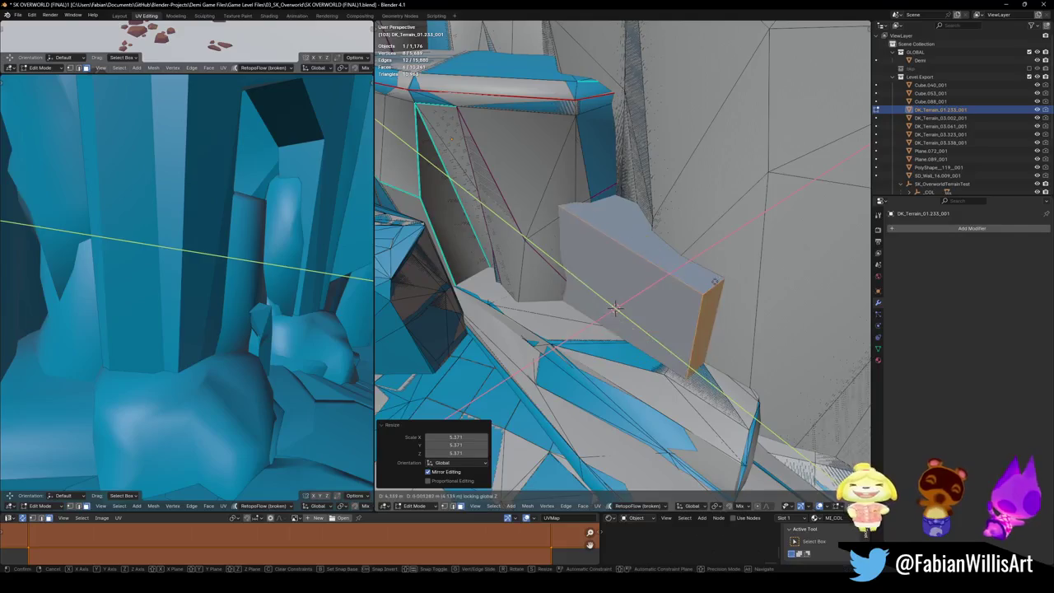
{"action": "key", "text": "z"}
{"action": "left_click", "coordinate": [621, 293]}
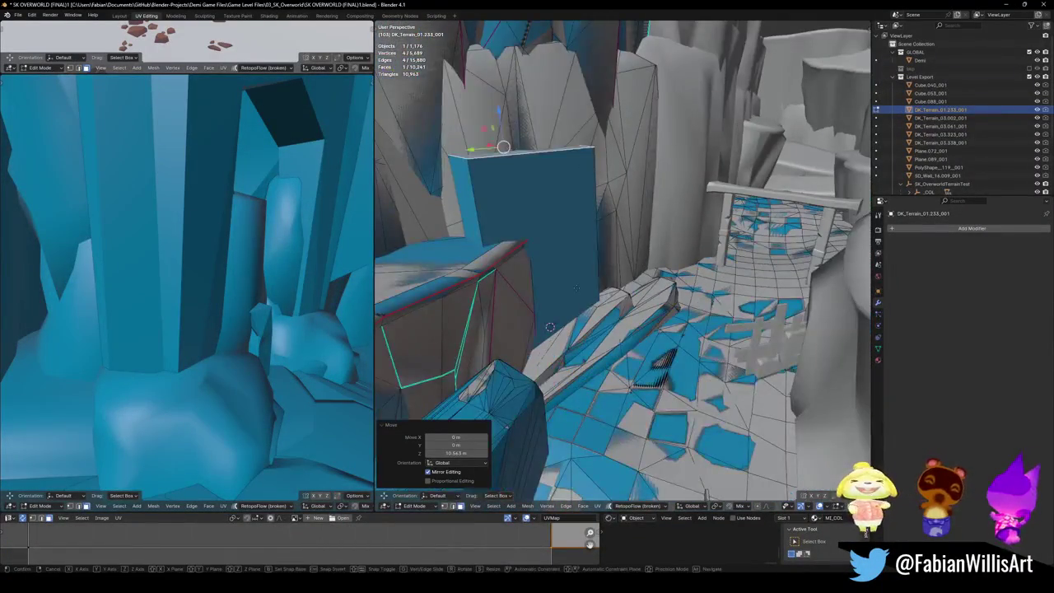
{"action": "scroll", "coordinate": [550, 327], "scroll_direction": "up", "scroll_amount": 5}
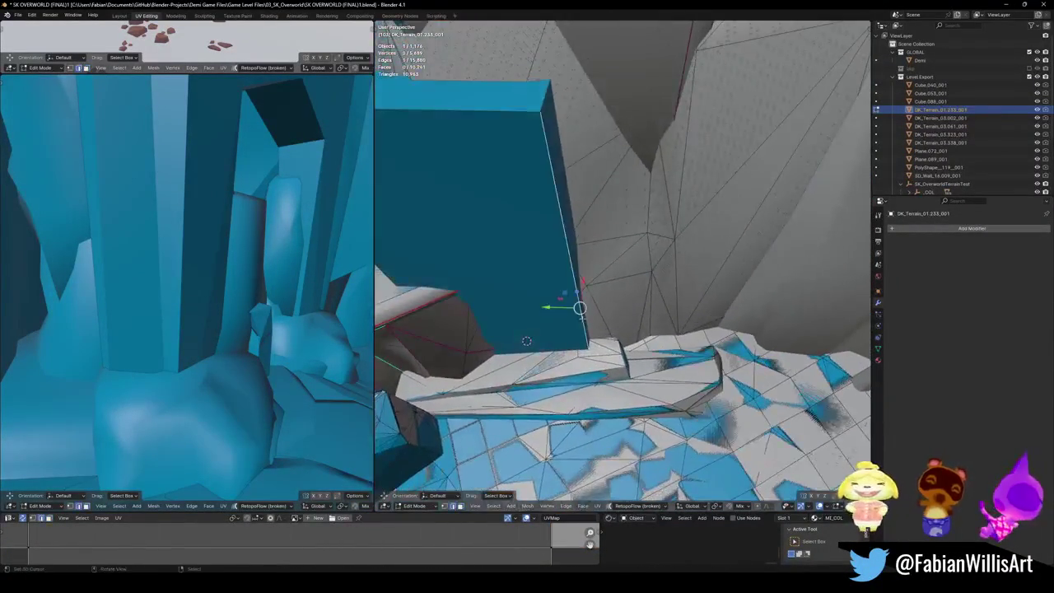
Step: Dissolve the block's extra faces and slide its edges to sit against the rock wall
{"action": "key", "text": "ctrl+x"}
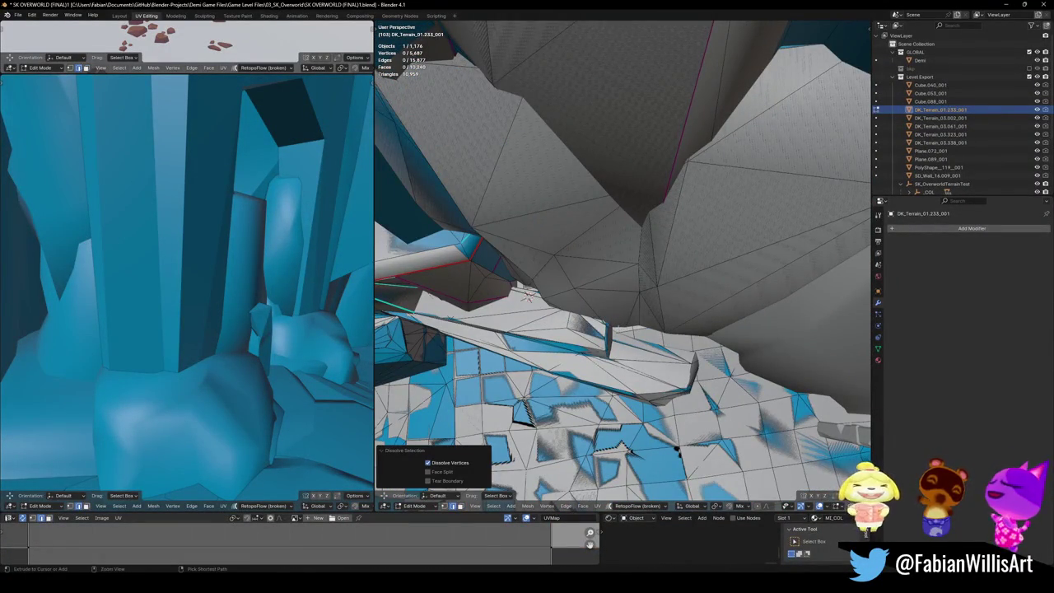
{"action": "key", "text": "KP_Decimal"}
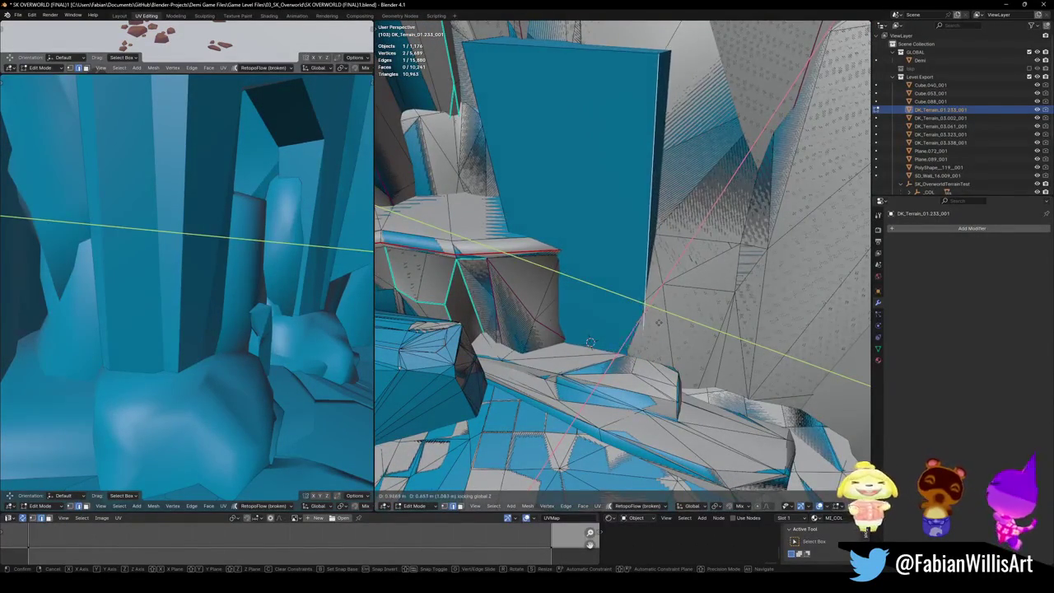
{"action": "key", "text": "KP_8"}
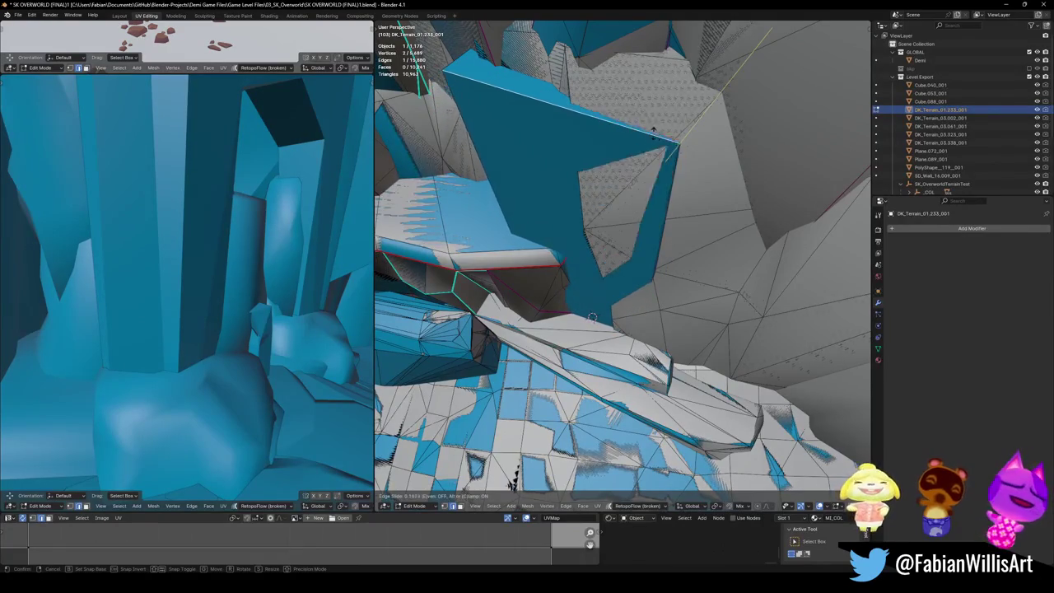
{"action": "key", "text": "Escape"}
{"action": "key", "text": "shift+grave"}
{"action": "key", "text": "w"}
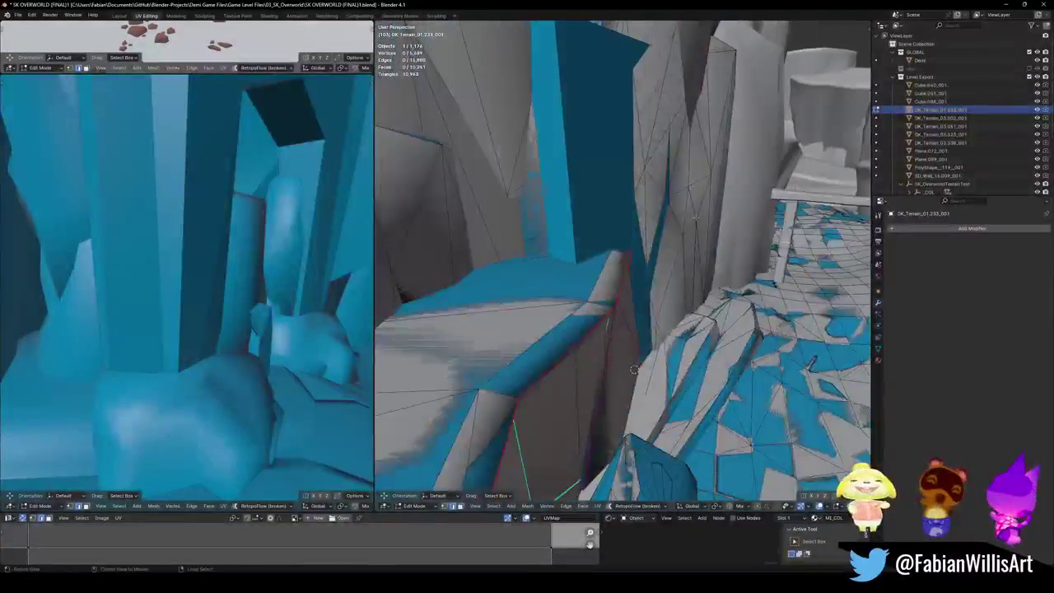
{"action": "key", "text": "Tab"}
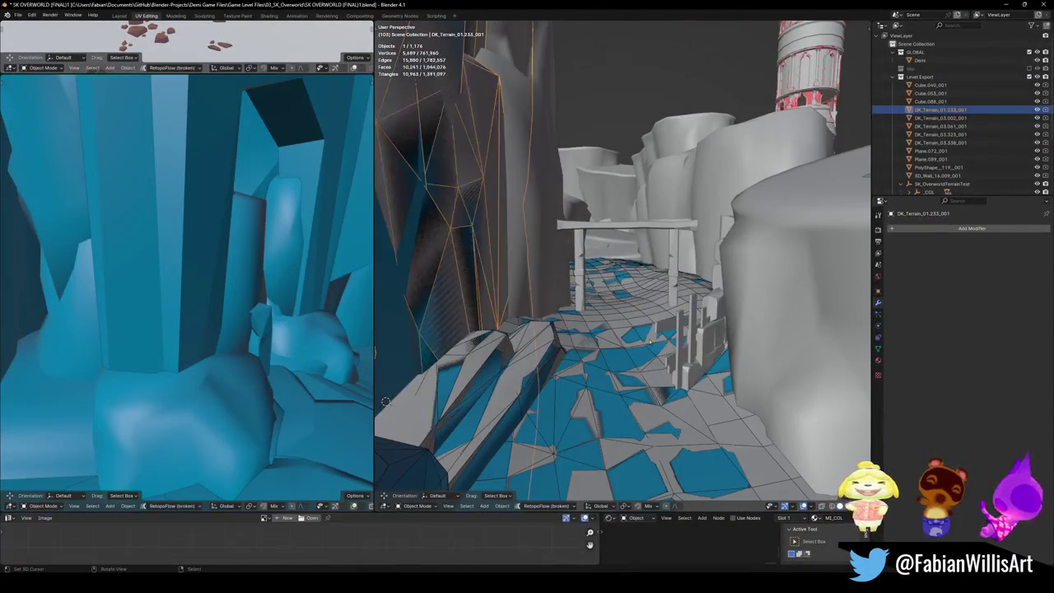
{"action": "left_click", "coordinate": [683, 333]}
{"action": "key", "text": "KP_Decimal"}
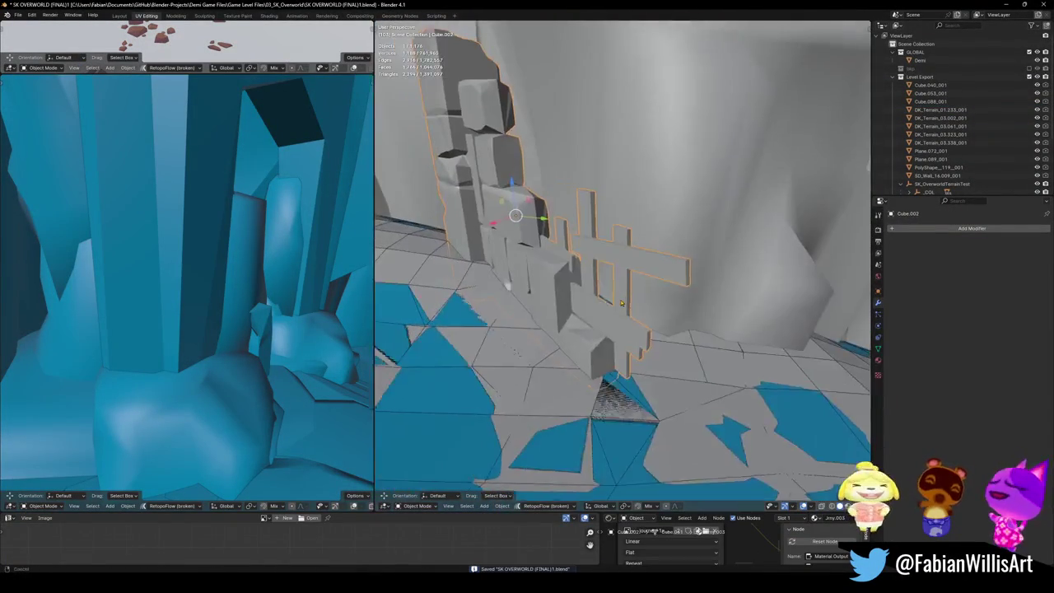
Step: Add a convex hull collider around the gate and save the level
{"action": "left_click", "coordinate": [625, 280]}
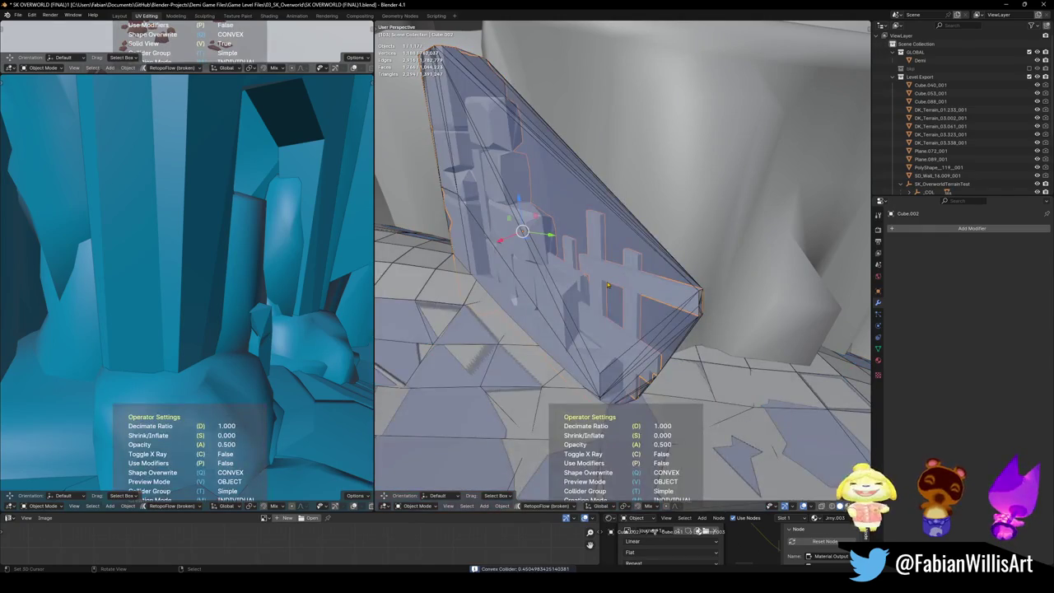
{"action": "mouse_move", "coordinate": [608, 285]}
{"action": "left_mouse_down"}
{"action": "mouse_move", "coordinate": [617, 264]}
{"action": "mouse_move", "coordinate": [643, 323]}
{"action": "left_mouse_up"}
{"action": "scroll", "coordinate": [644, 324], "scroll_direction": "up", "scroll_amount": 10}
{"action": "key", "text": "ctrl+s"}
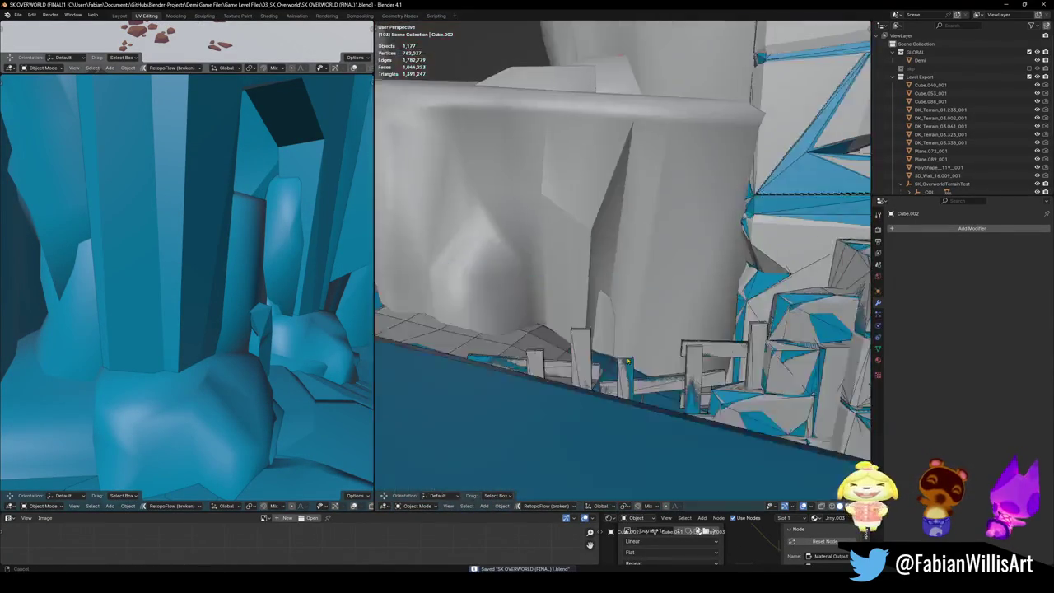
{"action": "left_click_drag", "start_coordinate": [525, 334], "coordinate": [748, 343]}
Step: Walk to the wooden gate Cube.064 and give it a mesh collider at 0.634 decimate ratio
{"action": "key", "text": "shift+grave"}
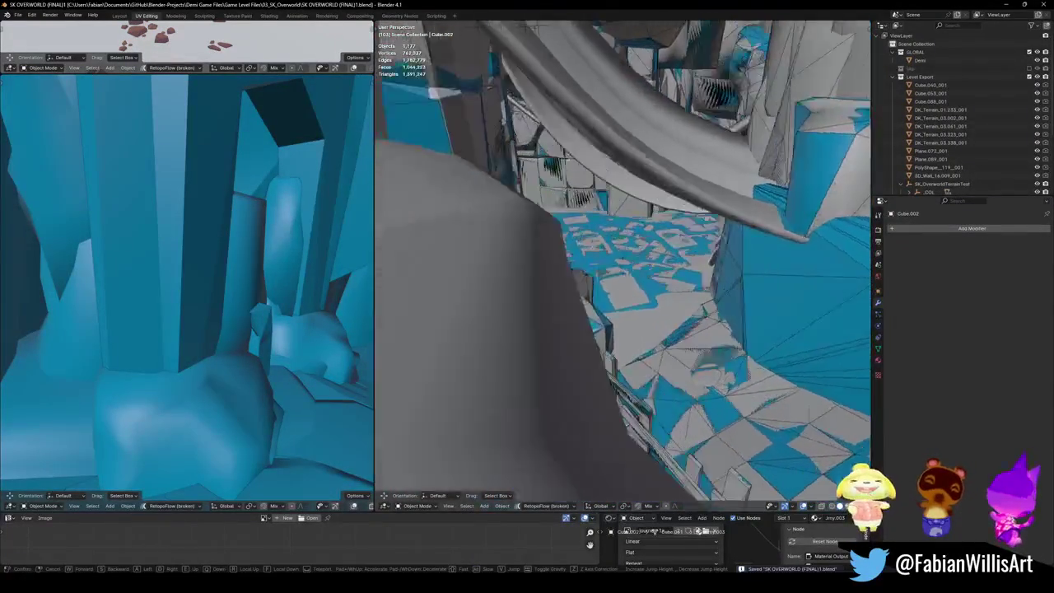
{"action": "key", "text": "w"}
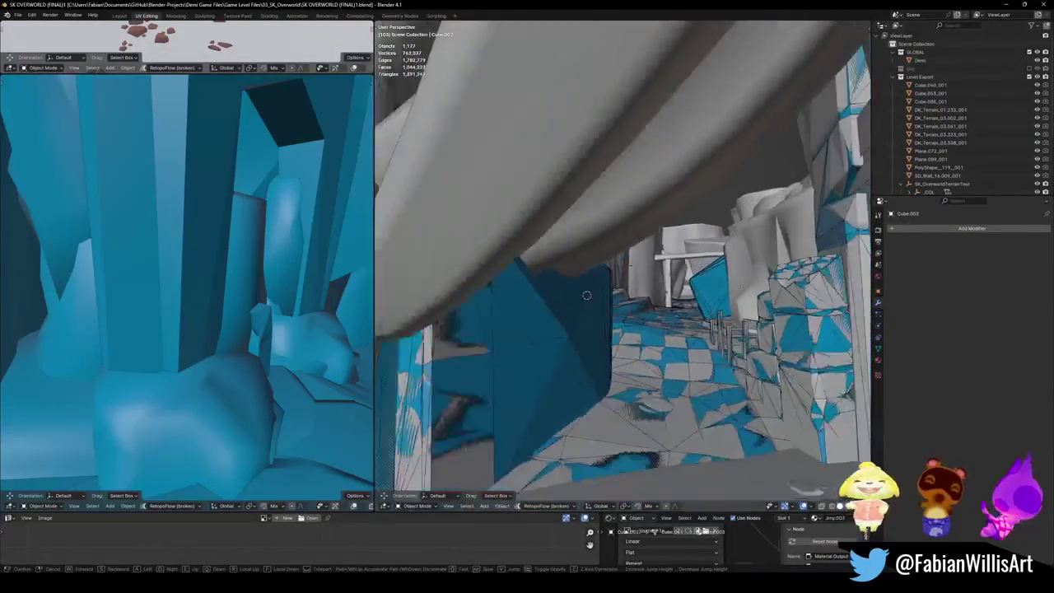
{"action": "left_click", "coordinate": [534, 276]}
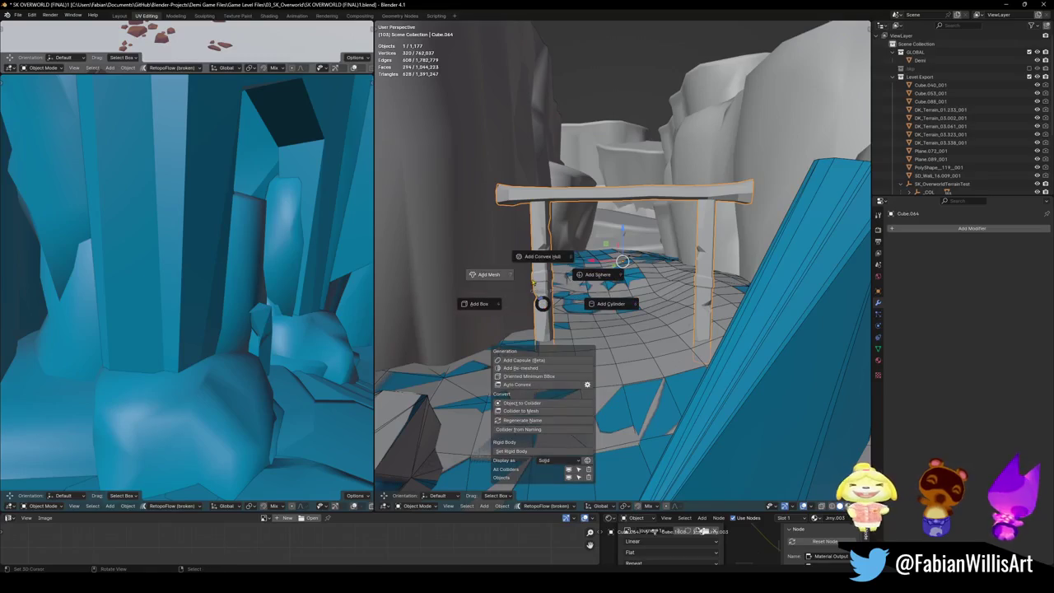
{"action": "left_click", "coordinate": [489, 274]}
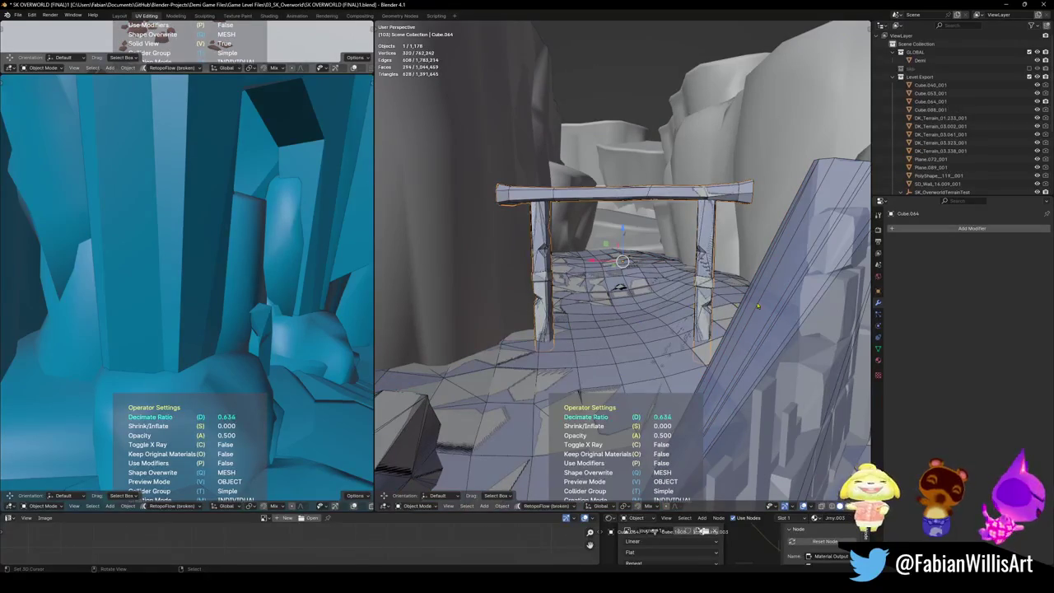
{"action": "left_click", "coordinate": [758, 306]}
{"action": "key", "text": "shift+grave"}
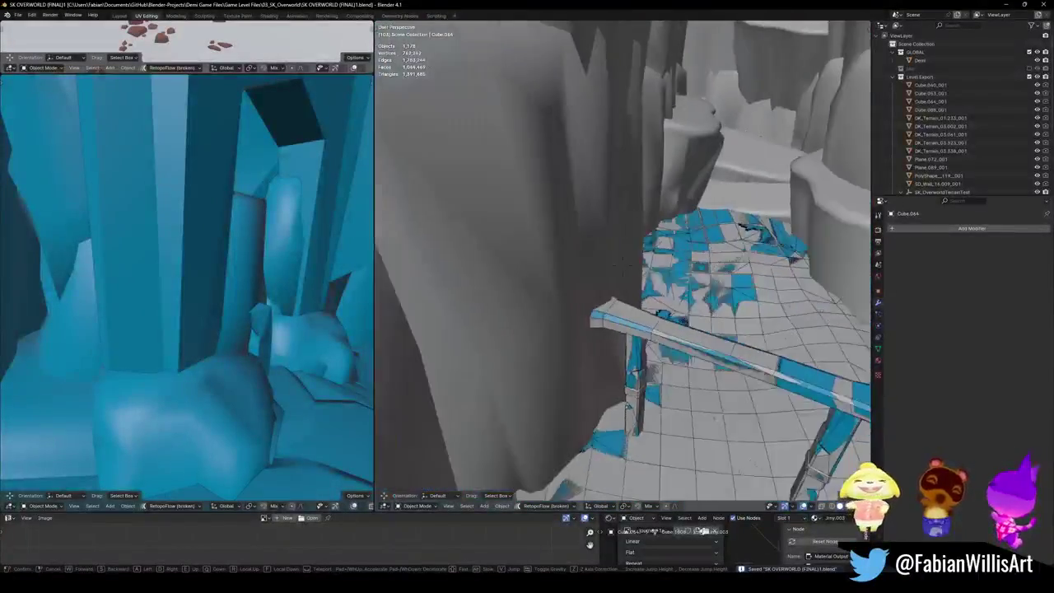
{"action": "left_click", "coordinate": [611, 316]}
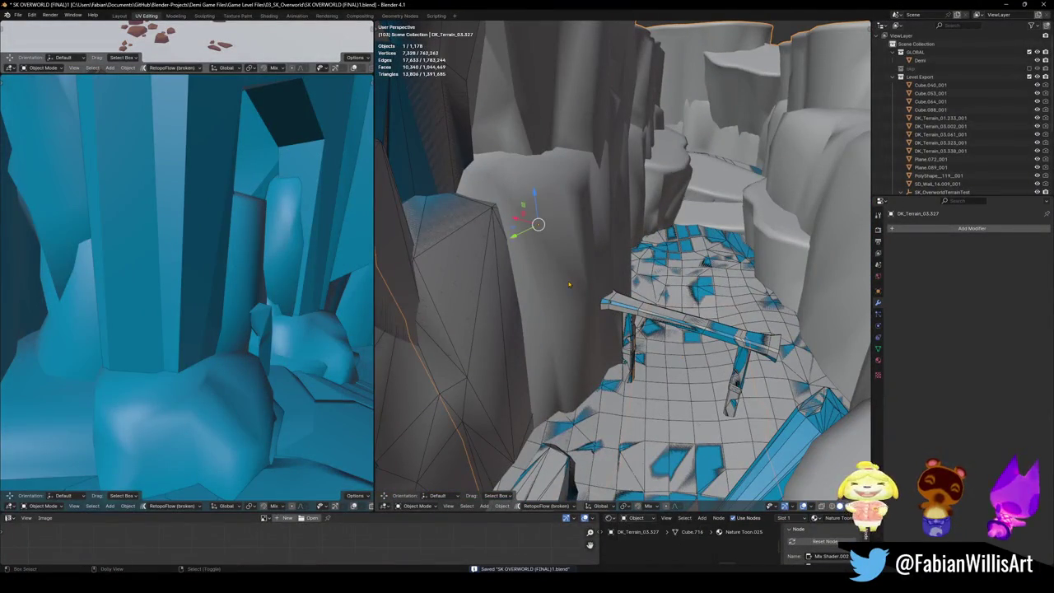
Step: Give DK_Terrain_03.327 a mesh collider with a lowered decimate ratio
{"action": "left_click", "coordinate": [567, 233]}
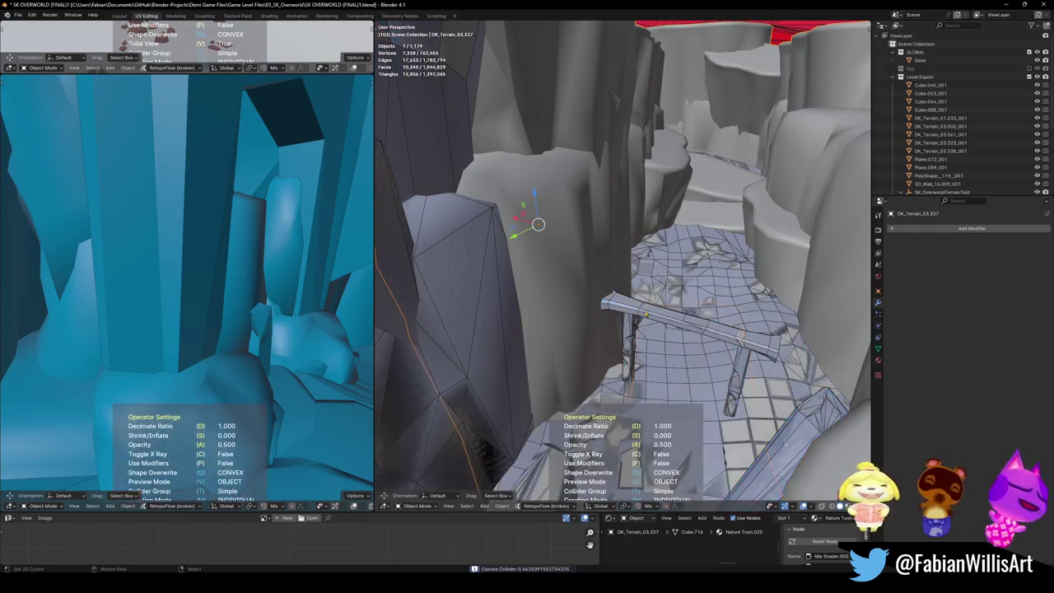
{"action": "left_click", "coordinate": [716, 310]}
{"action": "key", "text": "shift+c"}
{"action": "left_click", "coordinate": [617, 298]}
{"action": "left_click", "coordinate": [613, 296]}
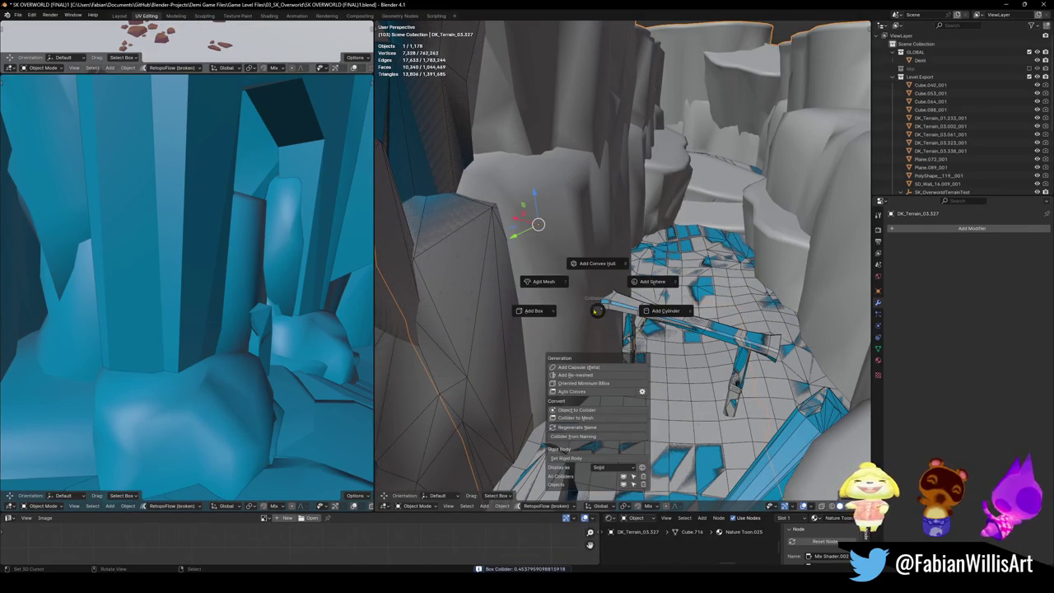
{"action": "left_click", "coordinate": [540, 286]}
{"action": "key", "text": "d"}
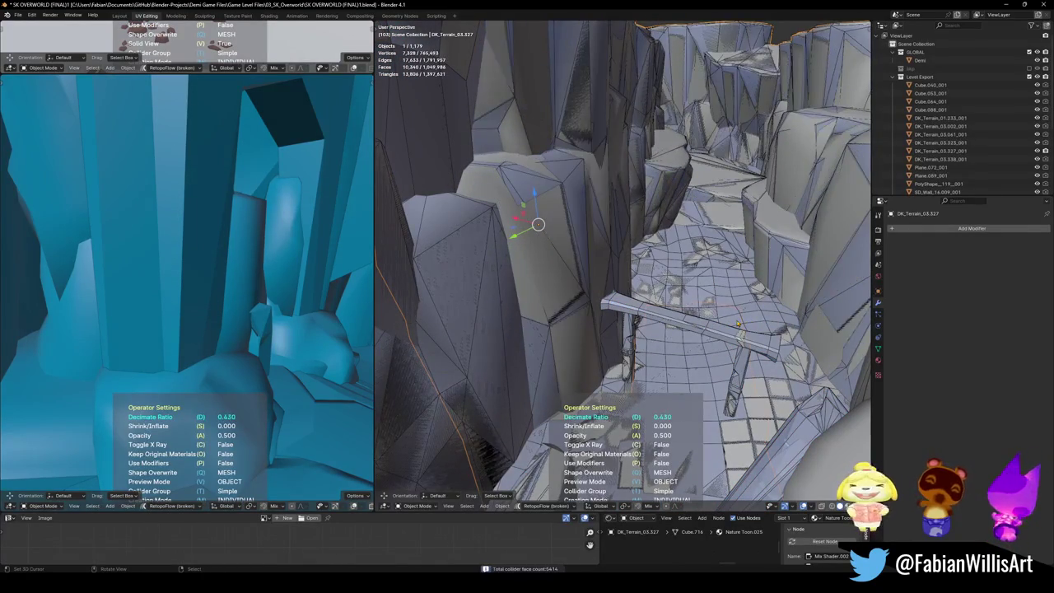
{"action": "key", "text": "Return"}
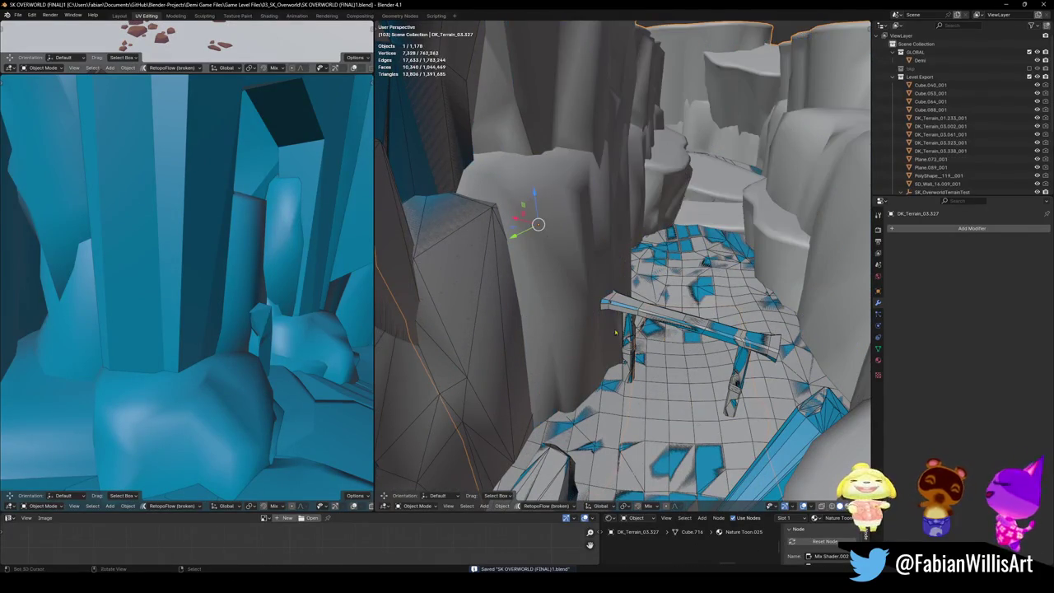
Step: Create a mesh collider from the linked canyon wall faces
{"action": "key", "text": "Tab"}
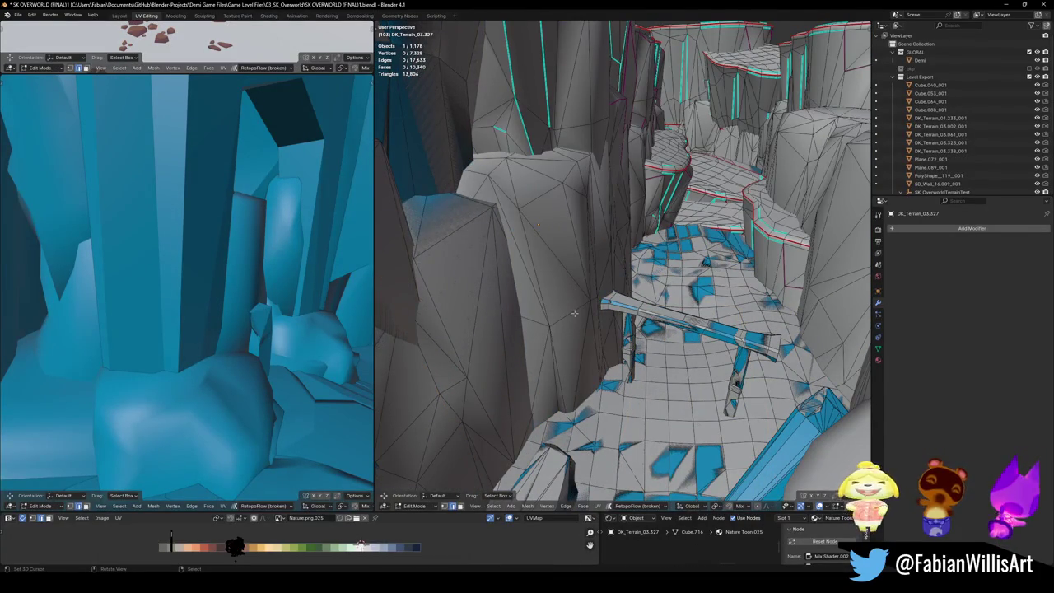
{"action": "key", "text": "l"}
{"action": "key", "text": "l"}
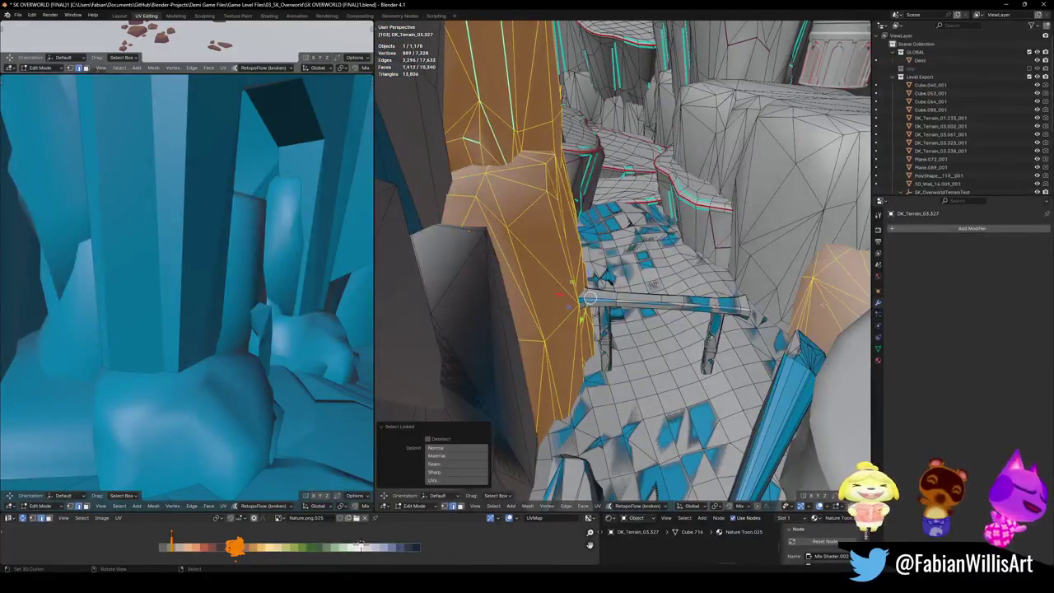
{"action": "mouse_move", "coordinate": [778, 286]}
{"action": "left_mouse_down"}
{"action": "mouse_move", "coordinate": [603, 284]}
{"action": "mouse_move", "coordinate": [563, 295]}
{"action": "left_mouse_up"}
{"action": "left_click", "coordinate": [592, 250]}
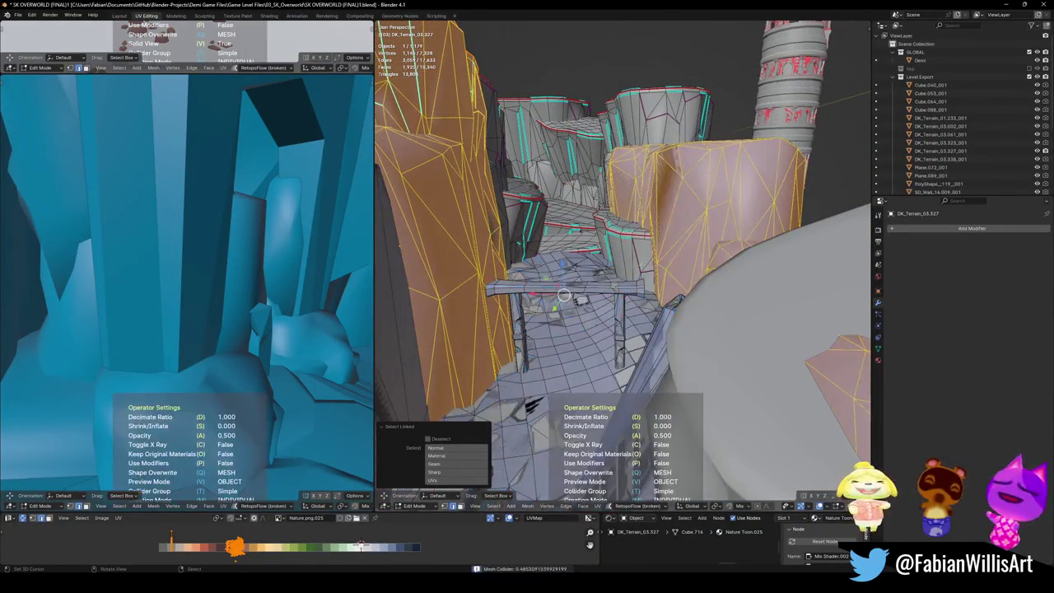
{"action": "key", "text": "Tab"}
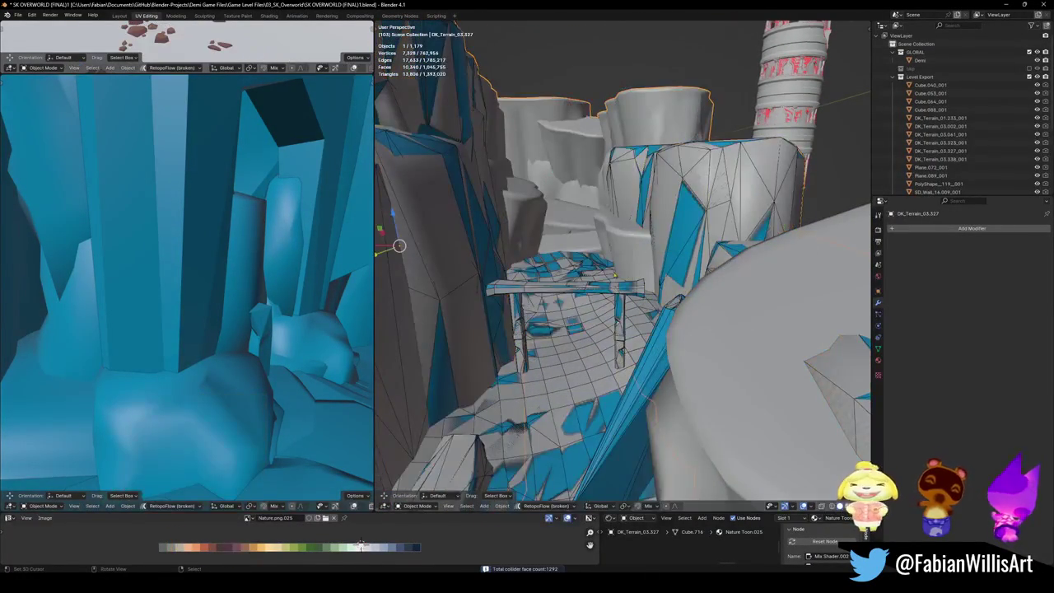
Step: Save, then wrap the linked rock outcrop faces of DK_Terrain_03.343 in a box collider
{"action": "key", "text": "ctrl+s"}
{"action": "left_click_drag", "start_coordinate": [613, 313], "coordinate": [579, 323]}
{"action": "left_click", "coordinate": [579, 323]}
{"action": "key", "text": "Tab"}
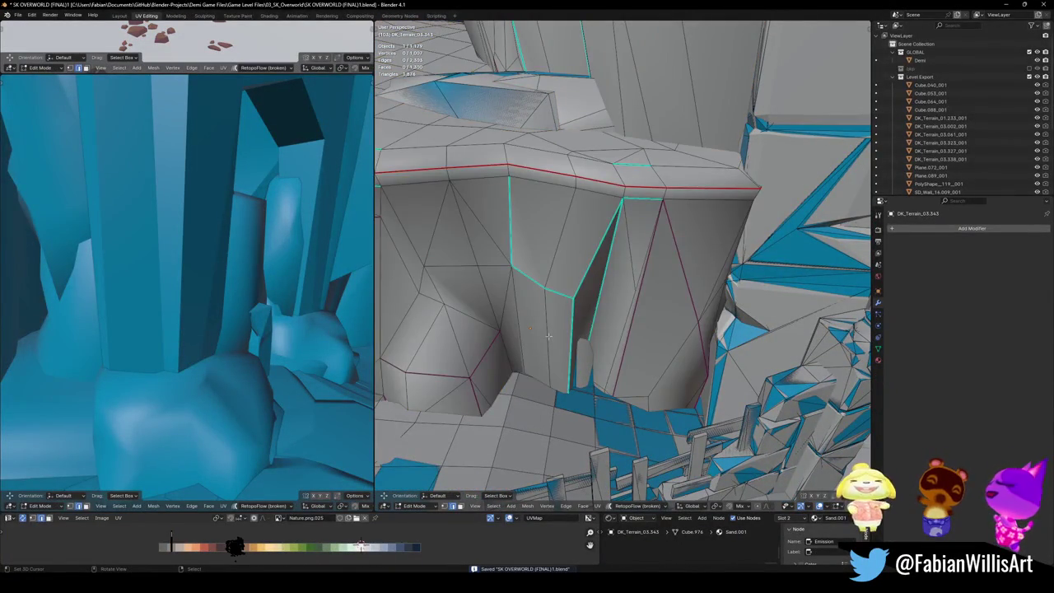
{"action": "key", "text": "ctrl+l"}
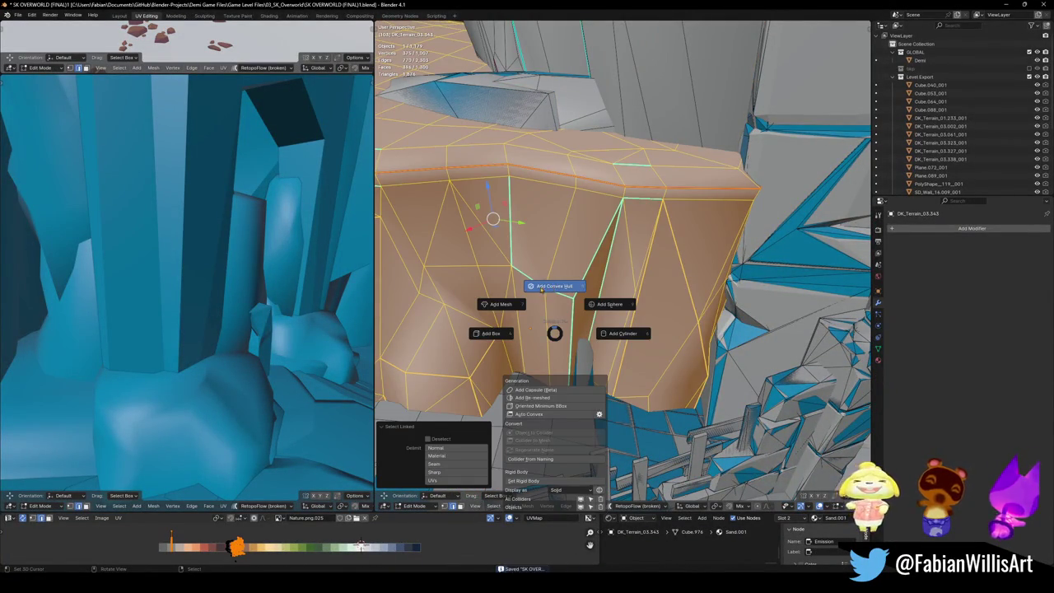
{"action": "left_click", "coordinate": [541, 289]}
{"action": "key", "text": "Escape"}
{"action": "key", "text": "shift+alt+c"}
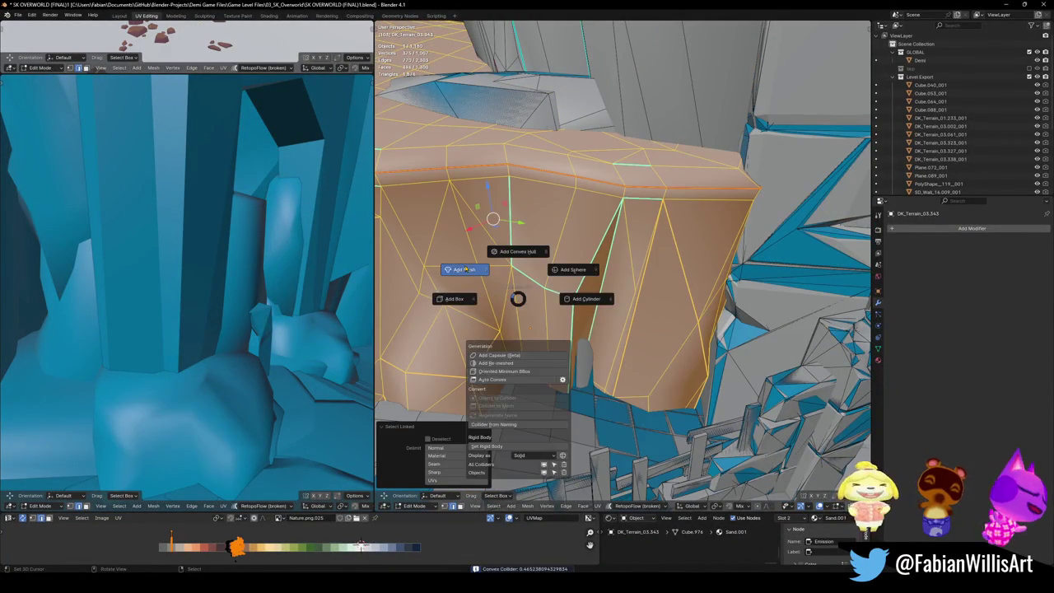
{"action": "left_click", "coordinate": [461, 304]}
{"action": "key", "text": "Tab"}
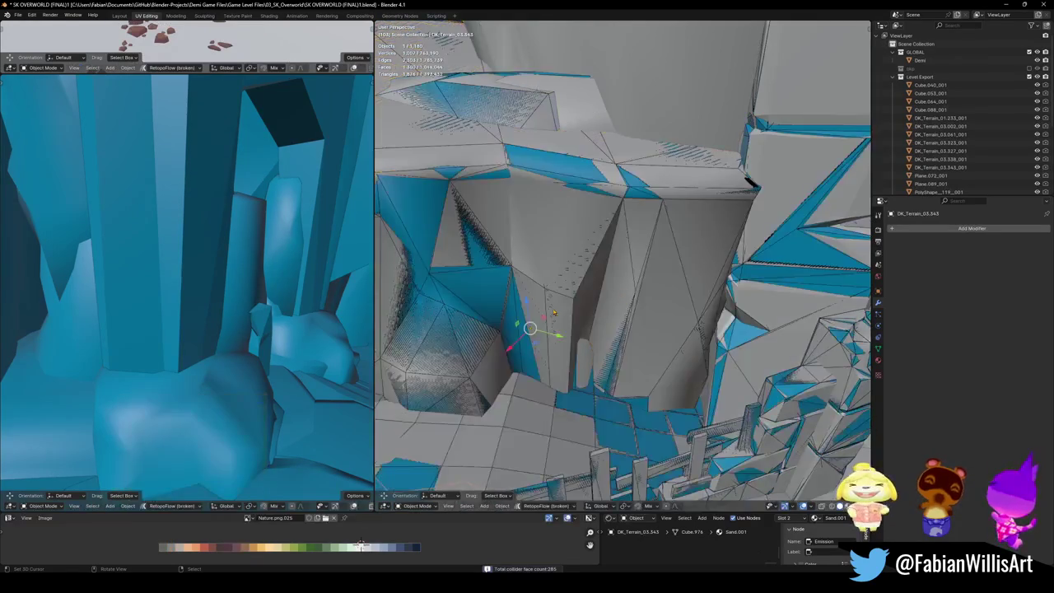
{"action": "scroll", "coordinate": [622, 264], "scroll_direction": "down", "scroll_amount": 5}
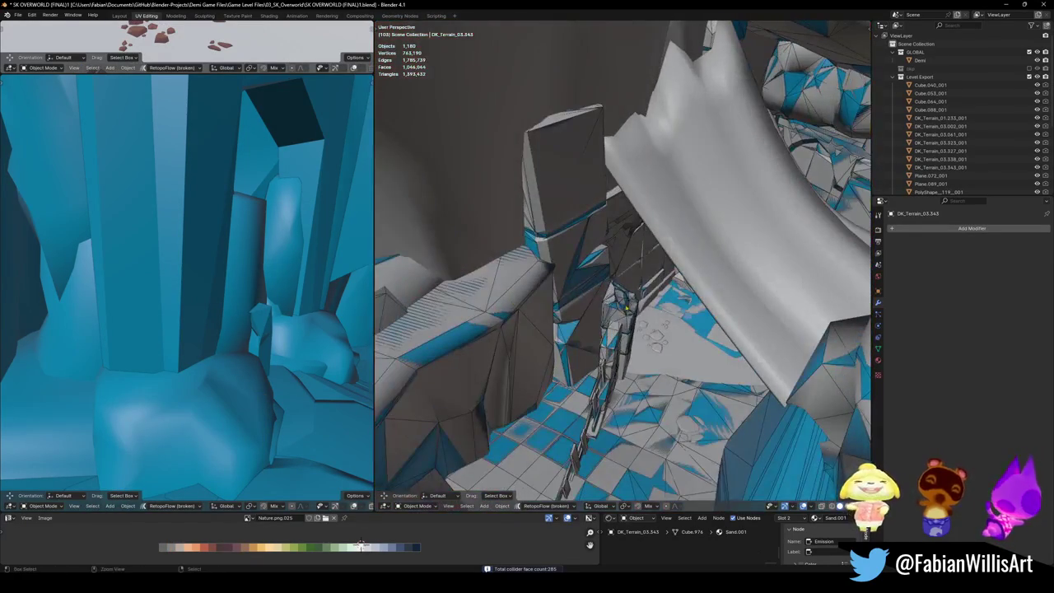
{"action": "key", "text": "shift+grave"}
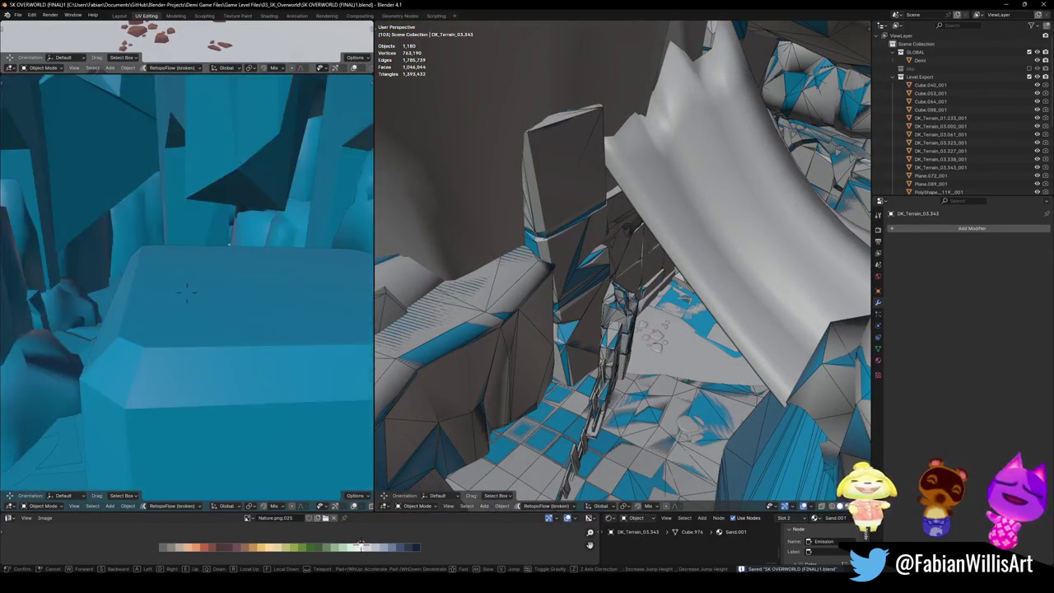
{"action": "key", "text": "w"}
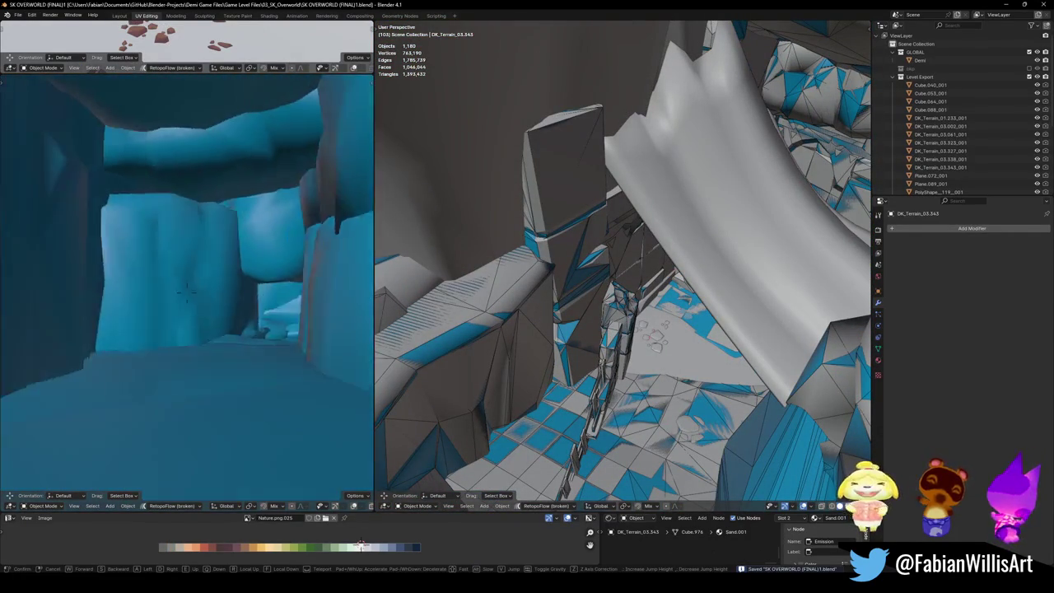
{"action": "key", "text": "w"}
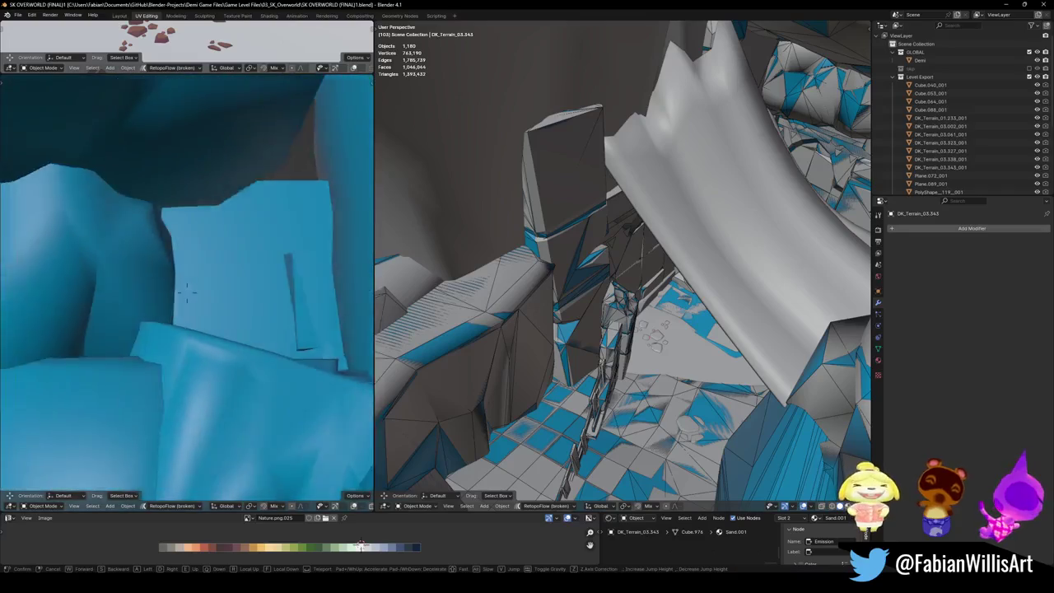
{"action": "key", "text": "w"}
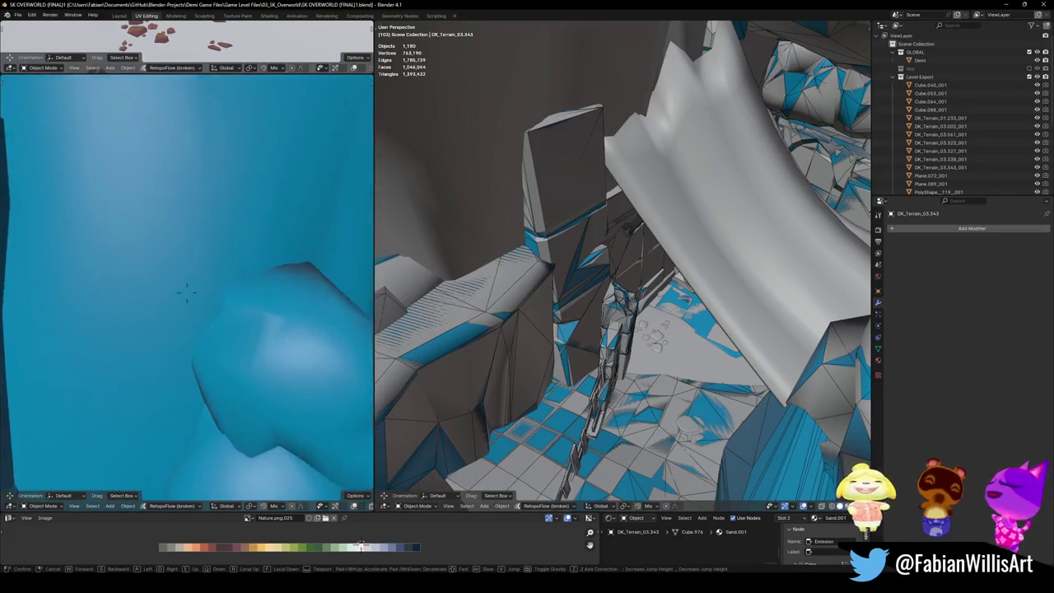
{"action": "key", "text": "w"}
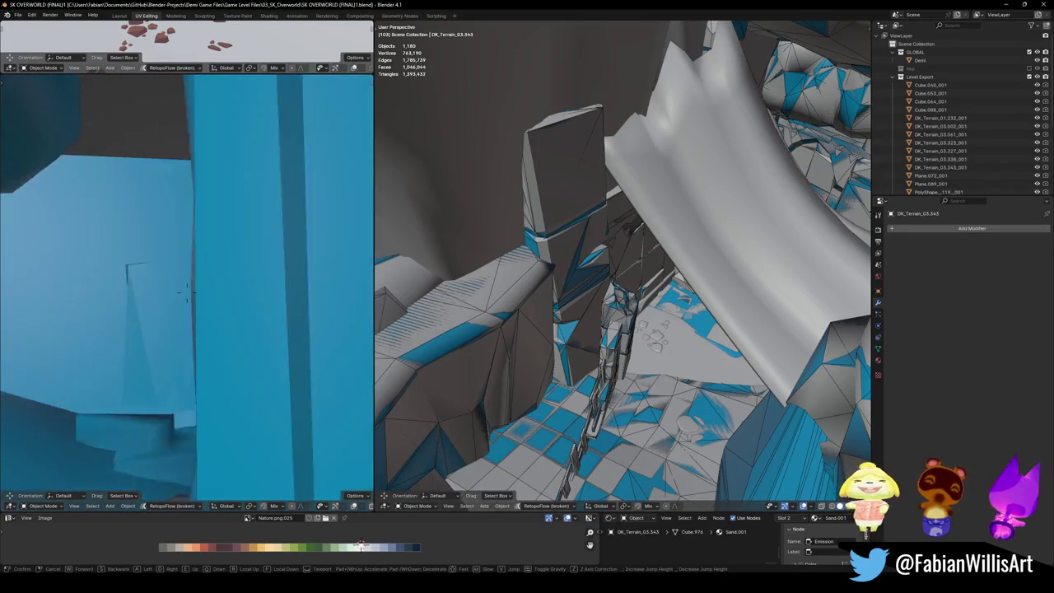
{"action": "left_click", "coordinate": [186, 289]}
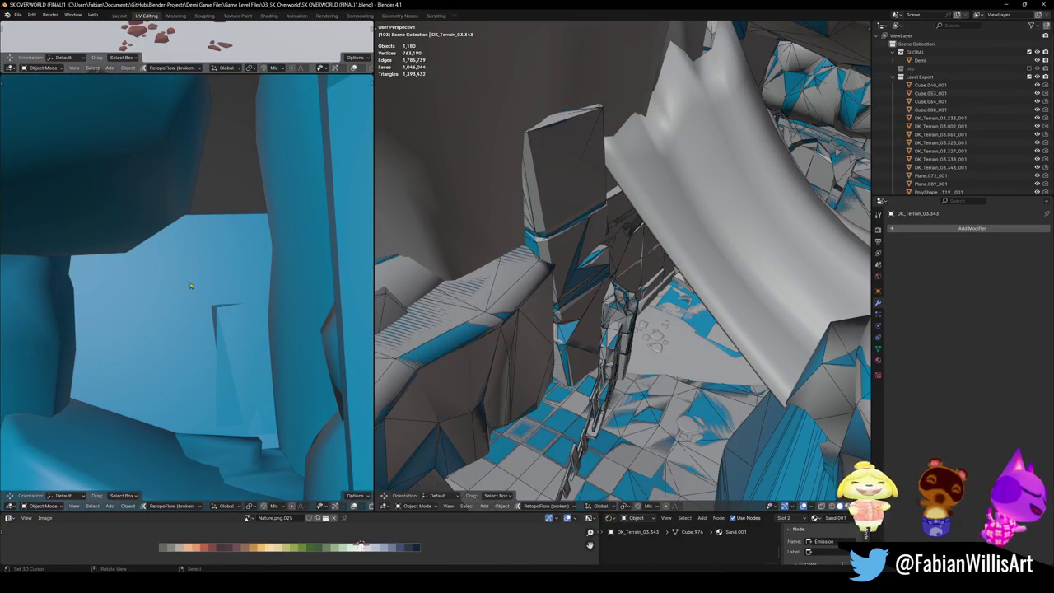
{"action": "key", "text": "shift+grave"}
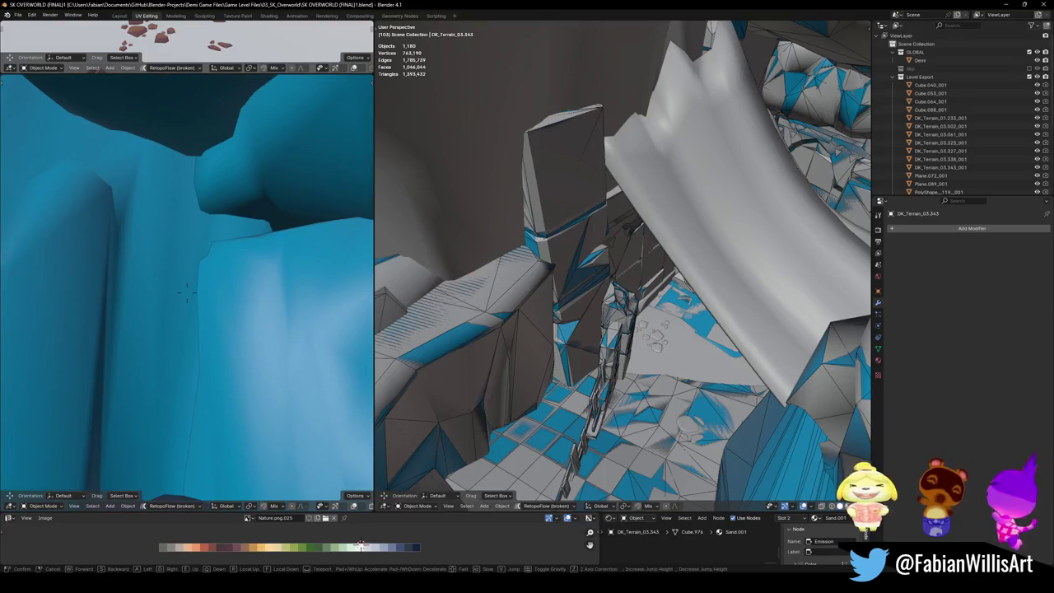
{"action": "key", "text": "w"}
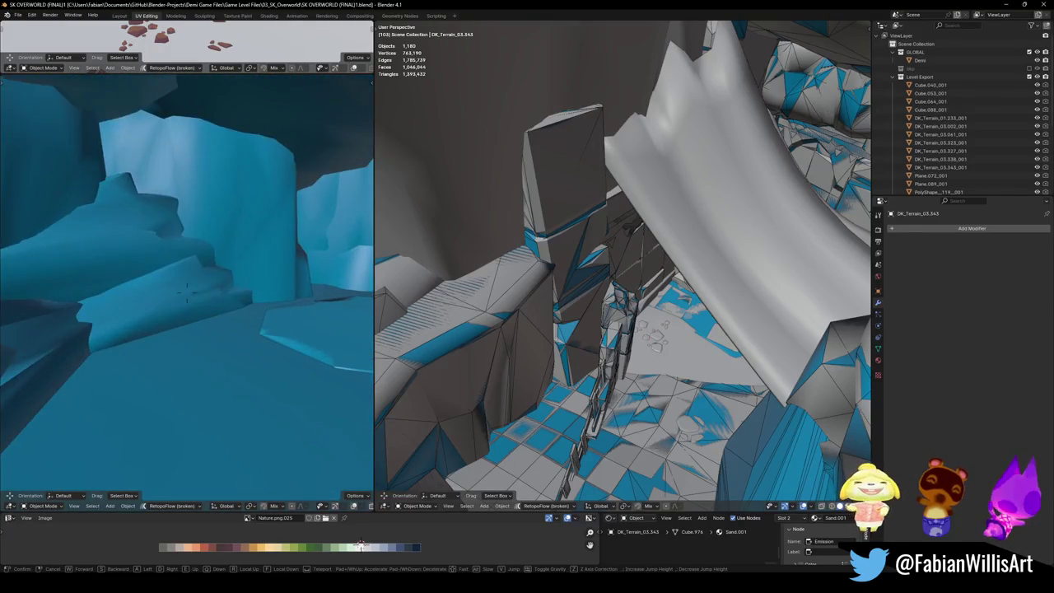
{"action": "key", "text": "w"}
{"action": "key", "text": "w"}
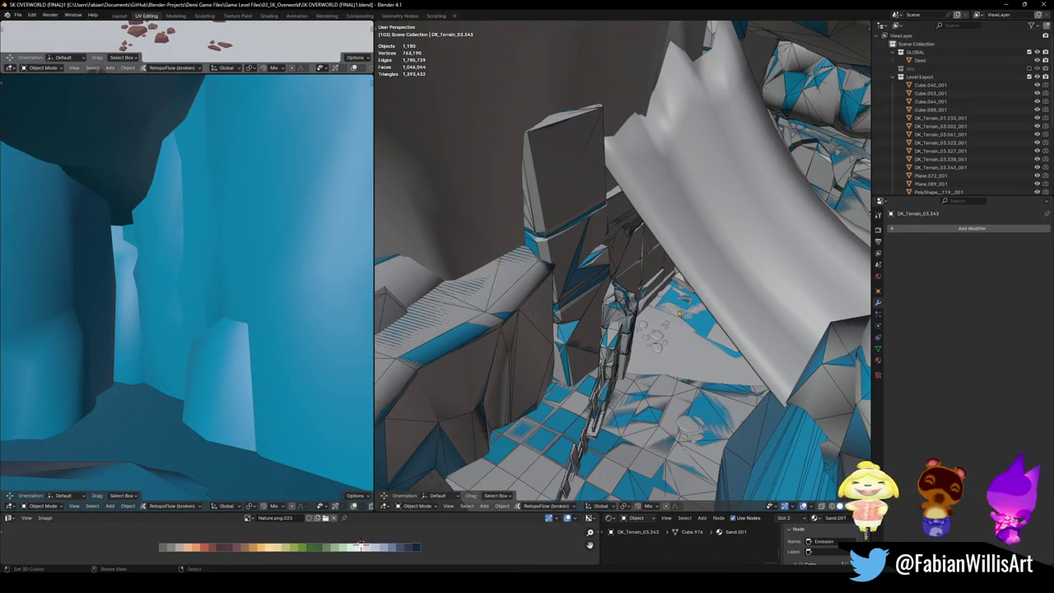
{"action": "key", "text": "shift+grave"}
{"action": "key", "text": "w"}
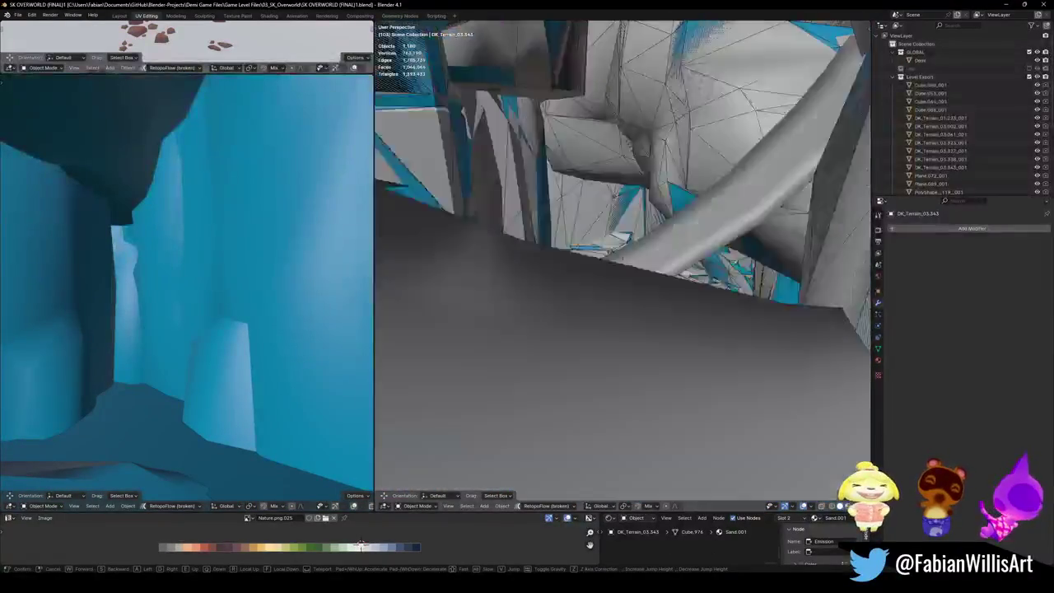
{"action": "key", "text": "w"}
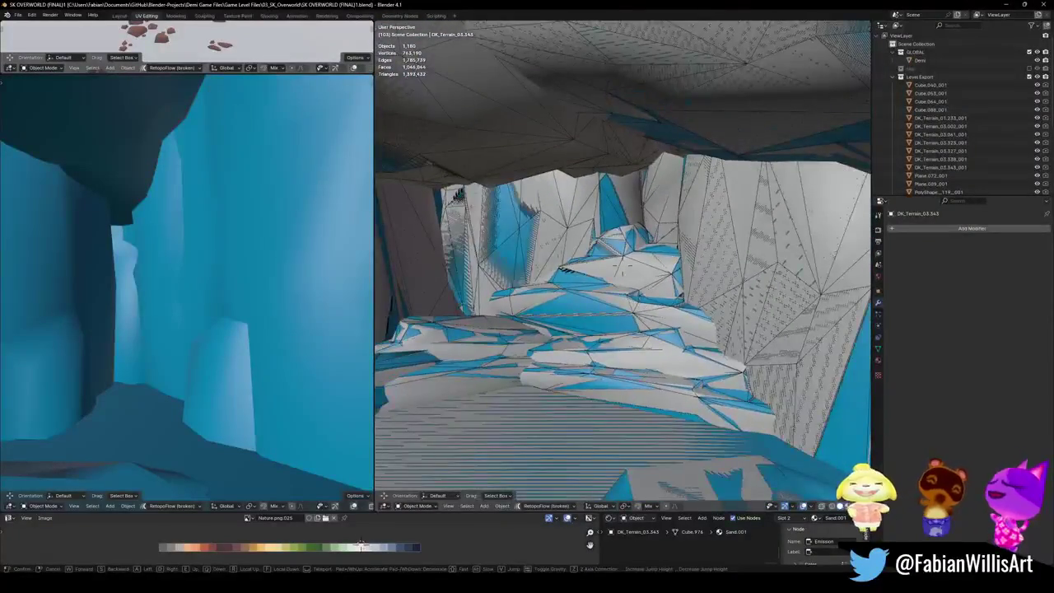
{"action": "key", "text": "Return"}
{"action": "key", "text": "shift+grave"}
{"action": "key", "text": "w"}
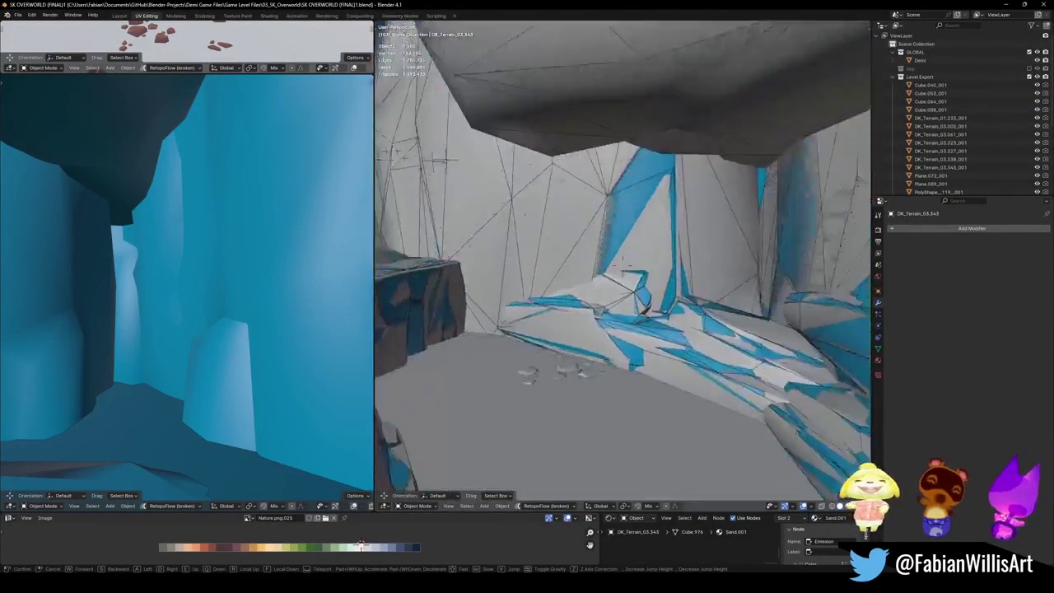
{"action": "key", "text": "w"}
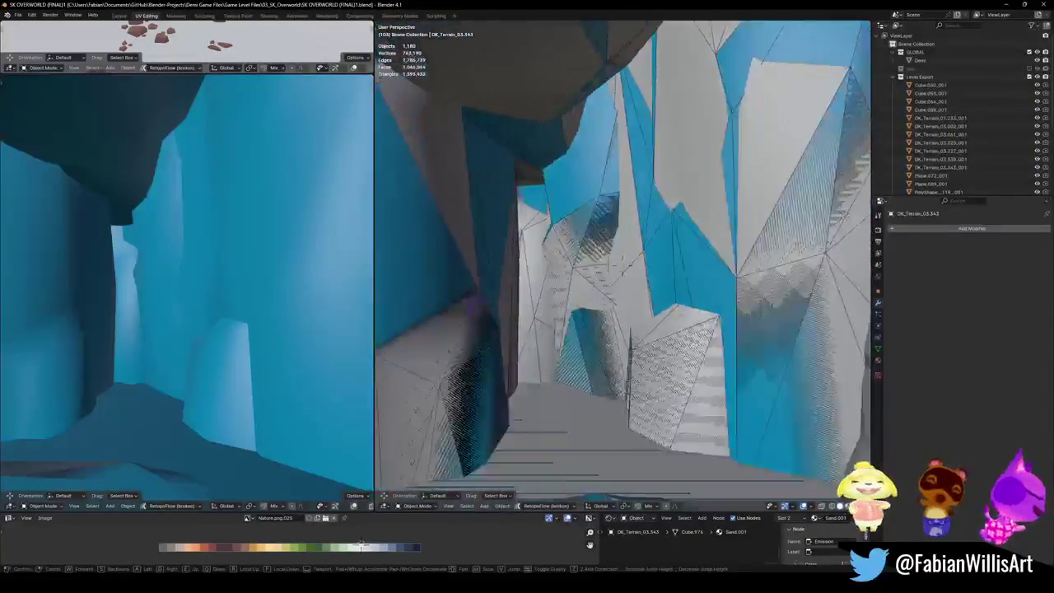
{"action": "key", "text": "w"}
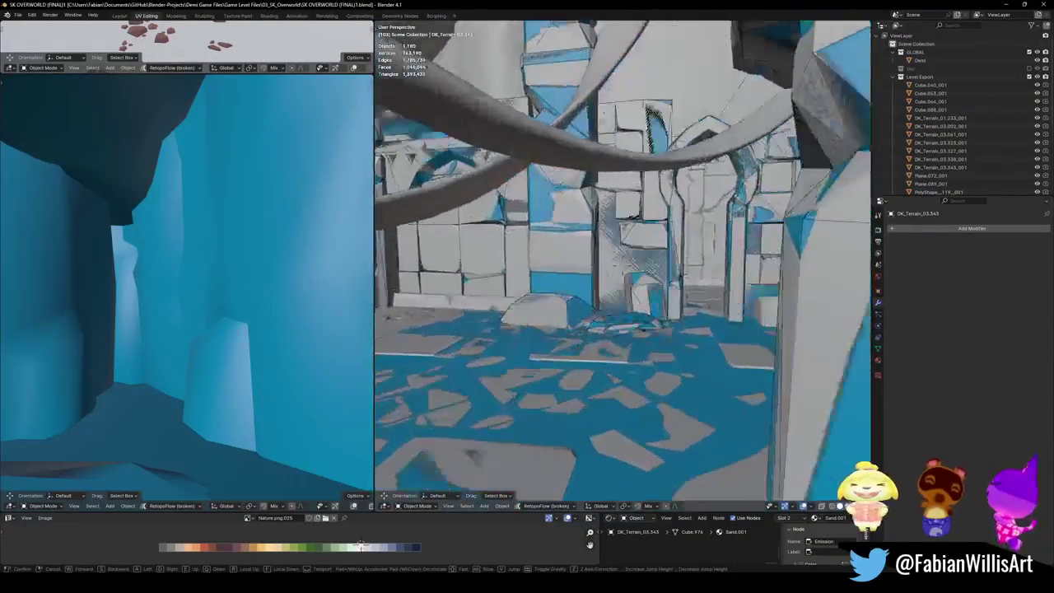
{"action": "key", "text": "Return"}
{"action": "key", "text": "shift+grave"}
{"action": "key", "text": "w"}
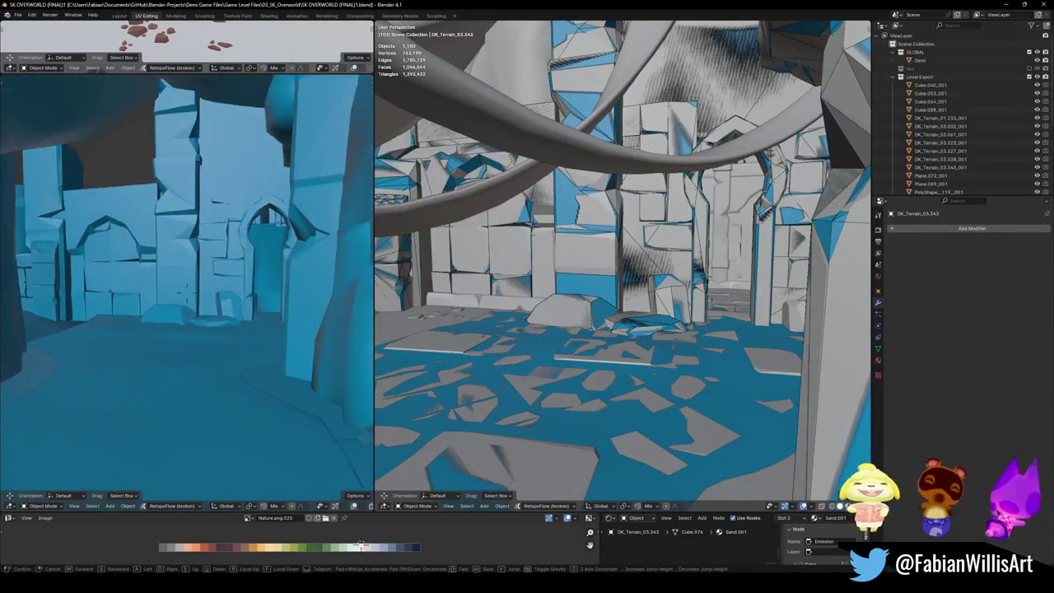
{"action": "key", "text": "w"}
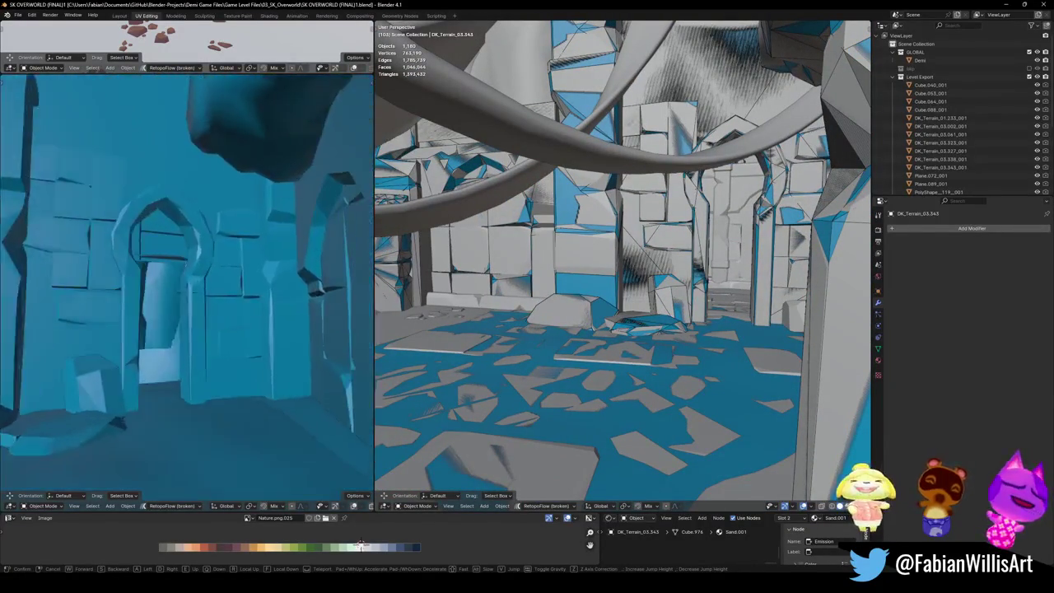
{"action": "key", "text": "w"}
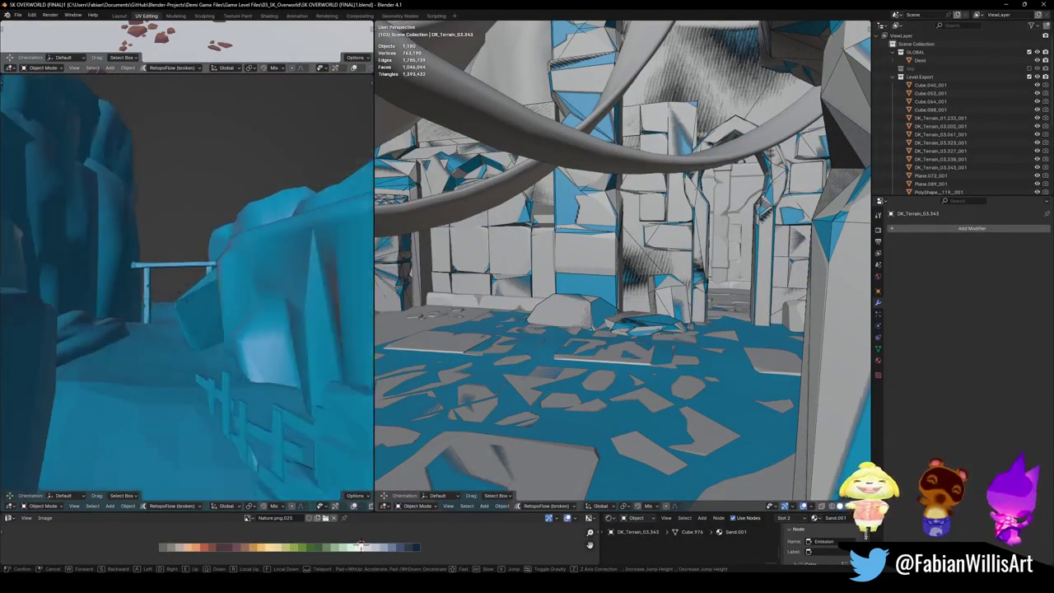
{"action": "key", "text": "w"}
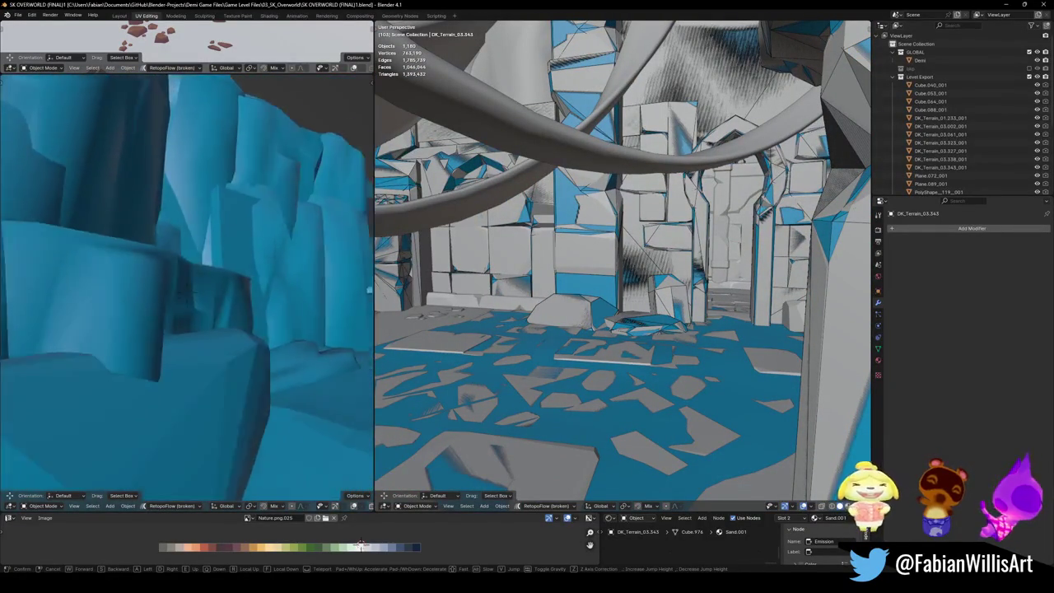
{"action": "key", "text": "w"}
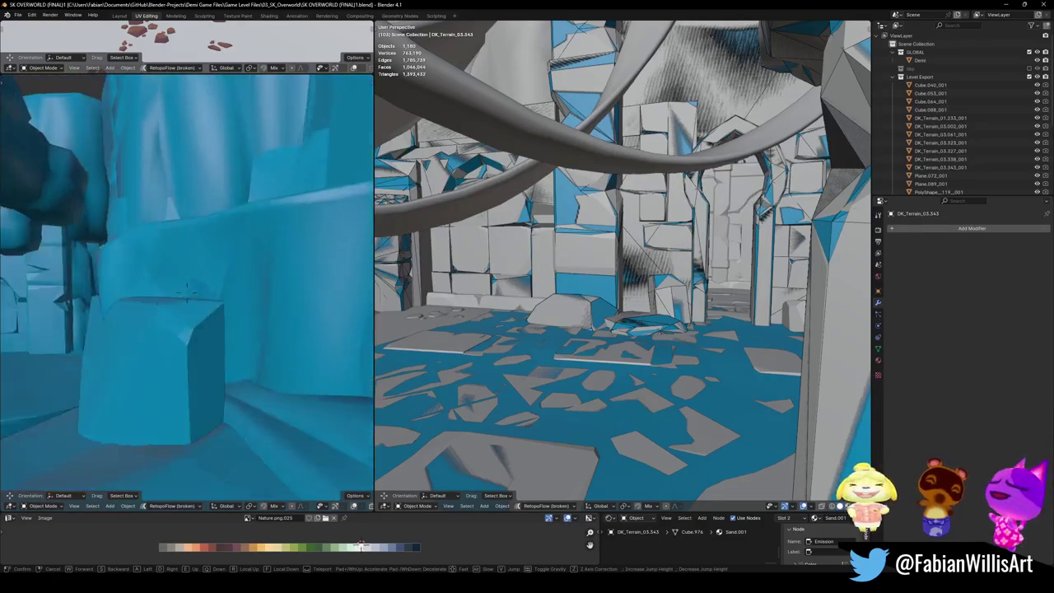
{"action": "key", "text": "s"}
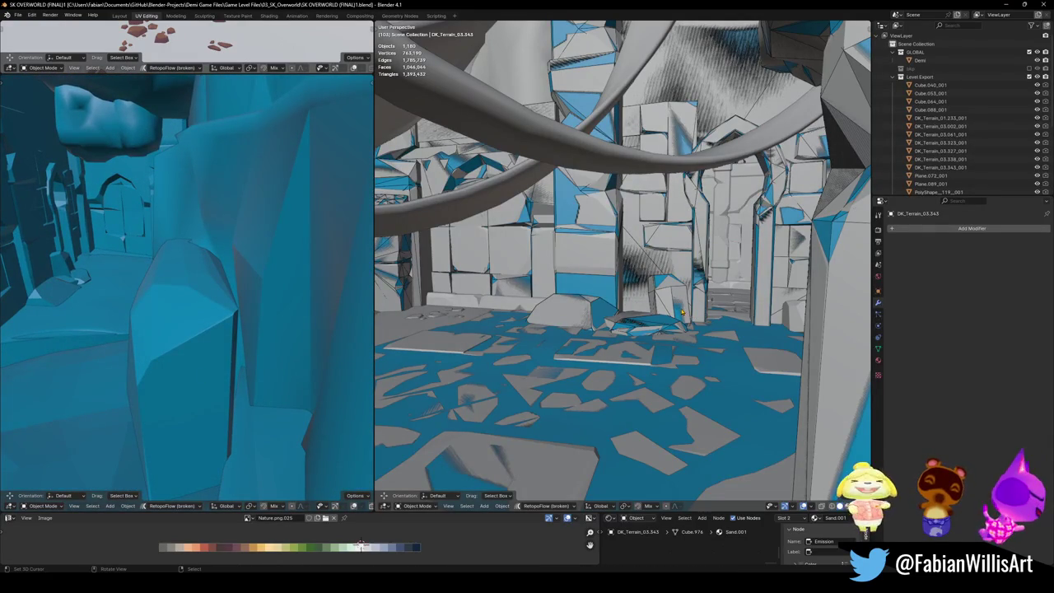
{"action": "key", "text": "shift+grave"}
{"action": "key", "text": "w"}
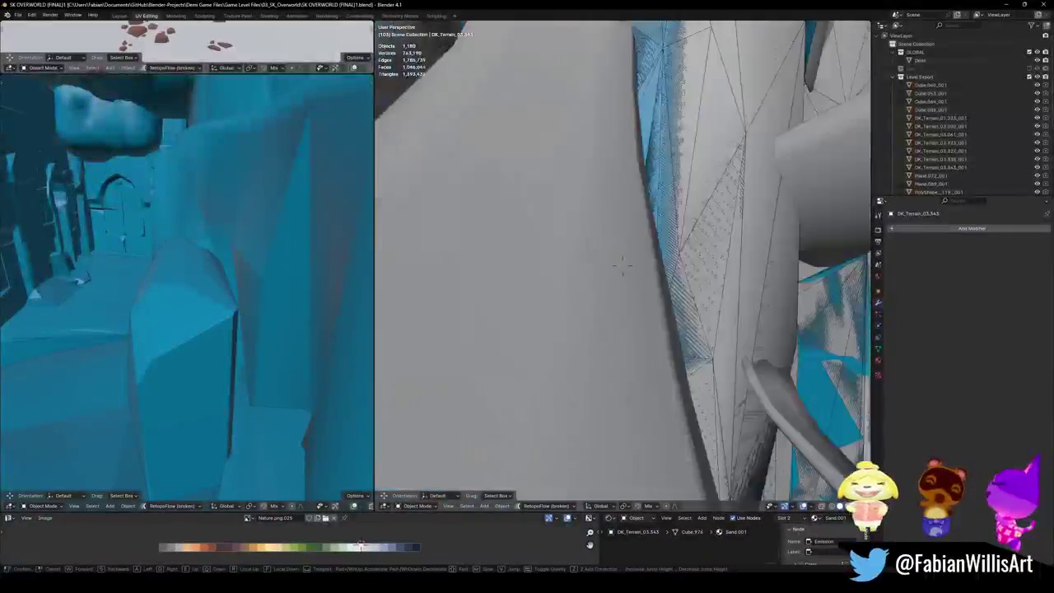
{"action": "key", "text": "w"}
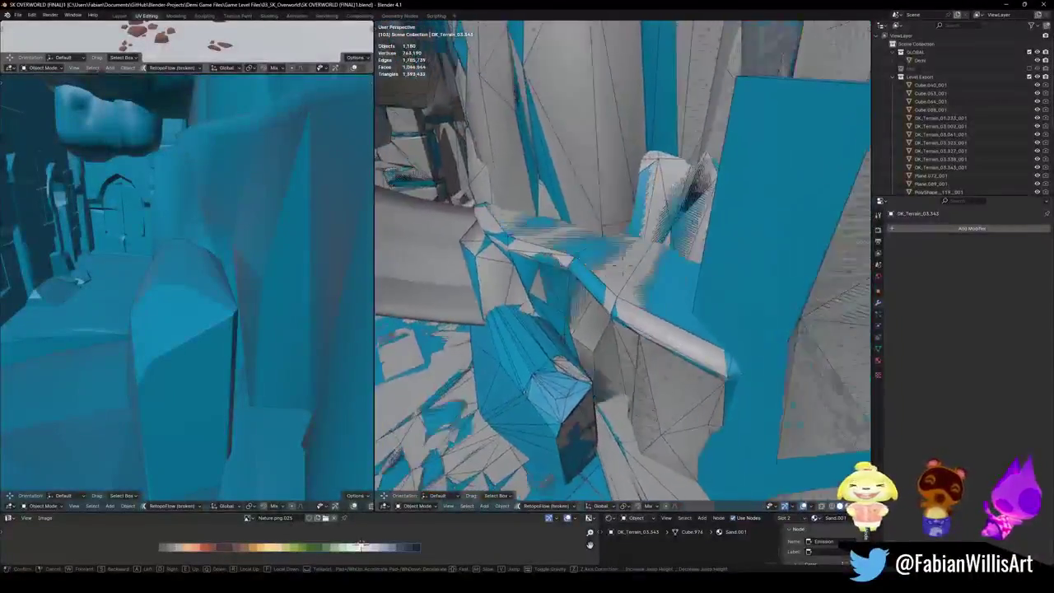
{"action": "key", "text": "Return"}
{"action": "left_click", "coordinate": [625, 290]}
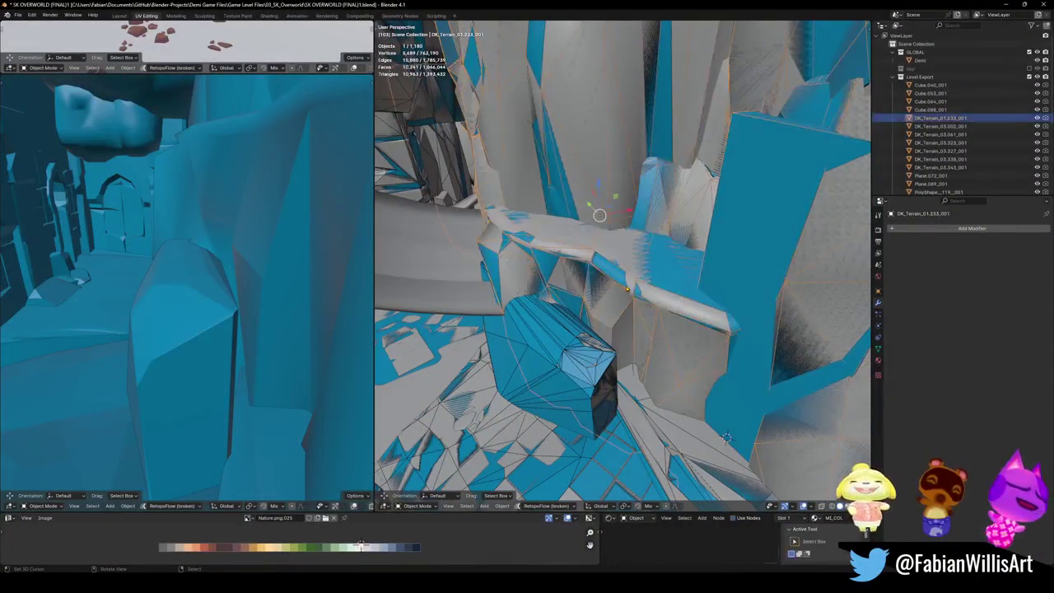
Step: Select DK_Terrain_01.233 and scale its linked ledge piece vertically along Z
{"action": "left_click", "coordinate": [622, 284]}
{"action": "left_click", "coordinate": [677, 245]}
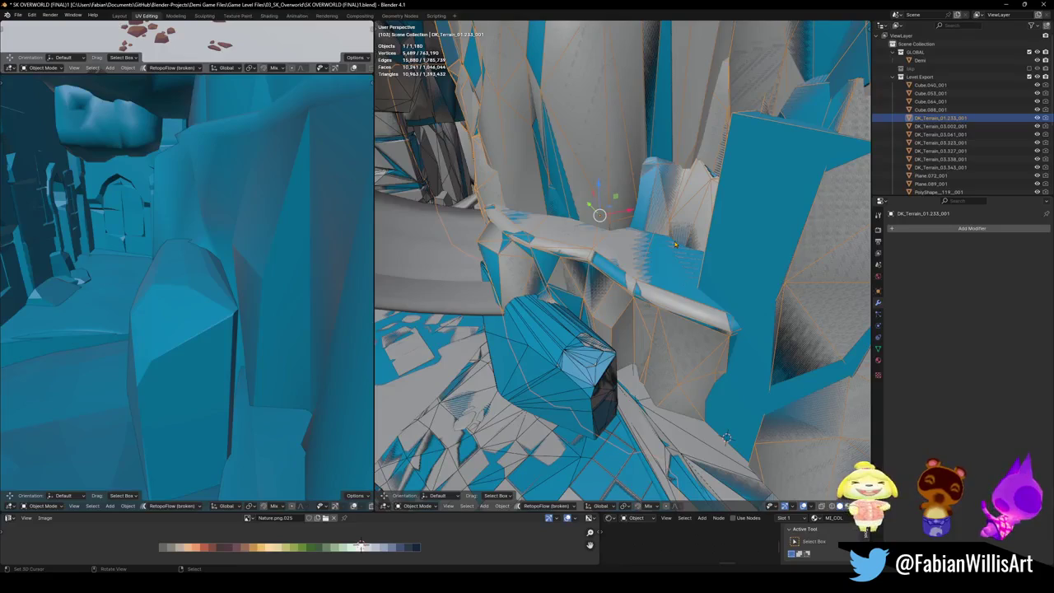
{"action": "left_click", "coordinate": [604, 272]}
{"action": "key", "text": "Tab"}
{"action": "key", "text": "a"}
{"action": "key", "text": "alt+a"}
{"action": "key", "text": "l"}
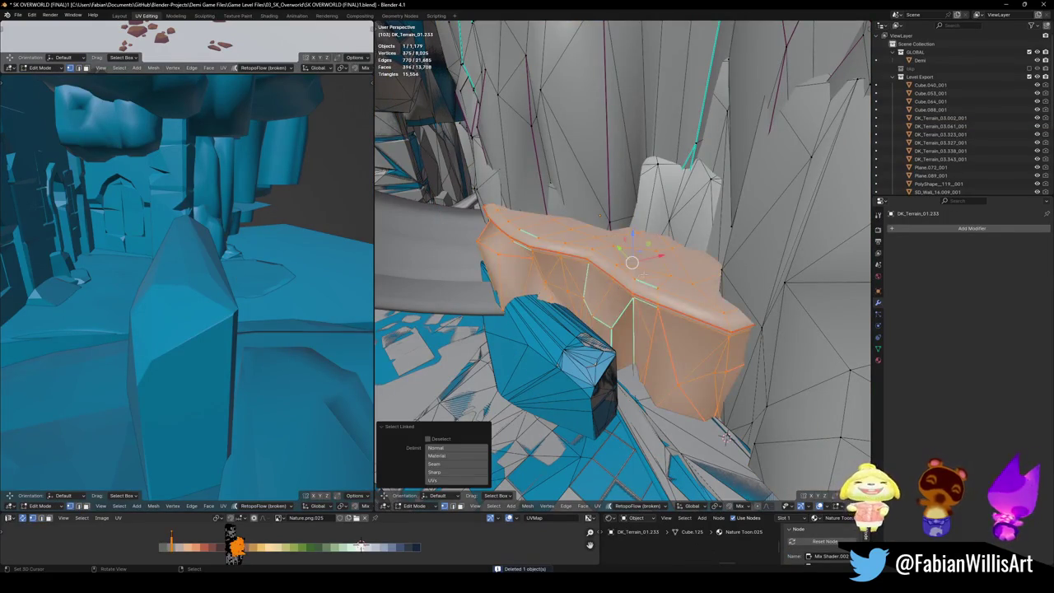
{"action": "key", "text": "s"}
{"action": "key", "text": "z"}
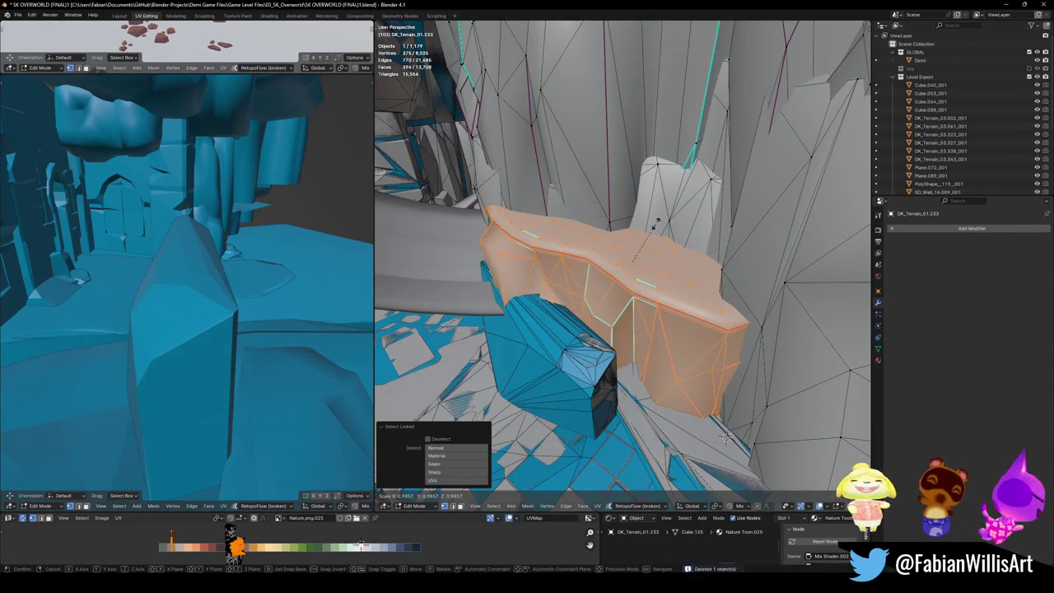
{"action": "left_click", "coordinate": [659, 206]}
{"action": "key", "text": "Tab"}
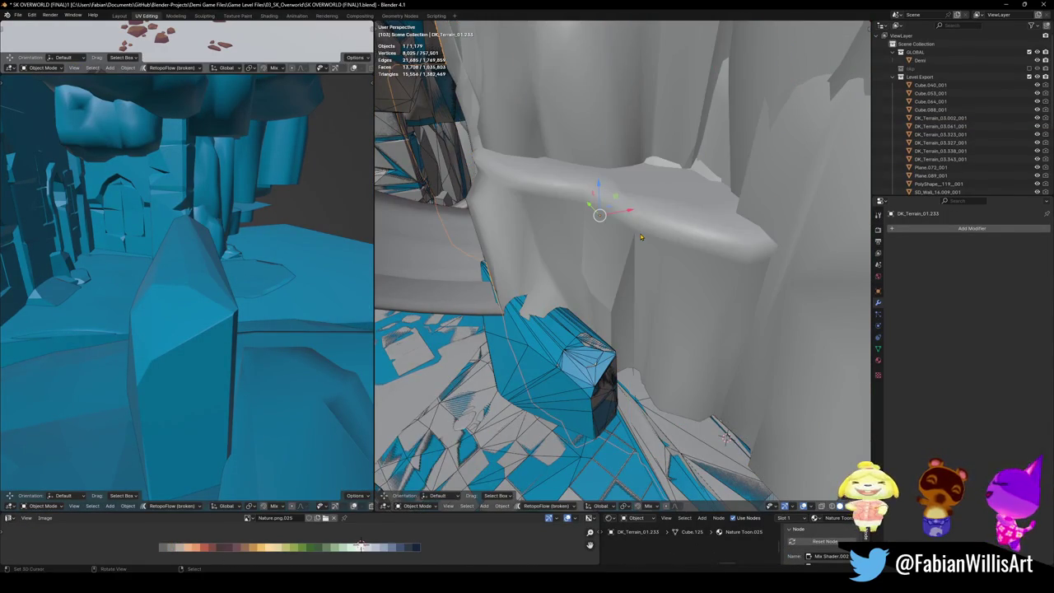
Step: Add a mesh collider at 0.974 decimate ratio to the ledge and save the level
{"action": "key", "text": "shift+alt+c"}
{"action": "left_click", "coordinate": [599, 237]}
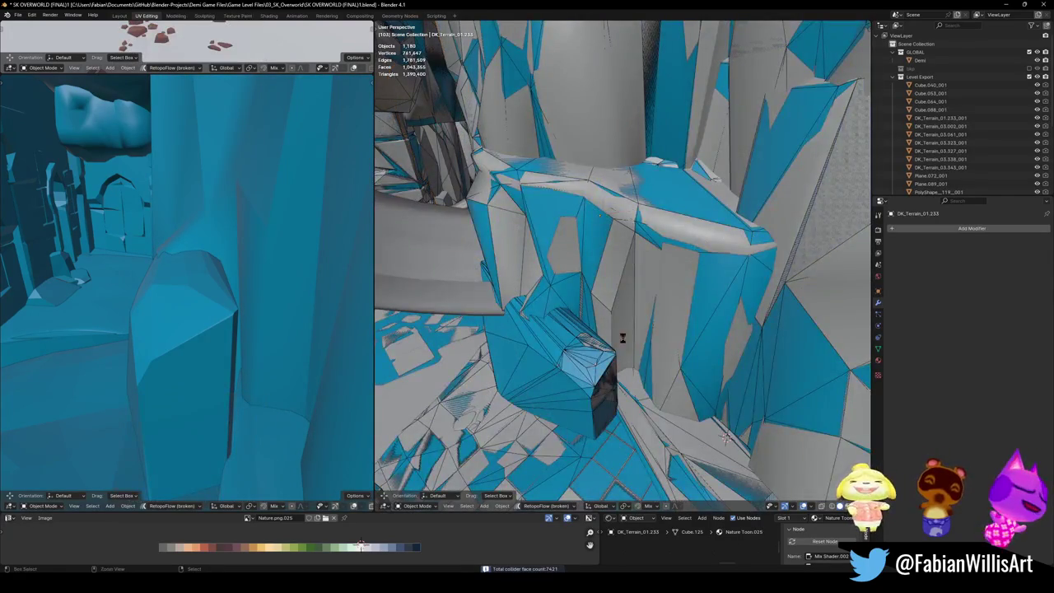
{"action": "key", "text": "ctrl+s"}
{"action": "mouse_move", "coordinate": [650, 286]}
{"action": "left_mouse_down"}
{"action": "mouse_move", "coordinate": [629, 329]}
{"action": "mouse_move", "coordinate": [633, 314]}
{"action": "mouse_move", "coordinate": [546, 317]}
{"action": "left_mouse_up"}
{"action": "scroll", "coordinate": [629, 329], "scroll_direction": "up", "scroll_amount": 8}
Step: Walk to the grey stone wall and give Cube.041 a convex hull collider, then save
{"action": "key", "text": "w"}
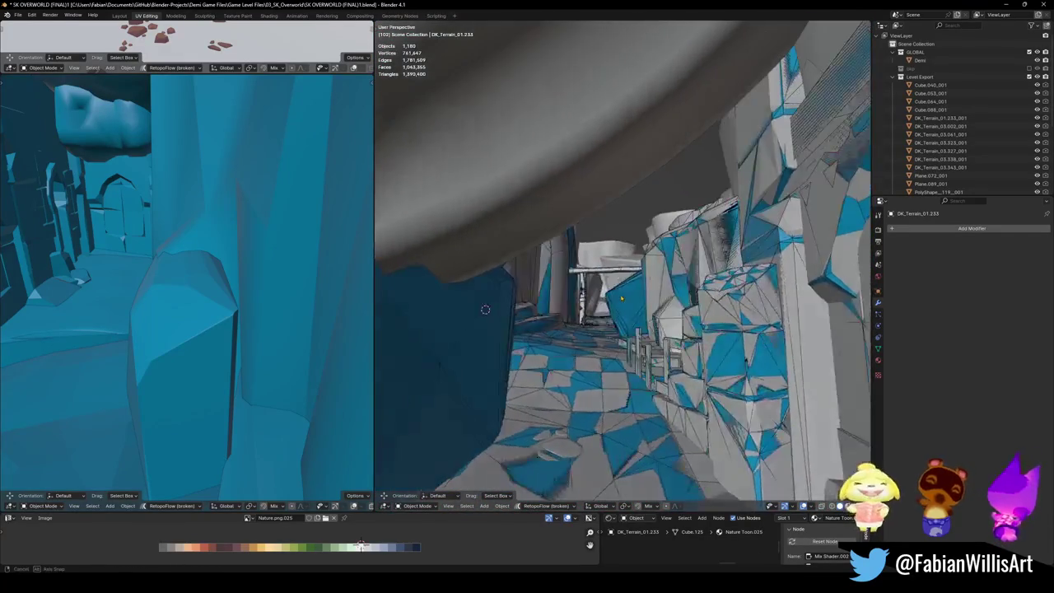
{"action": "key", "text": "ctrl+s"}
{"action": "key", "text": "w"}
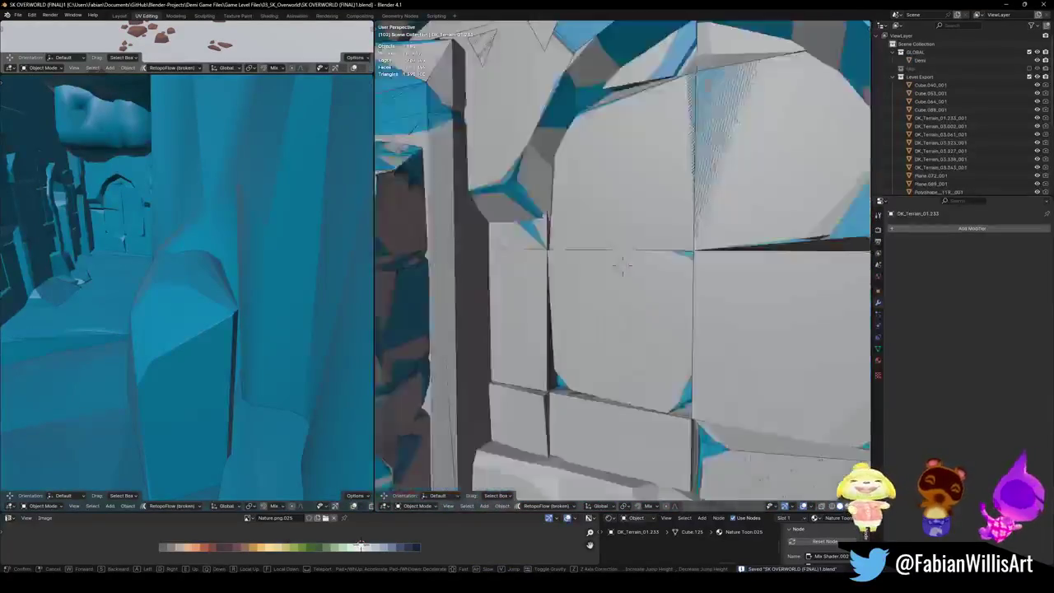
{"action": "key", "text": "s"}
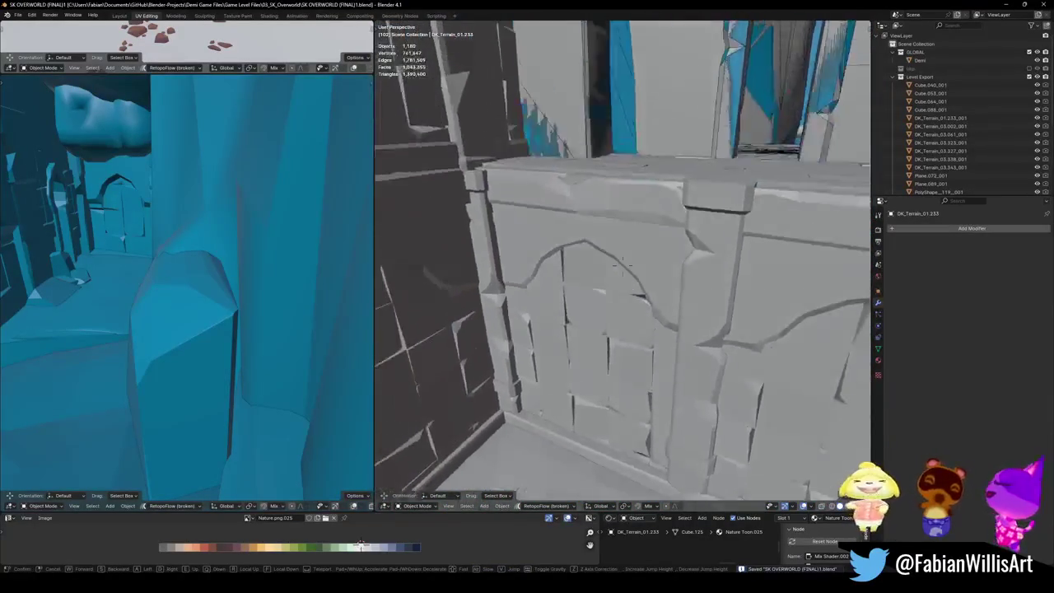
{"action": "left_click", "coordinate": [617, 285]}
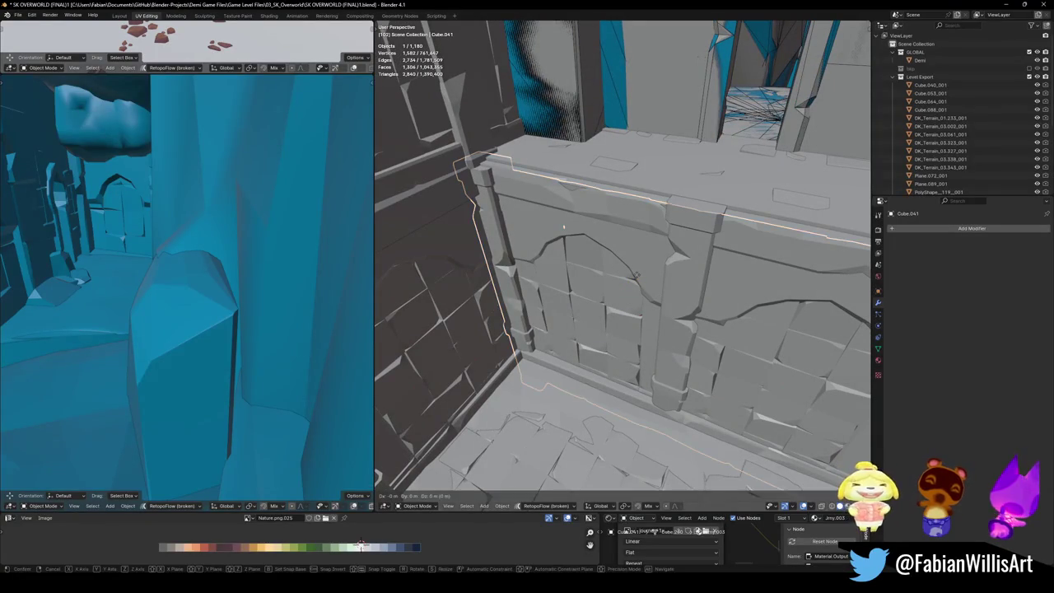
{"action": "key", "text": "shift+alt+c"}
{"action": "left_click", "coordinate": [619, 234]}
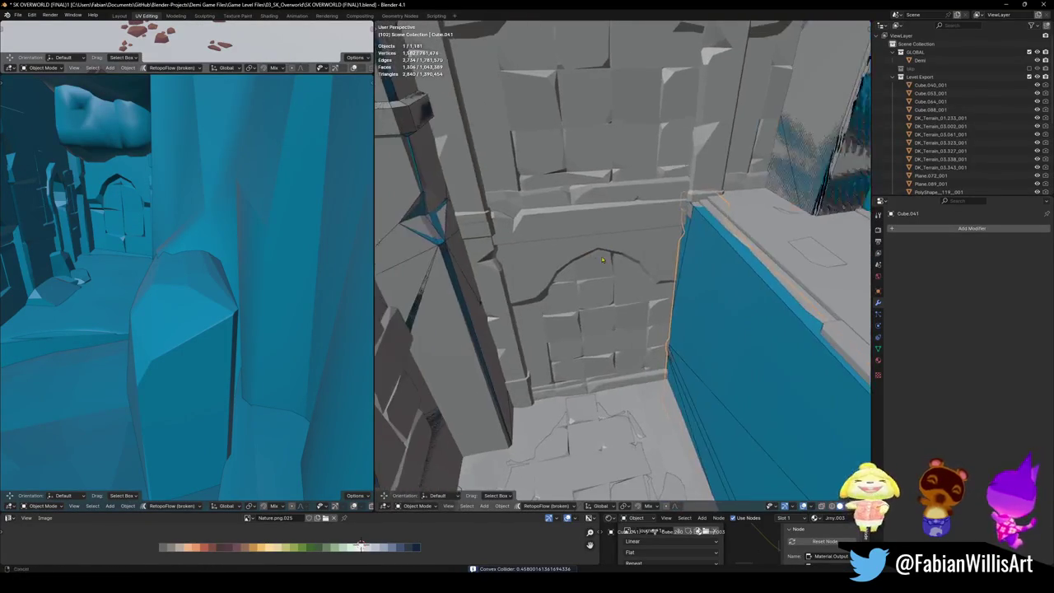
{"action": "key", "text": "ctrl+s"}
Step: Add convex hull colliders to Cube.045 and the neighbouring wall pieces, then save
{"action": "left_click", "coordinate": [577, 294]}
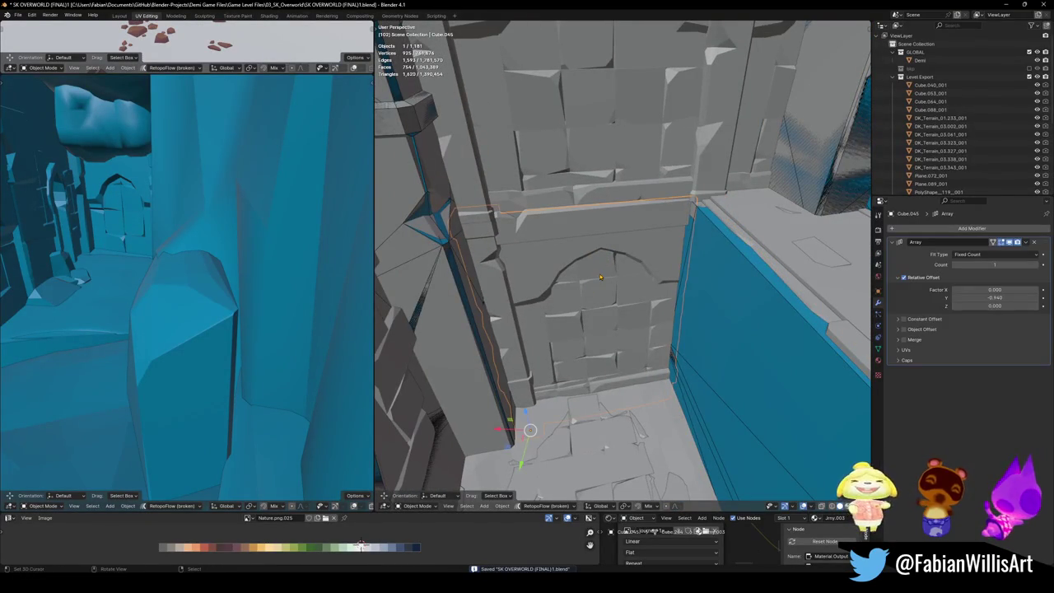
{"action": "key", "text": "shift+alt+c"}
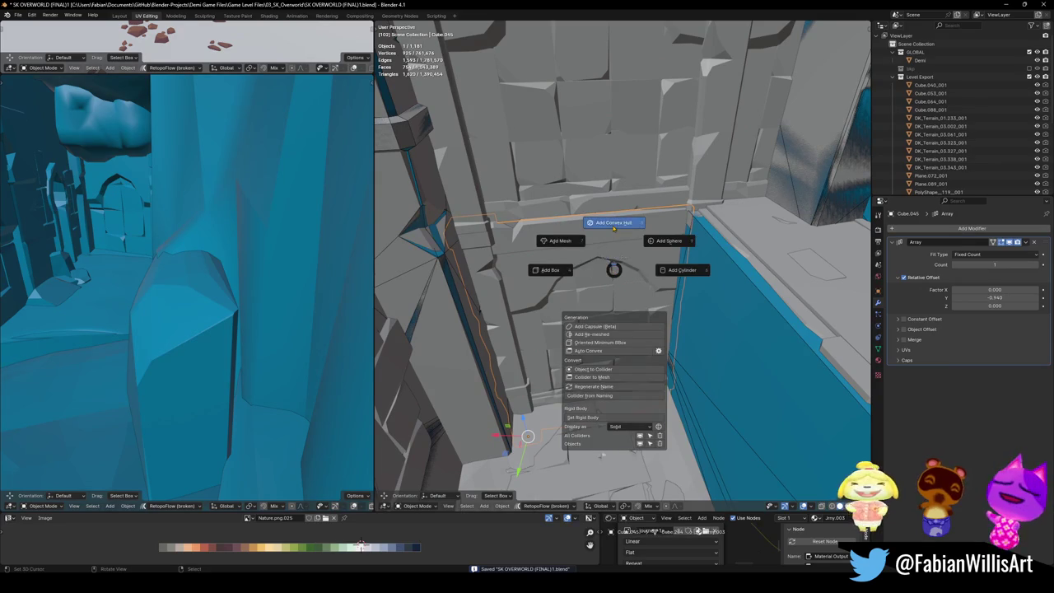
{"action": "left_click", "coordinate": [613, 228]}
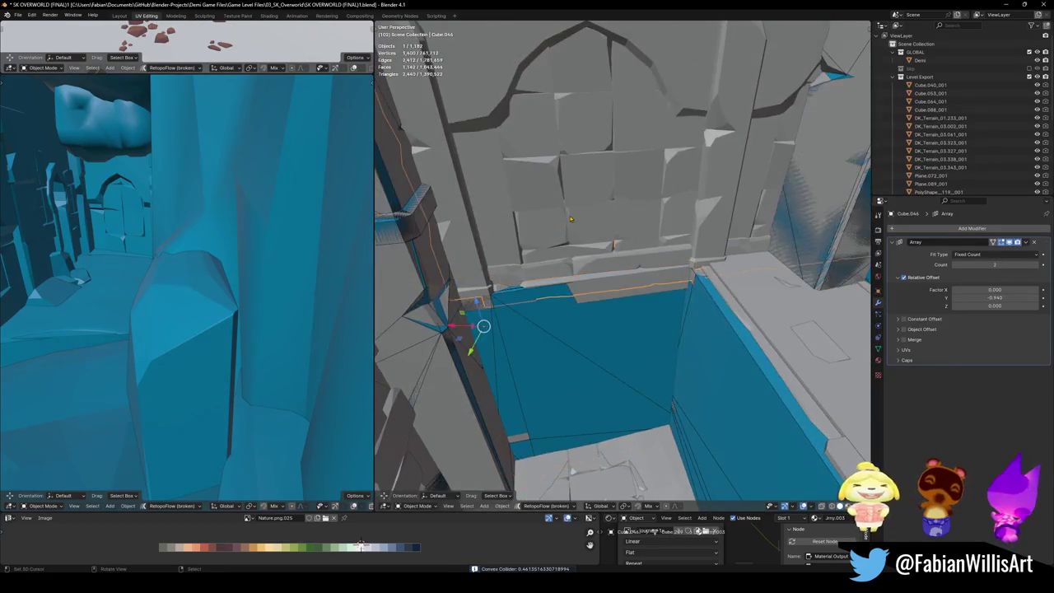
{"action": "key", "text": "shift+alt+c"}
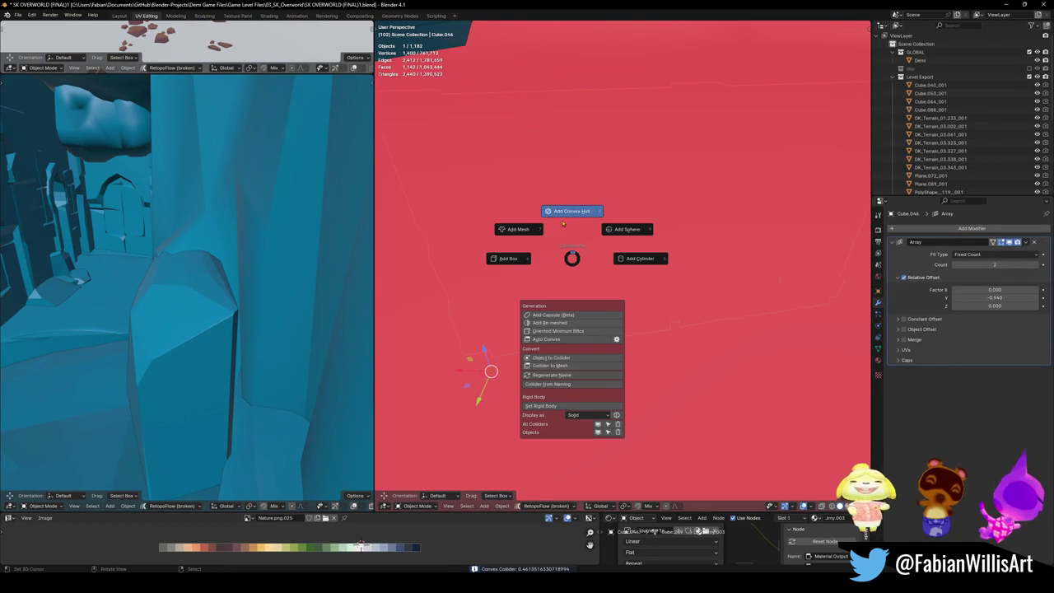
{"action": "left_click", "coordinate": [563, 223]}
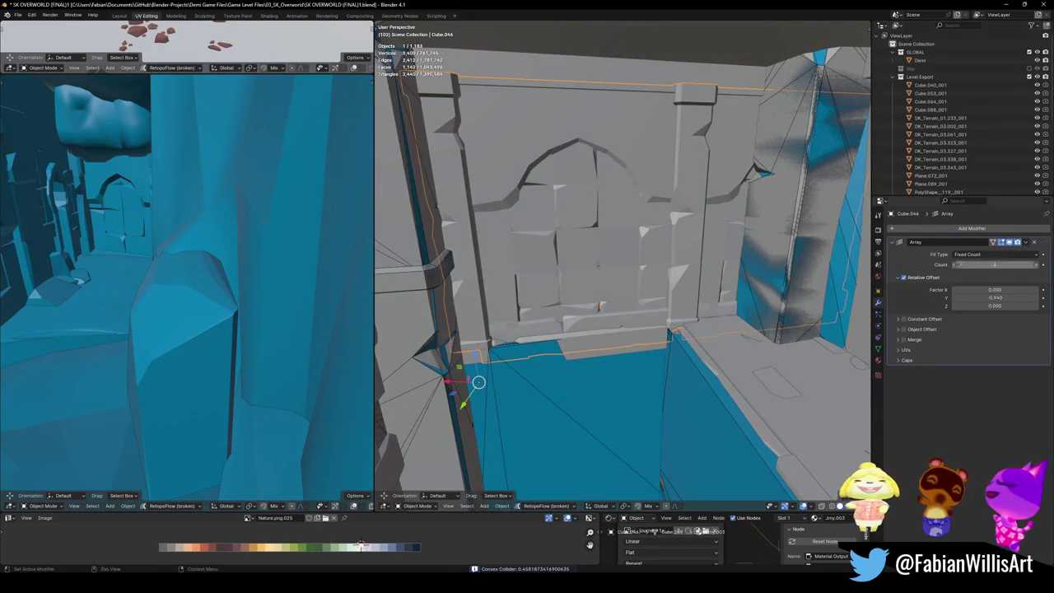
{"action": "key", "text": "ctrl+a"}
{"action": "key", "text": "shift+alt+c"}
{"action": "left_click", "coordinate": [614, 170]}
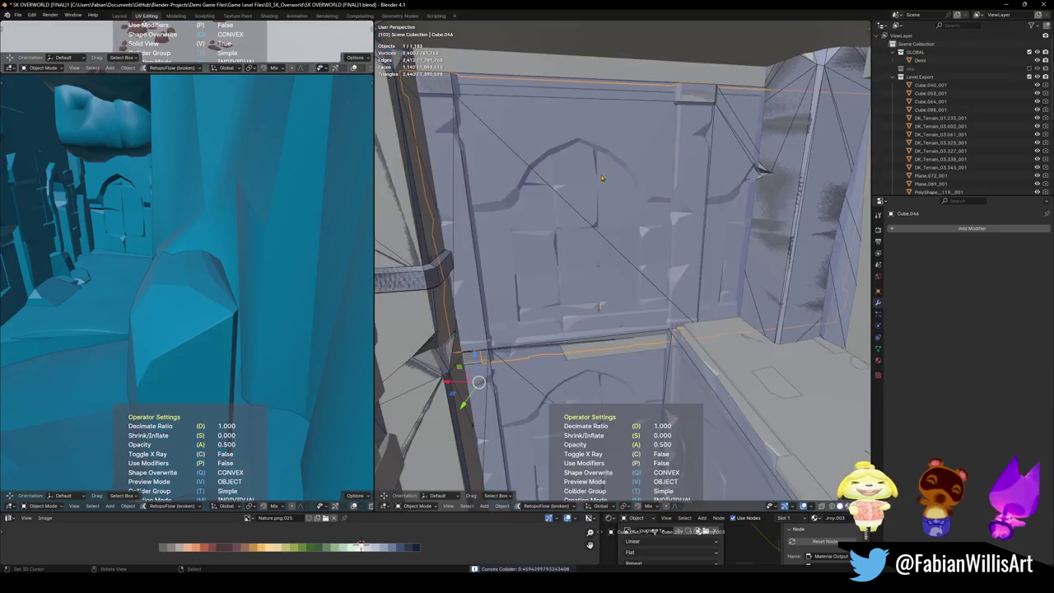
{"action": "key", "text": "ctrl+s"}
Step: Wrap the arched wall panel in a convex hull collider, undoing the wrong collider first
{"action": "key", "text": "shift+grave"}
{"action": "key", "text": "w"}
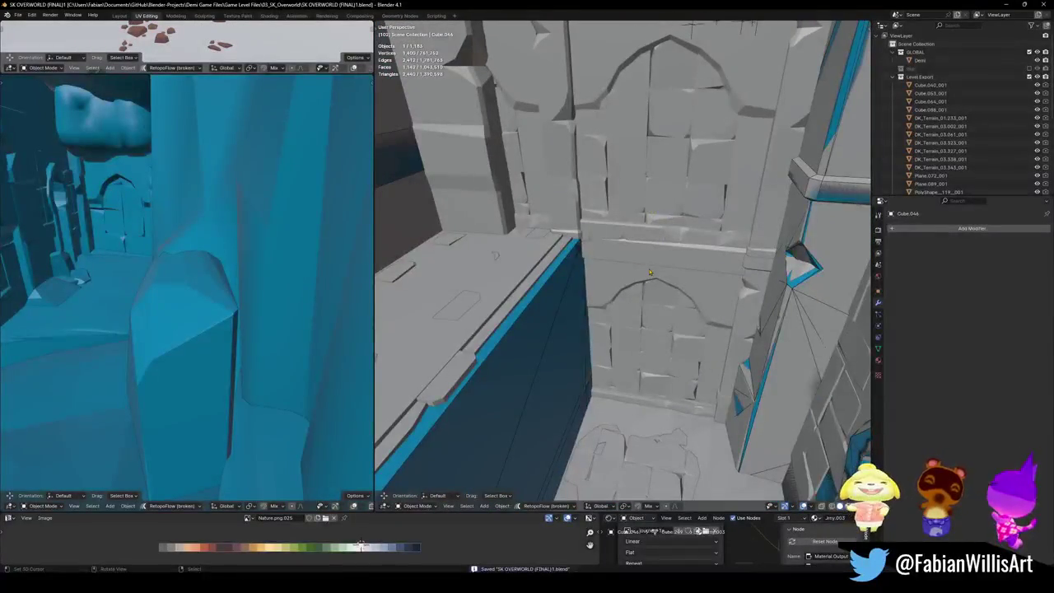
{"action": "left_click", "coordinate": [665, 265]}
{"action": "key", "text": "shift+alt+c"}
{"action": "left_click", "coordinate": [626, 221]}
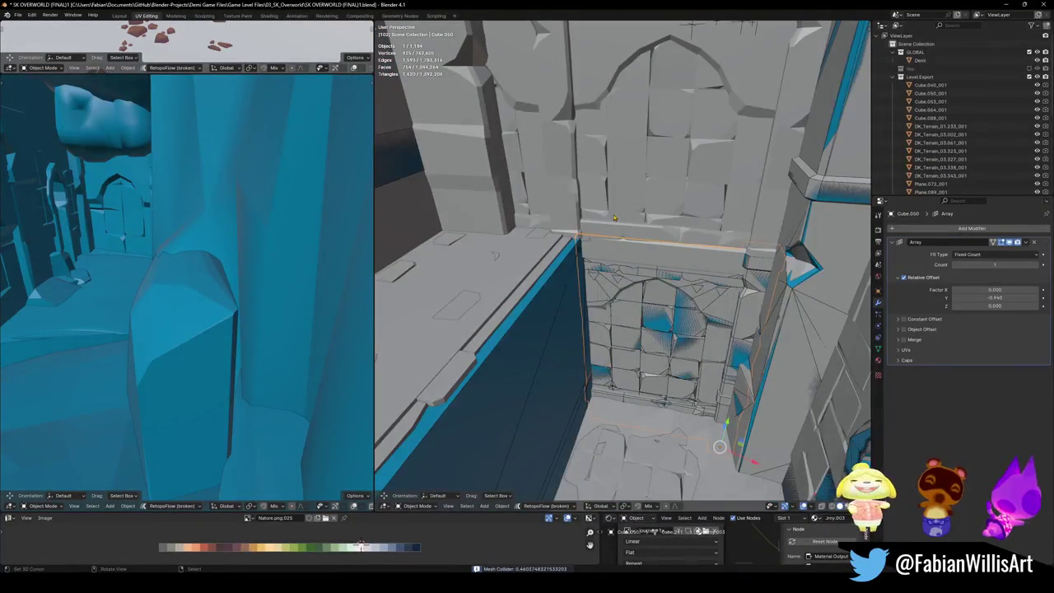
{"action": "key", "text": "ctrl+z"}
{"action": "key", "text": "shift+alt+c"}
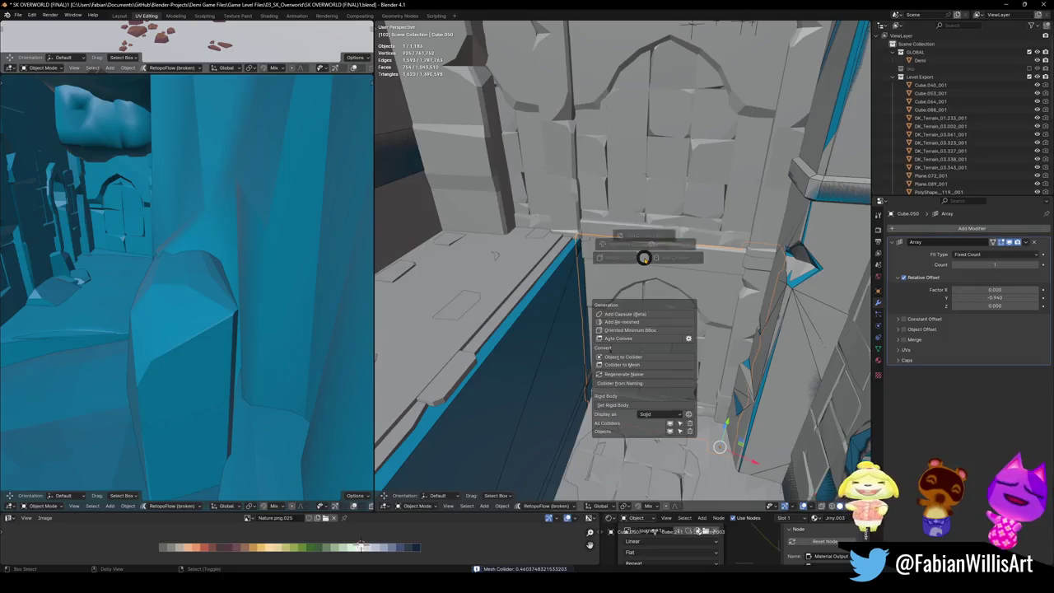
{"action": "left_click", "coordinate": [644, 212]}
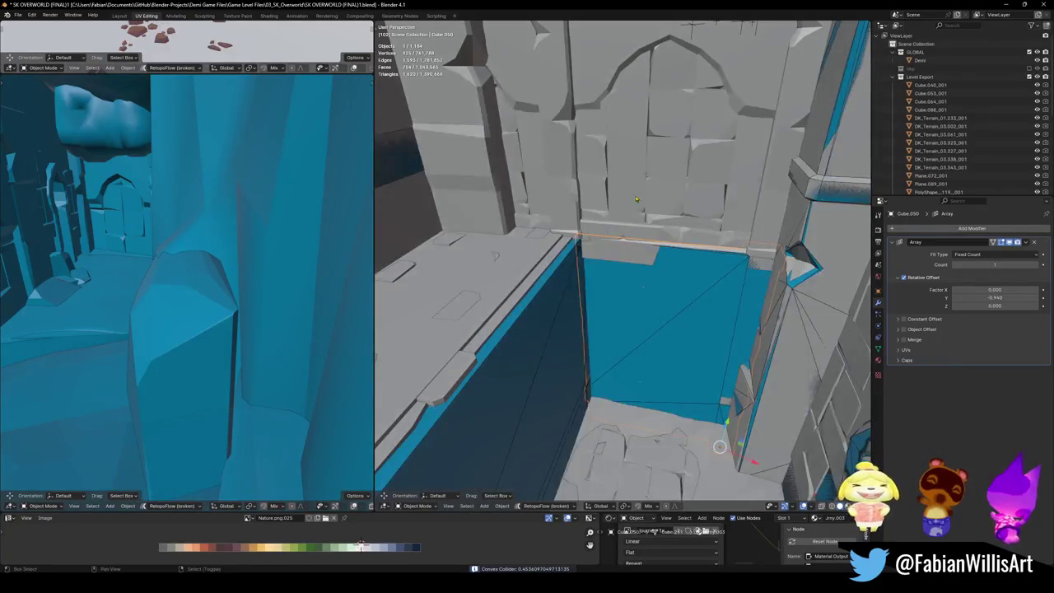
Step: Cover the upper arched wall with a convex hull collider
{"action": "left_click_drag", "start_coordinate": [608, 210], "coordinate": [622, 219]}
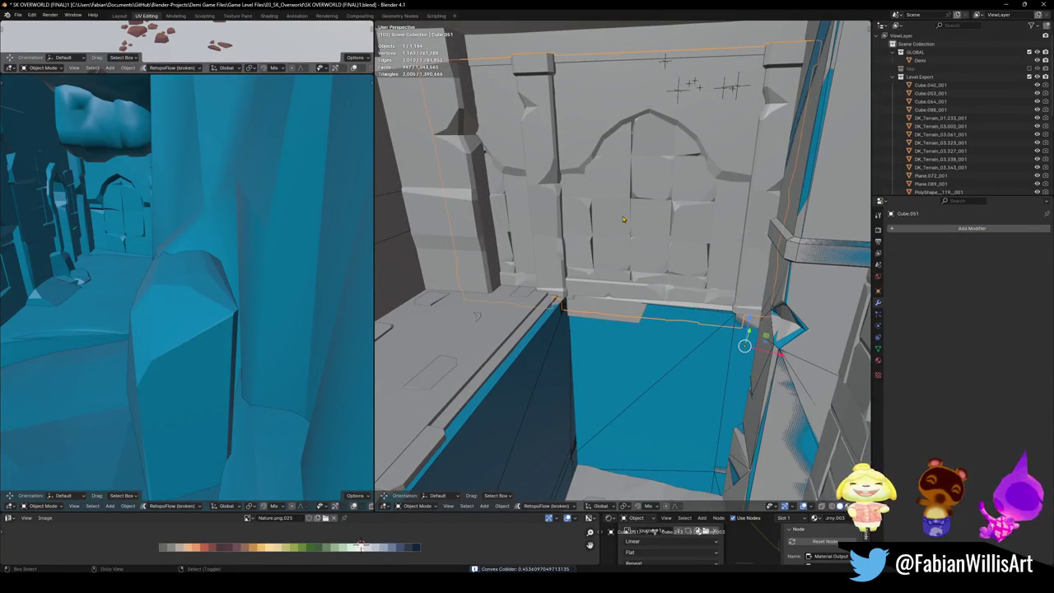
{"action": "key", "text": "shift+alt+c"}
{"action": "left_click", "coordinate": [626, 170]}
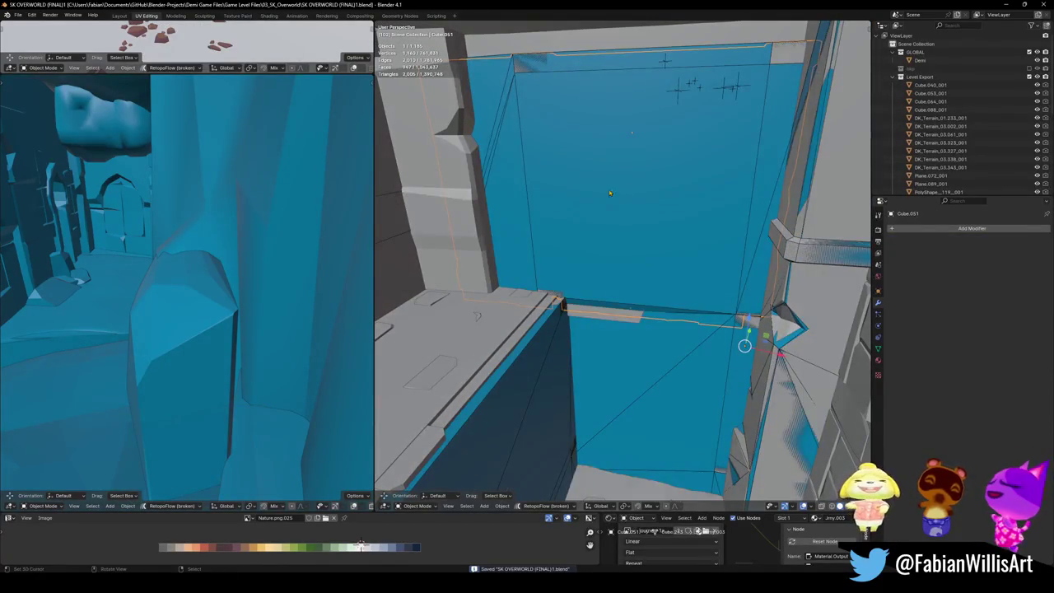
{"action": "left_click", "coordinate": [461, 240]}
{"action": "key", "text": "KP_Decimal"}
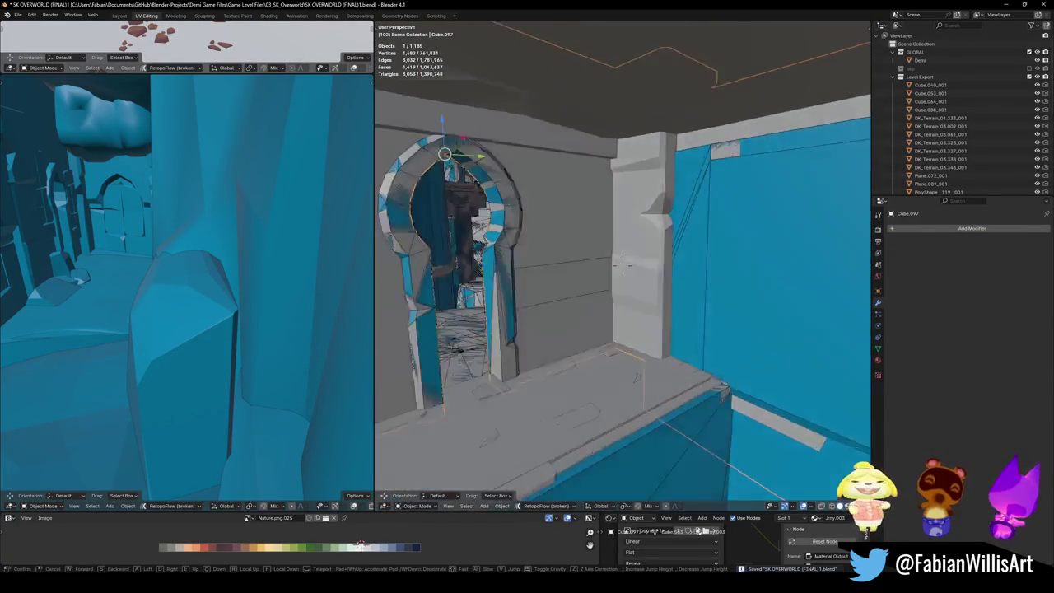
Step: Add a convex hull collider around the square pillar faces of Cube.097
{"action": "key", "text": "Tab"}
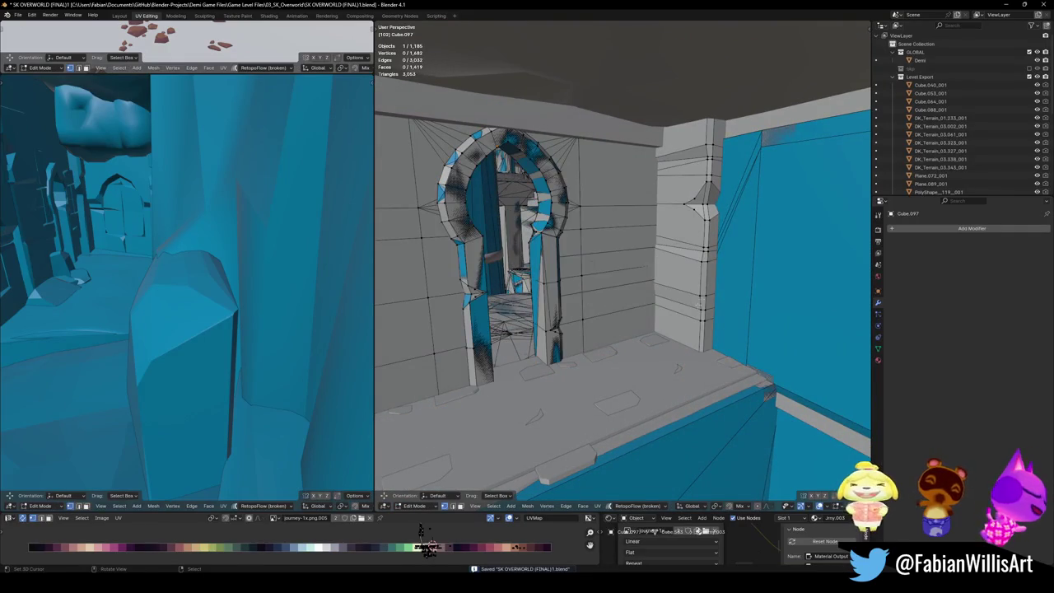
{"action": "key", "text": "l"}
{"action": "key", "text": "shift+alt+c"}
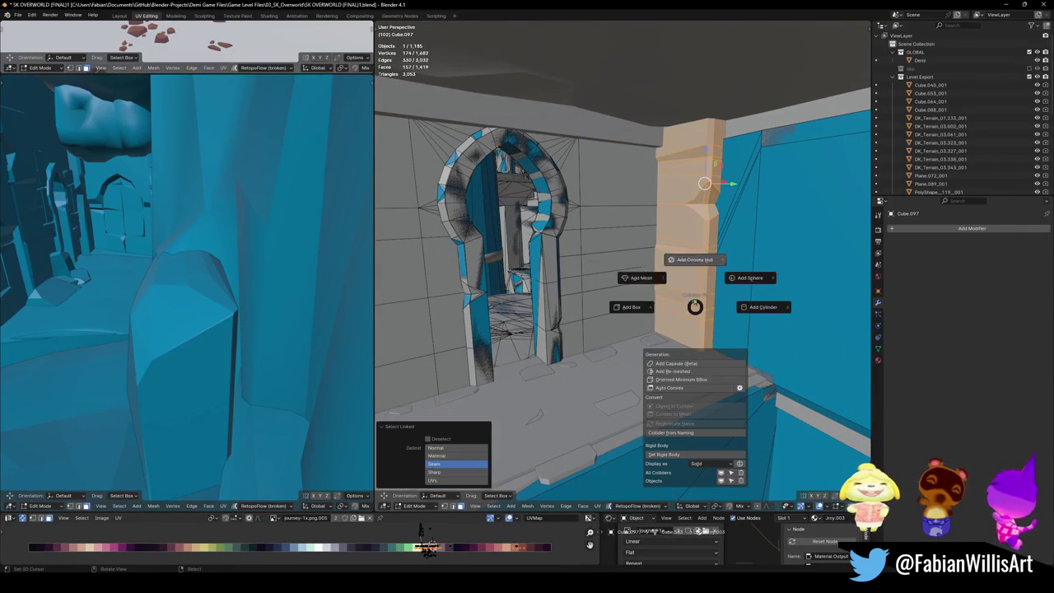
{"action": "left_click", "coordinate": [694, 259]}
Step: Walk the view to a new viewpoint and save the blend file
{"action": "key", "text": "shift+grave"}
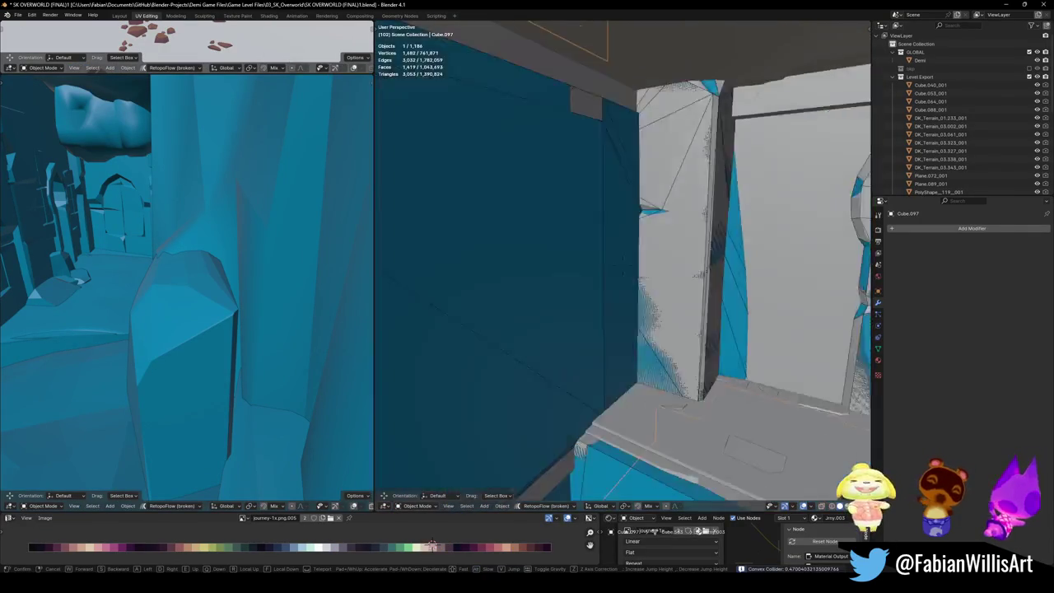
{"action": "left_click", "coordinate": [666, 263]}
{"action": "key", "text": "ctrl+s"}
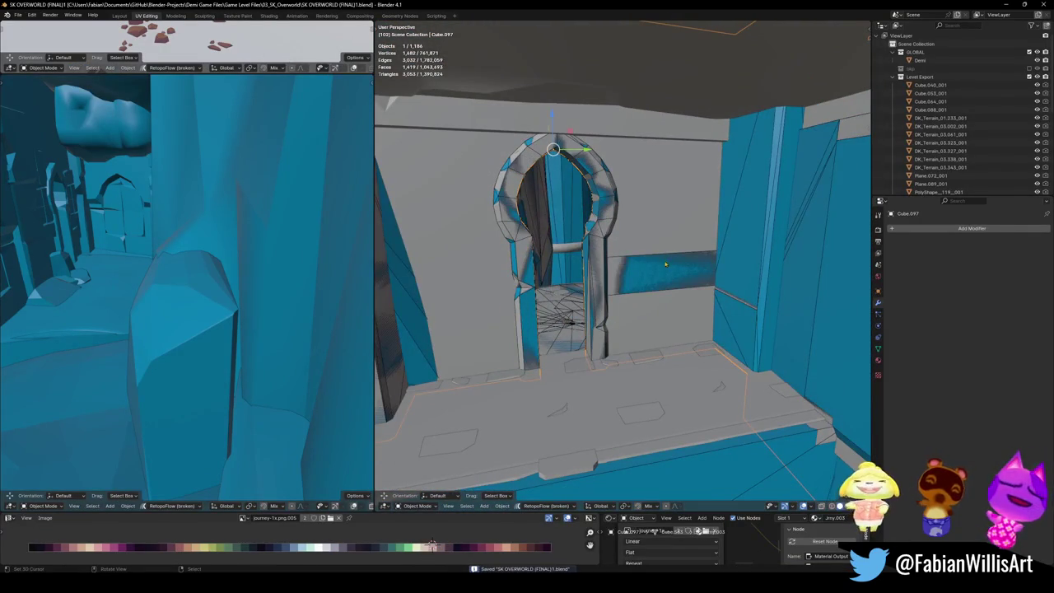
Step: Walk the left view toward the arch and look down onto the doorway floor
{"action": "key", "text": "shift+grave"}
{"action": "key", "text": "w"}
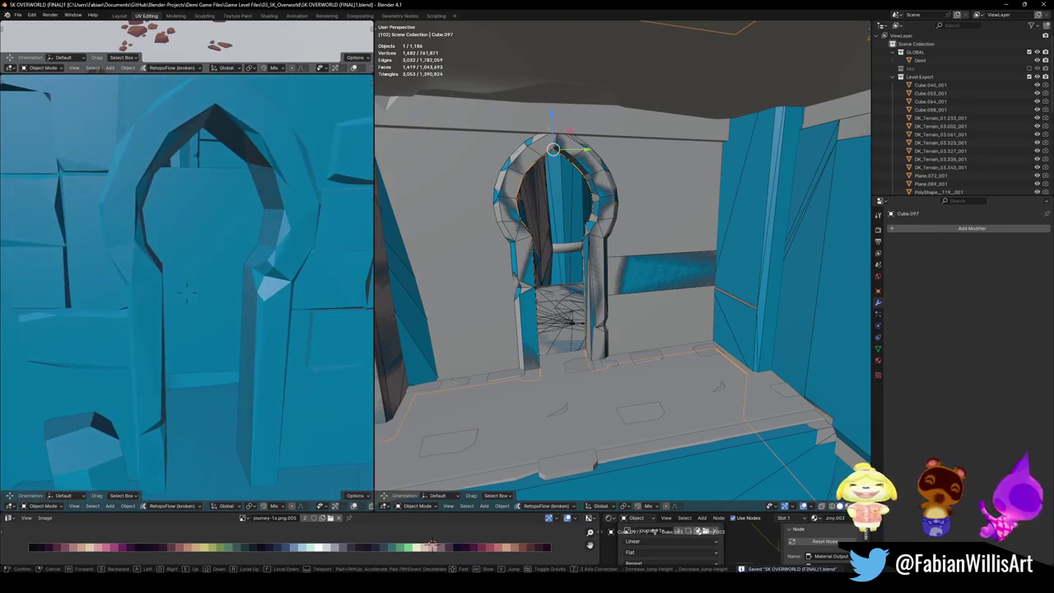
{"action": "key", "text": "Return"}
{"action": "key", "text": "shift+grave"}
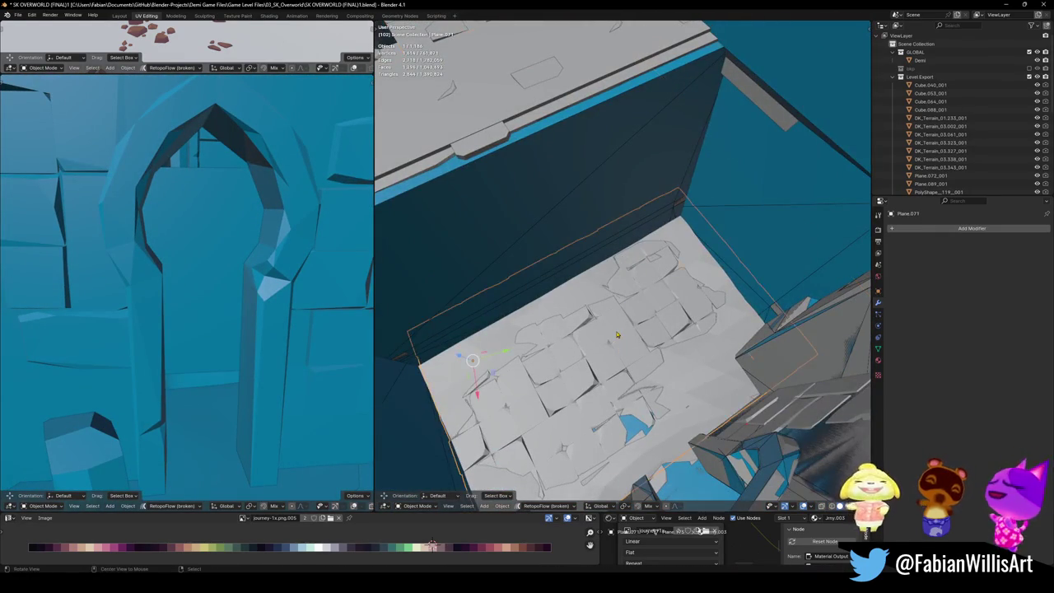
Step: Wrap the cobbled doorway floor in a convex hull collider
{"action": "left_click", "coordinate": [620, 296]}
{"action": "key", "text": "shift+alt+c"}
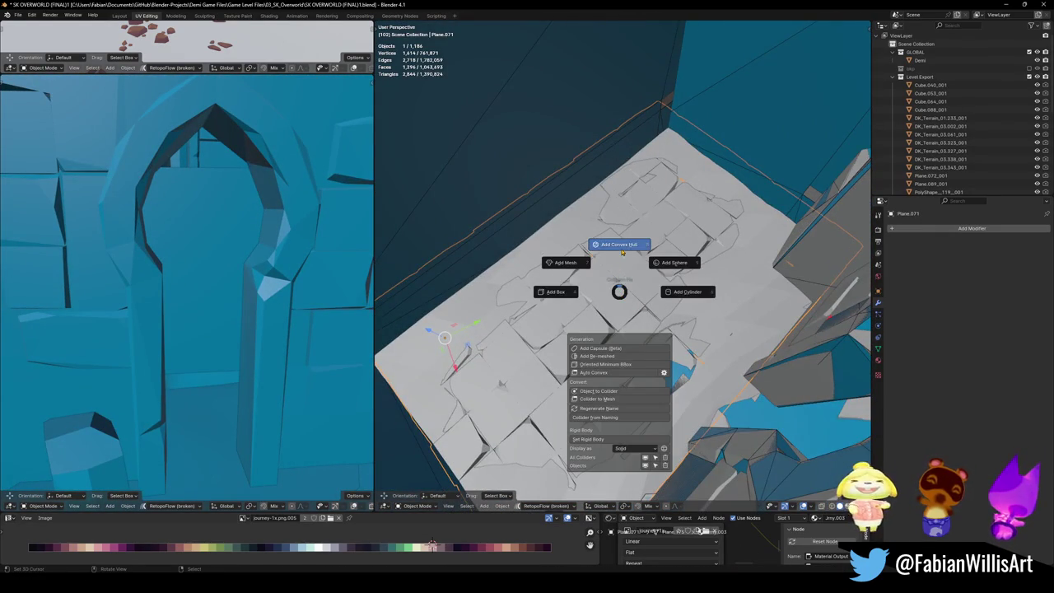
{"action": "left_click", "coordinate": [623, 251]}
Step: Add a mesh collider over the floor's collider at decimate ratio 0.310
{"action": "left_click", "coordinate": [759, 299]}
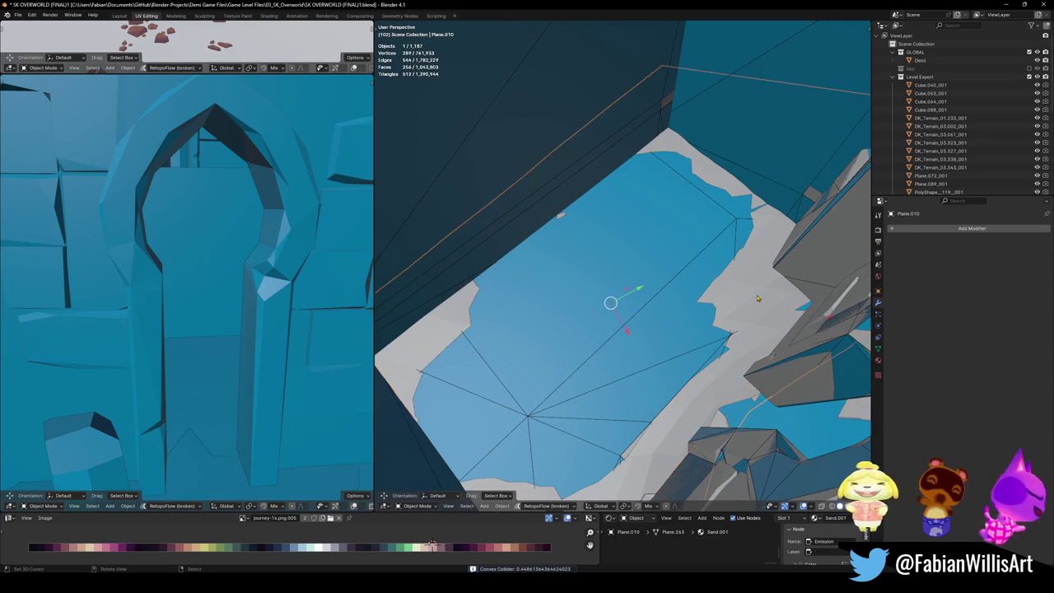
{"action": "left_click", "coordinate": [759, 298]}
{"action": "left_click", "coordinate": [755, 298]}
{"action": "key", "text": "shift+alt+c"}
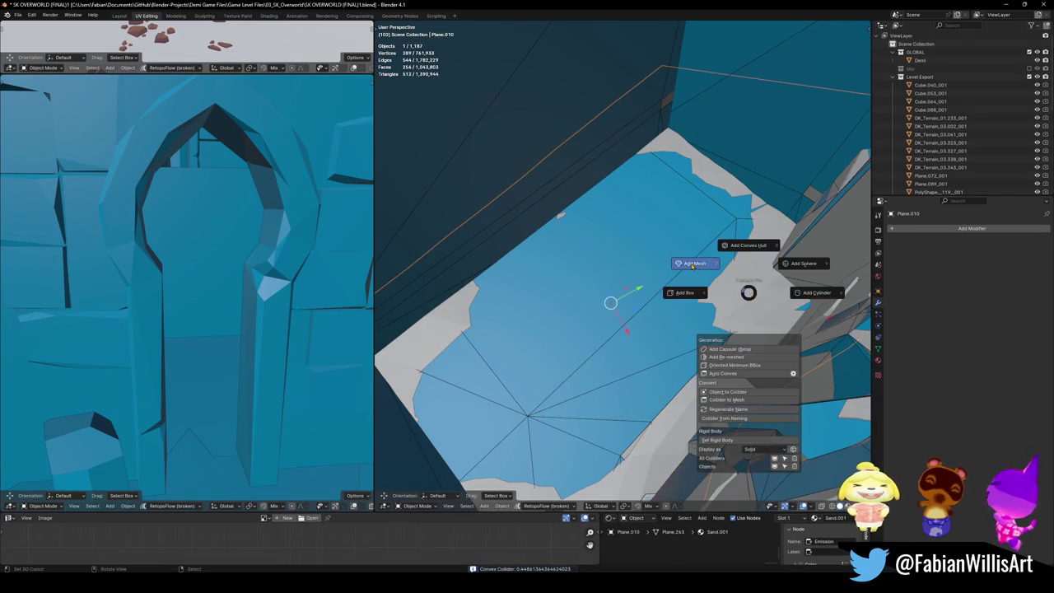
{"action": "left_click", "coordinate": [587, 280]}
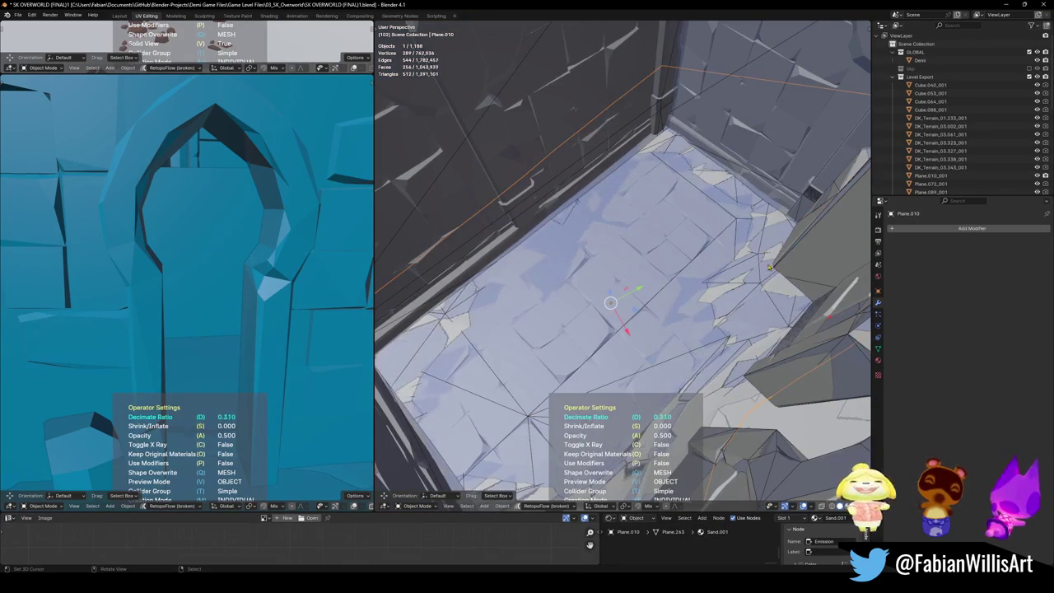
Step: Save the blend file and walk forward past the arch
{"action": "key", "text": "ctrl+s"}
{"action": "key", "text": "shift+grave"}
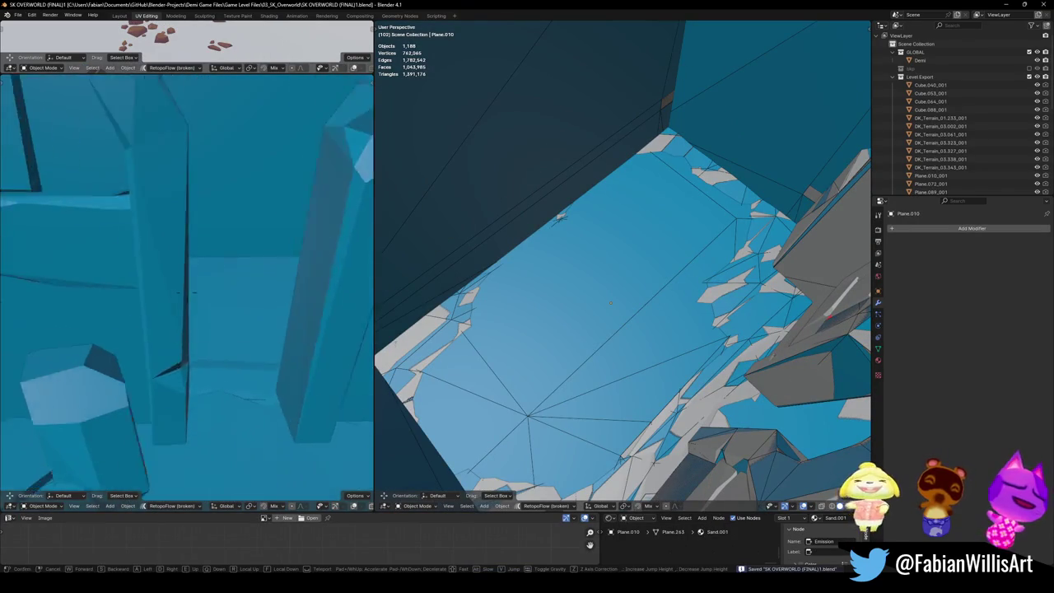
{"action": "key", "text": "w"}
{"action": "left_click", "coordinate": [187, 290]}
{"action": "key", "text": "shift+grave"}
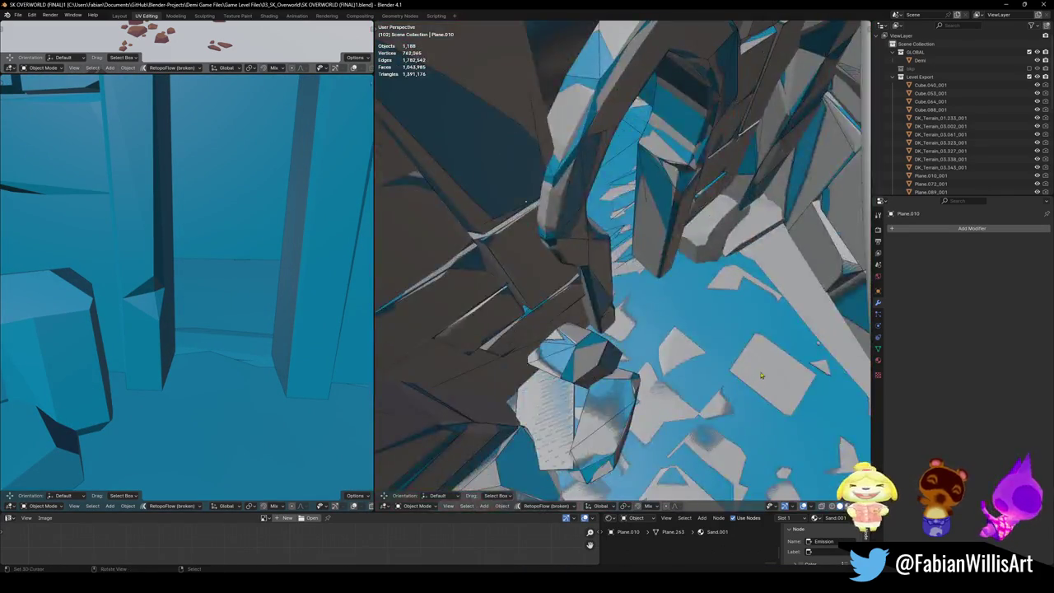
{"action": "key", "text": "w"}
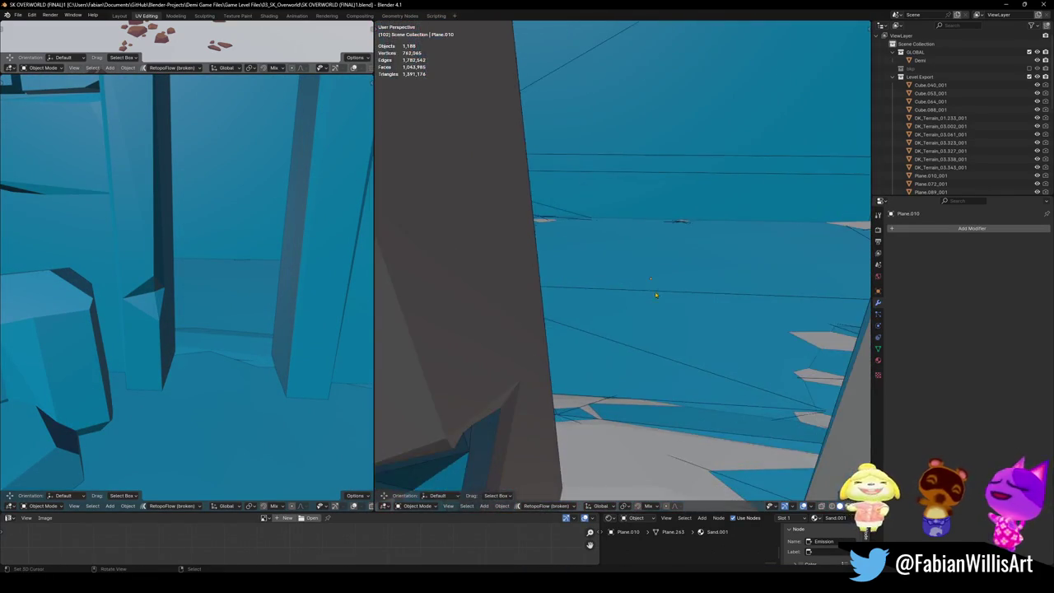
{"action": "key", "text": "s"}
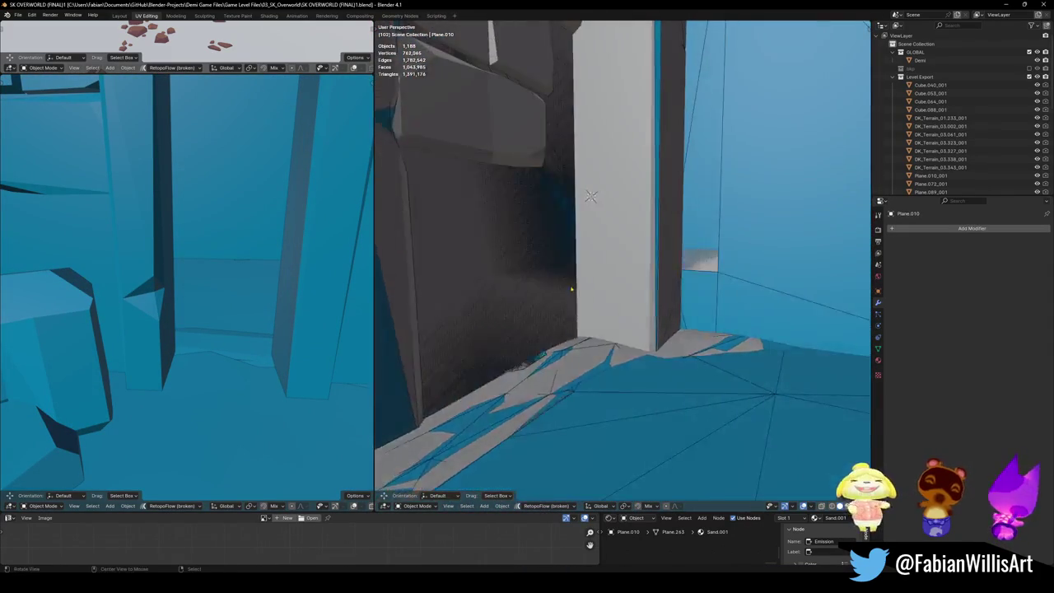
{"action": "left_click", "coordinate": [591, 216]}
{"action": "key", "text": "shift+grave"}
{"action": "key", "text": "w"}
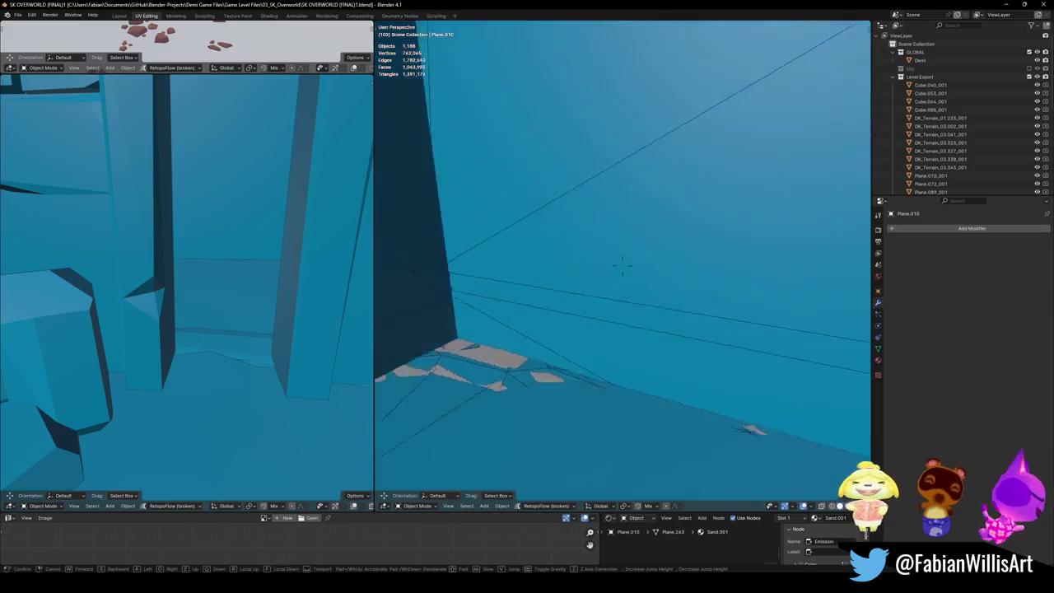
{"action": "key", "text": "s"}
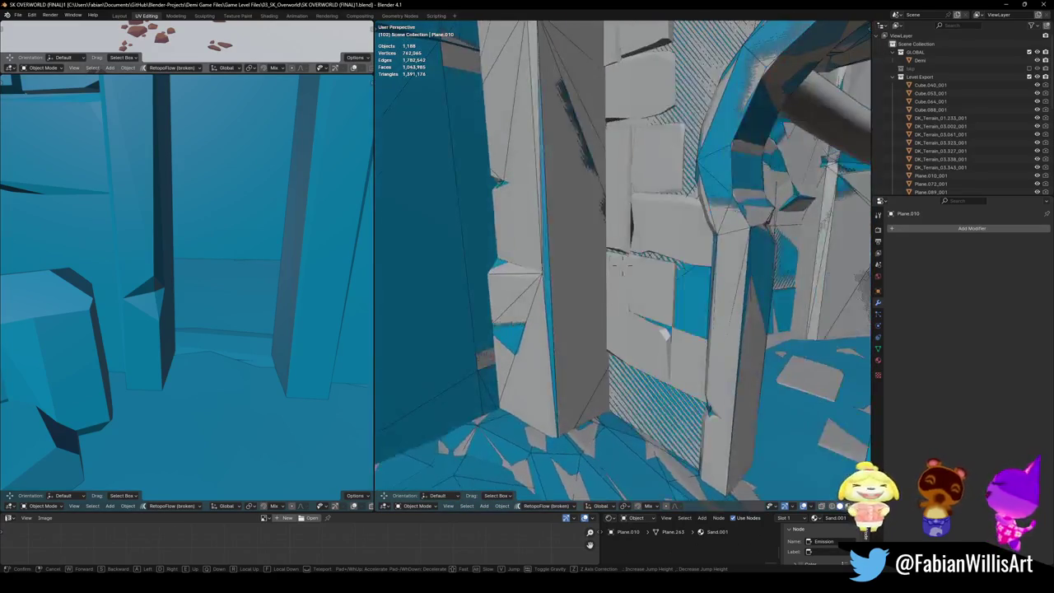
{"action": "left_click", "coordinate": [626, 370]}
{"action": "key", "text": "shift+grave"}
{"action": "key", "text": "s"}
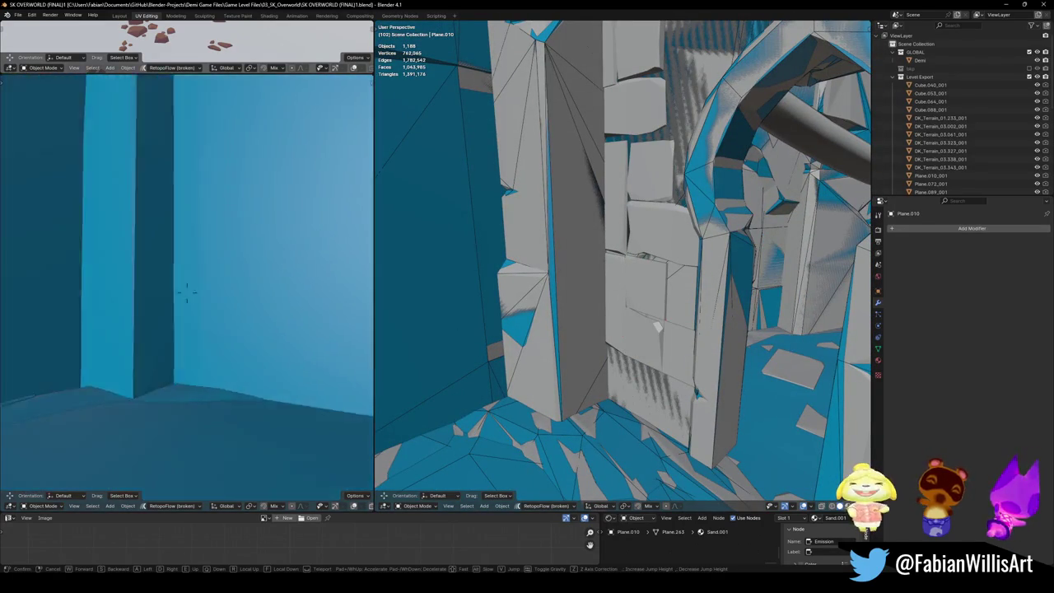
{"action": "key", "text": "w"}
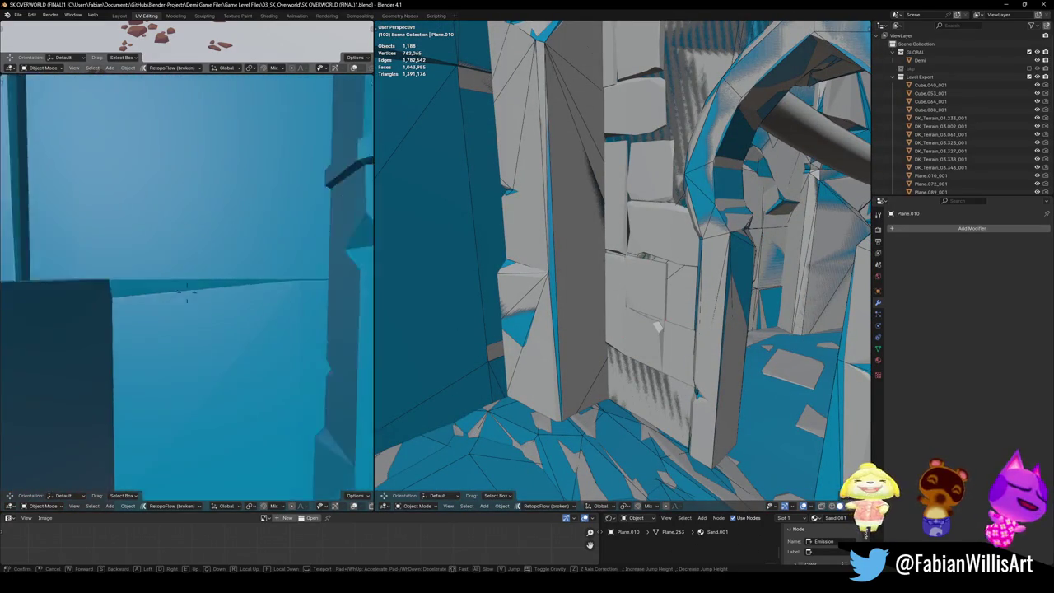
{"action": "key", "text": "s"}
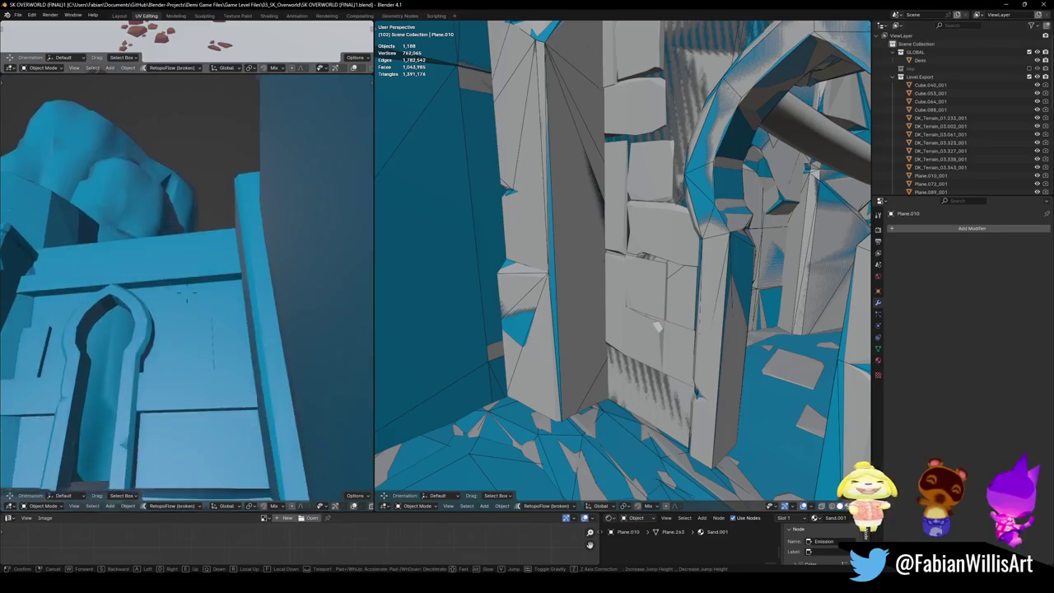
{"action": "left_click", "coordinate": [187, 292]}
{"action": "key", "text": "shift+grave"}
{"action": "key", "text": "w"}
{"action": "key", "text": "w"}
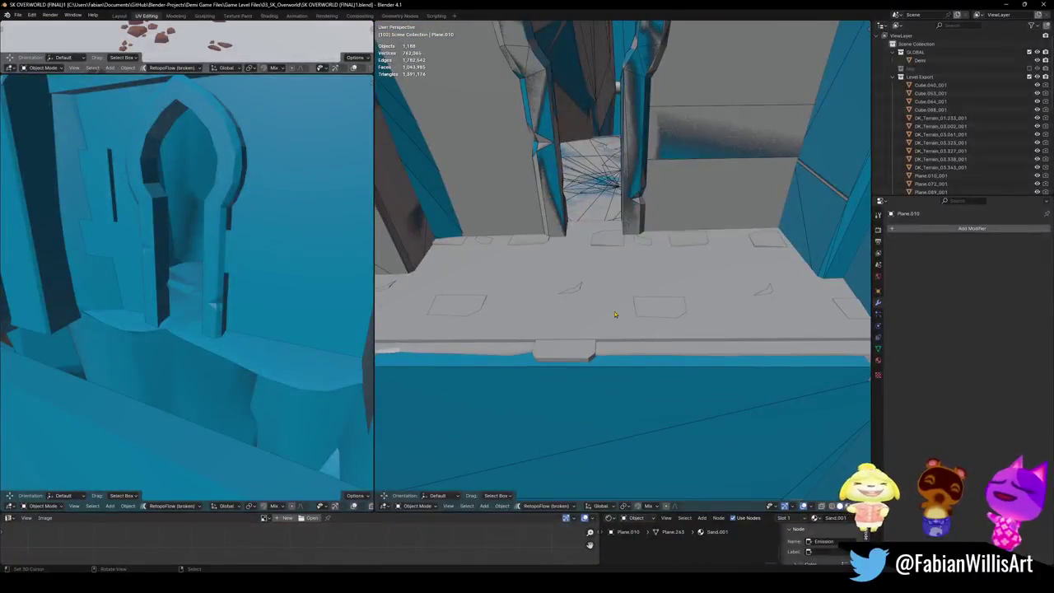
{"action": "left_click", "coordinate": [783, 149]}
{"action": "key", "text": "g"}
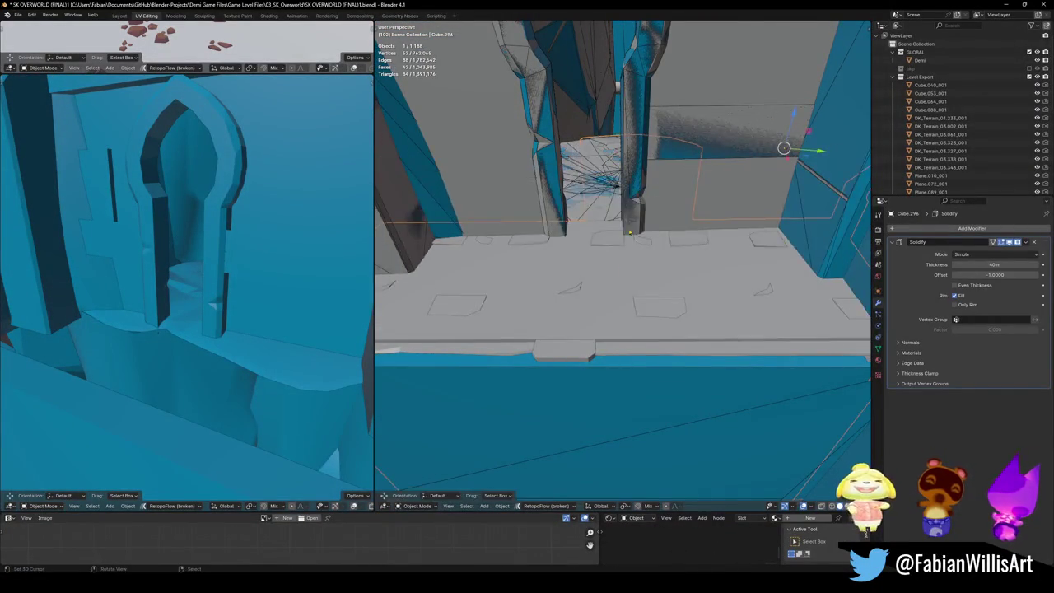
Step: Cancel the pending move and enter Edit Mode with the view over the ledge
{"action": "key", "text": "Escape"}
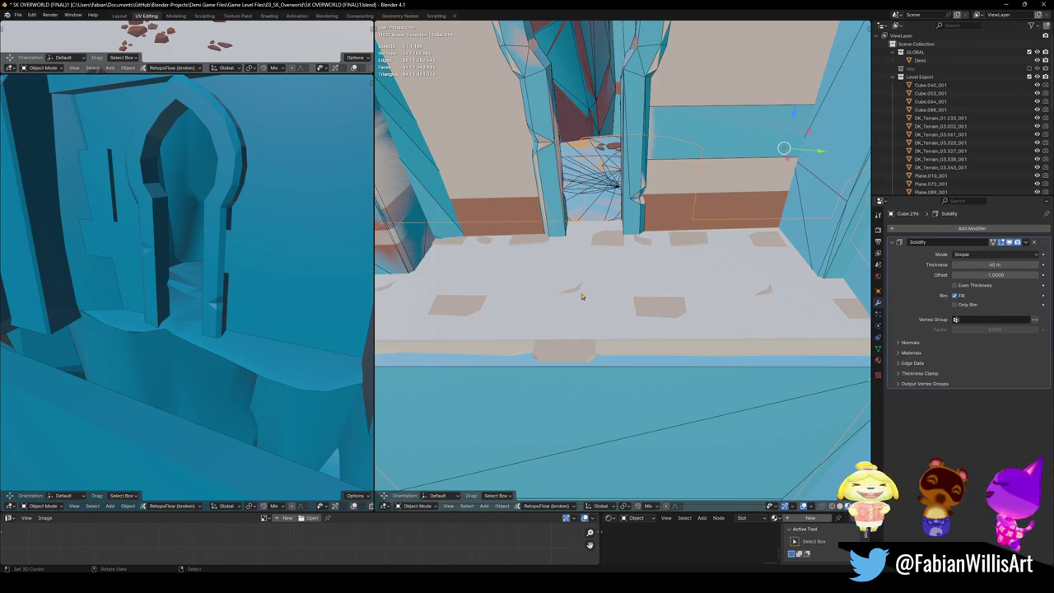
{"action": "scroll", "coordinate": [593, 305], "scroll_direction": "up", "scroll_amount": 2}
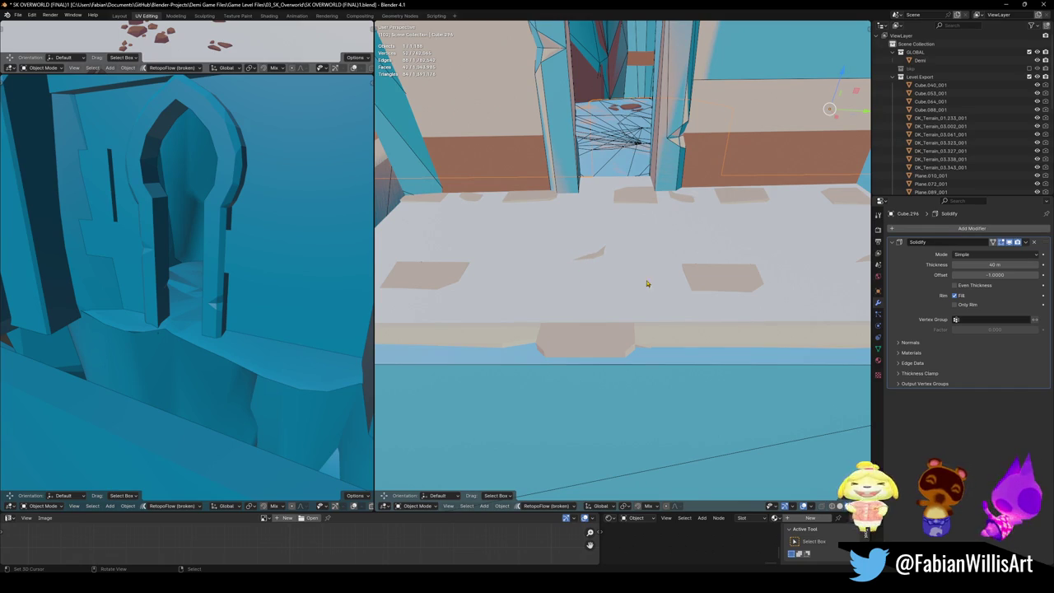
{"action": "key", "text": "Tab"}
{"action": "key", "text": "shift+grave"}
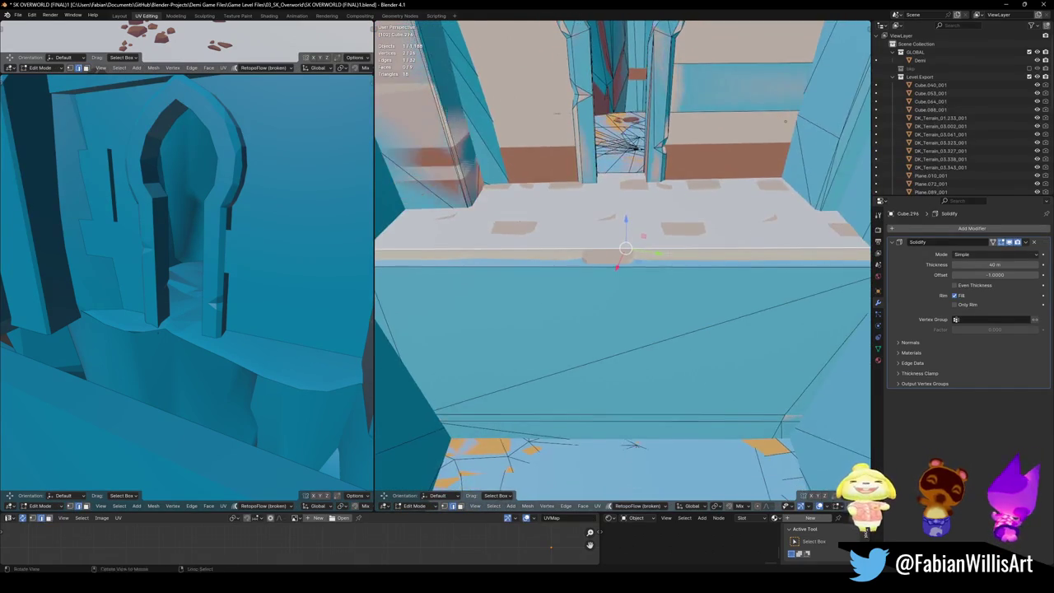
{"action": "left_click", "coordinate": [624, 267]}
Step: Slide the ledge geometry about 1.37 m along X and 0.3 m along Y, then add the UCX collider to the selection
{"action": "key", "text": "g"}
{"action": "key", "text": "shift+z"}
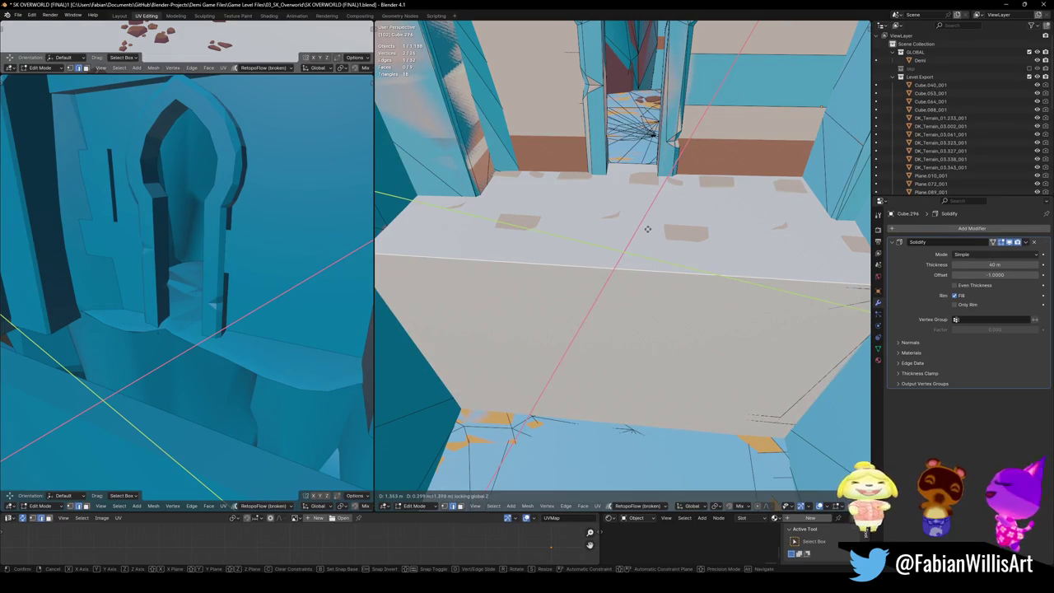
{"action": "left_click", "coordinate": [648, 226]}
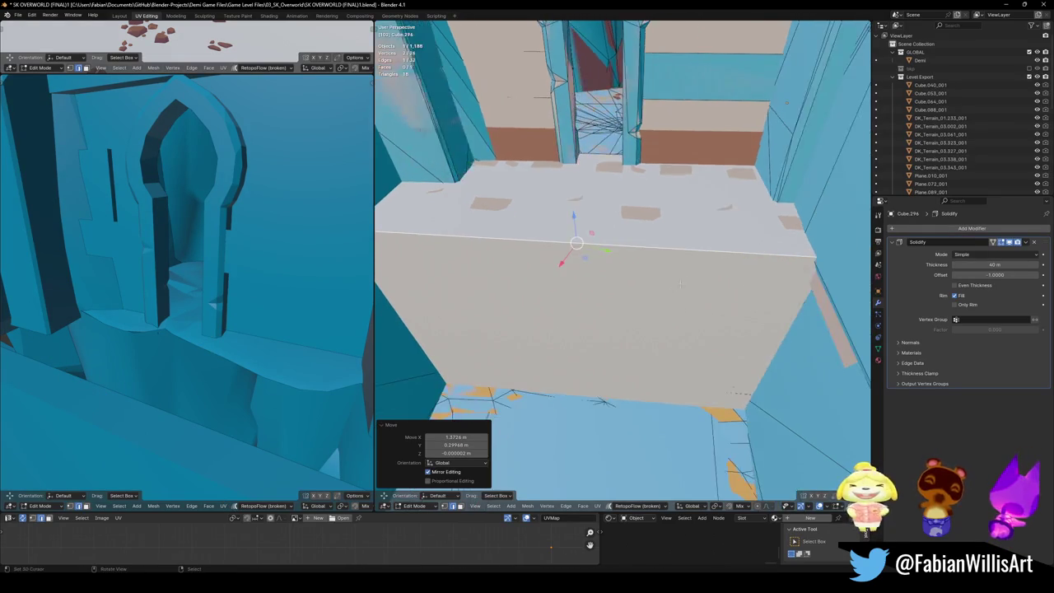
{"action": "key", "text": "Tab"}
{"action": "scroll", "coordinate": [665, 281], "scroll_direction": "down", "scroll_amount": 3}
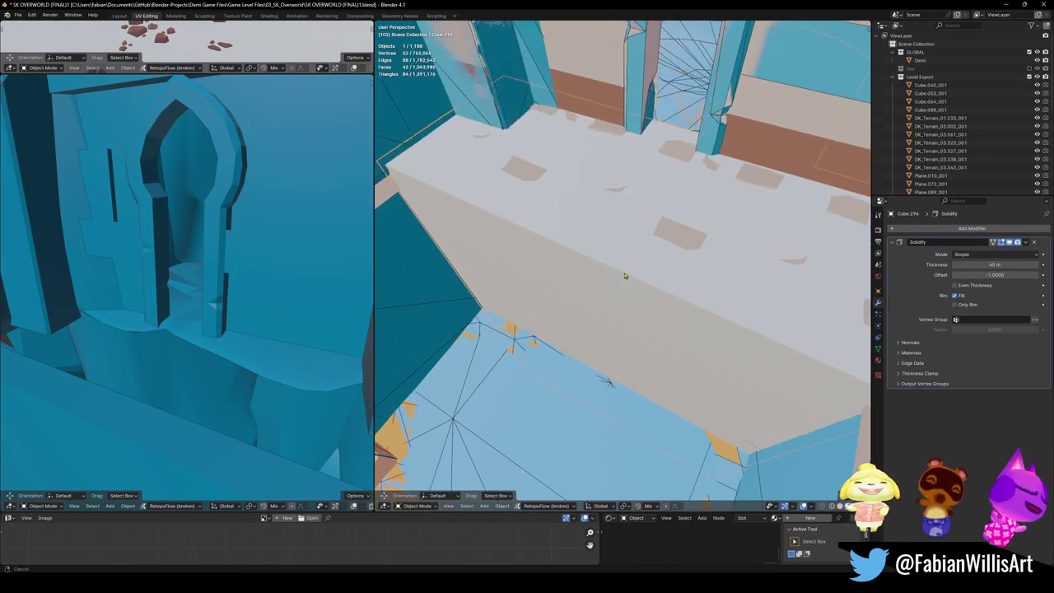
{"action": "left_click", "coordinate": [683, 237]}
Step: Link the UCX collider's blue material onto the ledge and save
{"action": "key", "text": "q"}
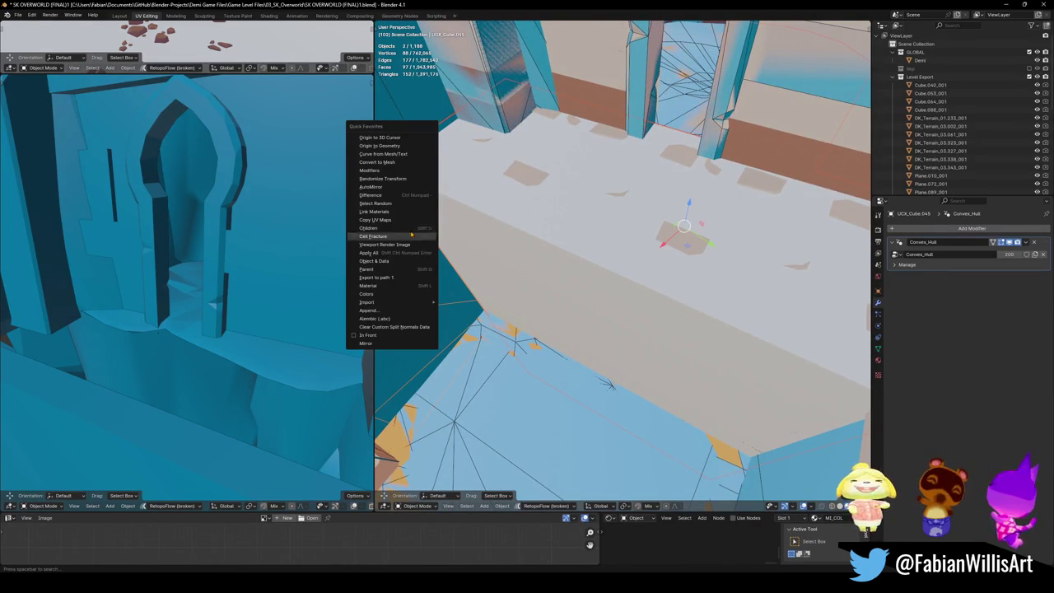
{"action": "left_click", "coordinate": [398, 211]}
{"action": "key", "text": "ctrl+s"}
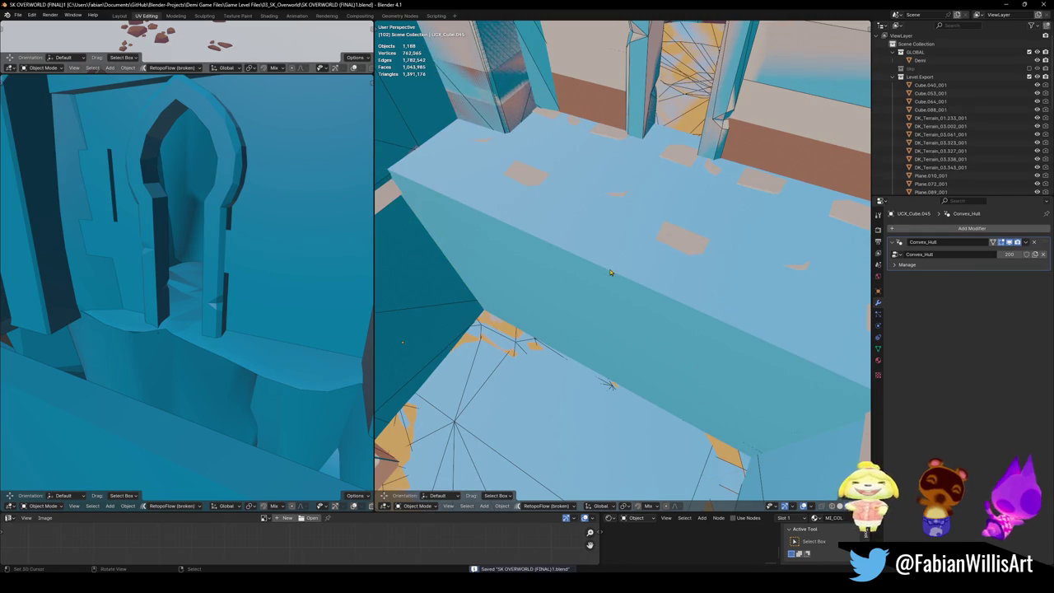
Step: Locate the ledge in the Outliner, collapse Grabbable Ledges and pick _LesserTerrainAndRocks
{"action": "left_click", "coordinate": [609, 273]}
{"action": "key", "text": "KP_Decimal"}
{"action": "scroll", "coordinate": [952, 109], "scroll_direction": "up", "scroll_amount": 5}
{"action": "left_click", "coordinate": [909, 125]}
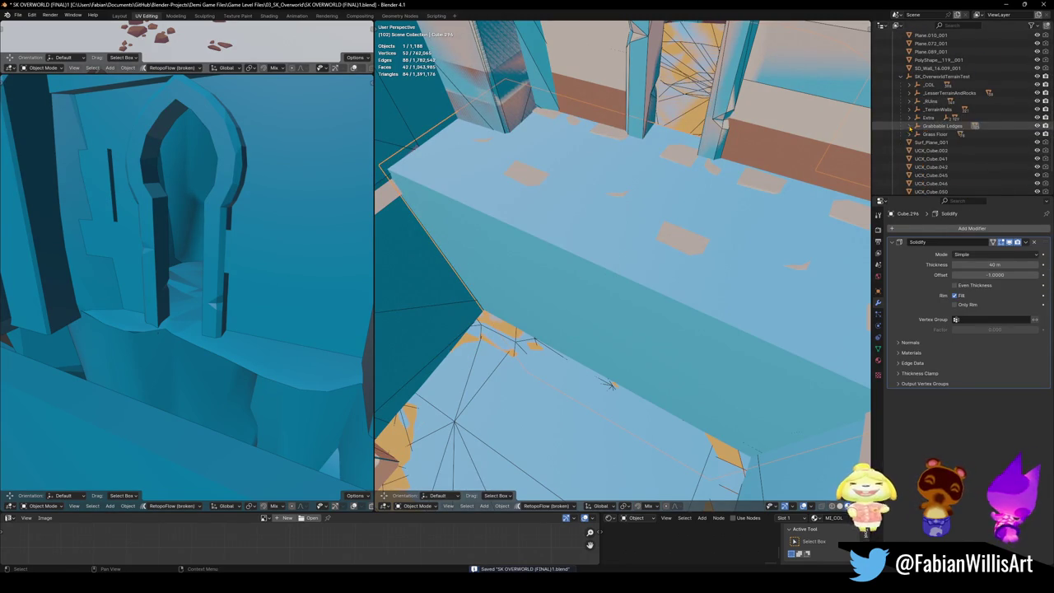
{"action": "left_click", "coordinate": [925, 93]}
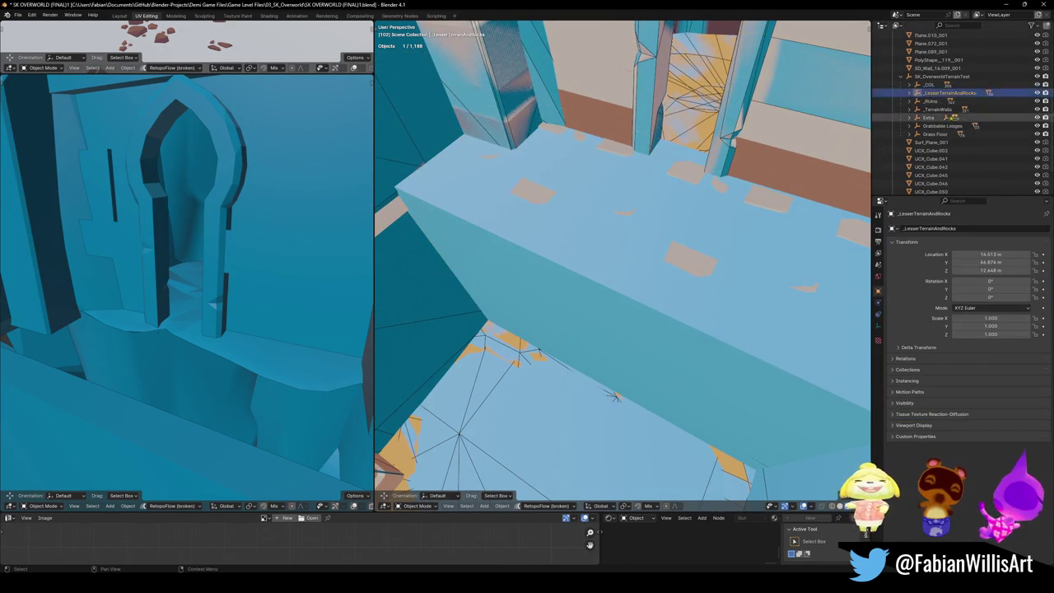
Step: Select Cube.040_001, select all 541 objects linked by its material, and move them into Collisions
{"action": "scroll", "coordinate": [925, 93], "scroll_direction": "up", "scroll_amount": 5}
{"action": "left_click", "coordinate": [929, 85]}
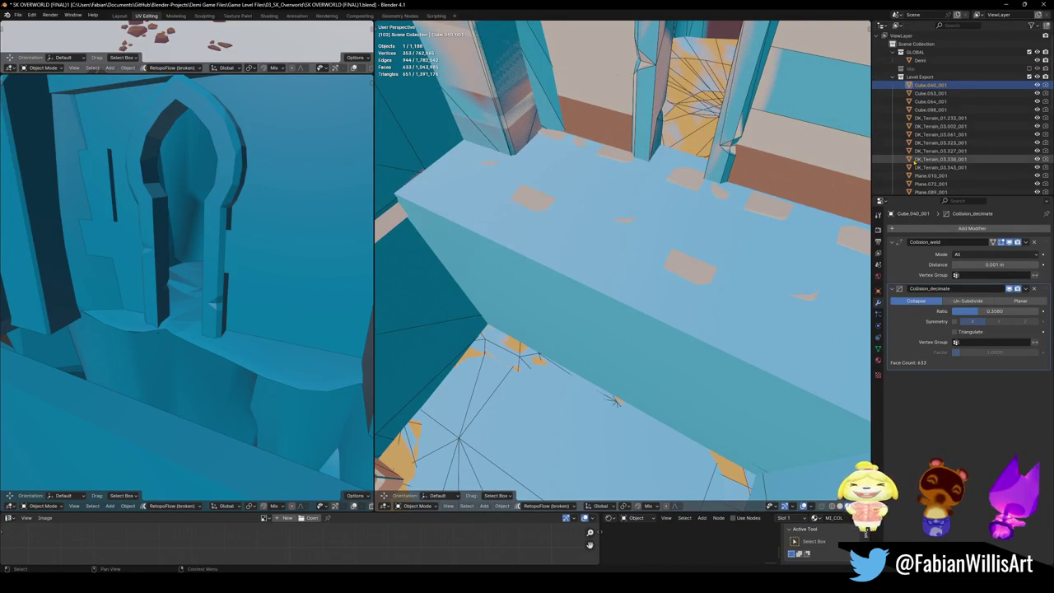
{"action": "key", "text": "q"}
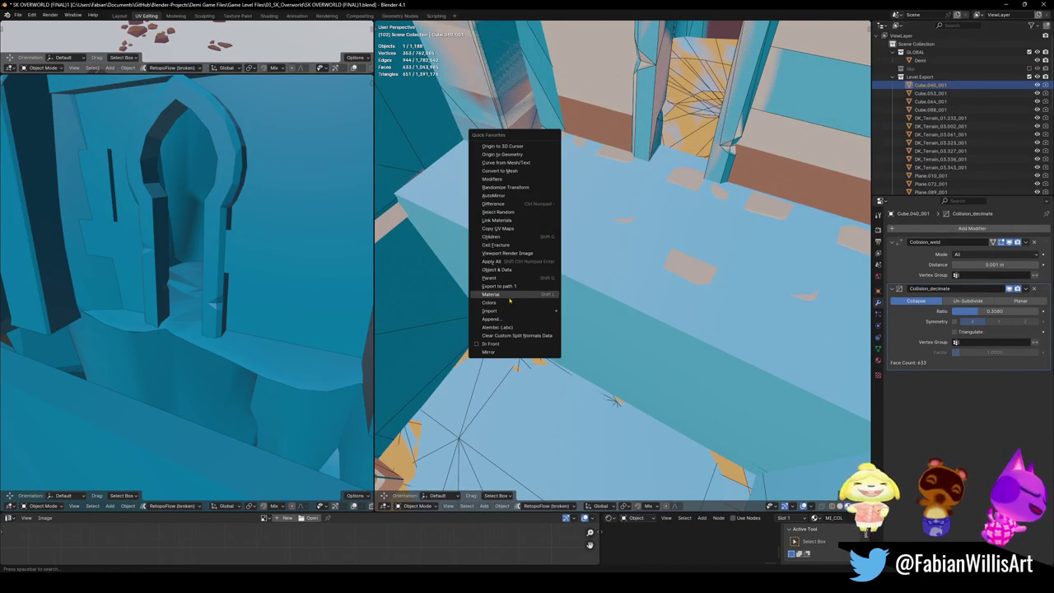
{"action": "left_click", "coordinate": [510, 296]}
{"action": "key", "text": "m"}
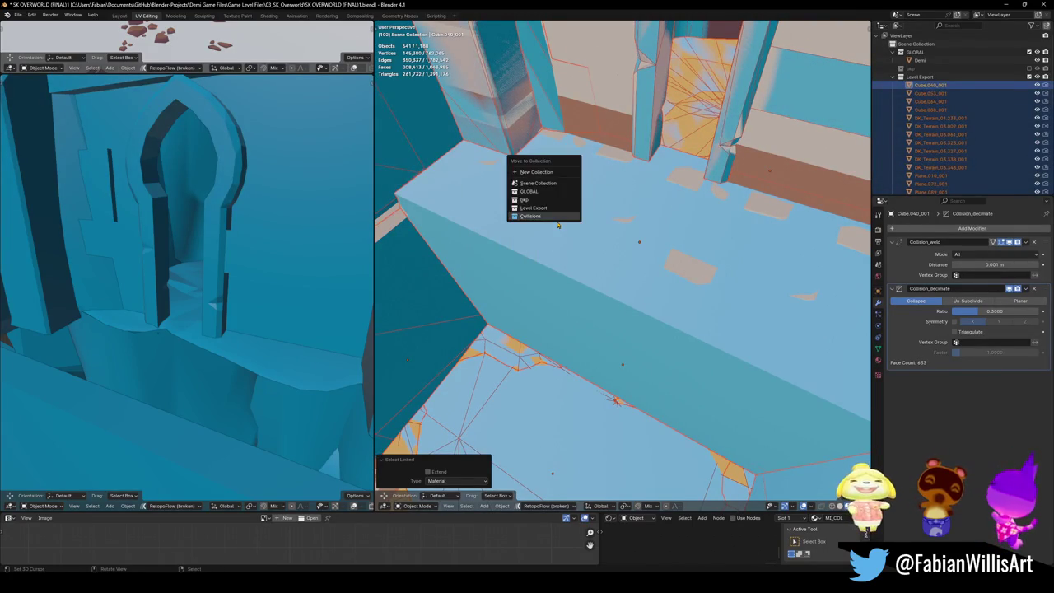
{"action": "left_click", "coordinate": [557, 217]}
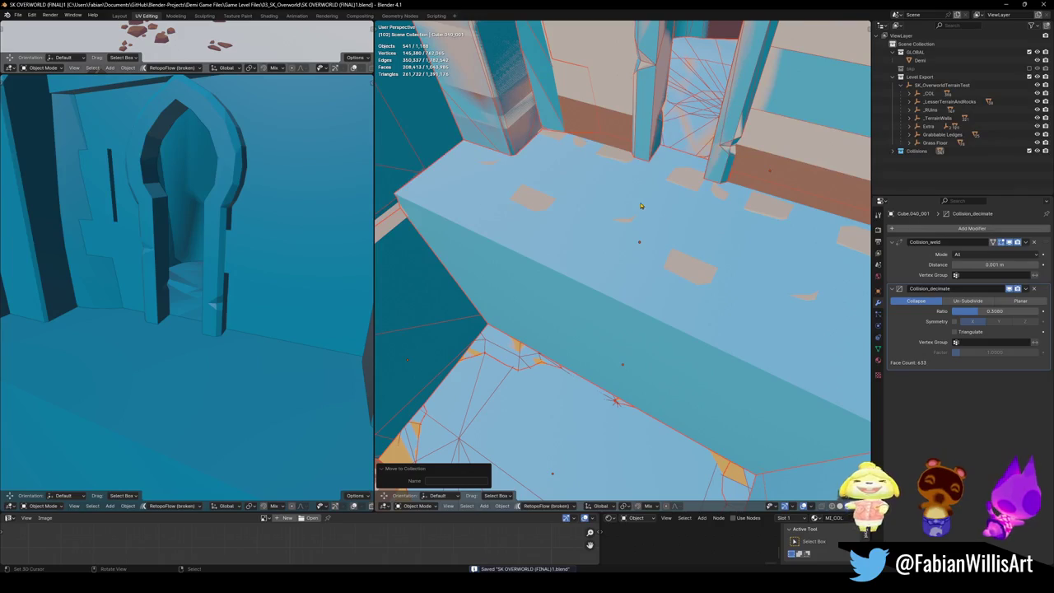
{"action": "key", "text": "shift+grave"}
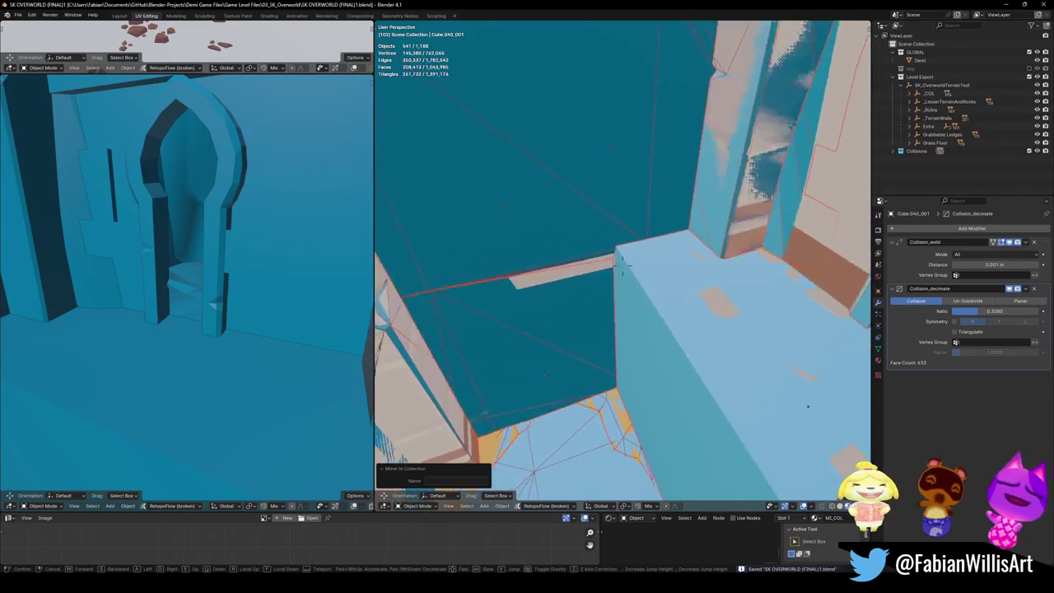
{"action": "key", "text": "s"}
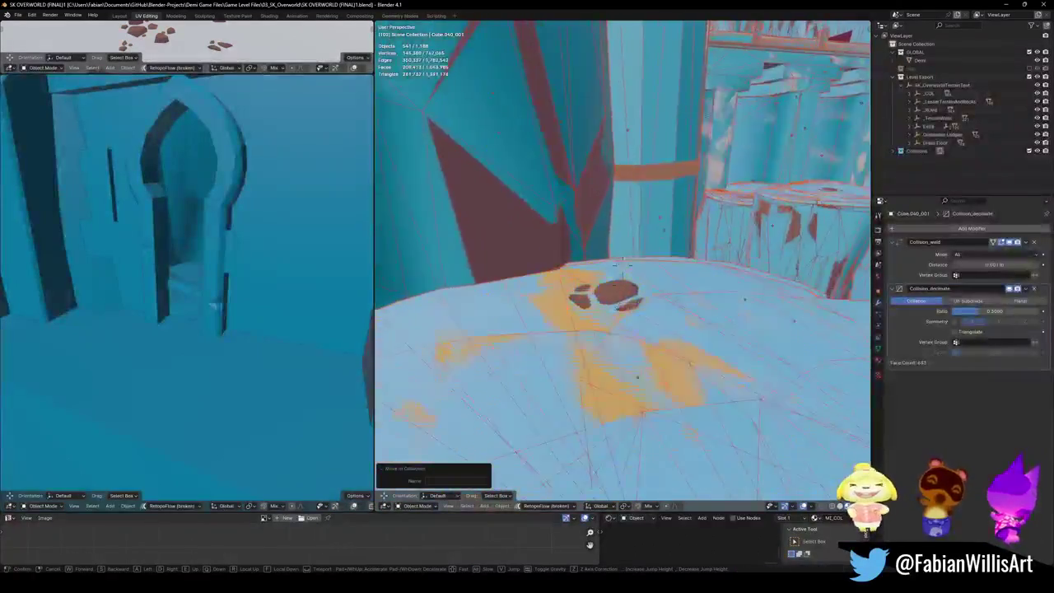
{"action": "key", "text": "w"}
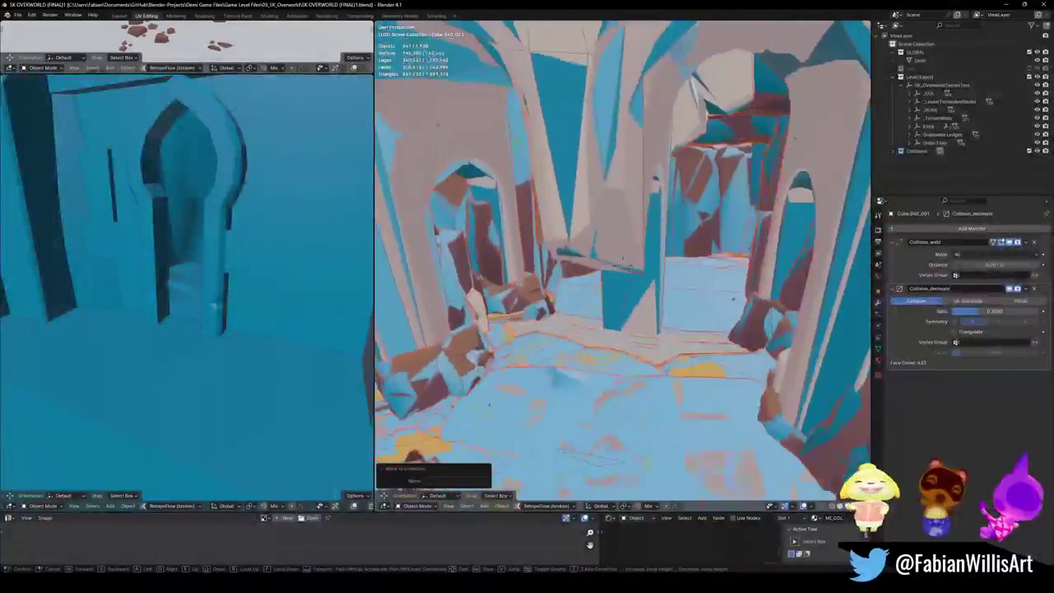
{"action": "left_click", "coordinate": [144, 317]}
{"action": "key", "text": "ctrl+s"}
{"action": "key", "text": "shift+grave"}
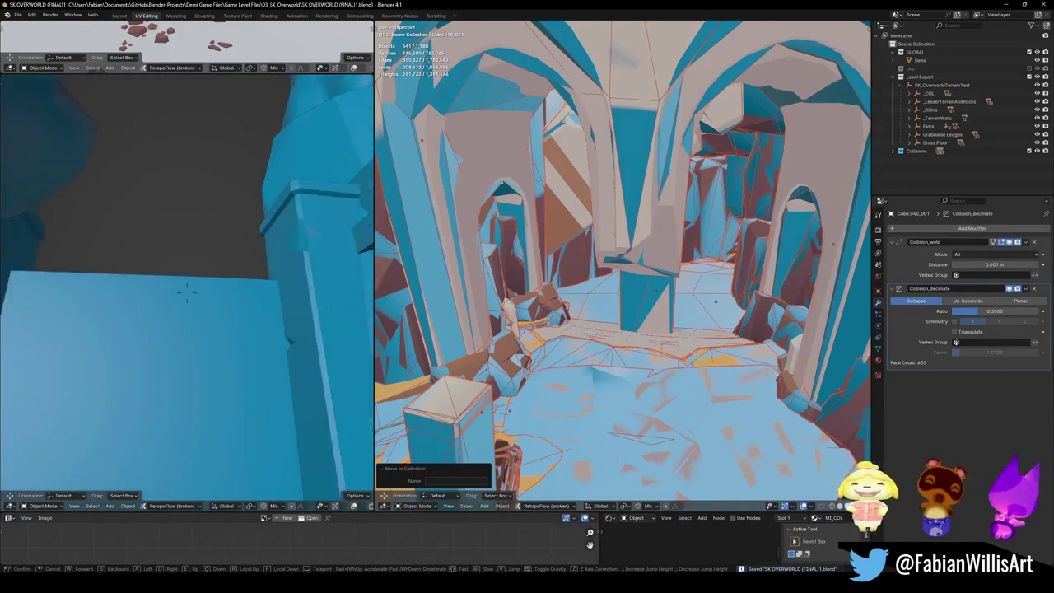
{"action": "key", "text": "w"}
{"action": "key", "text": "w"}
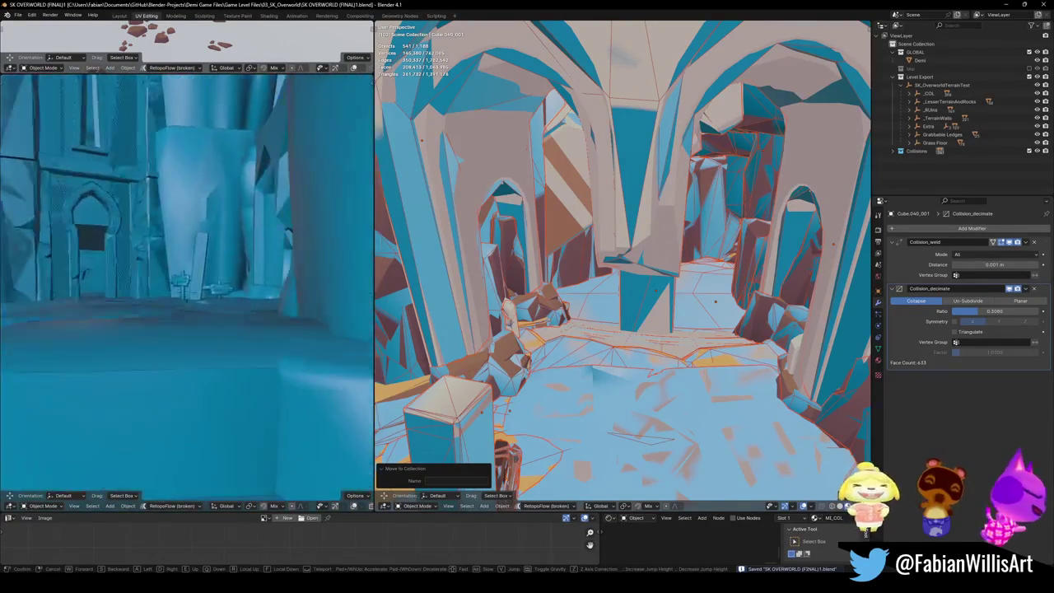
{"action": "key", "text": "w"}
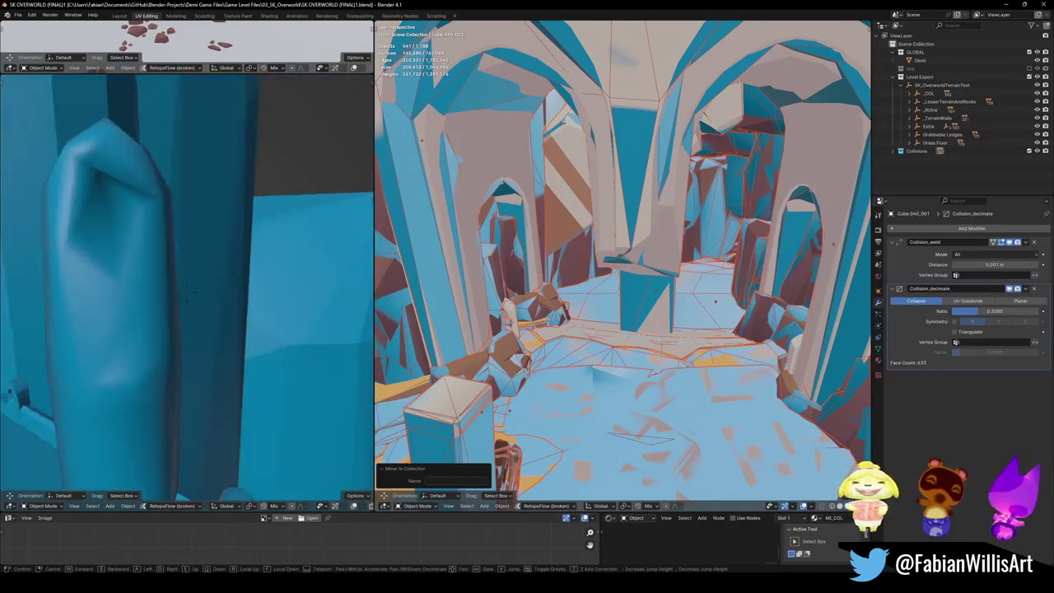
{"action": "key", "text": "w"}
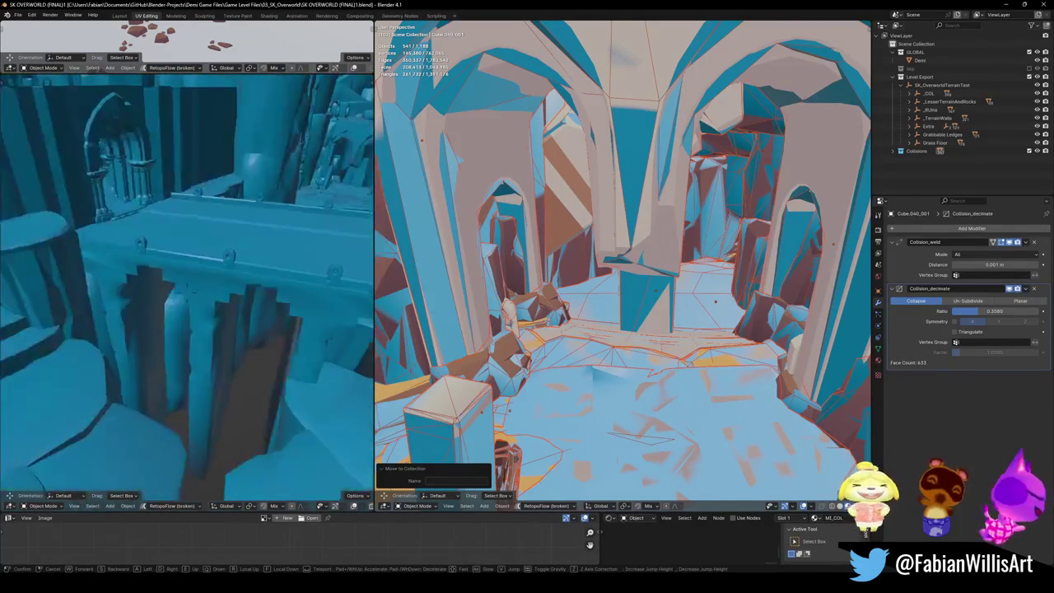
{"action": "key", "text": "w"}
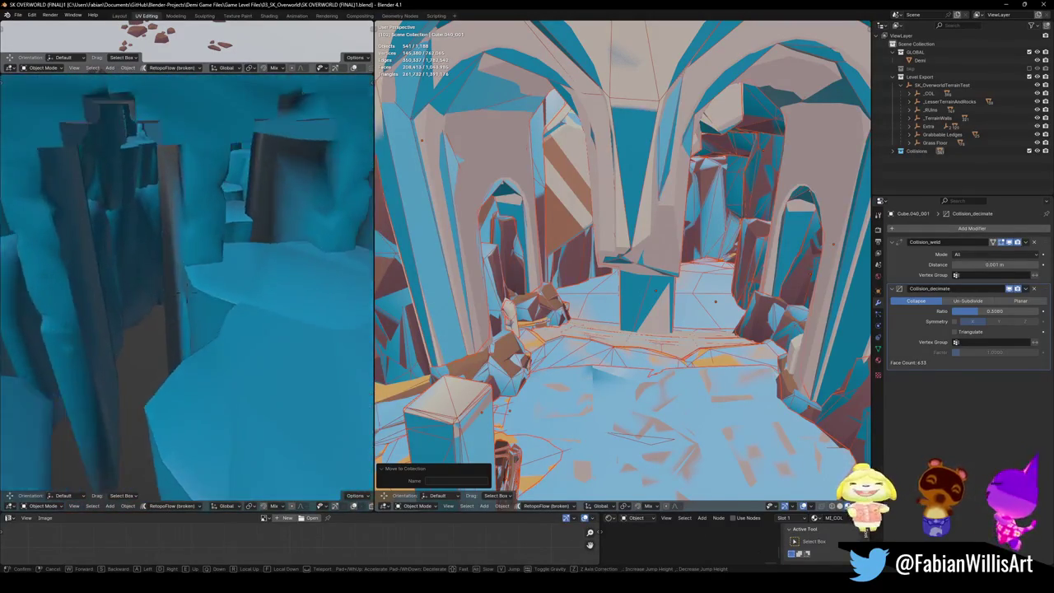
{"action": "key", "text": "w"}
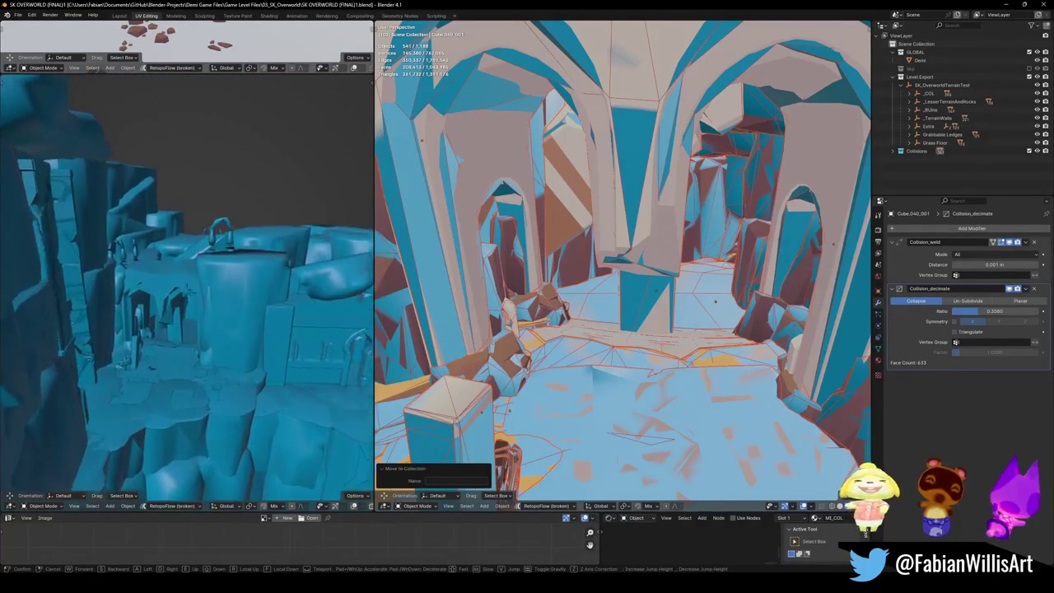
{"action": "key", "text": "w"}
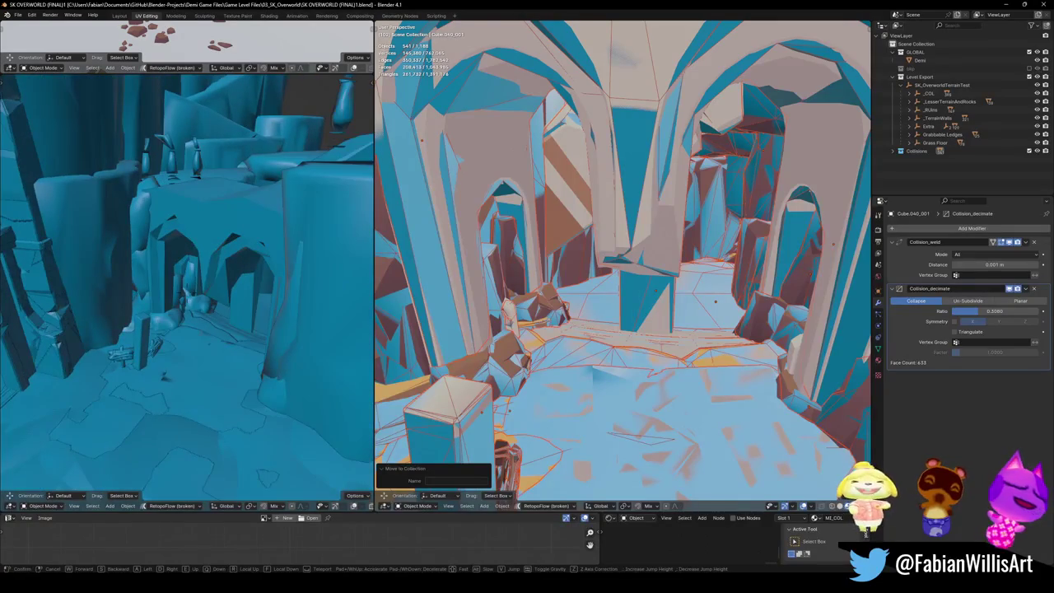
{"action": "key", "text": "Return"}
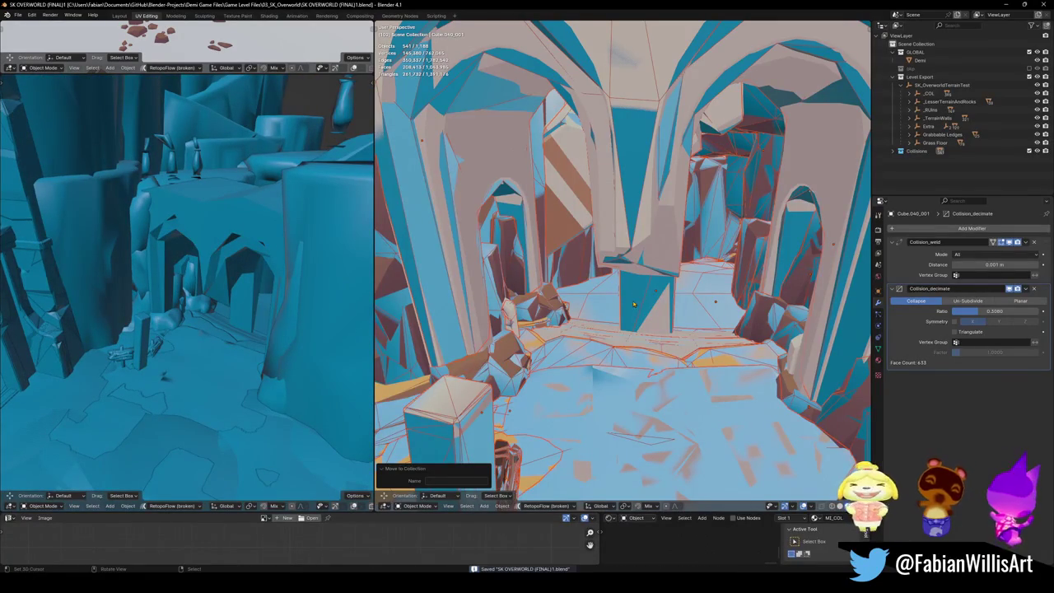
Step: Select SK_OverworldTerrainTest and its 1,048 children for FBX export, then switch to Unity
{"action": "left_click", "coordinate": [938, 86]}
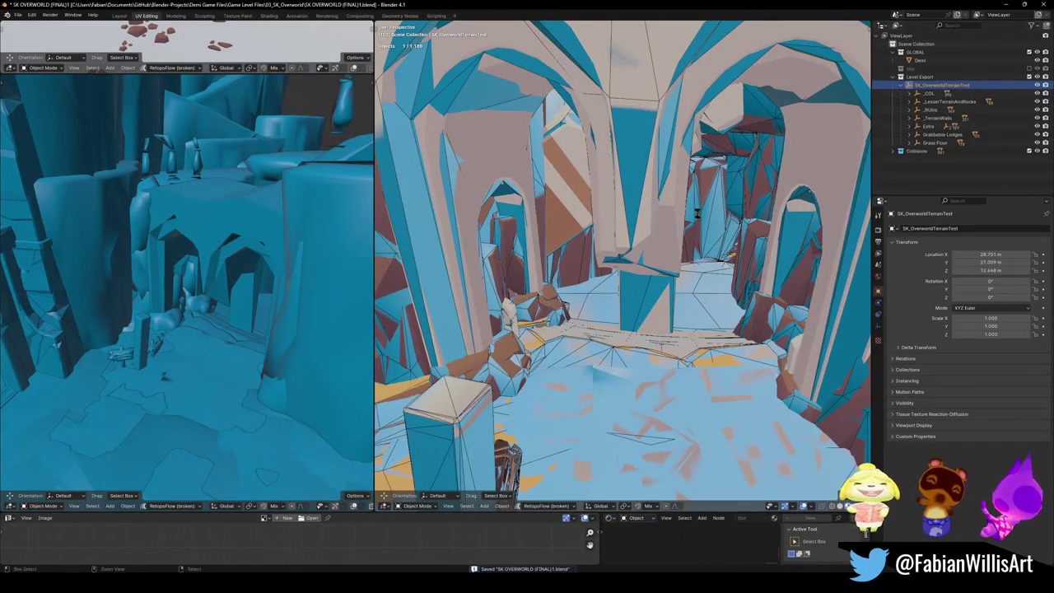
{"action": "key", "text": "n"}
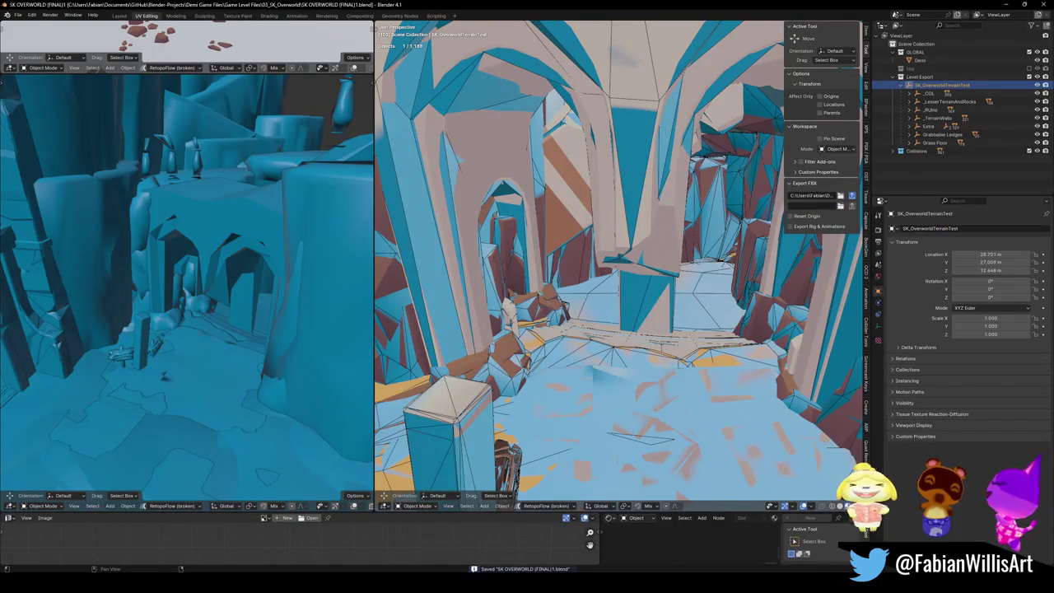
{"action": "key", "text": "shift+]"}
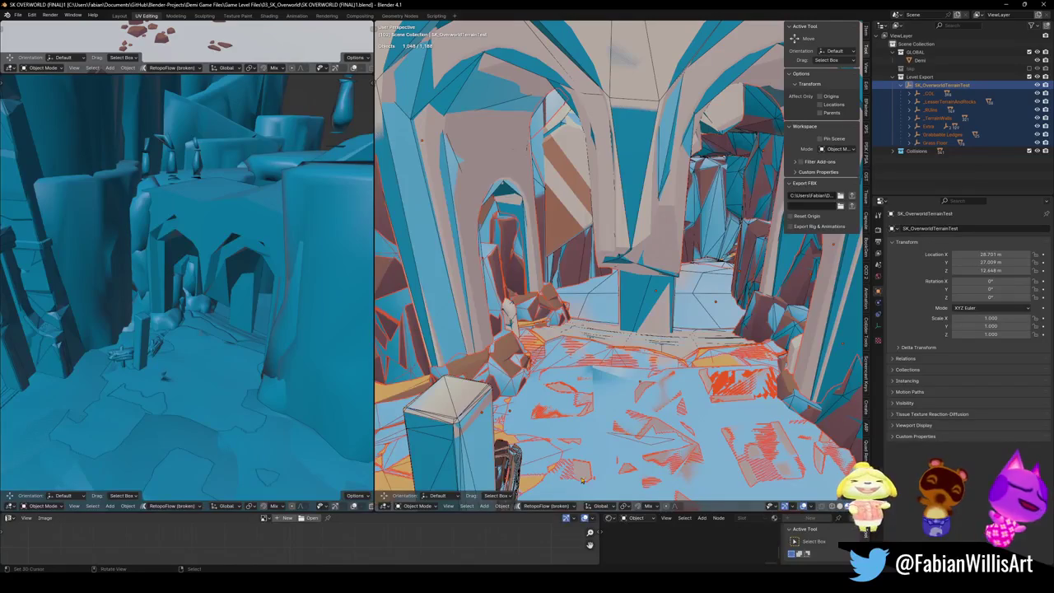
{"action": "left_click", "coordinate": [663, 539]}
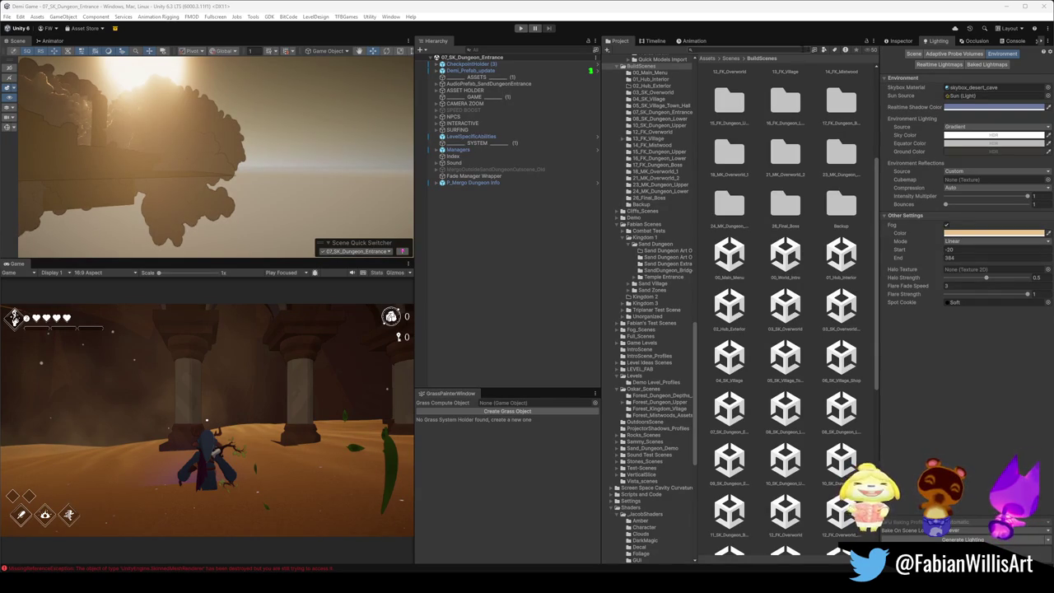
Step: Browse the scene list without changing scene, then select Demi_Prefab_update in the Hierarchy
{"action": "left_click", "coordinate": [367, 252]}
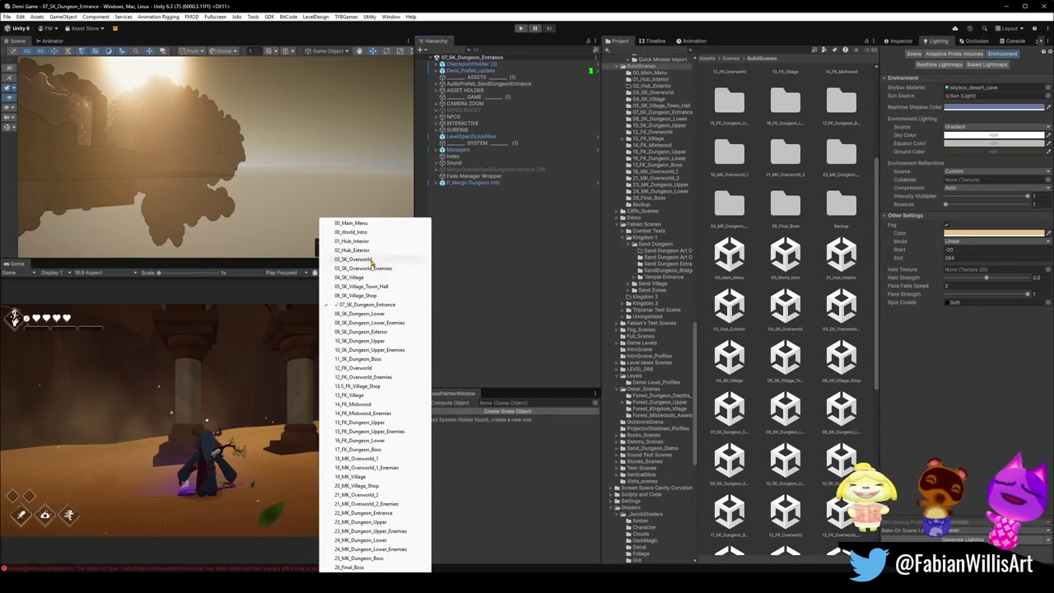
{"action": "key", "text": "Escape"}
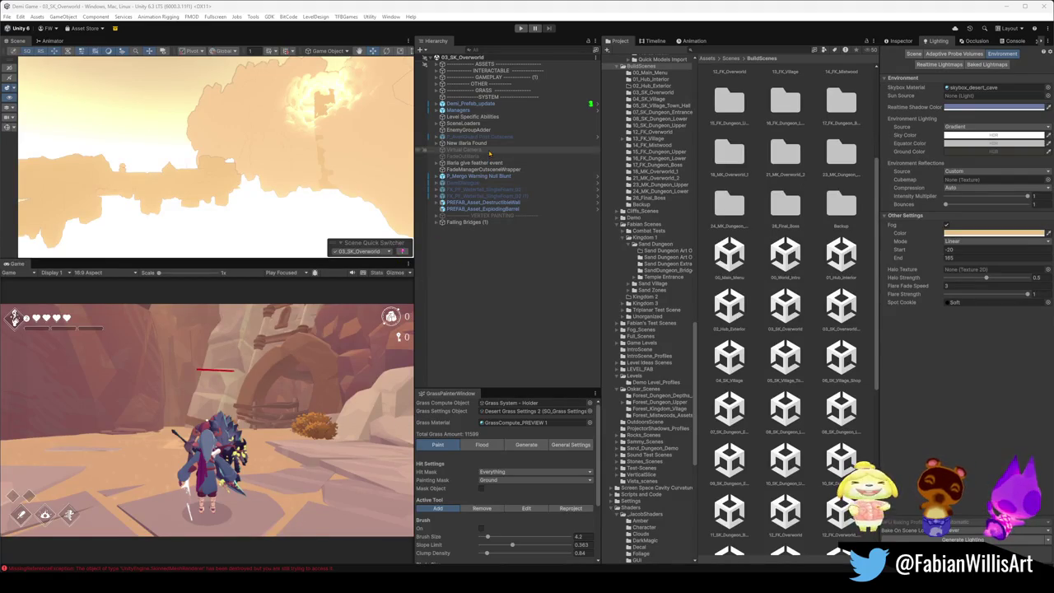
{"action": "left_click", "coordinate": [469, 103]}
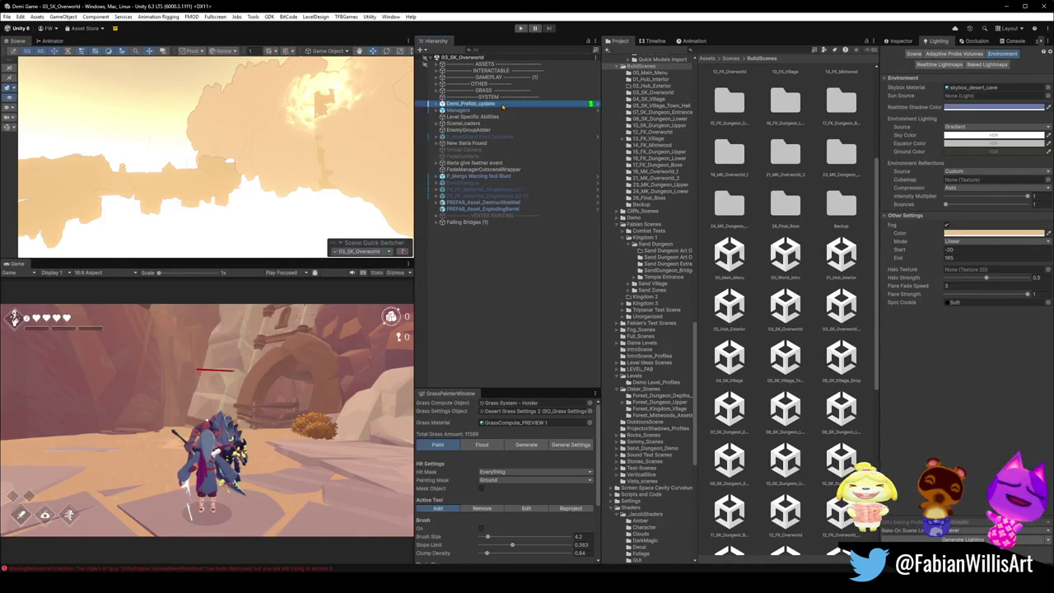
Step: Frame the player, fly past the stone arch to the rope bridge canyon, and expand the ASSETS groups
{"action": "key", "text": "f"}
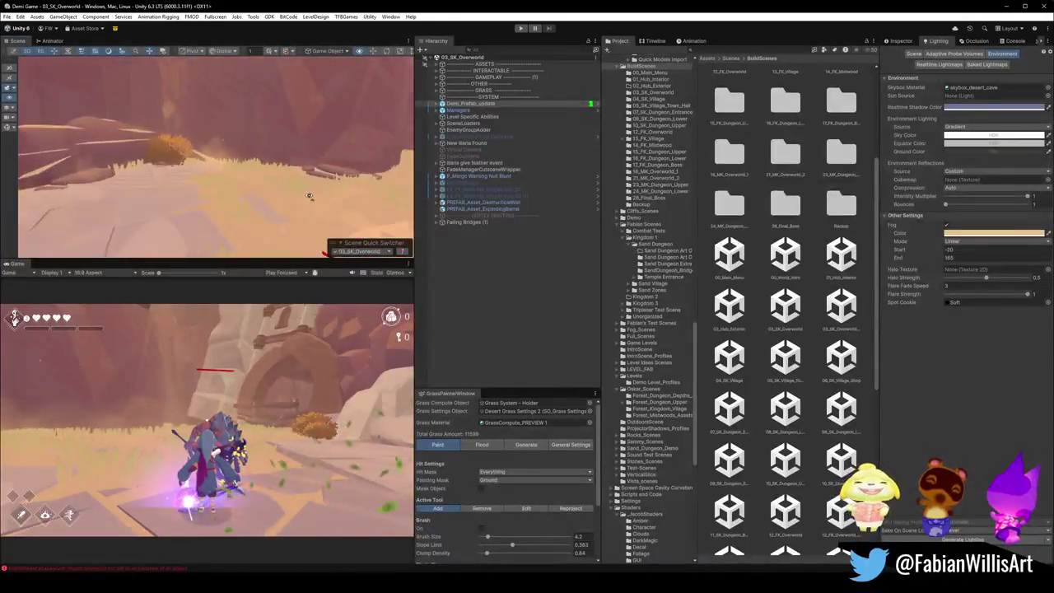
{"action": "mouse_move", "coordinate": [394, 194]}
{"action": "left_mouse_down"}
{"action": "mouse_move", "coordinate": [210, 189]}
{"action": "mouse_move", "coordinate": [307, 178]}
{"action": "left_mouse_up"}
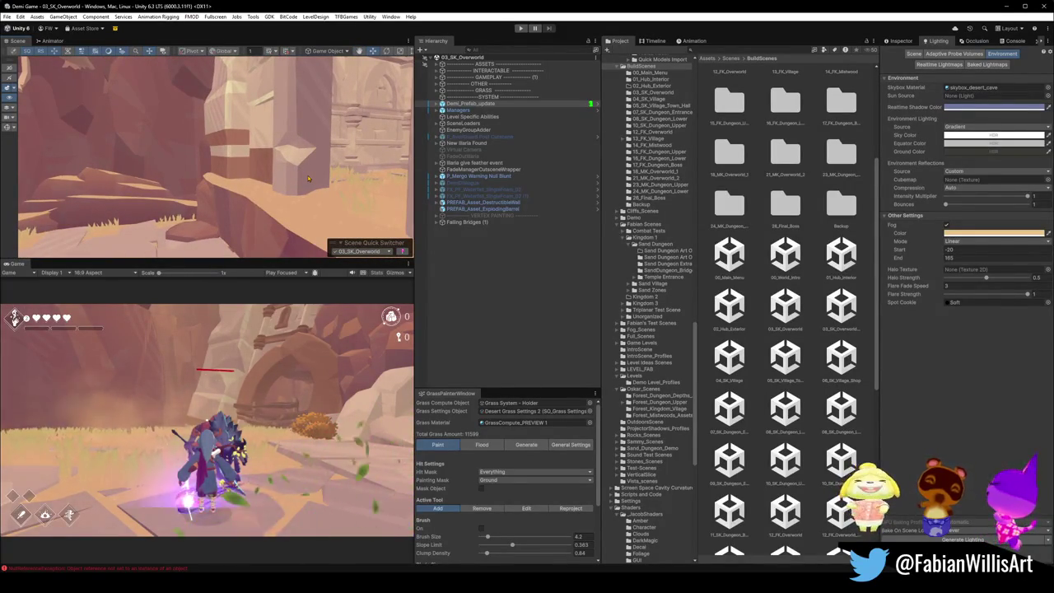
{"action": "mouse_move", "coordinate": [308, 177]}
{"action": "left_mouse_down"}
{"action": "mouse_move", "coordinate": [360, 114]}
{"action": "mouse_move", "coordinate": [280, 151]}
{"action": "mouse_move", "coordinate": [219, 162]}
{"action": "mouse_move", "coordinate": [257, 181]}
{"action": "mouse_move", "coordinate": [279, 173]}
{"action": "mouse_move", "coordinate": [312, 126]}
{"action": "mouse_move", "coordinate": [355, 122]}
{"action": "mouse_move", "coordinate": [246, 161]}
{"action": "mouse_move", "coordinate": [291, 154]}
{"action": "mouse_move", "coordinate": [206, 105]}
{"action": "left_mouse_up"}
{"action": "left_click", "coordinate": [327, 132]}
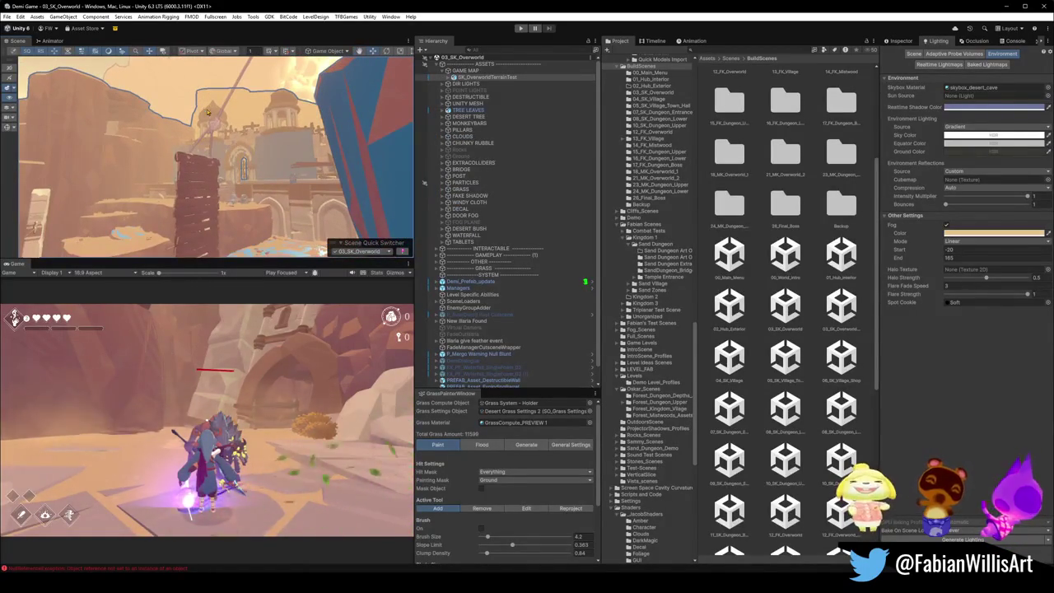
{"action": "mouse_move", "coordinate": [235, 173]}
{"action": "left_mouse_down"}
{"action": "mouse_move", "coordinate": [314, 239]}
{"action": "mouse_move", "coordinate": [334, 153]}
{"action": "mouse_move", "coordinate": [296, 173]}
{"action": "left_mouse_up"}
{"action": "left_click", "coordinate": [247, 186]}
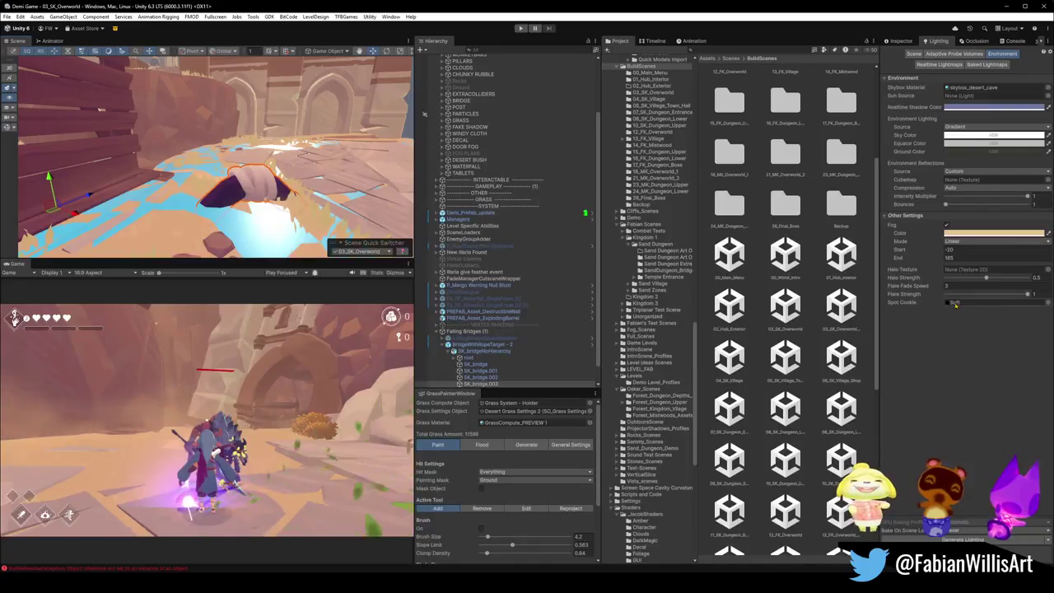
Step: Add a Mesh Collider component to SK_bridge.003 via the Inspector's component search
{"action": "left_click", "coordinate": [900, 40]}
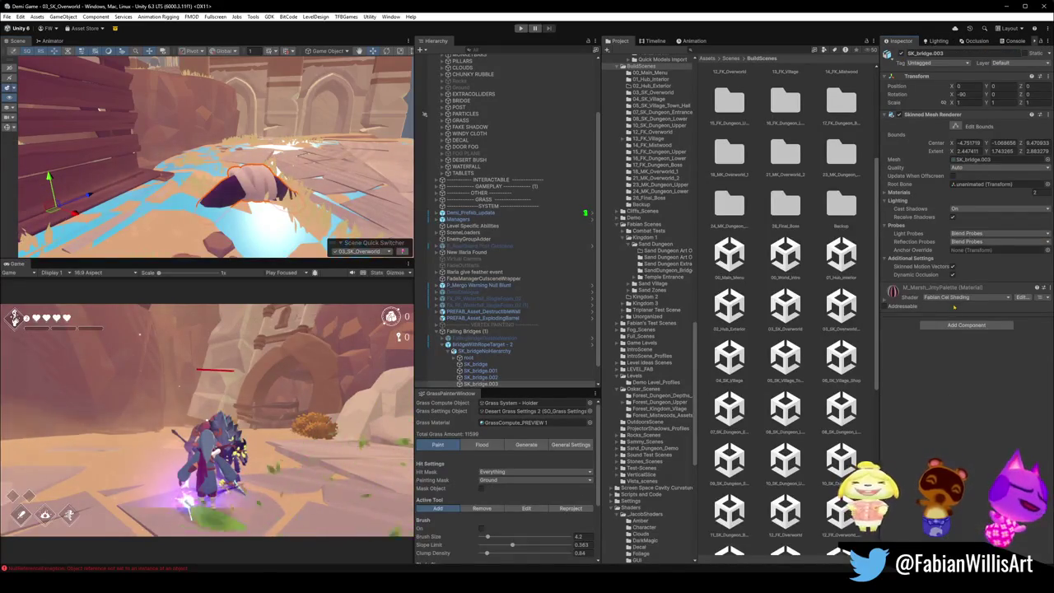
{"action": "left_click", "coordinate": [966, 324]}
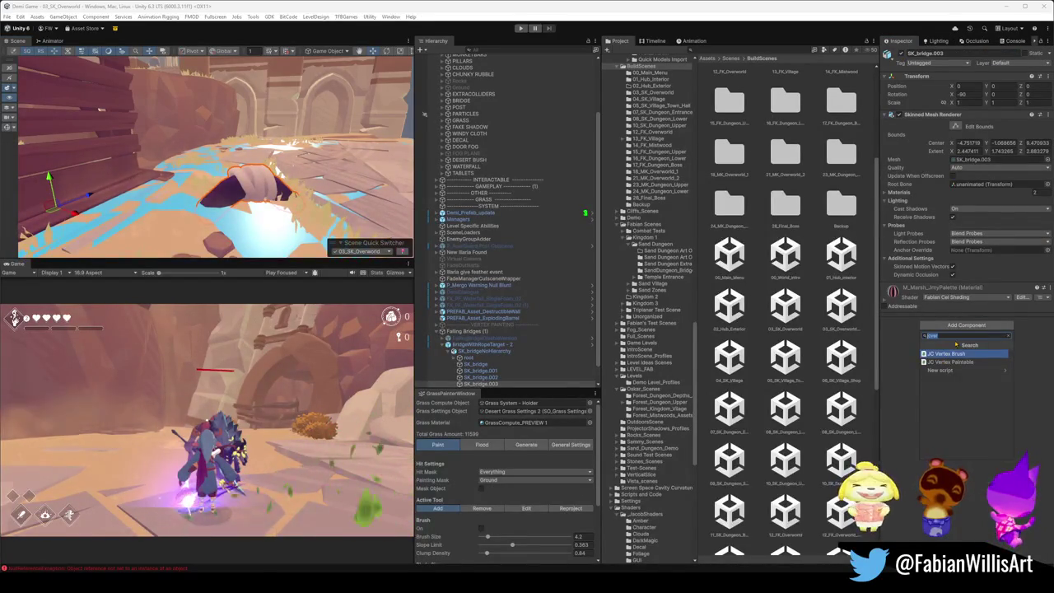
{"action": "type", "text": "mesh"}
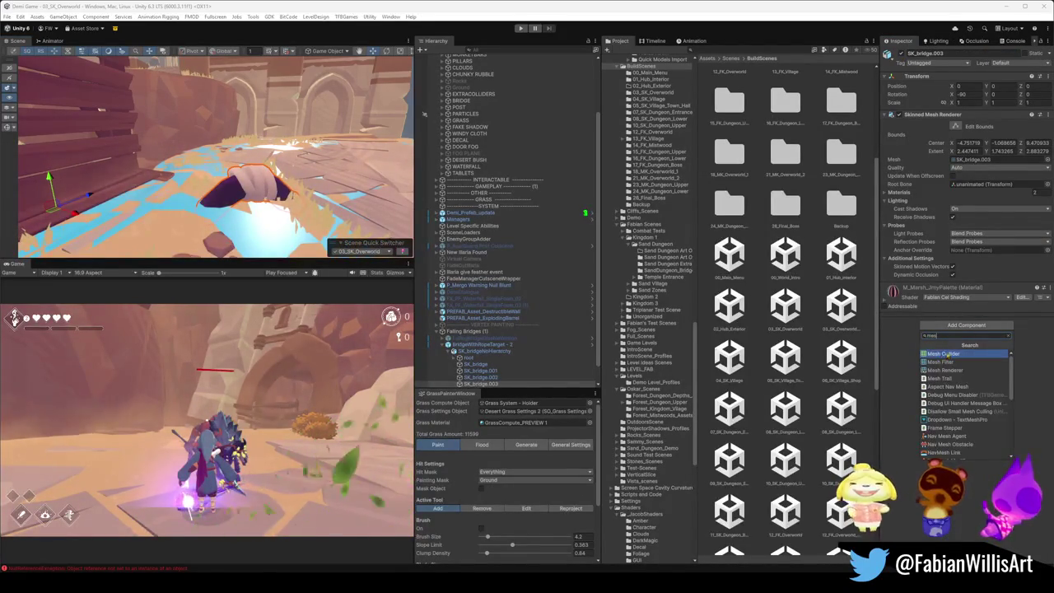
{"action": "key", "text": "Return"}
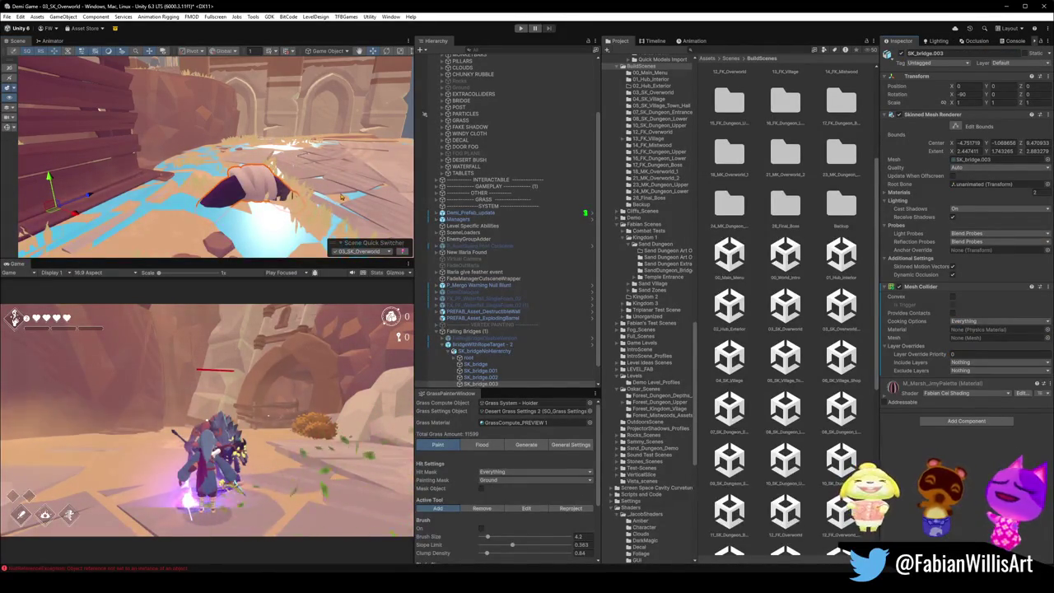
Step: Frame the hanging plank bridge, orbit beside its post, and clear the selection
{"action": "key", "text": "f"}
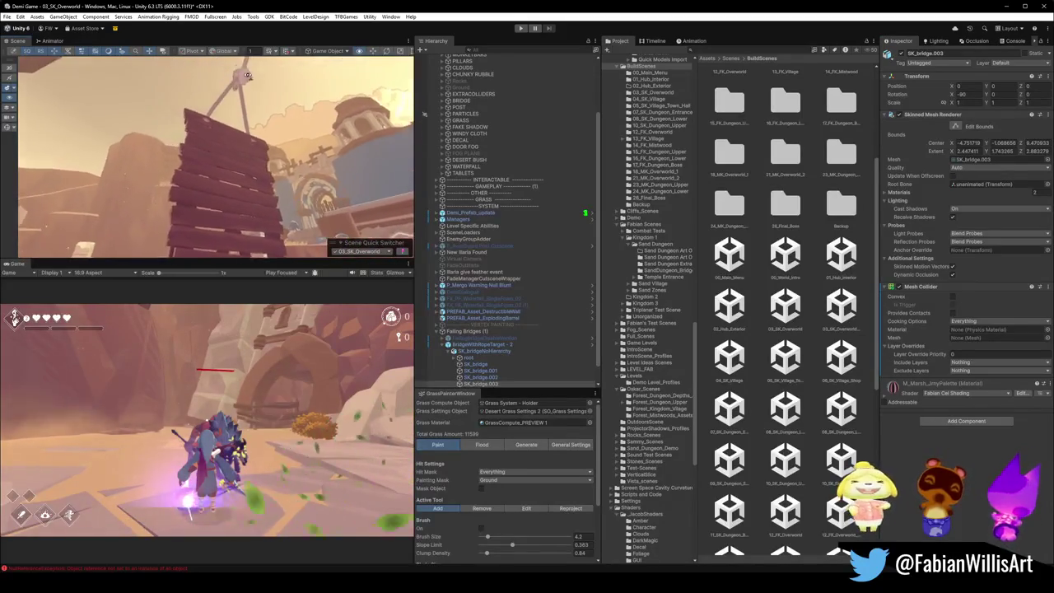
{"action": "mouse_move", "coordinate": [245, 76]}
{"action": "left_mouse_down"}
{"action": "mouse_move", "coordinate": [312, 217]}
{"action": "mouse_move", "coordinate": [260, 185]}
{"action": "mouse_move", "coordinate": [240, 197]}
{"action": "mouse_move", "coordinate": [191, 162]}
{"action": "mouse_move", "coordinate": [243, 182]}
{"action": "left_mouse_up"}
{"action": "left_click", "coordinate": [246, 194]}
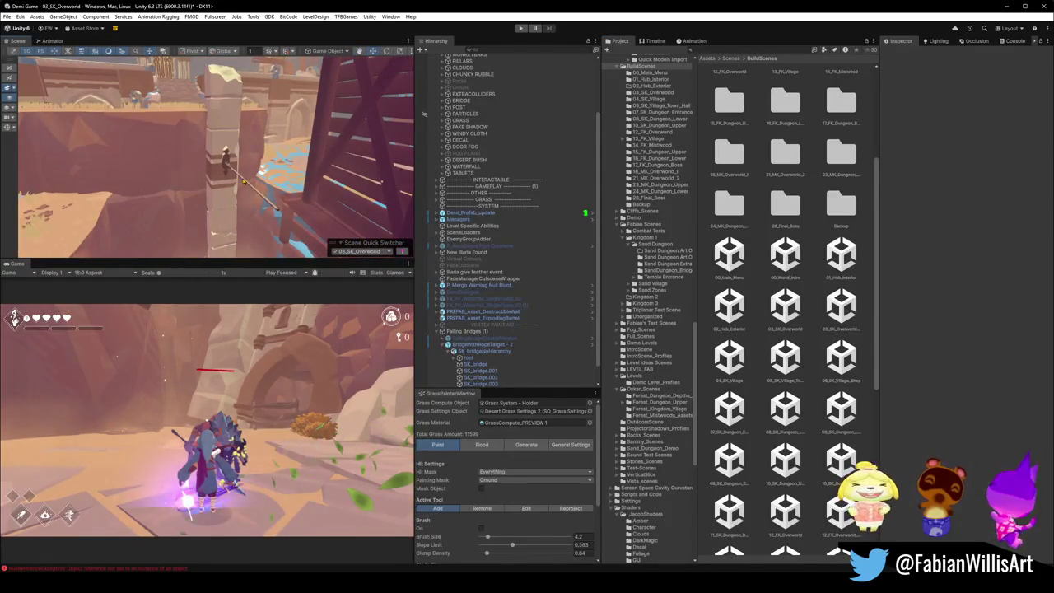
Step: Inspect a monkey bar, its MONKEYBARS parent and SD_MonkeyBar_02 (7), then deselect
{"action": "left_click", "coordinate": [243, 183]}
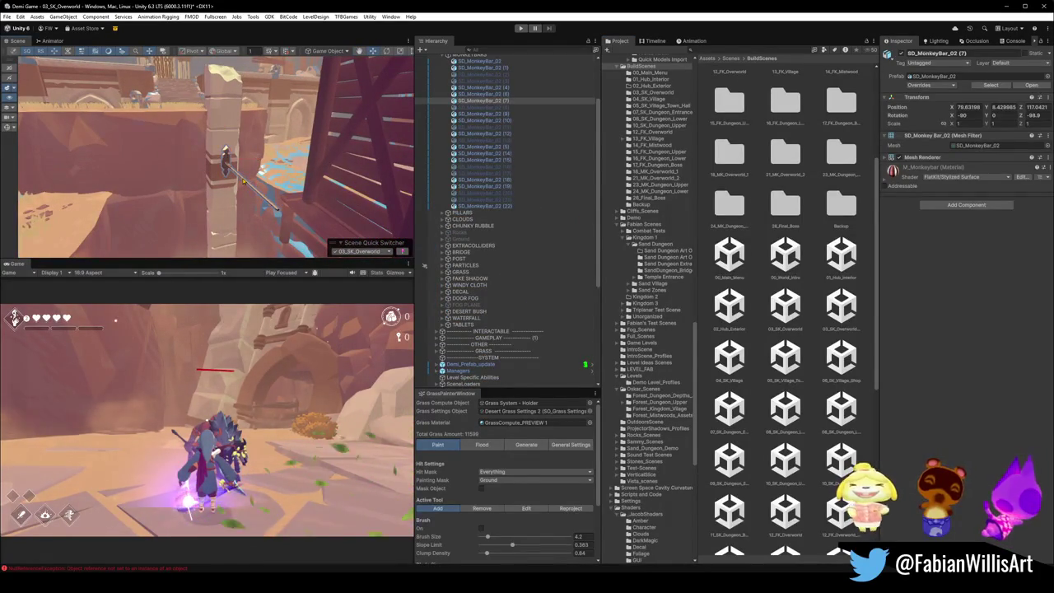
{"action": "left_click", "coordinate": [244, 183]}
{"action": "scroll", "coordinate": [494, 206], "scroll_direction": "up", "scroll_amount": 3}
{"action": "left_click", "coordinate": [482, 169]}
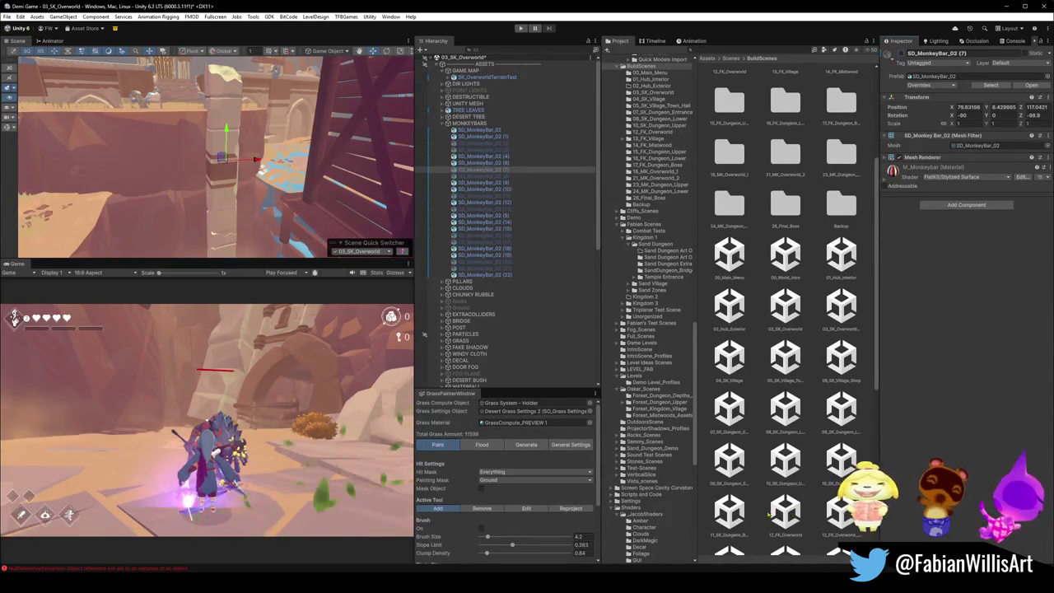
{"action": "left_click", "coordinate": [228, 175]}
Step: Check the Mesh Colliders on DK_Pillar_00 (10) and (11), then clear the selection
{"action": "left_click", "coordinate": [220, 196]}
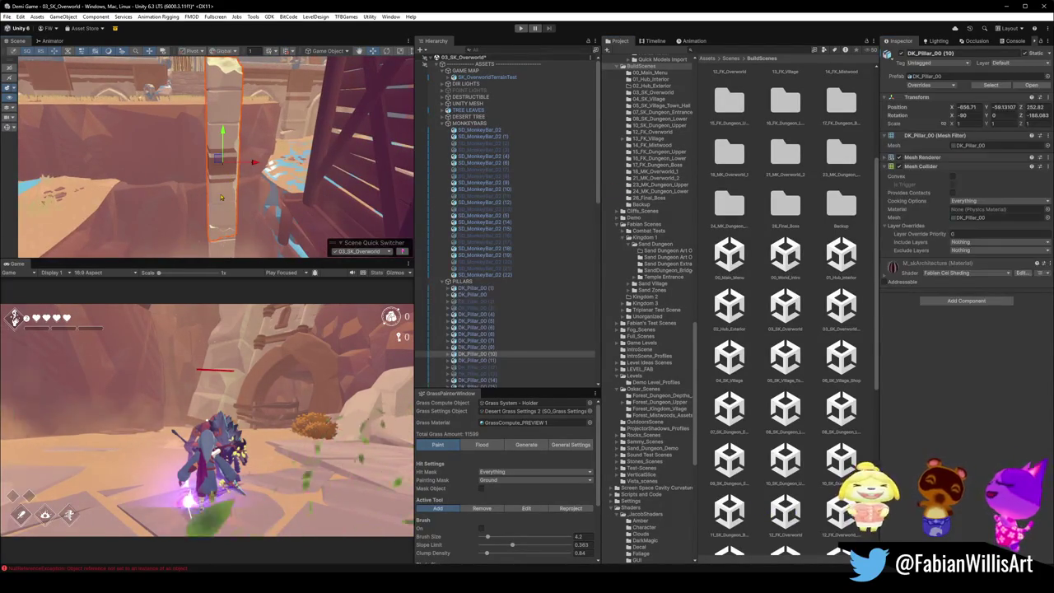
{"action": "left_click", "coordinate": [226, 172], "text": "shift"}
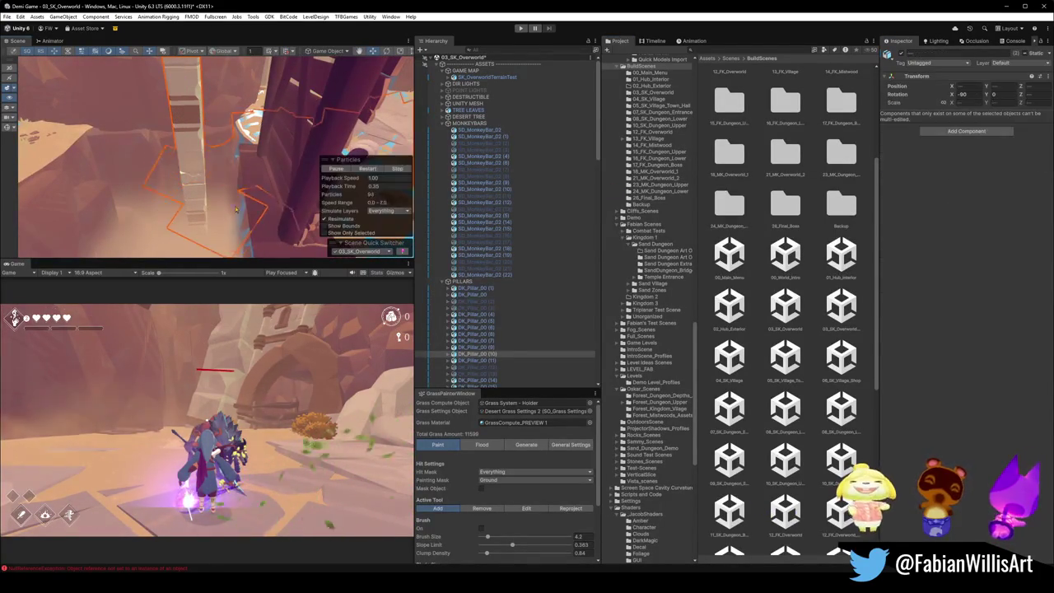
{"action": "left_click", "coordinate": [227, 172], "text": "shift"}
{"action": "mouse_move", "coordinate": [227, 172]}
{"action": "left_mouse_down"}
{"action": "mouse_move", "coordinate": [249, 128]}
{"action": "mouse_move", "coordinate": [198, 222]}
{"action": "left_mouse_up"}
{"action": "left_click", "coordinate": [250, 128], "text": "shift"}
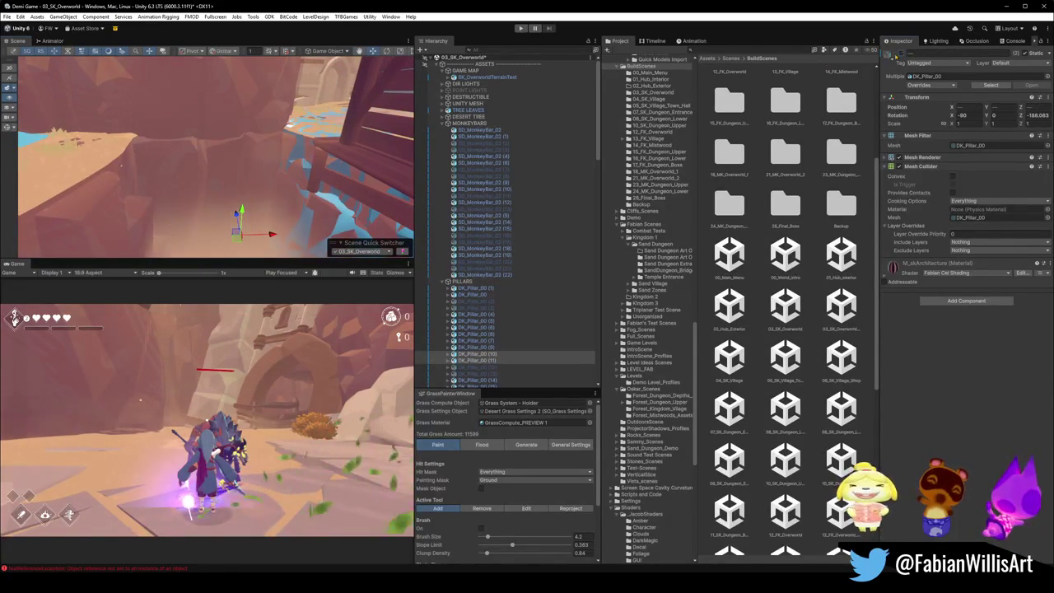
{"action": "left_click", "coordinate": [280, 136]}
{"action": "mouse_move", "coordinate": [279, 136]}
{"action": "left_mouse_down"}
{"action": "mouse_move", "coordinate": [322, 157]}
{"action": "mouse_move", "coordinate": [170, 129]}
{"action": "mouse_move", "coordinate": [294, 150]}
{"action": "left_mouse_up"}
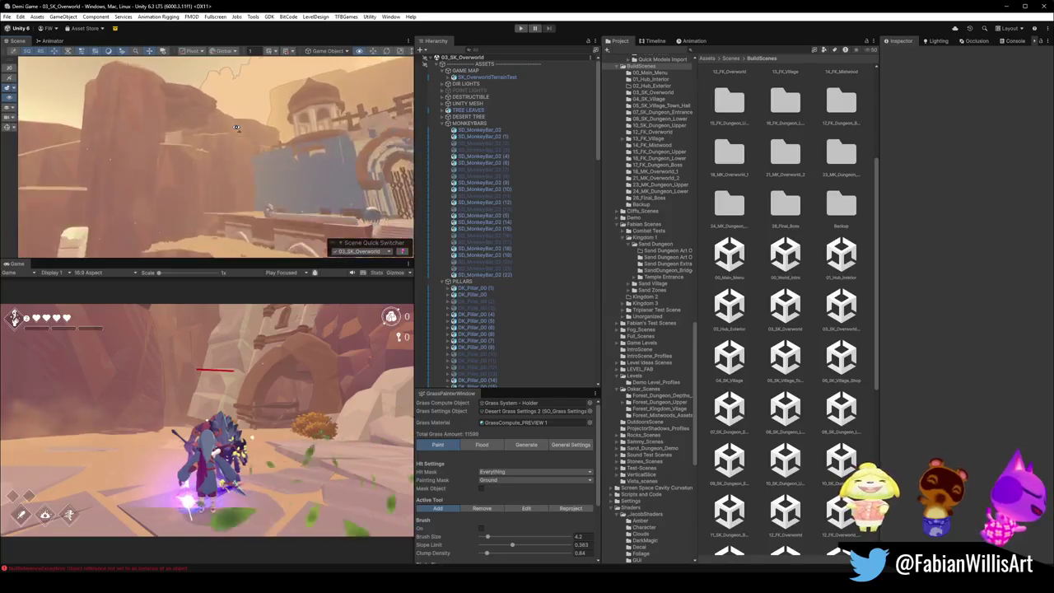
Step: Fly through the stone room to the wall ledge and rope pole, then pick a monkey bar in the hierarchy
{"action": "key", "text": "w"}
{"action": "left_click_drag", "start_coordinate": [227, 160], "coordinate": [169, 169]}
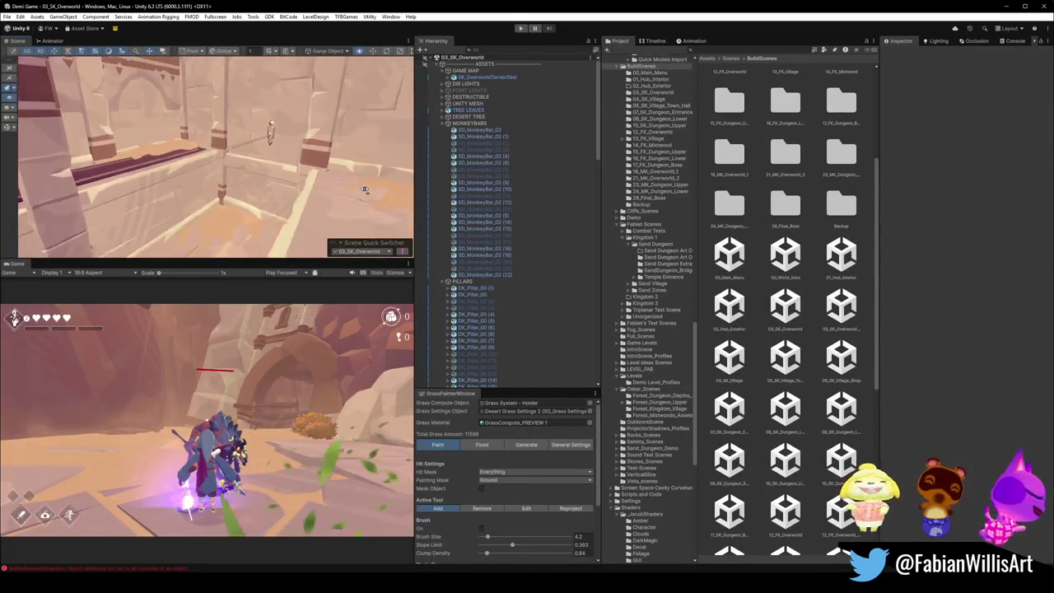
{"action": "key", "text": "w"}
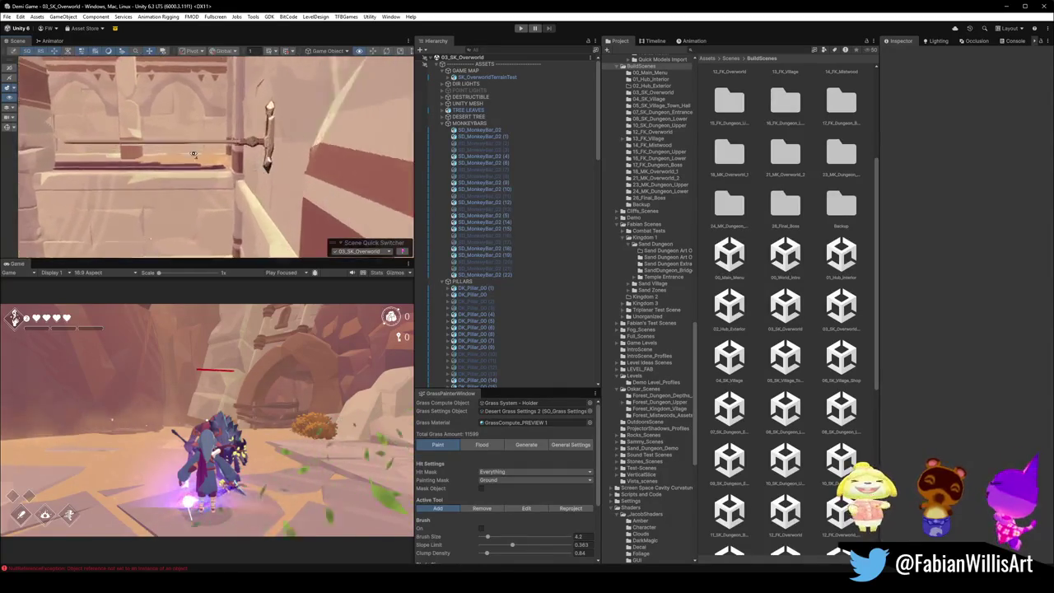
{"action": "key", "text": "s"}
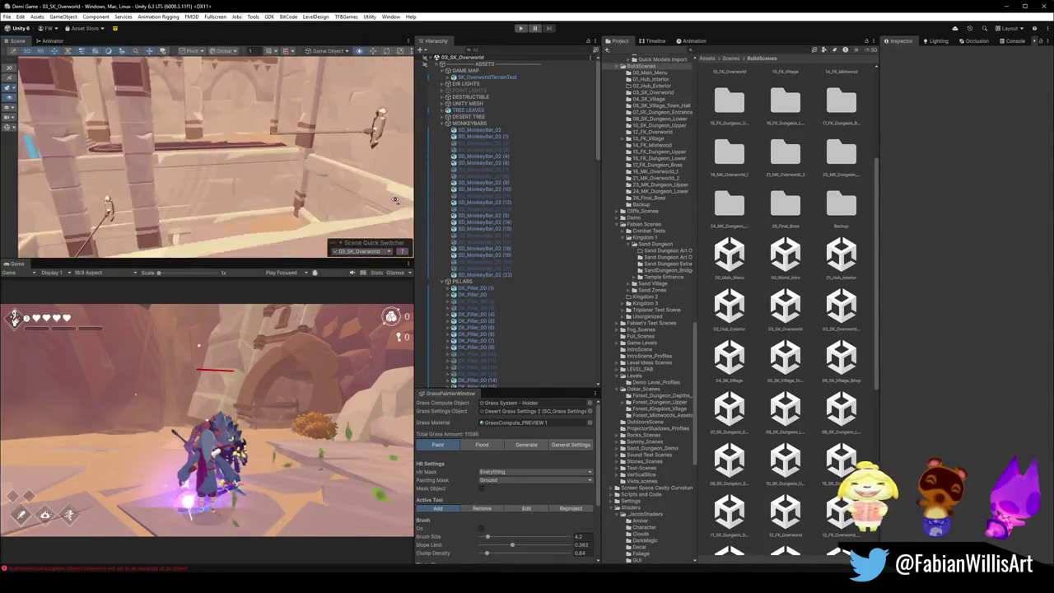
{"action": "key", "text": "w"}
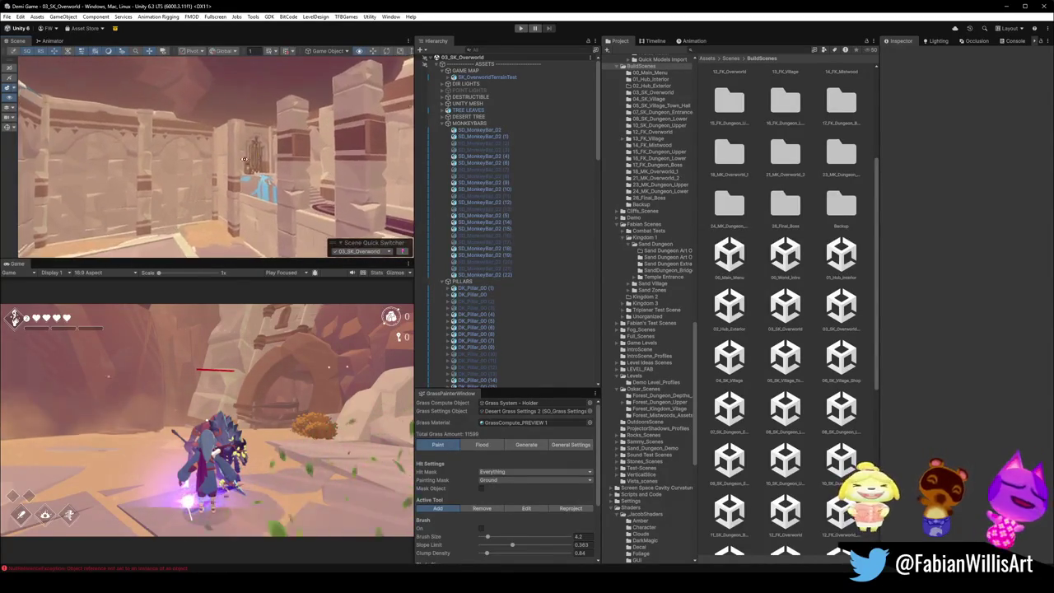
{"action": "key", "text": "w"}
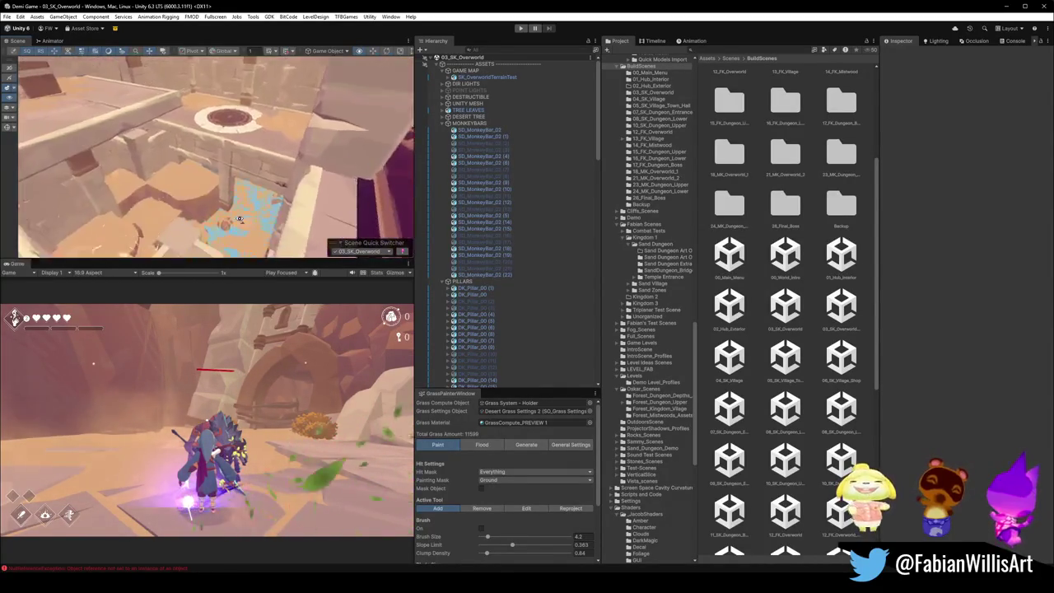
{"action": "key", "text": "w"}
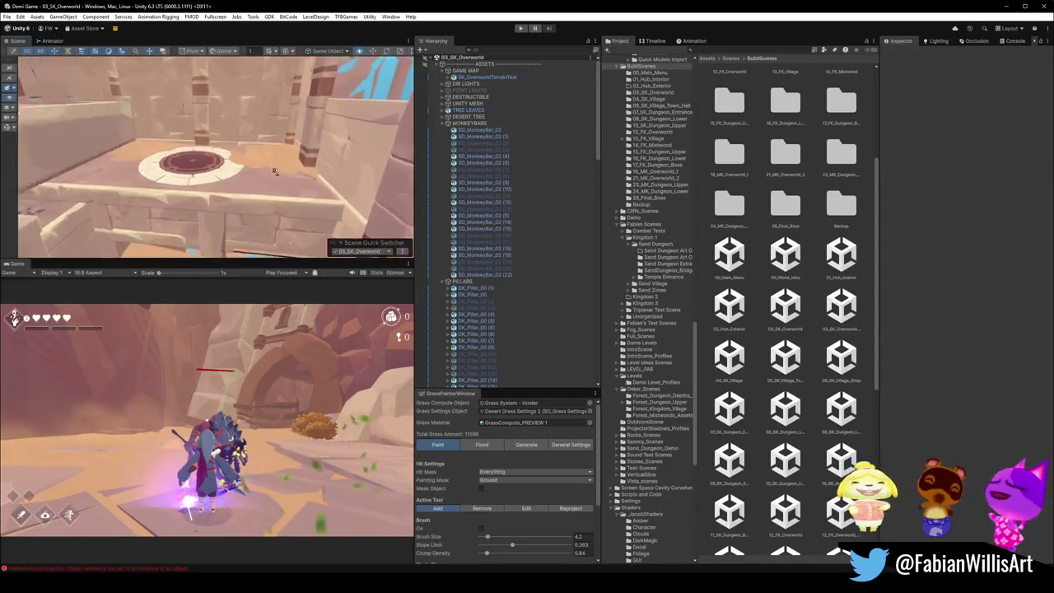
{"action": "key", "text": "w"}
{"action": "key", "text": "w"}
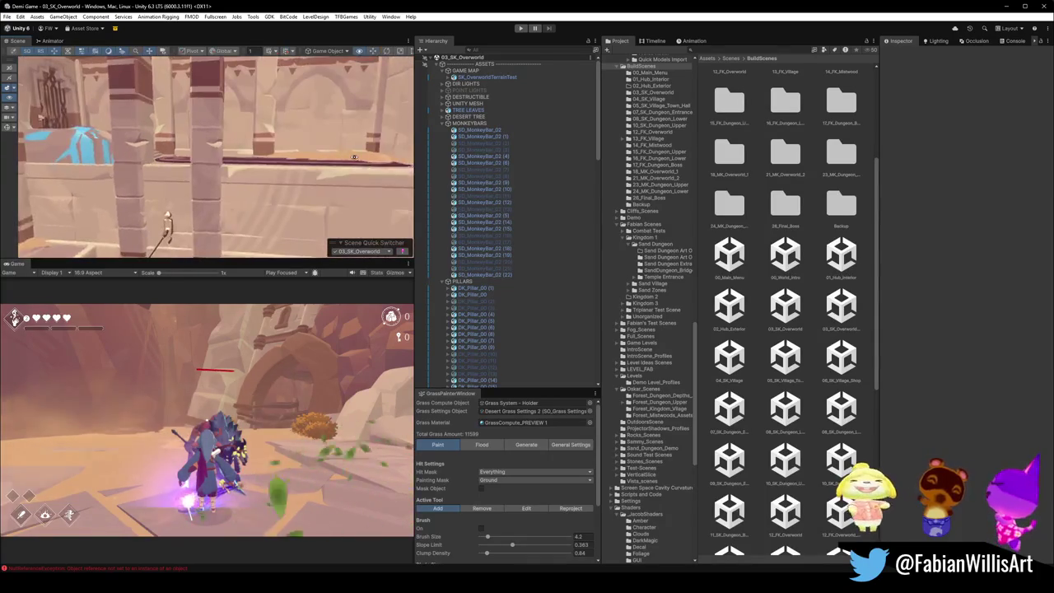
{"action": "left_click", "coordinate": [527, 217]}
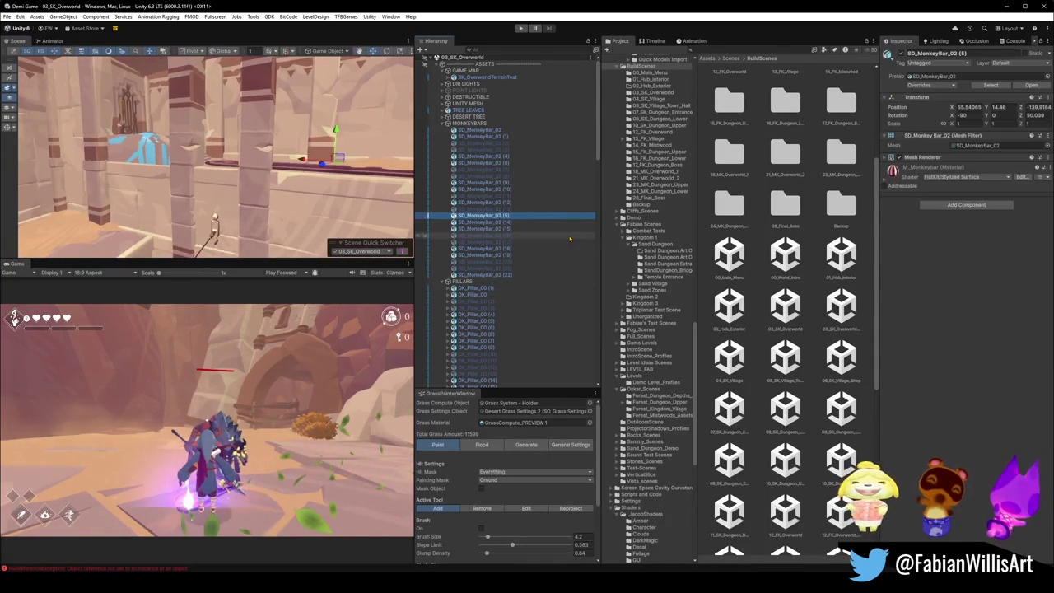
Step: Select BridgeWithRopeTarget - 2 in the Falling Bridges group, frame it and duplicate it
{"action": "key", "text": "ctrl+a"}
{"action": "key", "text": "Left"}
{"action": "left_click", "coordinate": [469, 222]}
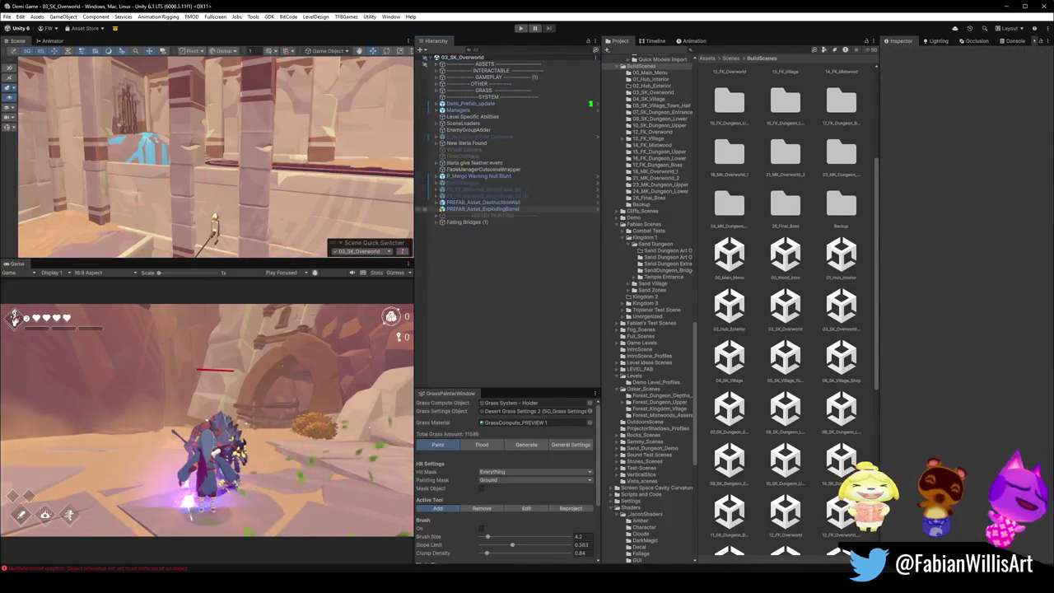
{"action": "left_click", "coordinate": [438, 222]}
{"action": "left_click", "coordinate": [470, 235]}
{"action": "key", "text": "f"}
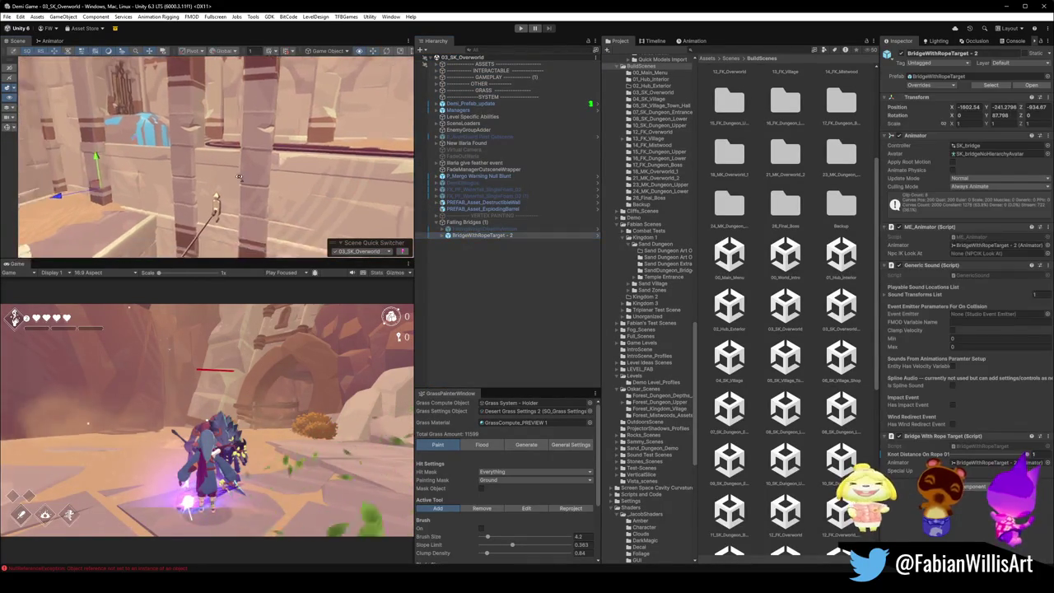
{"action": "key", "text": "ctrl+d"}
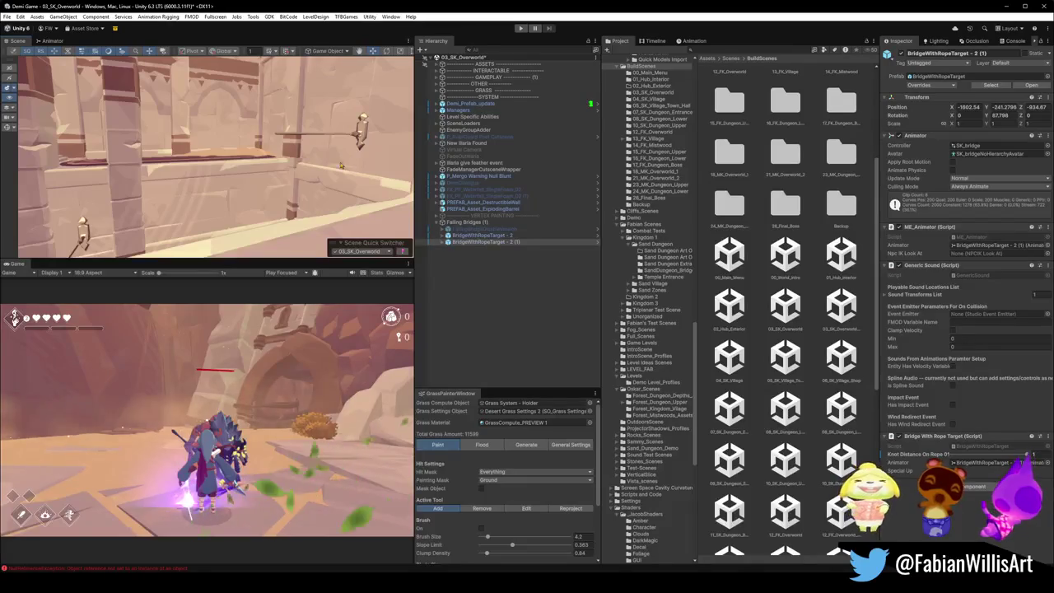
Step: Move the duplicated rope bridge to its new spot and survey it among the pillars and plank bridge
{"action": "left_click_drag", "start_coordinate": [401, 180], "coordinate": [378, 182]}
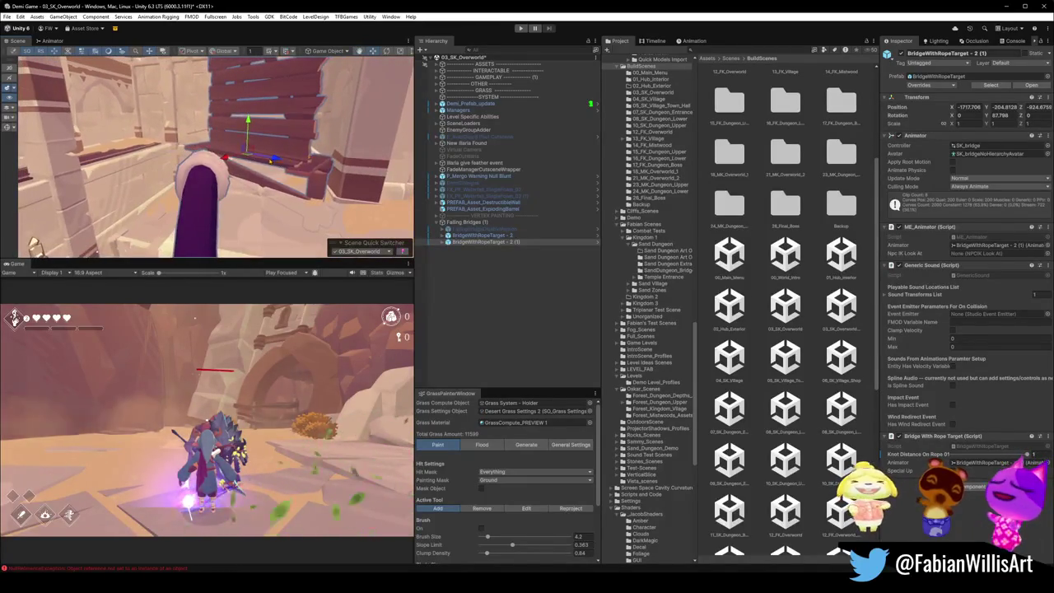
{"action": "mouse_move", "coordinate": [246, 153]}
{"action": "left_mouse_down"}
{"action": "mouse_move", "coordinate": [259, 164]}
{"action": "mouse_move", "coordinate": [278, 157]}
{"action": "mouse_move", "coordinate": [249, 161]}
{"action": "left_mouse_up"}
{"action": "key", "text": "w"}
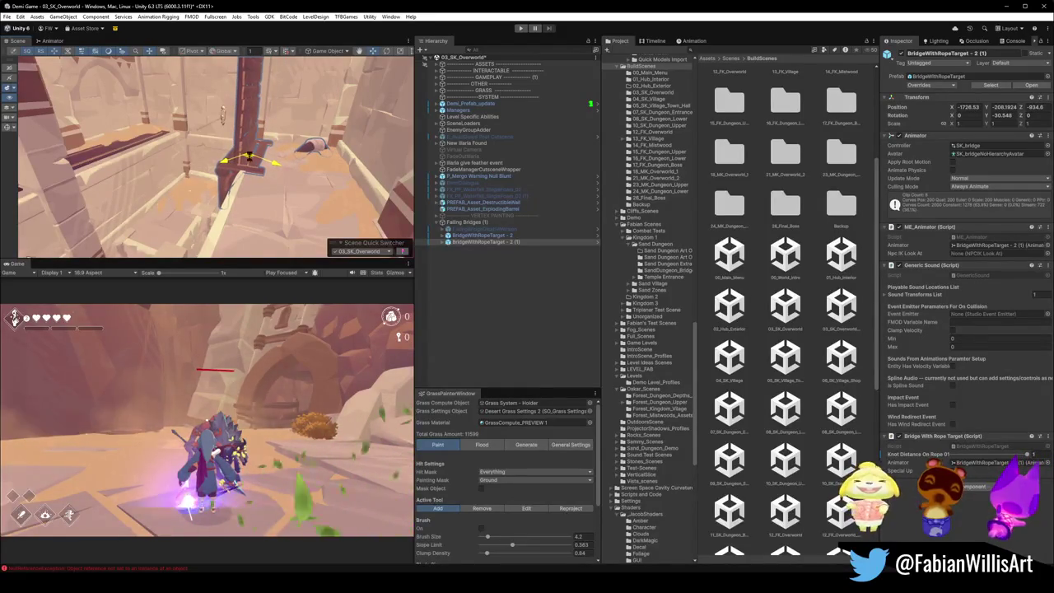
{"action": "left_click_drag", "start_coordinate": [266, 125], "coordinate": [308, 34]}
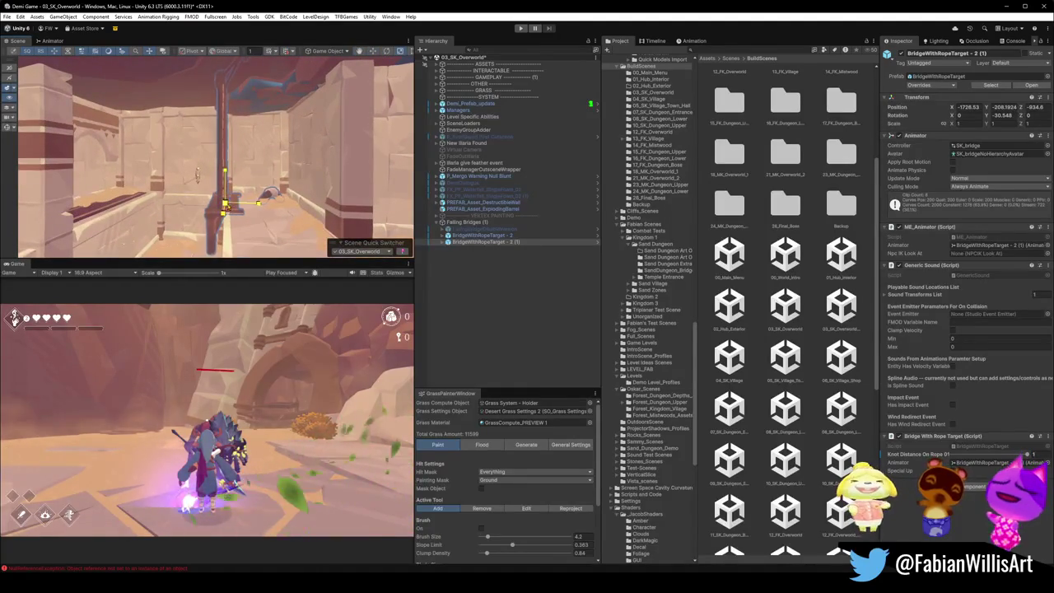
{"action": "mouse_move", "coordinate": [267, 202]}
{"action": "left_mouse_down"}
{"action": "mouse_move", "coordinate": [225, 218]}
{"action": "mouse_move", "coordinate": [307, 246]}
{"action": "left_mouse_up"}
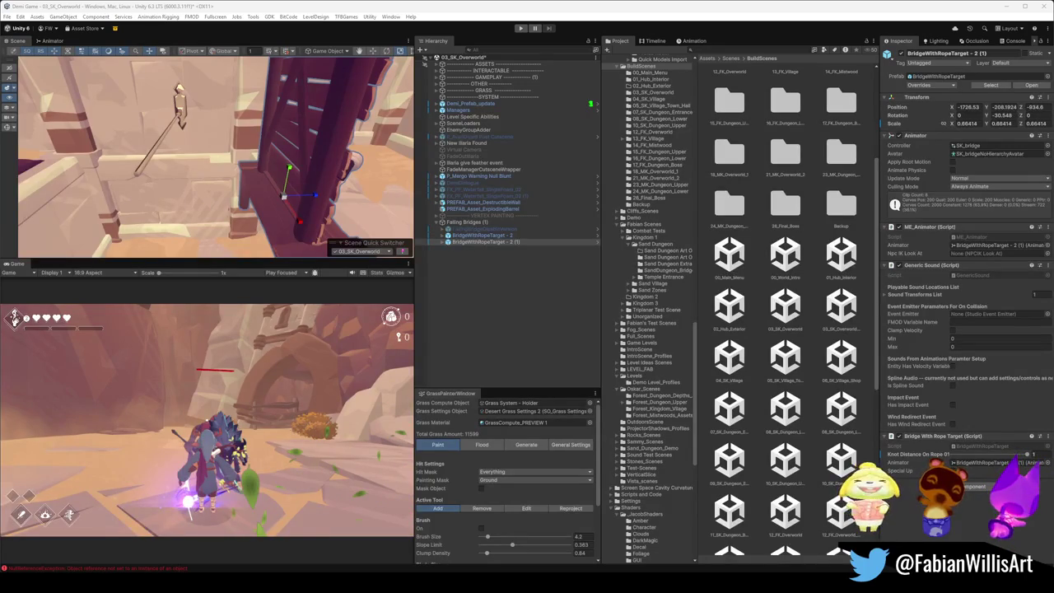
{"action": "mouse_move", "coordinate": [215, 156]}
{"action": "left_mouse_down"}
{"action": "mouse_move", "coordinate": [181, 163]}
{"action": "mouse_move", "coordinate": [270, 109]}
{"action": "left_mouse_up"}
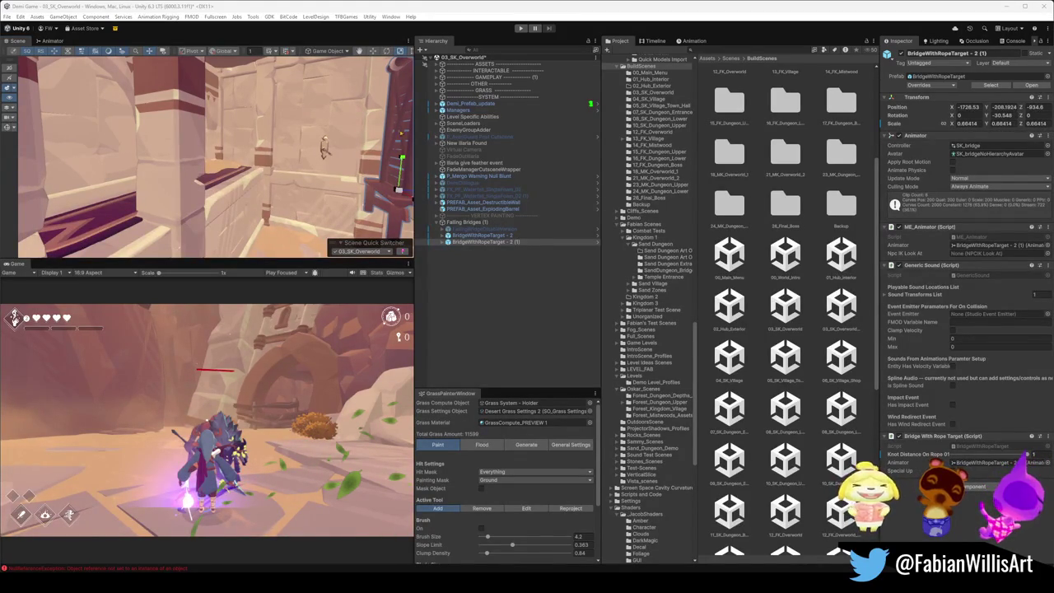
{"action": "mouse_move", "coordinate": [270, 110]}
{"action": "left_mouse_down"}
{"action": "mouse_move", "coordinate": [243, 177]}
{"action": "mouse_move", "coordinate": [146, 199]}
{"action": "mouse_move", "coordinate": [128, 194]}
{"action": "left_mouse_up"}
{"action": "left_click", "coordinate": [733, 447]}
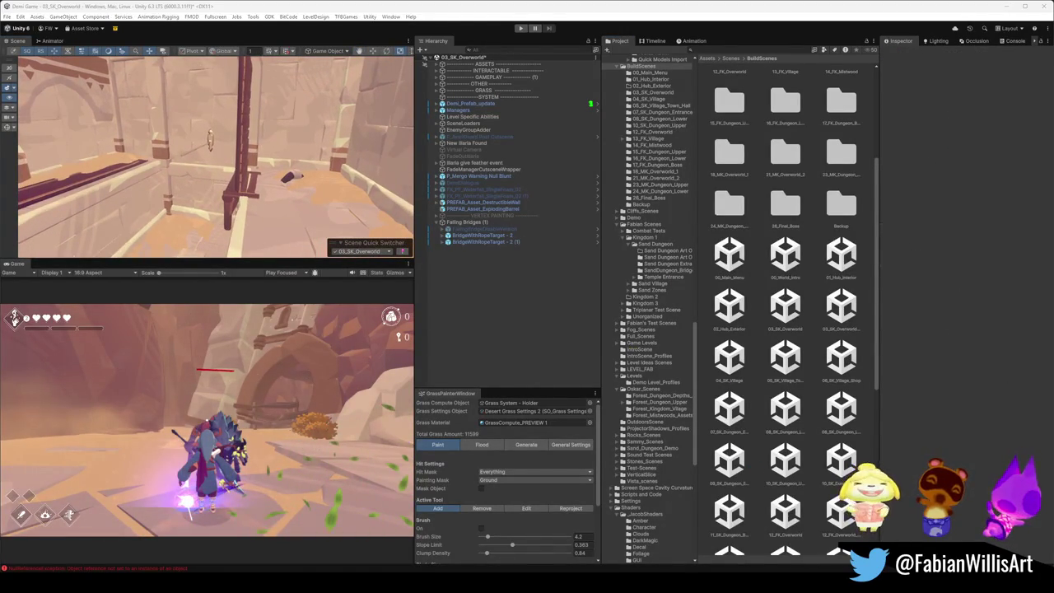
Step: Inspect BridgeWithRopeTarget - 2 (1) and BridgeWithRopeTarget - 2 in the level, then minimize Unity
{"action": "mouse_move", "coordinate": [326, 154]}
{"action": "left_mouse_down"}
{"action": "mouse_move", "coordinate": [324, 169]}
{"action": "mouse_move", "coordinate": [247, 169]}
{"action": "left_mouse_up"}
{"action": "left_click", "coordinate": [220, 169]}
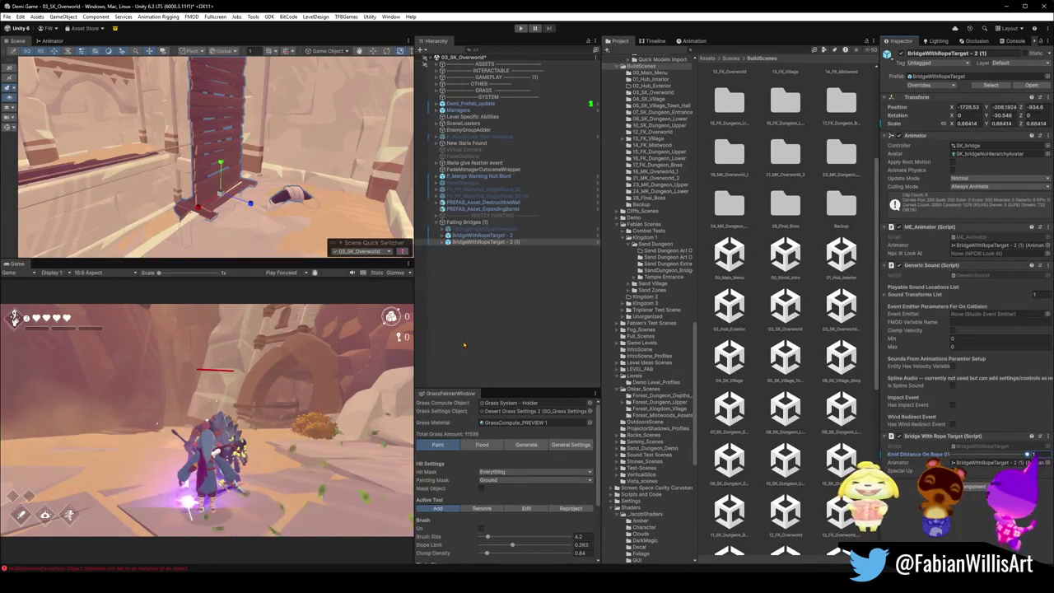
{"action": "left_click", "coordinate": [463, 345]}
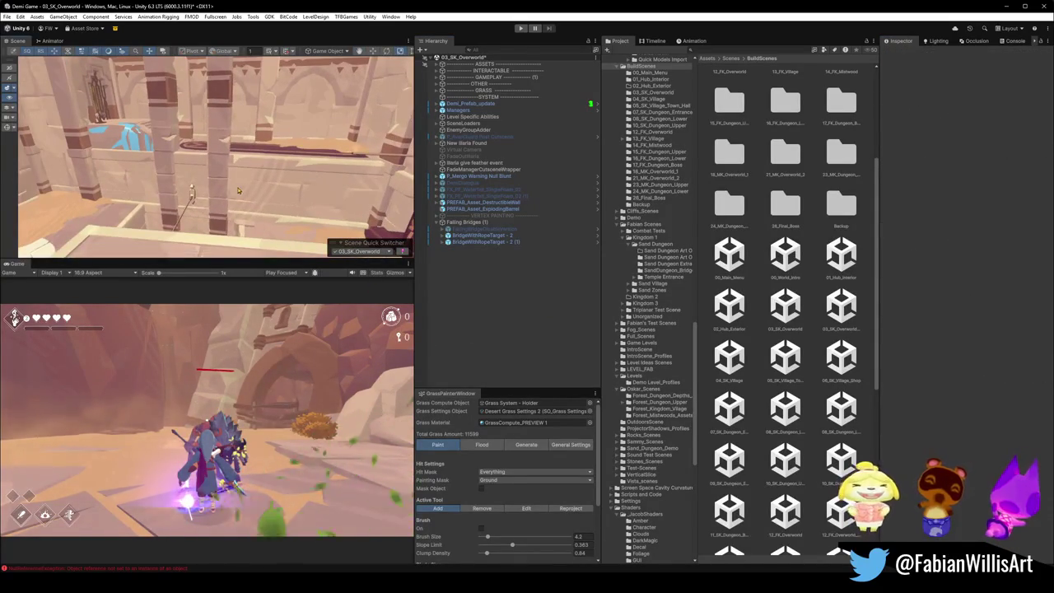
{"action": "mouse_move", "coordinate": [254, 184]}
{"action": "left_mouse_down"}
{"action": "mouse_move", "coordinate": [211, 154]}
{"action": "mouse_move", "coordinate": [231, 187]}
{"action": "mouse_move", "coordinate": [235, 177]}
{"action": "mouse_move", "coordinate": [106, 184]}
{"action": "mouse_move", "coordinate": [202, 162]}
{"action": "mouse_move", "coordinate": [269, 174]}
{"action": "mouse_move", "coordinate": [257, 148]}
{"action": "mouse_move", "coordinate": [145, 110]}
{"action": "mouse_move", "coordinate": [127, 122]}
{"action": "left_mouse_up"}
{"action": "left_click", "coordinate": [239, 164]}
{"action": "left_click", "coordinate": [1008, 6]}
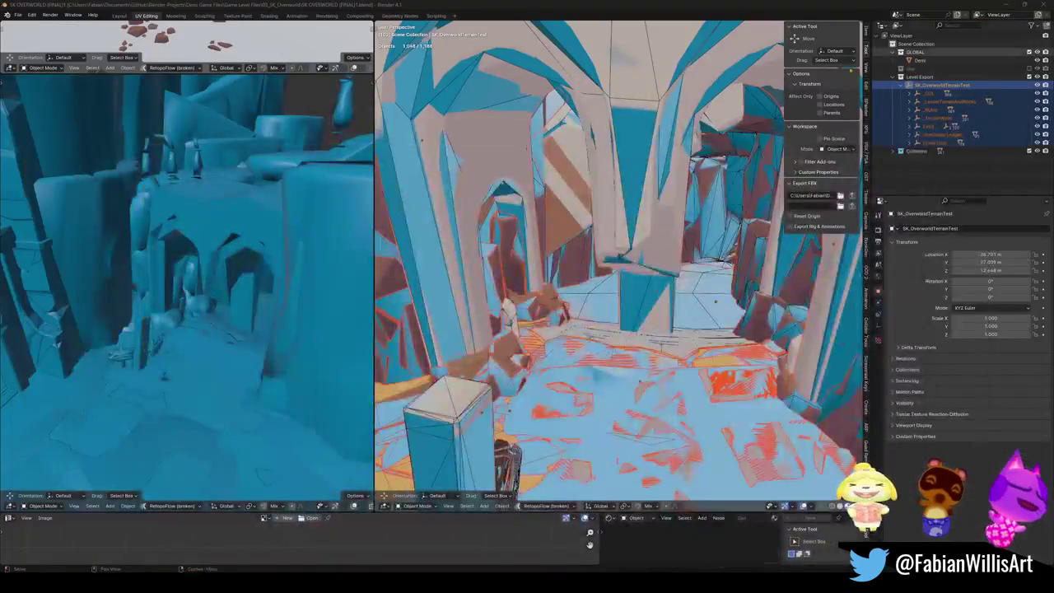
Step: Walk through the level in walk mode up to the top of the rock pillar
{"action": "key", "text": "shift+grave"}
{"action": "key", "text": "w"}
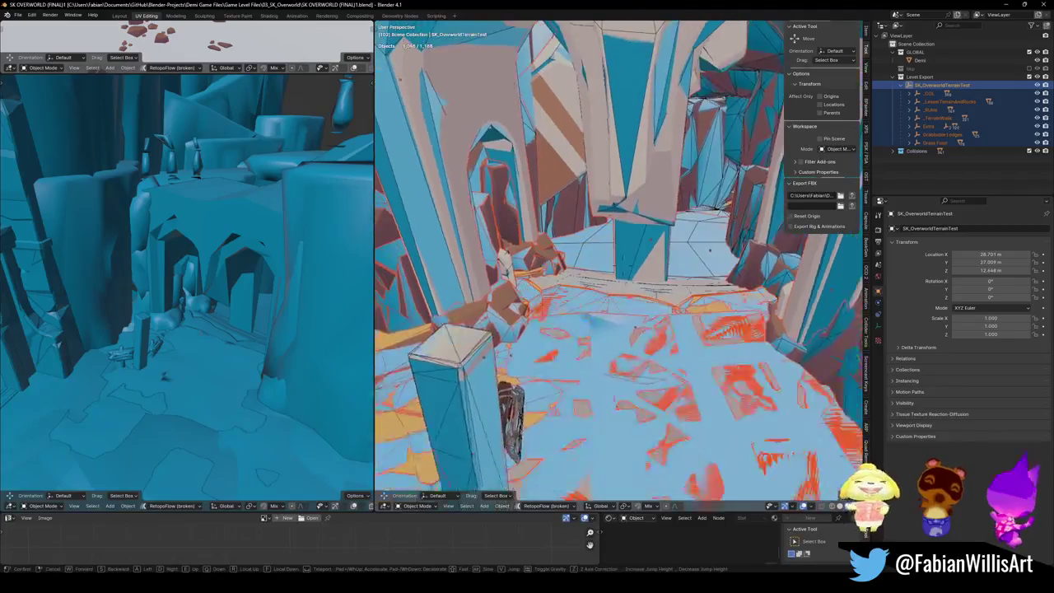
{"action": "key", "text": "w"}
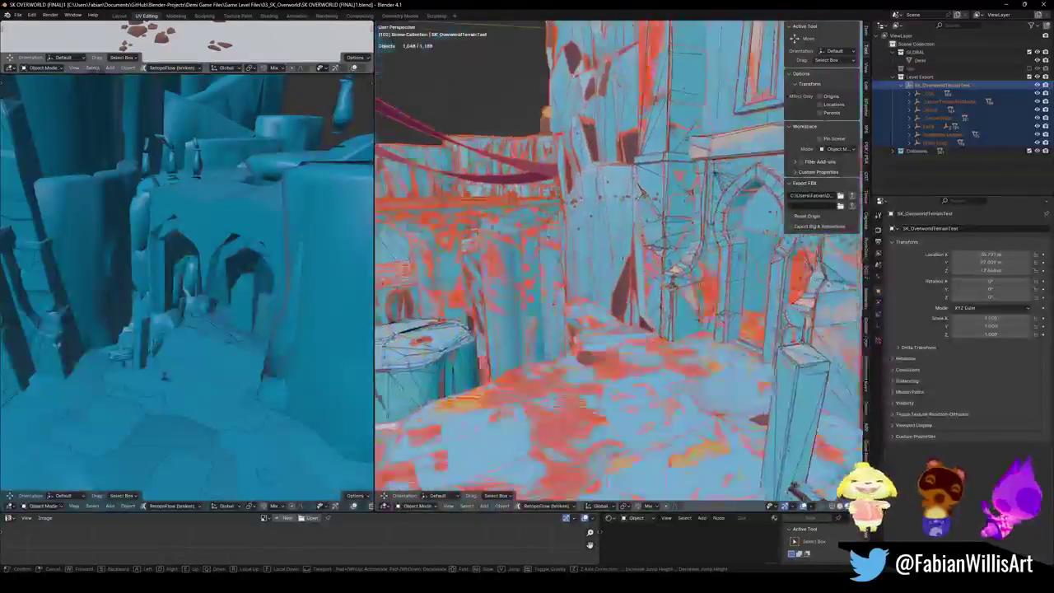
{"action": "key", "text": "w"}
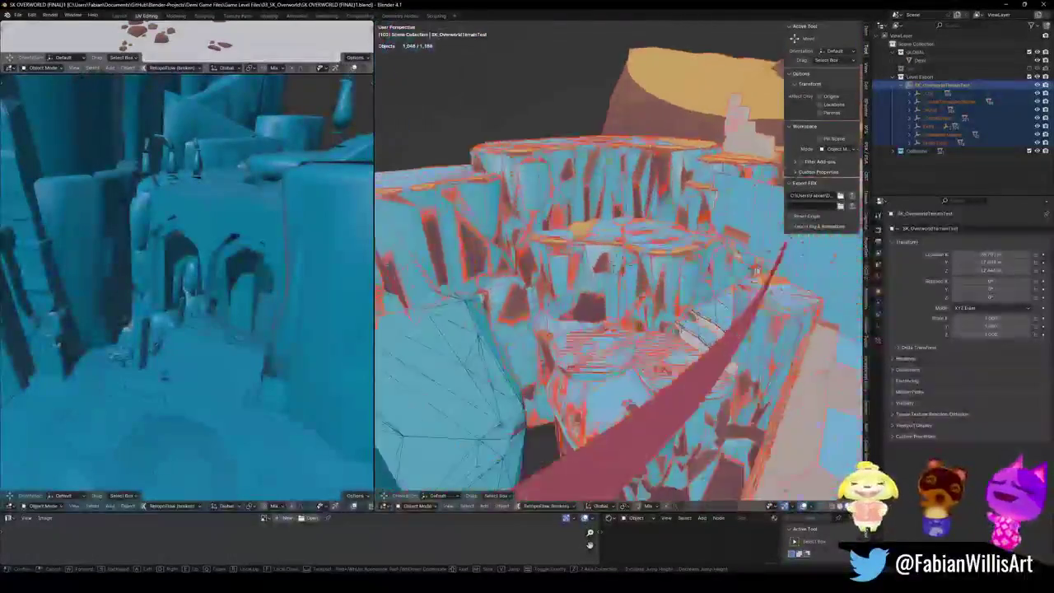
{"action": "key", "text": "w"}
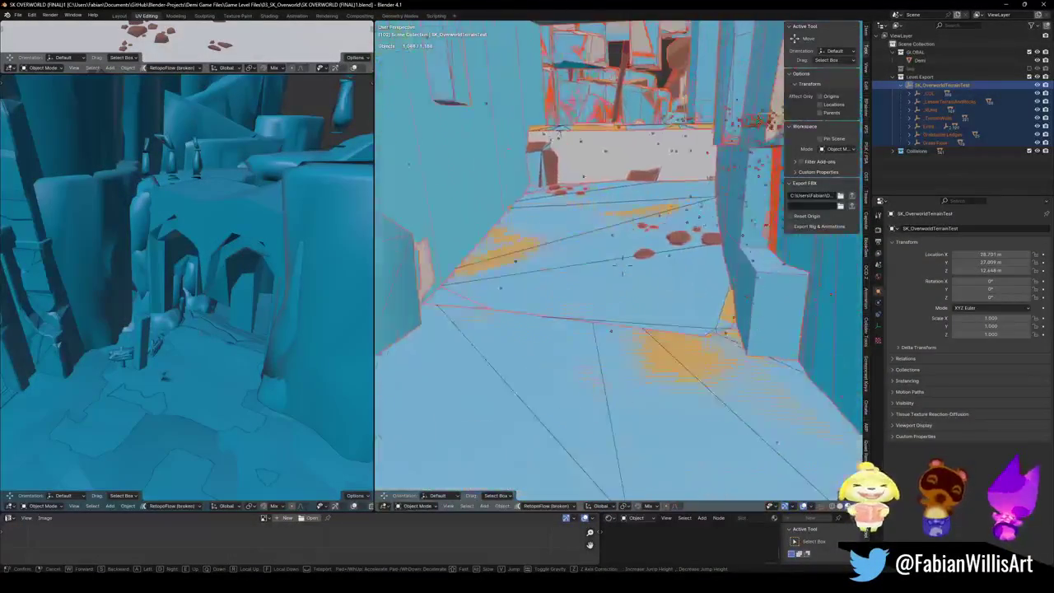
{"action": "key", "text": "w"}
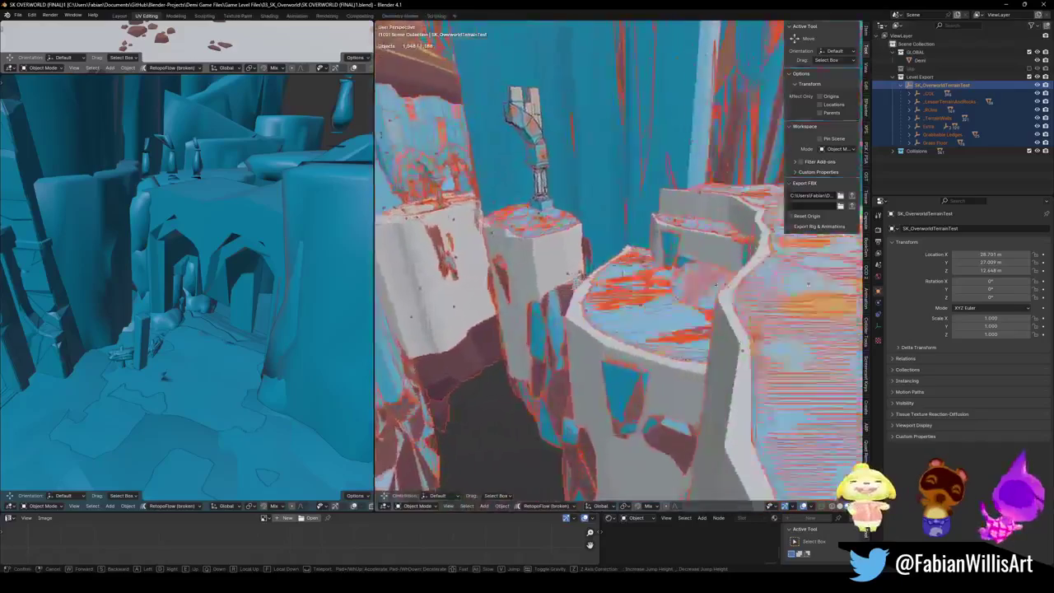
{"action": "left_click", "coordinate": [625, 231]}
Step: Hide the cube covering the pillar top and select DK_Terrain_03.173 underneath it
{"action": "left_click", "coordinate": [634, 288]}
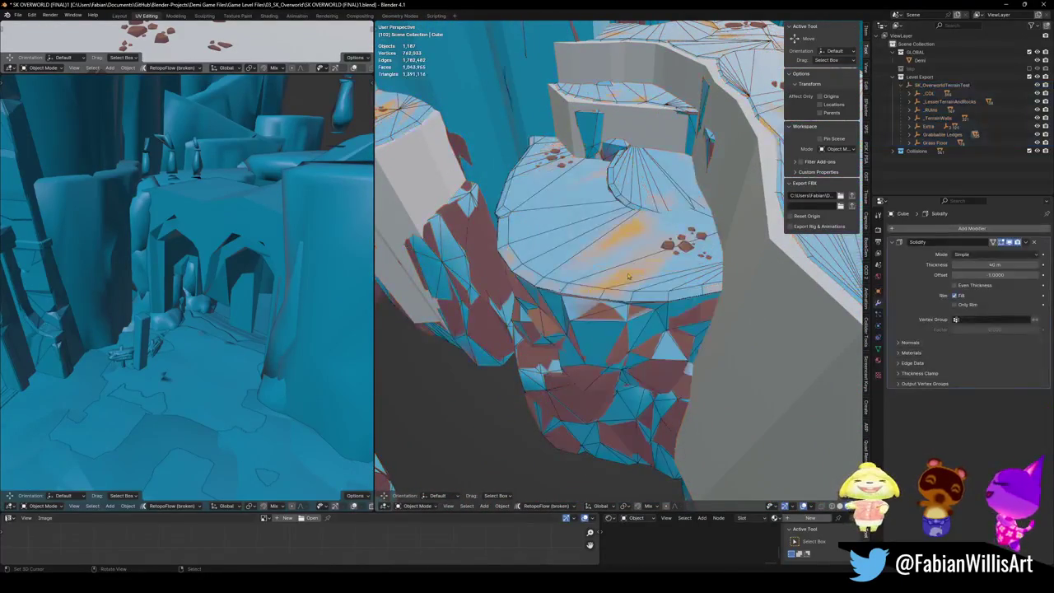
{"action": "scroll", "coordinate": [626, 280], "scroll_direction": "up", "scroll_amount": 4}
{"action": "key", "text": "Delete"}
{"action": "left_click", "coordinate": [588, 308]}
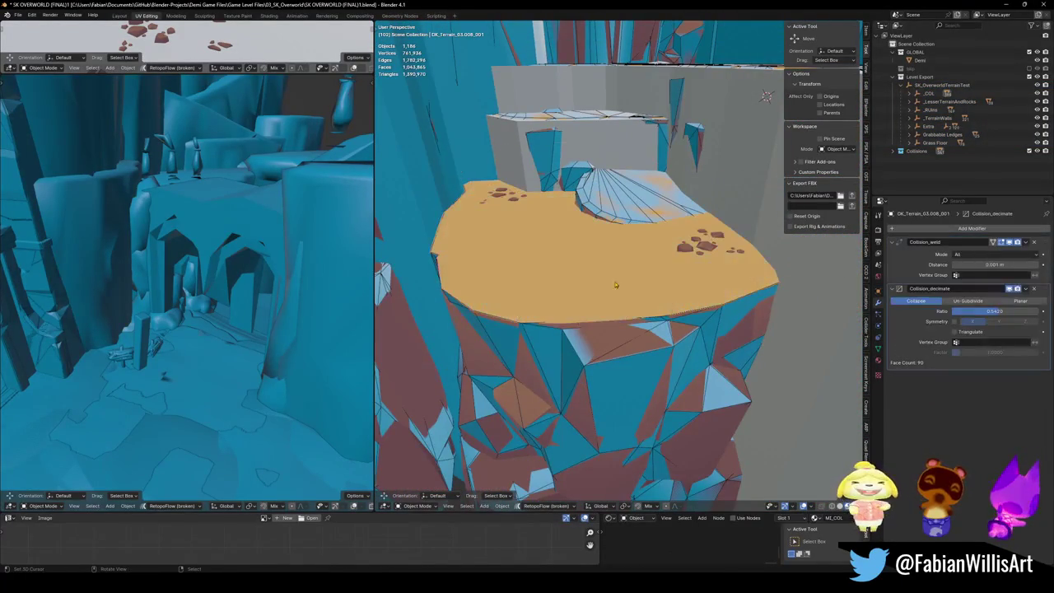
{"action": "left_click", "coordinate": [588, 308], "text": "alt"}
{"action": "left_click", "coordinate": [580, 303]}
{"action": "key", "text": "KP_Decimal"}
{"action": "key", "text": "ctrl+z"}
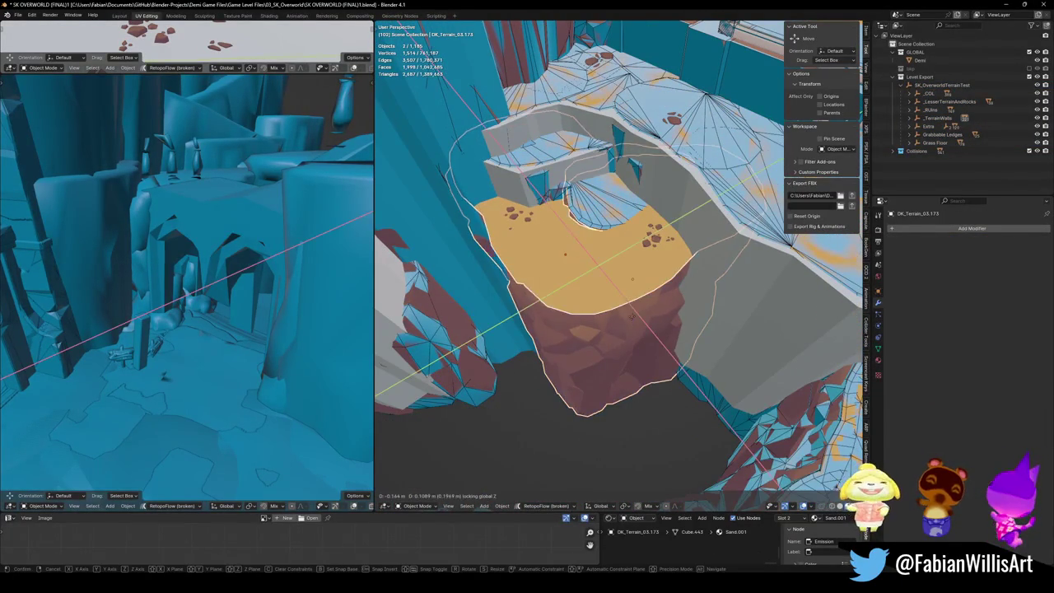
{"action": "key", "text": "ctrl+shift+z"}
Step: Select DK_Terrain_03.177, DK_Terrain_03.008 and DK_Terrain_03.173 together, framing them in the view
{"action": "left_click", "coordinate": [590, 216]}
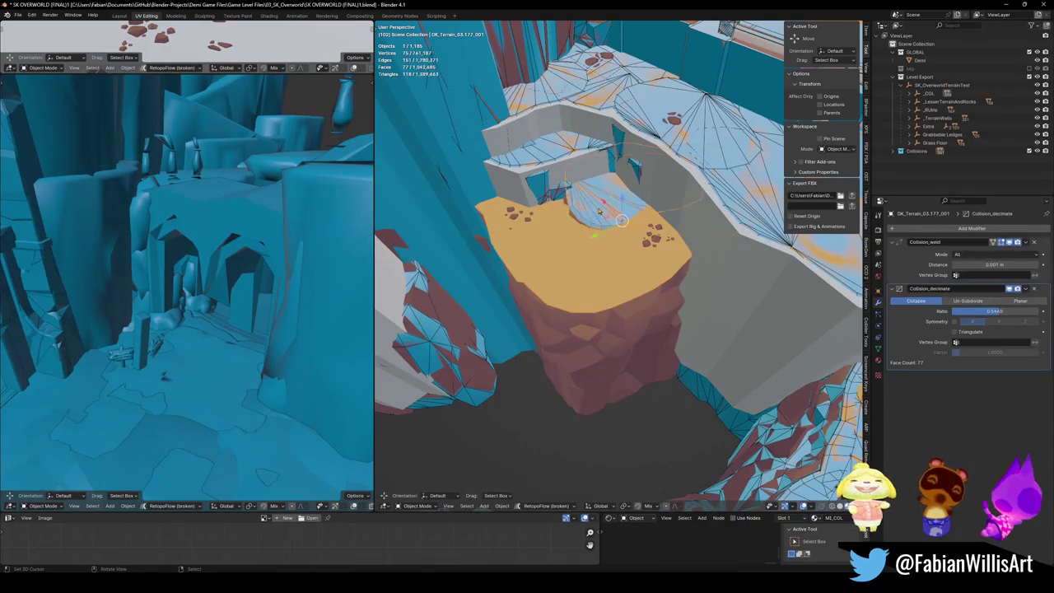
{"action": "key", "text": "KP_Decimal"}
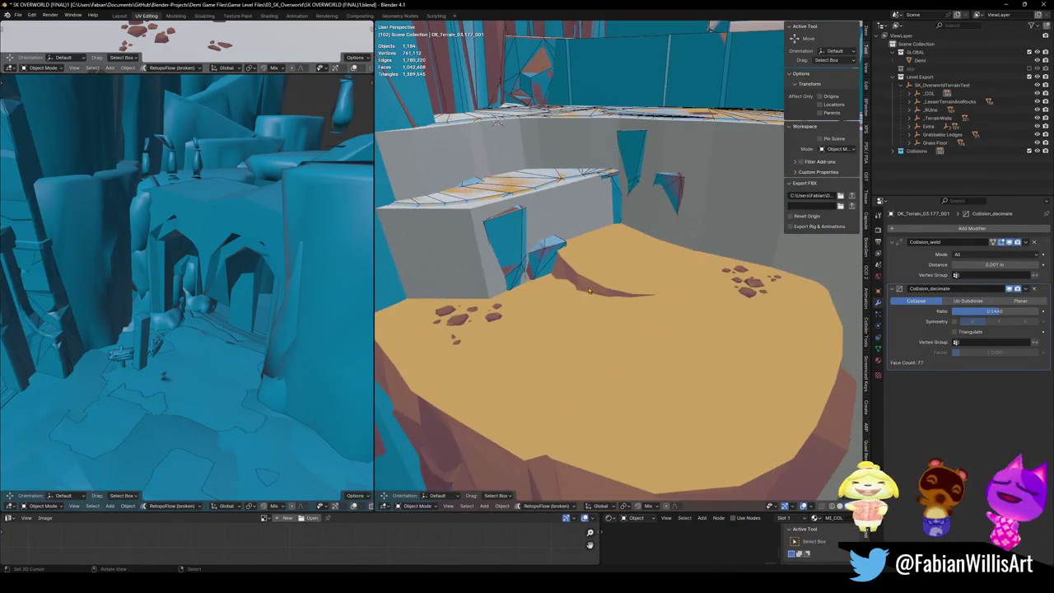
{"action": "left_click", "coordinate": [566, 282]}
{"action": "left_click", "coordinate": [595, 286], "text": "shift"}
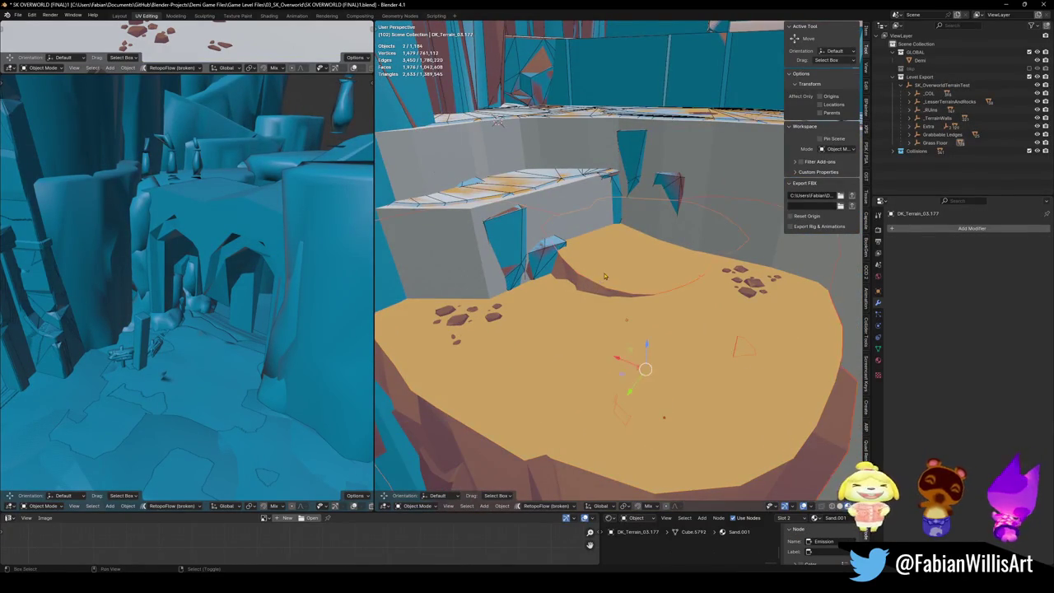
{"action": "key", "text": "KP_Decimal"}
{"action": "left_click", "coordinate": [627, 370]}
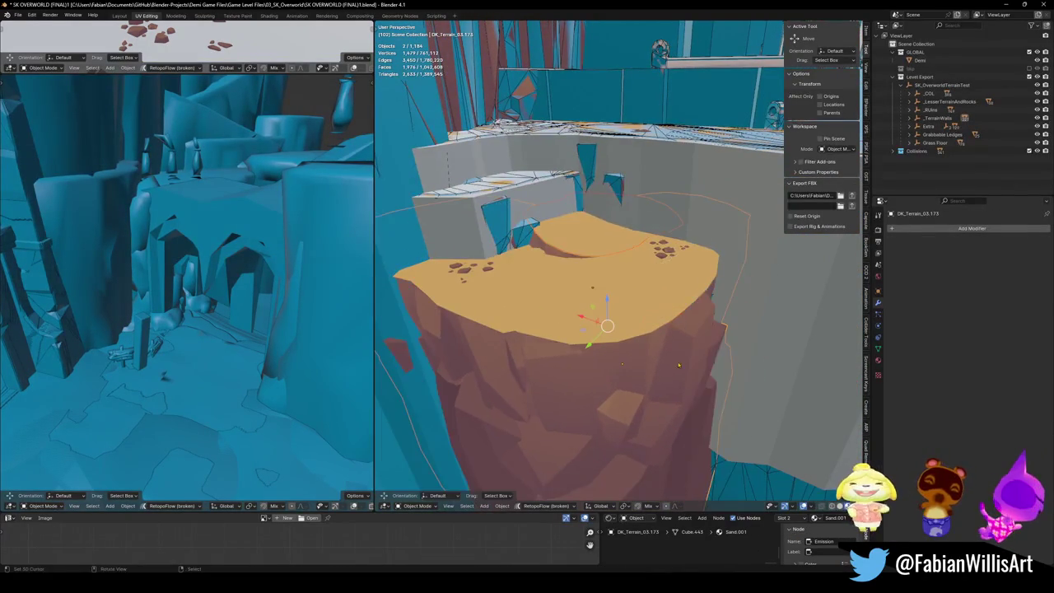
Step: Move the three terrain pieces vertically with a Z-constrained grab to their new height
{"action": "key", "text": "g"}
{"action": "key", "text": "shift+z"}
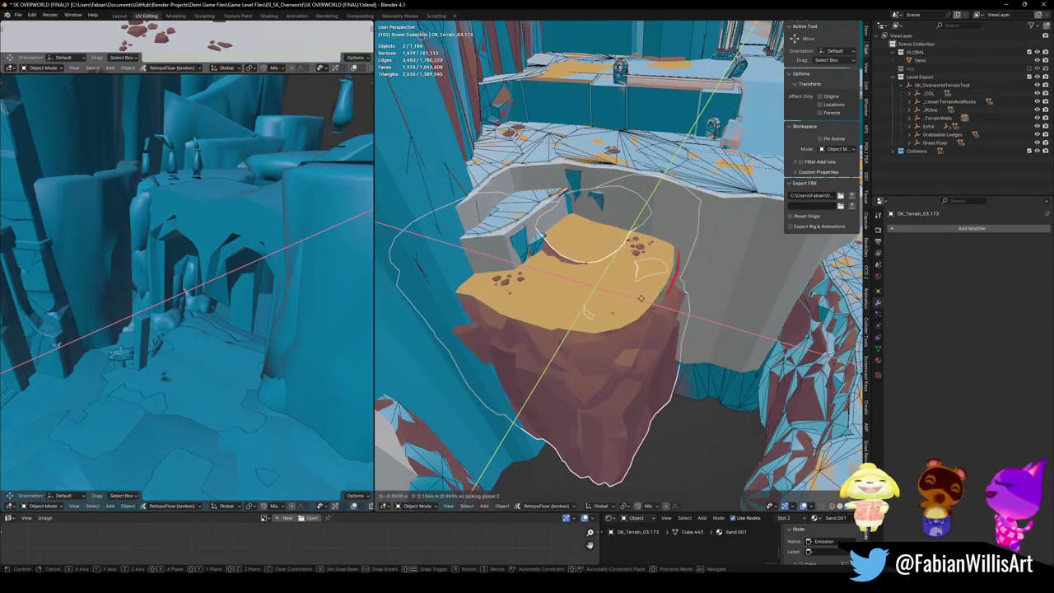
{"action": "right_click", "coordinate": [614, 291]}
{"action": "left_click", "coordinate": [596, 298], "text": "shift"}
{"action": "key", "text": "g"}
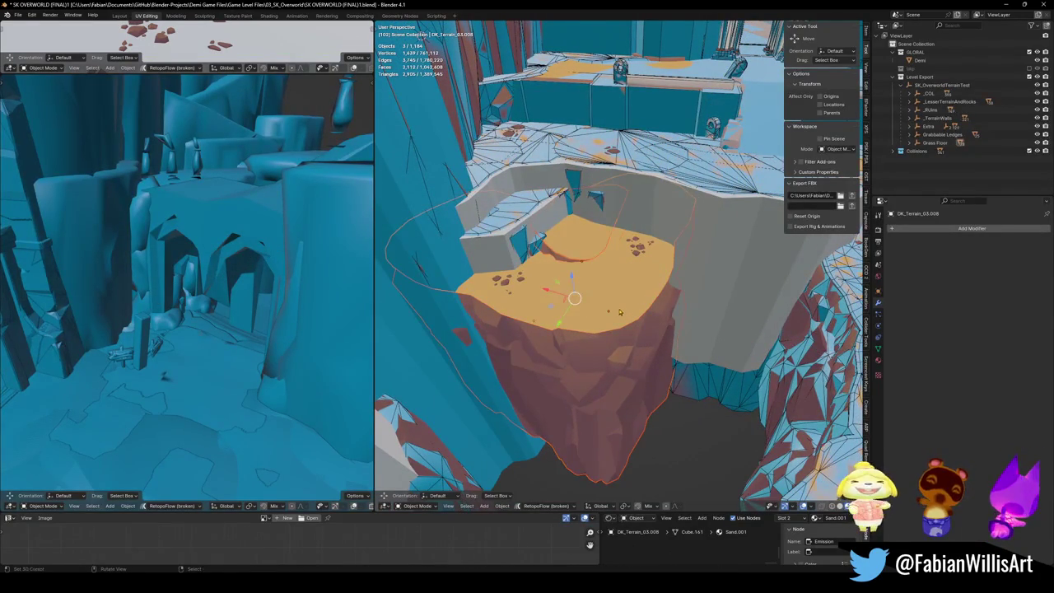
{"action": "key", "text": "shift+z"}
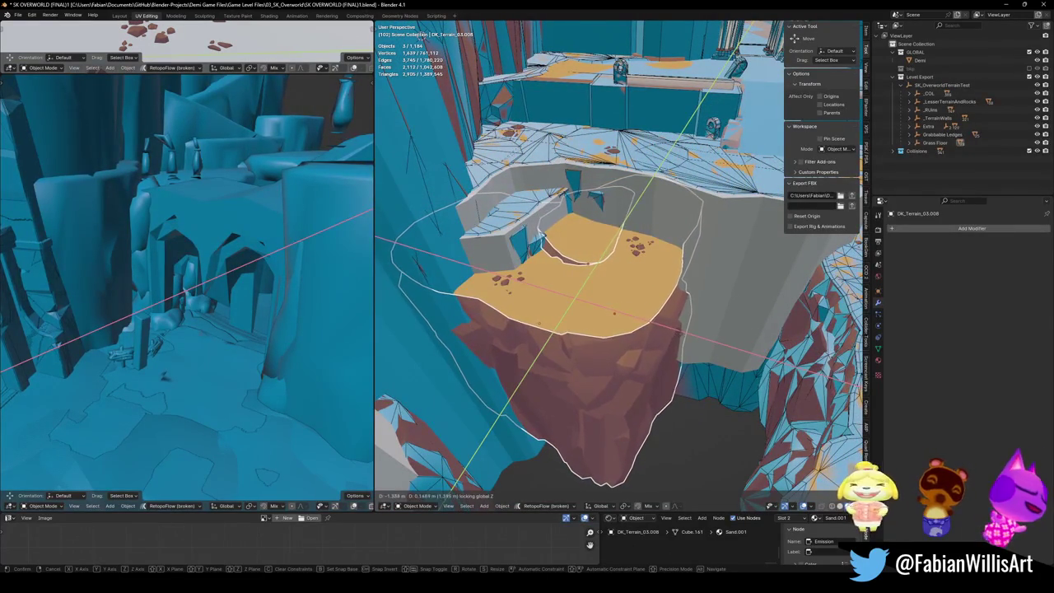
{"action": "left_click", "coordinate": [685, 336]}
{"action": "mouse_move", "coordinate": [655, 304]}
{"action": "left_mouse_down"}
{"action": "mouse_move", "coordinate": [679, 287]}
{"action": "mouse_move", "coordinate": [582, 290]}
{"action": "mouse_move", "coordinate": [563, 342]}
{"action": "left_mouse_up"}
{"action": "left_click", "coordinate": [534, 363]}
Step: Raise the pillar cube vertically, then try and cancel a move of DK_Terrain_03.008
{"action": "key", "text": "g"}
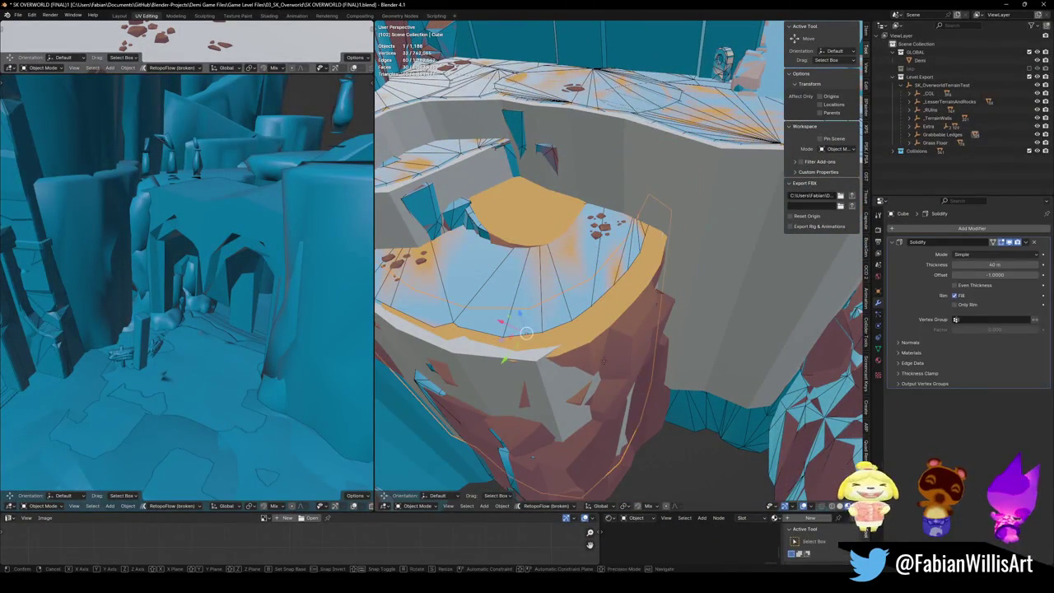
{"action": "key", "text": "shift+z"}
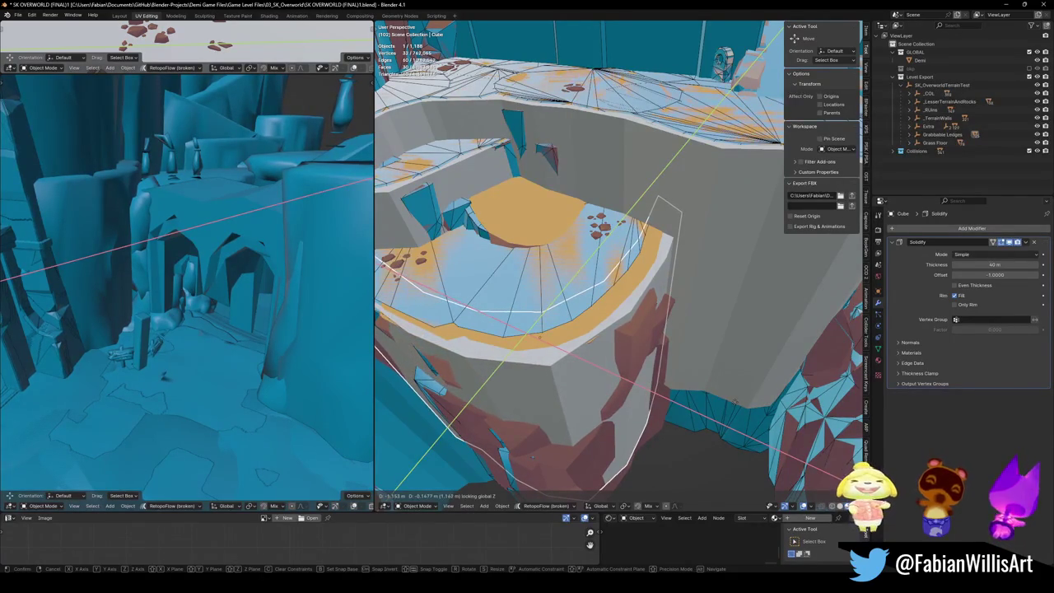
{"action": "left_click", "coordinate": [752, 405]}
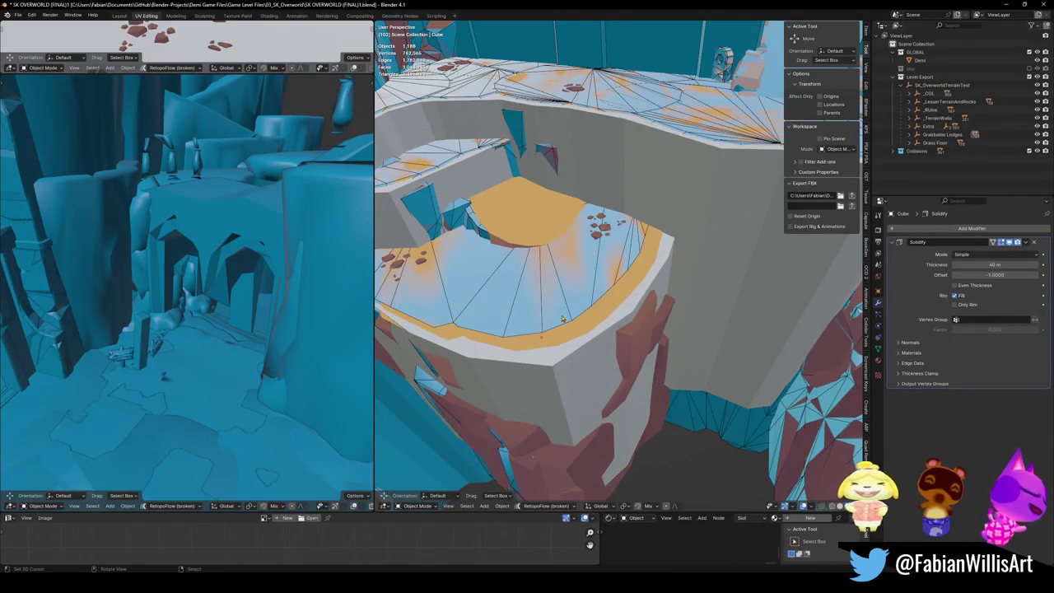
{"action": "left_click", "coordinate": [592, 333]}
{"action": "key", "text": "g"}
{"action": "key", "text": "shift+z"}
{"action": "right_click", "coordinate": [602, 347]}
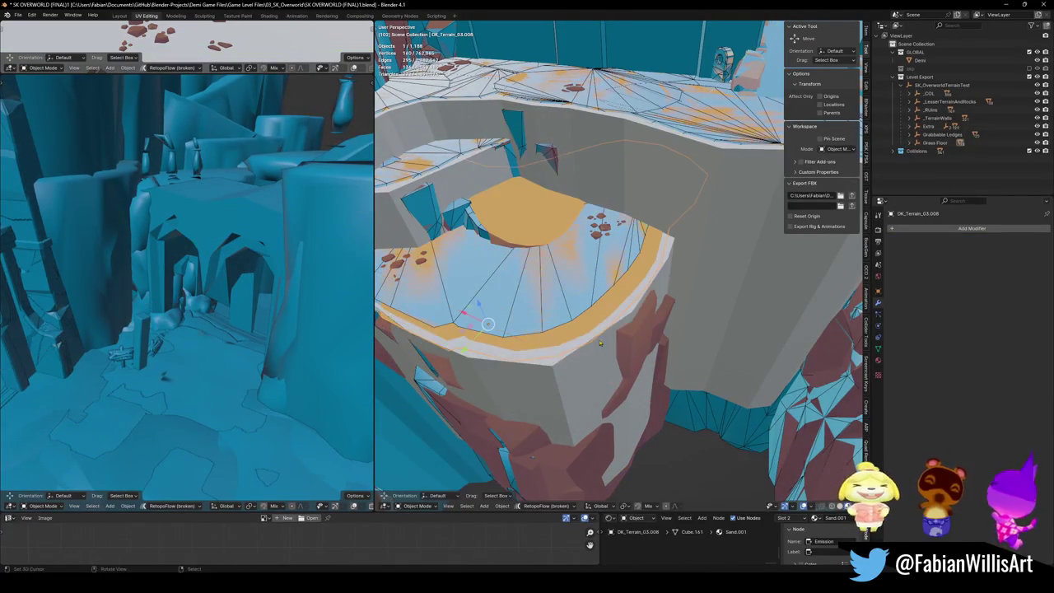
{"action": "key", "text": "ctrl+z"}
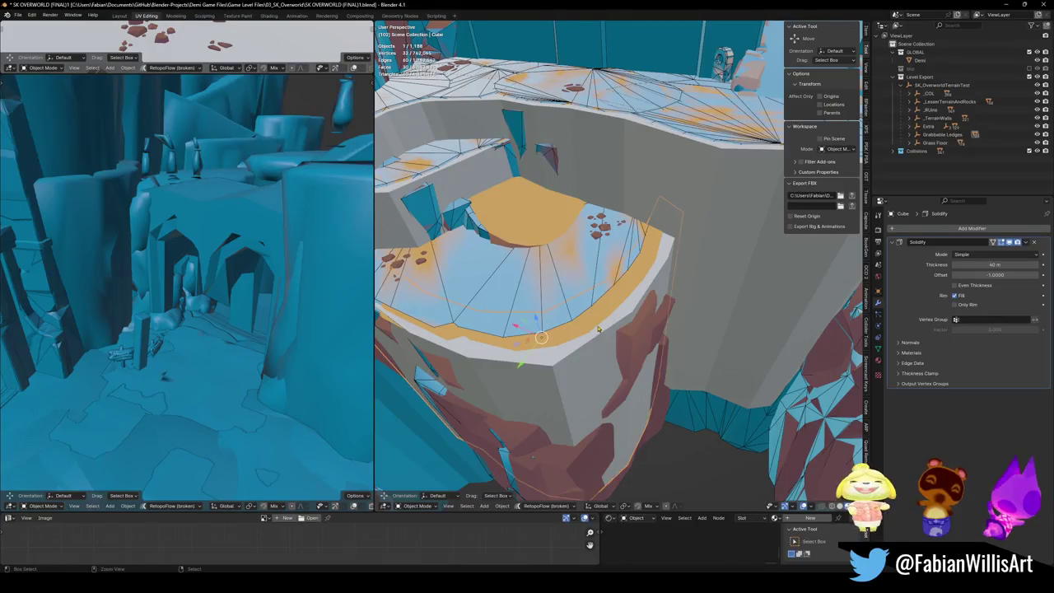
{"action": "key", "text": "ctrl+z"}
{"action": "key", "text": "ctrl+z"}
Step: Check the sand cliff terrain pieces and their decimated collision copies, ending with the collision mesh selected
{"action": "left_click", "coordinate": [598, 328]}
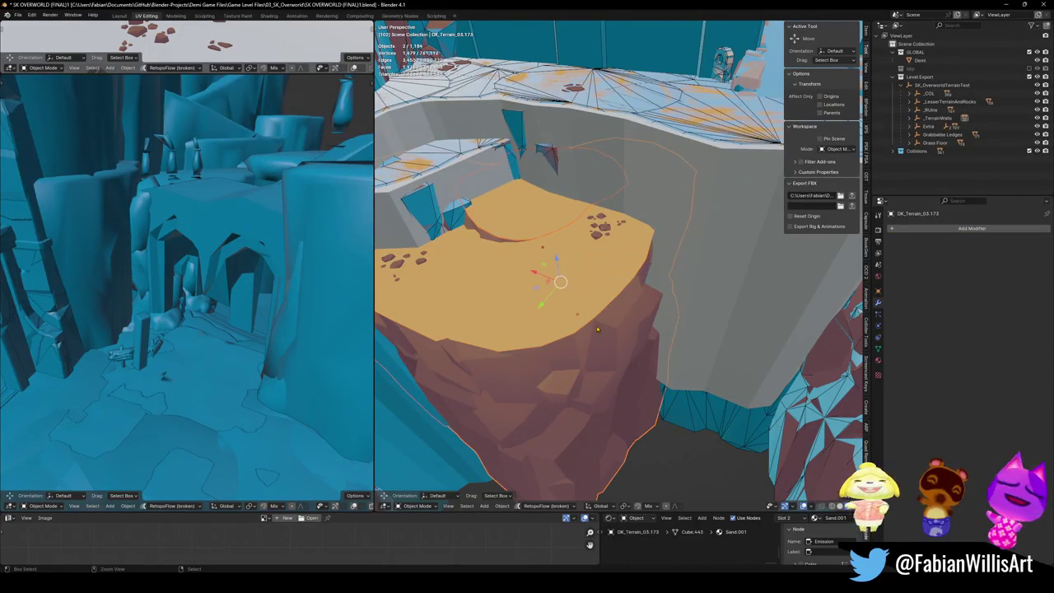
{"action": "left_click", "coordinate": [595, 328]}
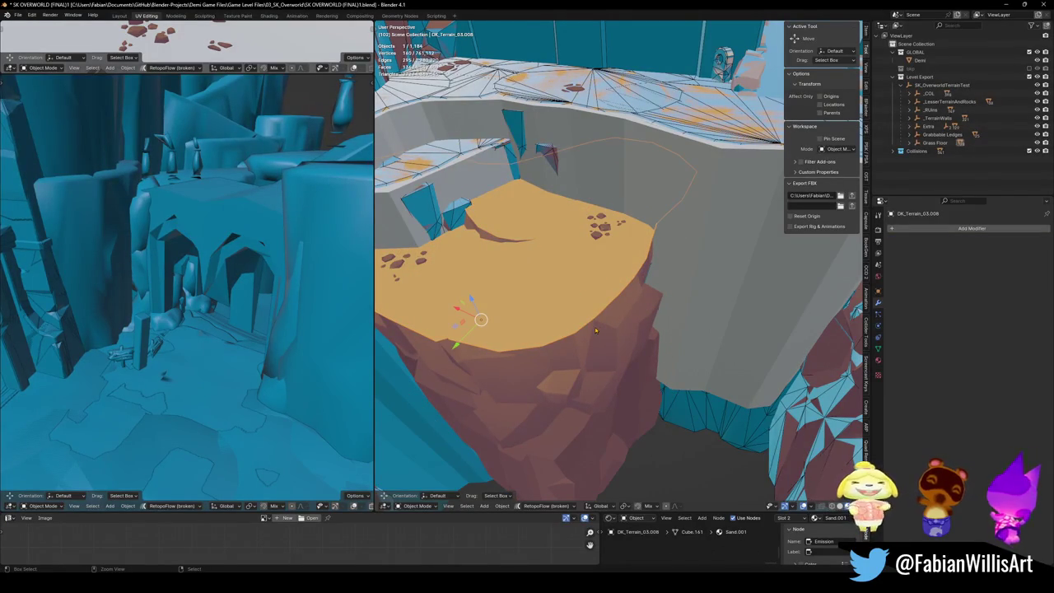
{"action": "left_click", "coordinate": [595, 329]}
{"action": "key", "text": "ctrl+z"}
{"action": "key", "text": "ctrl+z"}
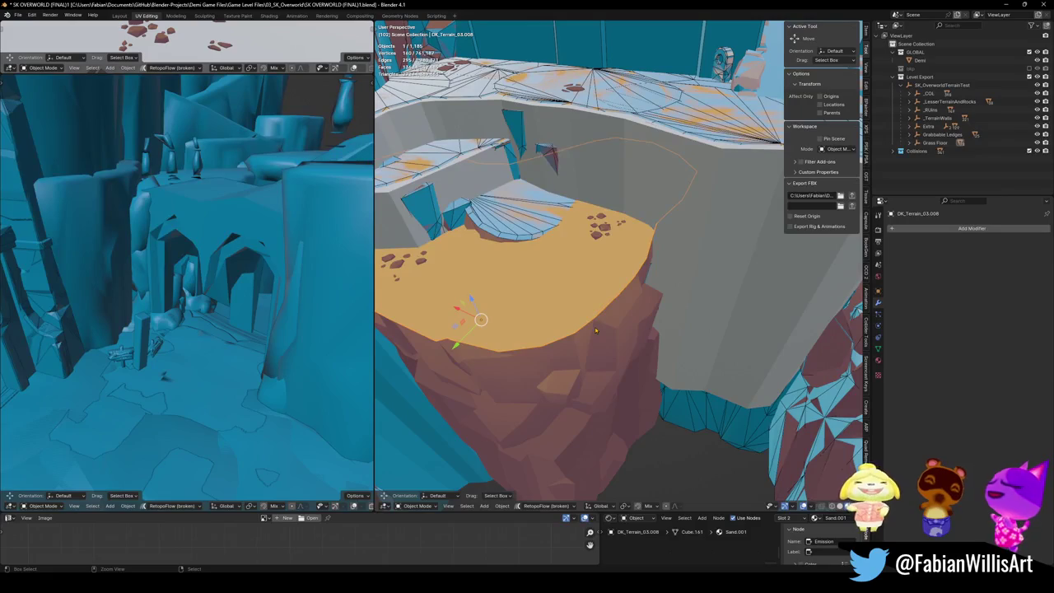
{"action": "left_click", "coordinate": [596, 329]}
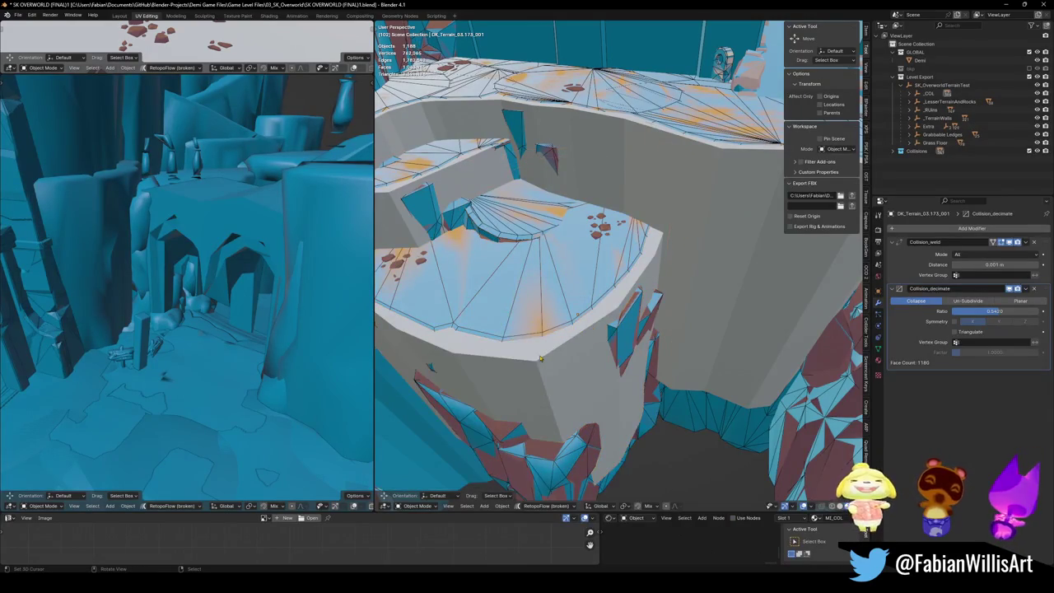
{"action": "key", "text": "ctrl+z"}
{"action": "key", "text": "ctrl+z"}
{"action": "key", "text": "ctrl+z"}
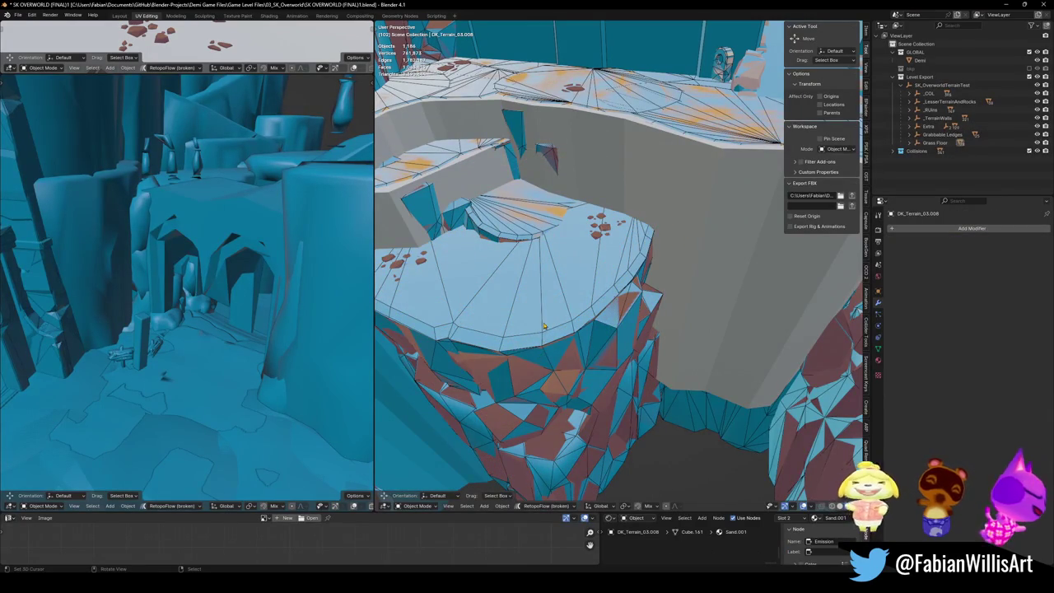
{"action": "key", "text": "ctrl+z"}
{"action": "key", "text": "ctrl+z"}
{"action": "key", "text": "ctrl+z"}
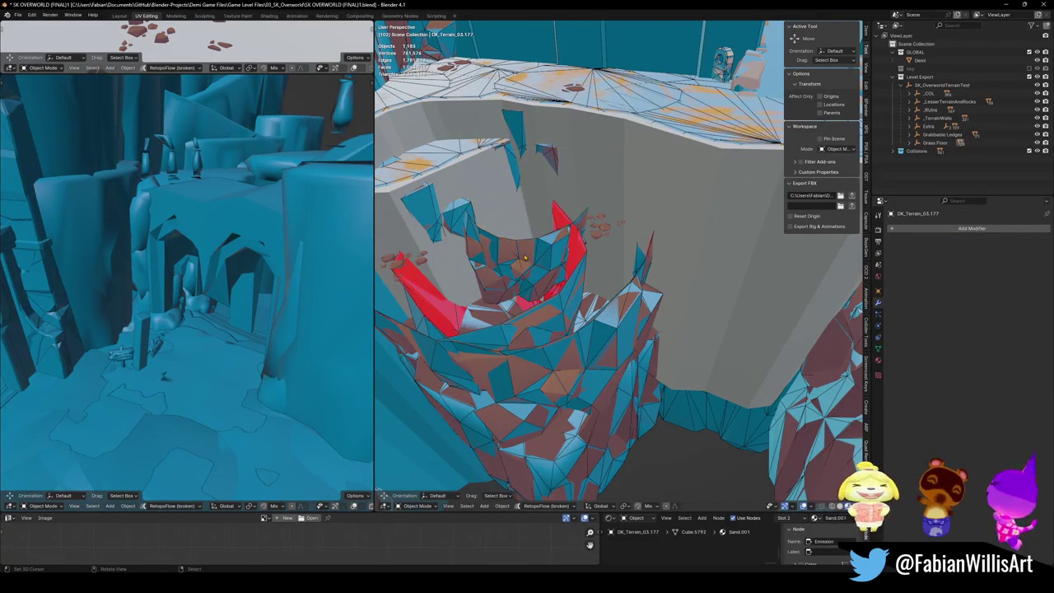
{"action": "key", "text": "ctrl+shift+z"}
{"action": "key", "text": "ctrl+shift+z"}
{"action": "key", "text": "ctrl+shift+z"}
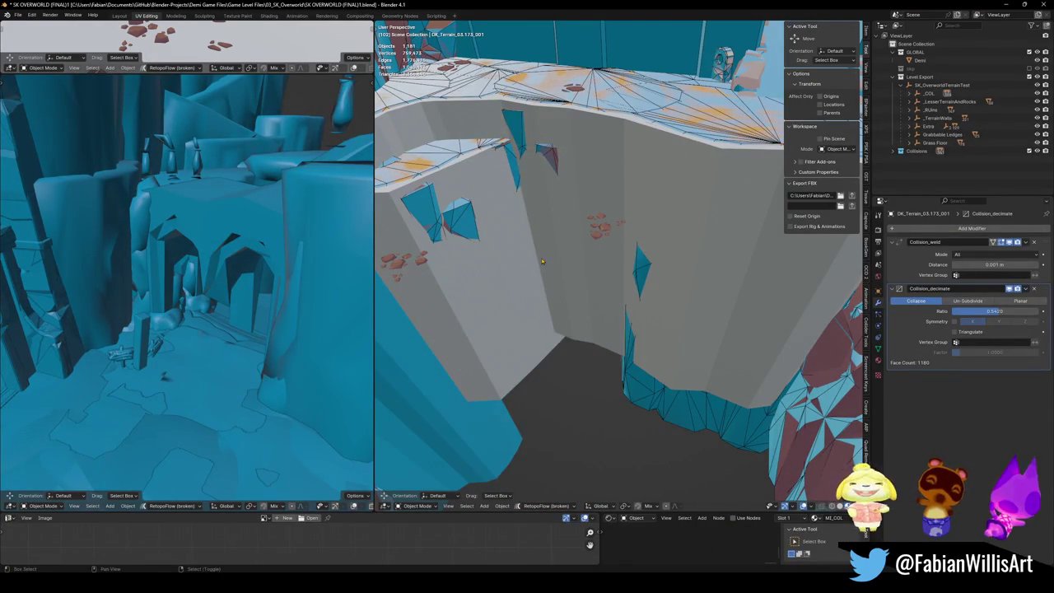
{"action": "scroll", "coordinate": [542, 264], "scroll_direction": "down", "scroll_amount": 5}
Step: Unhide all hidden objects, clear the selection and save the level file
{"action": "key", "text": "alt+h"}
{"action": "key", "text": "g"}
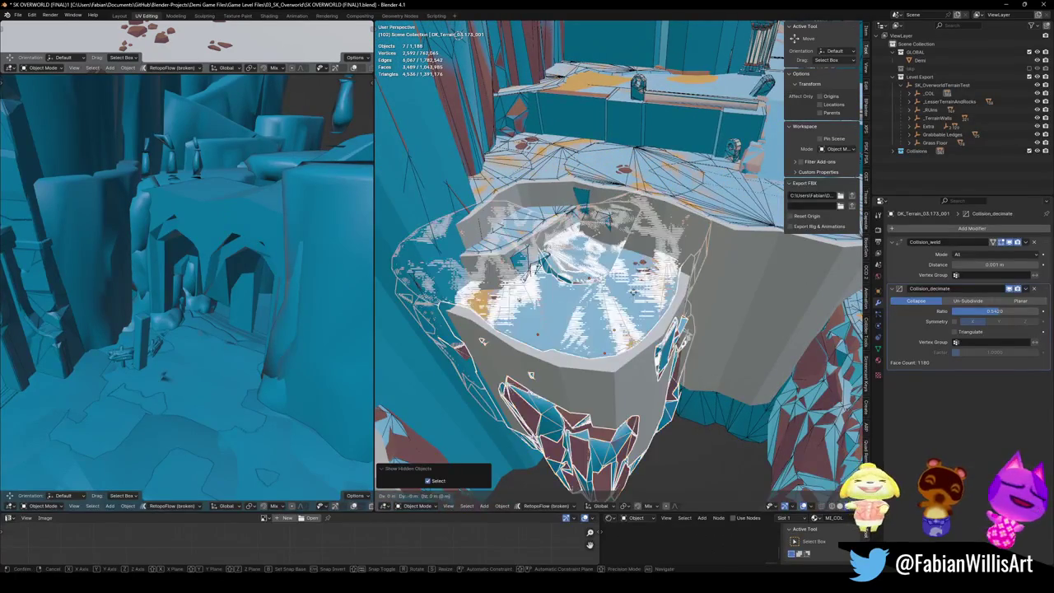
{"action": "key", "text": "shift+z"}
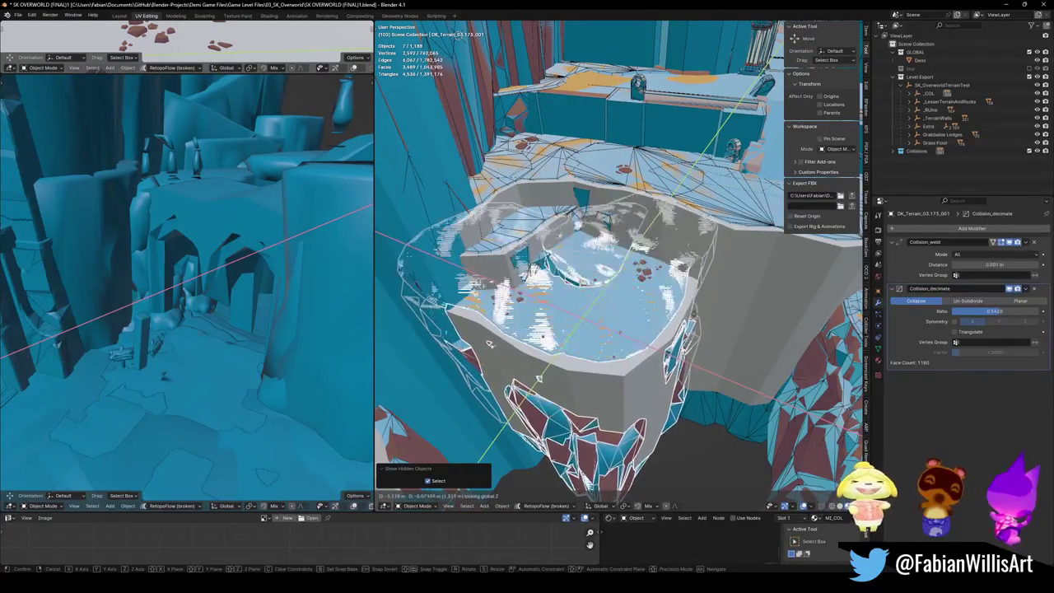
{"action": "key", "text": "Escape"}
{"action": "key", "text": "alt+a"}
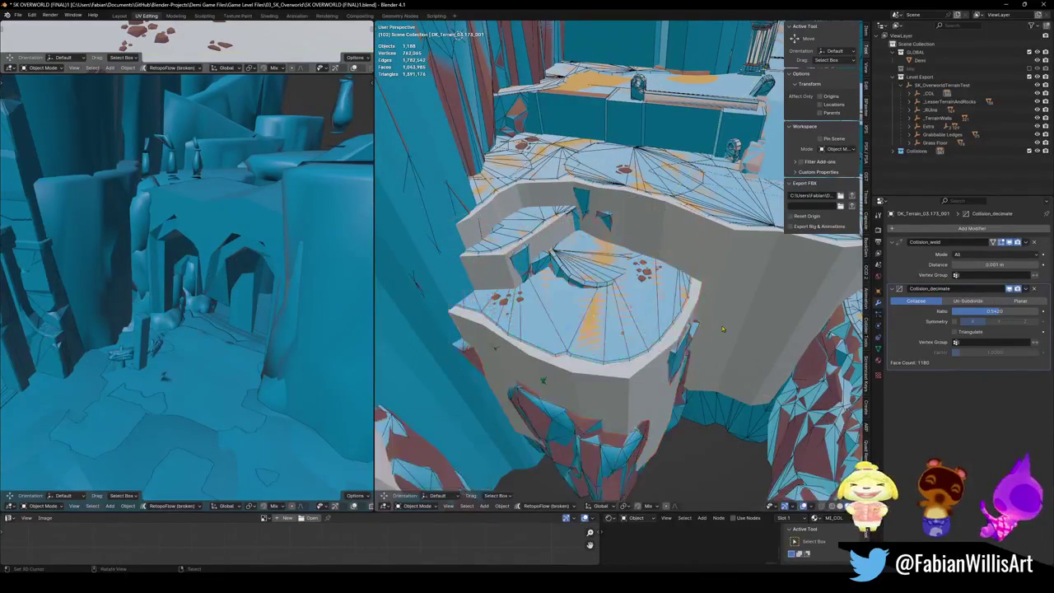
{"action": "key", "text": "ctrl+s"}
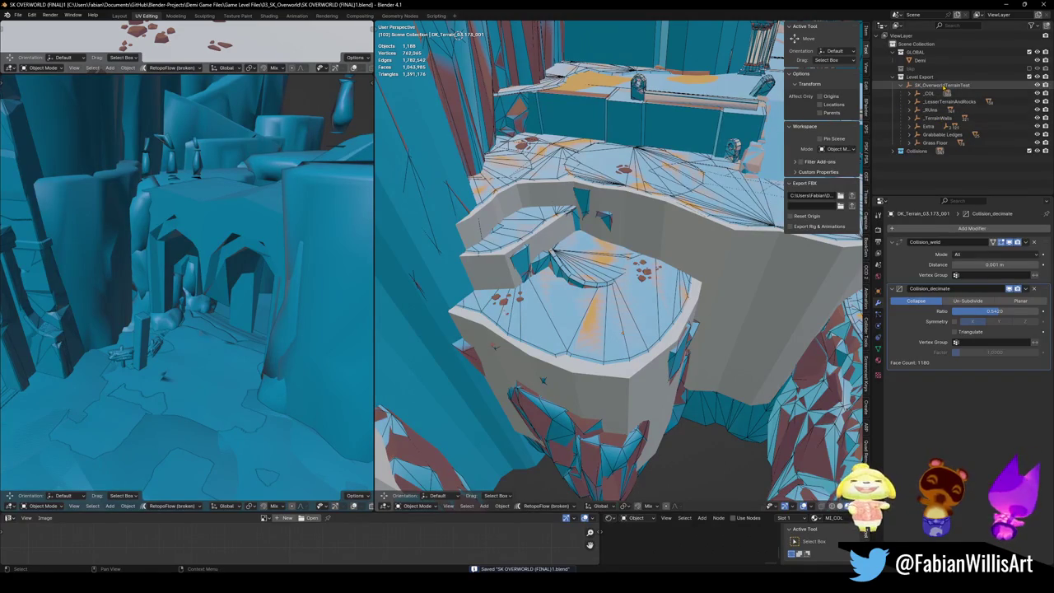
{"action": "left_click", "coordinate": [943, 86]}
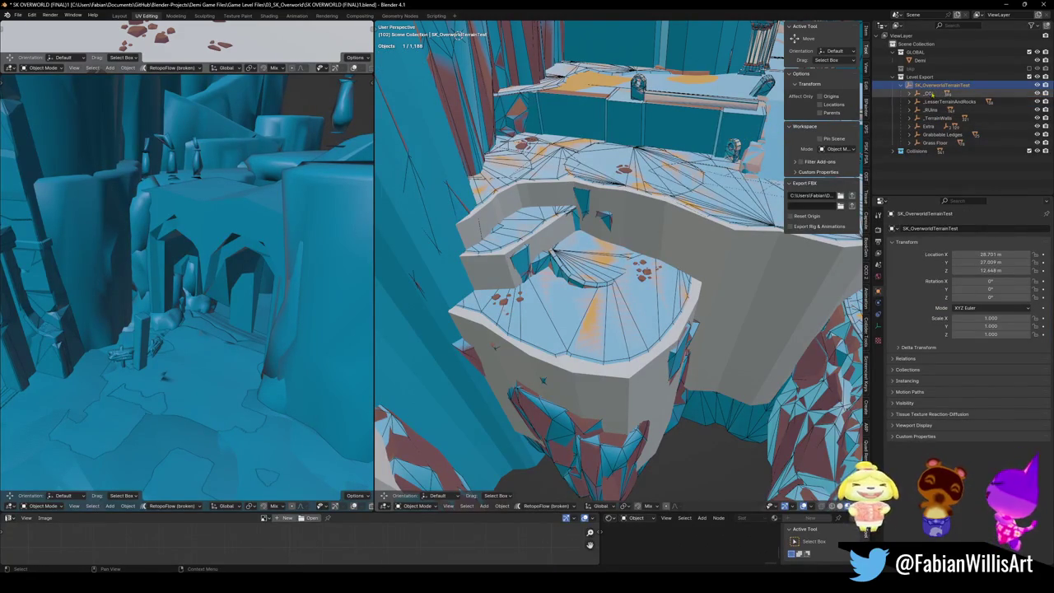
Step: Select every ME_COL-material mesh via Select Linked > Material, with _COL as the active object
{"action": "left_click", "coordinate": [675, 180]}
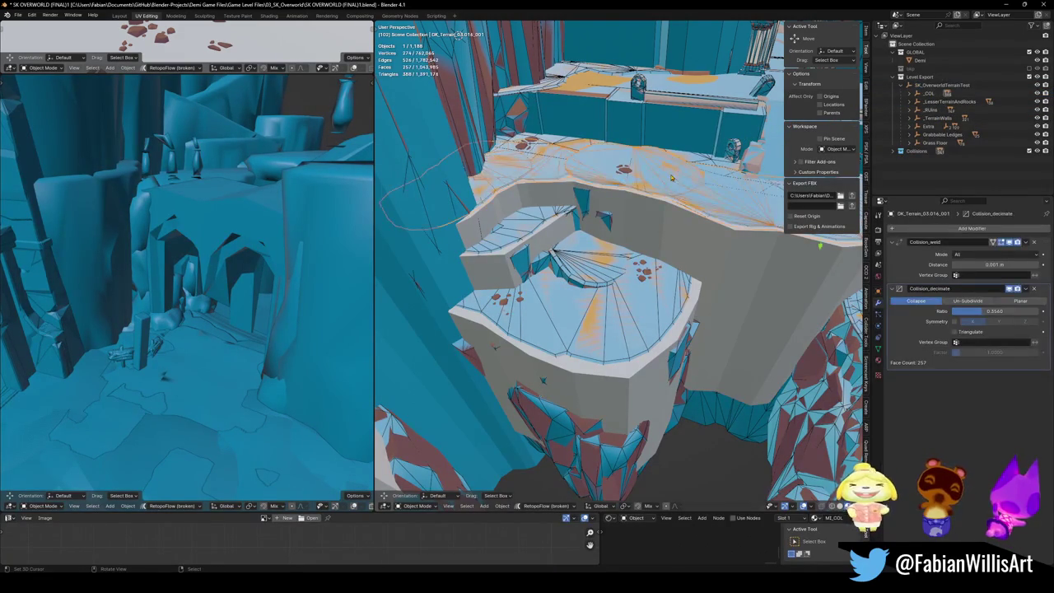
{"action": "key", "text": "q"}
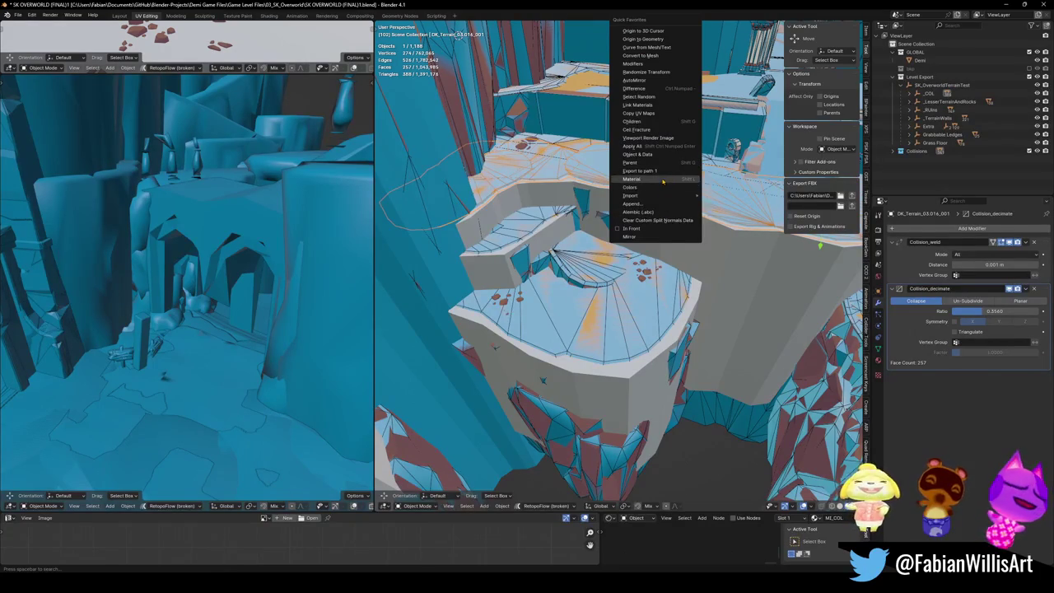
{"action": "left_click", "coordinate": [650, 178]}
{"action": "left_click", "coordinate": [928, 93], "text": "ctrl"}
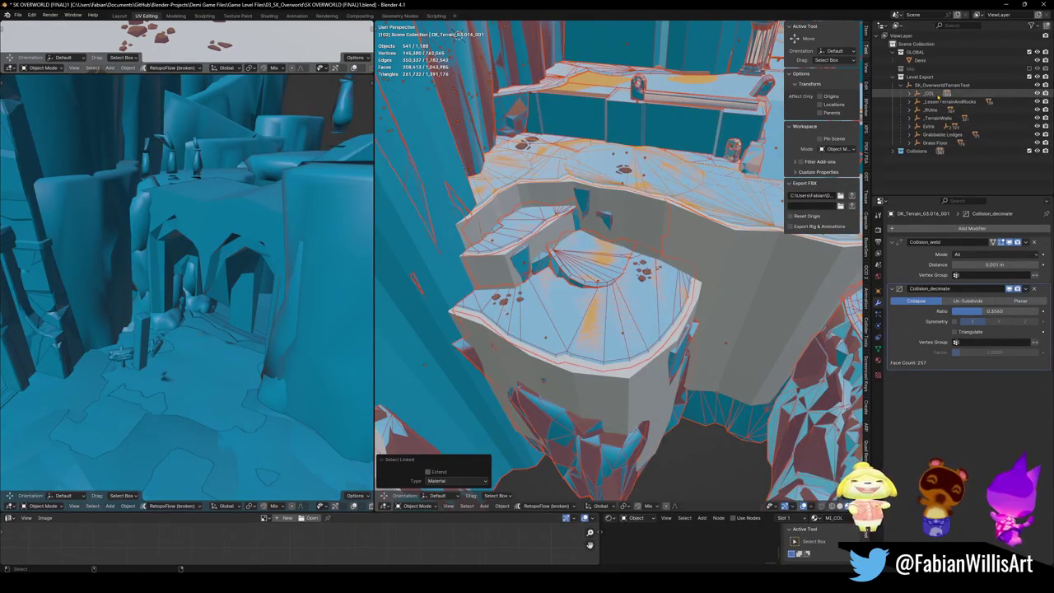
{"action": "key", "text": "ctrl+p"}
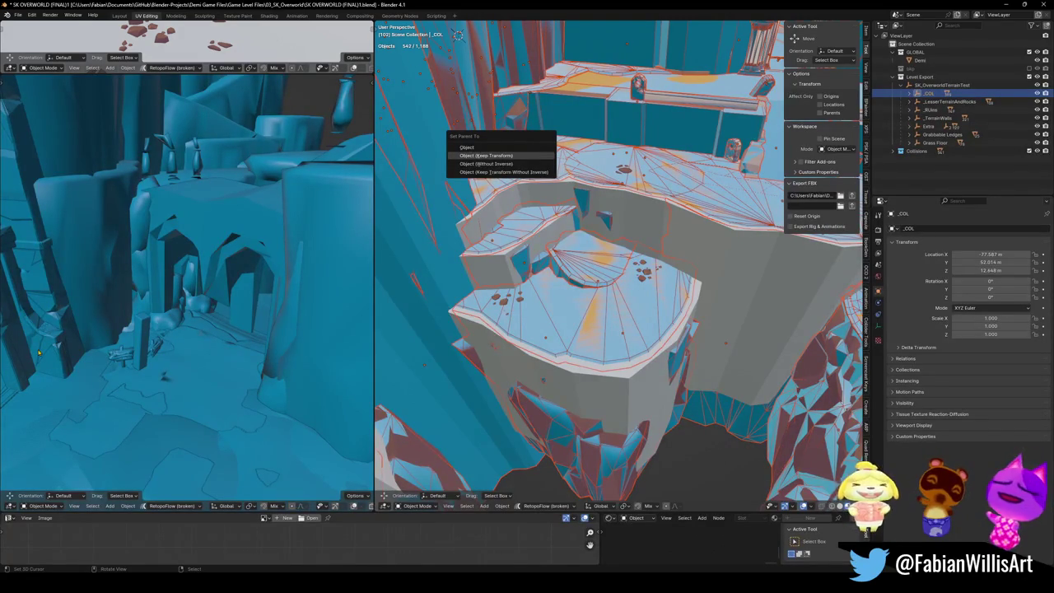
Step: Parent the collision meshes to _COL using Object (Keep Transform) and save the level
{"action": "key", "text": "Return"}
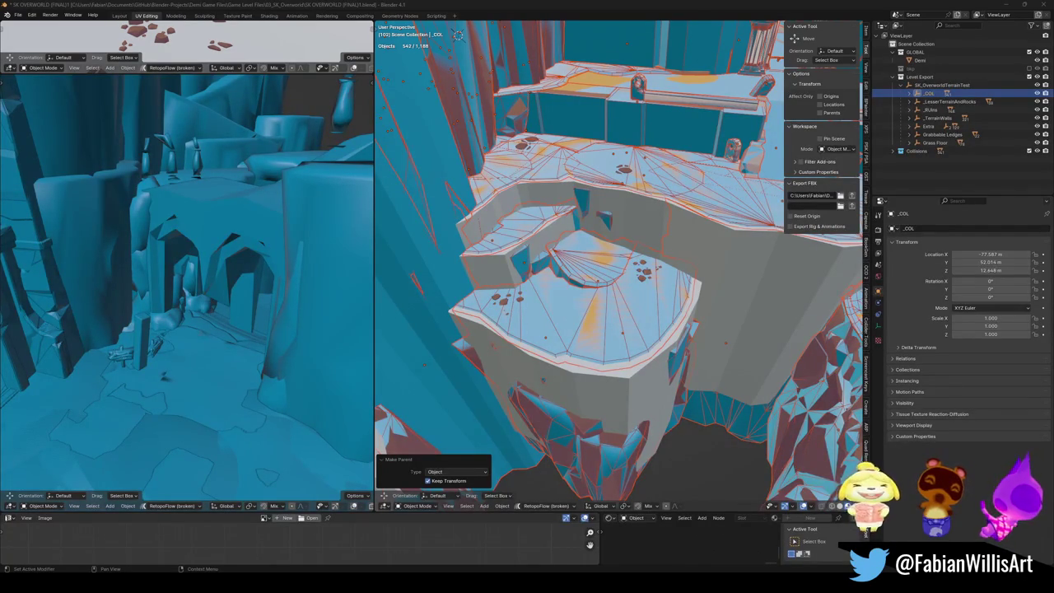
{"action": "left_click_drag", "start_coordinate": [672, 333], "coordinate": [673, 329]}
{"action": "left_click", "coordinate": [672, 330]}
{"action": "key", "text": "ctrl+s"}
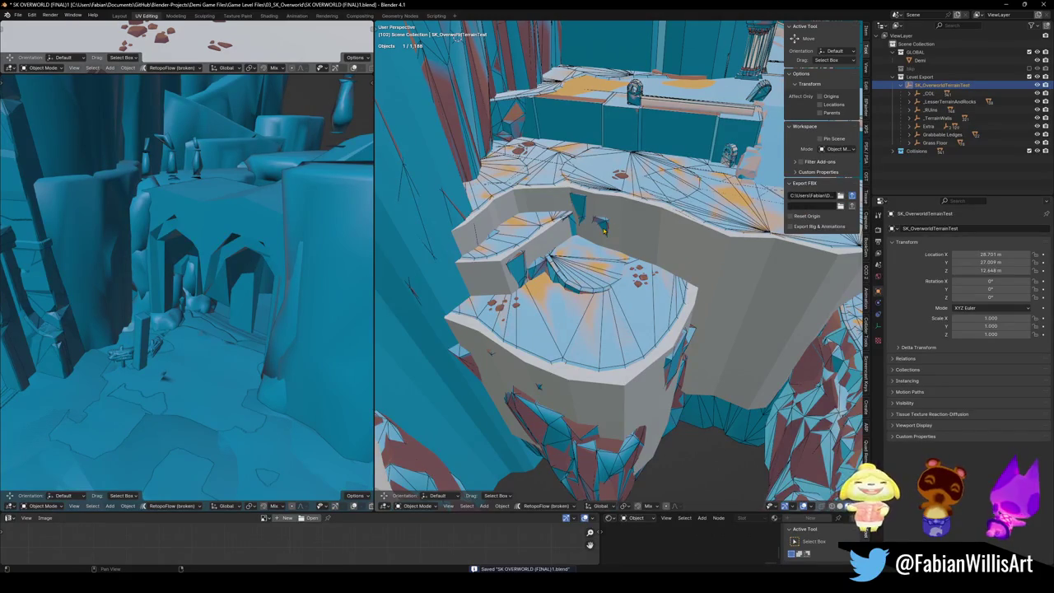
Step: Select every object in the level, terrain and collision meshes included, ready for export
{"action": "key", "text": "a"}
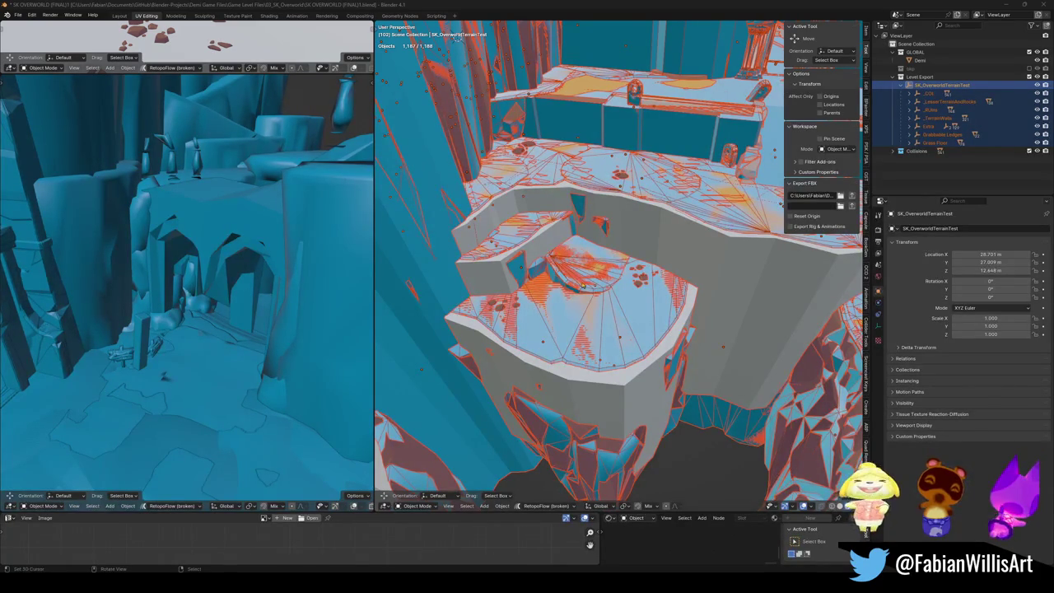
{"action": "left_click", "coordinate": [650, 540]}
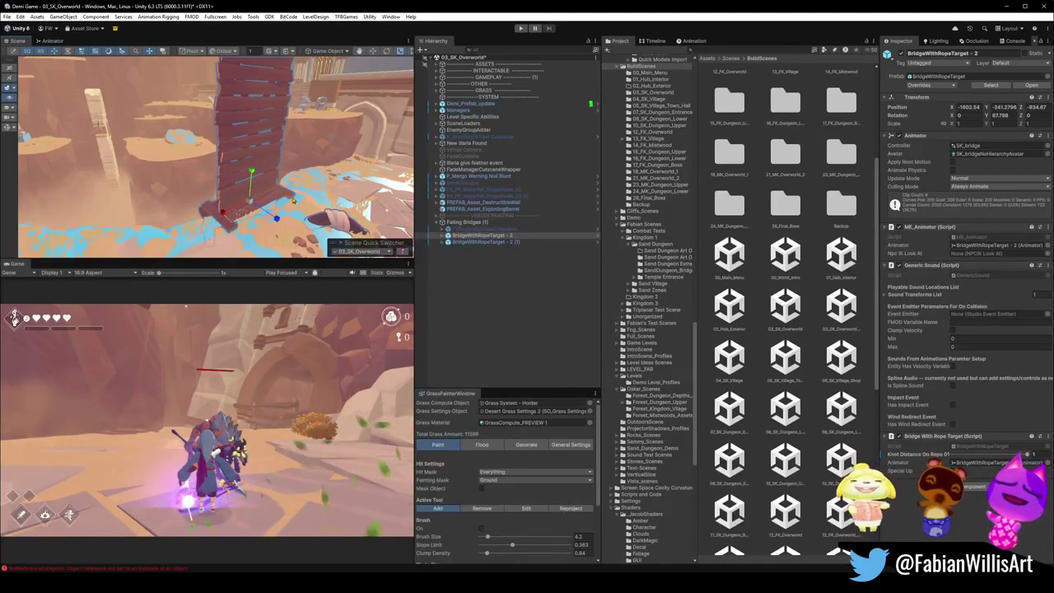
{"action": "mouse_move", "coordinate": [292, 200]}
{"action": "left_mouse_down"}
{"action": "mouse_move", "coordinate": [172, 191]}
{"action": "mouse_move", "coordinate": [56, 162]}
{"action": "mouse_move", "coordinate": [244, 174]}
{"action": "mouse_move", "coordinate": [255, 161]}
{"action": "mouse_move", "coordinate": [157, 129]}
{"action": "mouse_move", "coordinate": [258, 185]}
{"action": "mouse_move", "coordinate": [97, 188]}
{"action": "mouse_move", "coordinate": [206, 182]}
{"action": "mouse_move", "coordinate": [151, 191]}
{"action": "mouse_move", "coordinate": [157, 184]}
{"action": "left_mouse_up"}
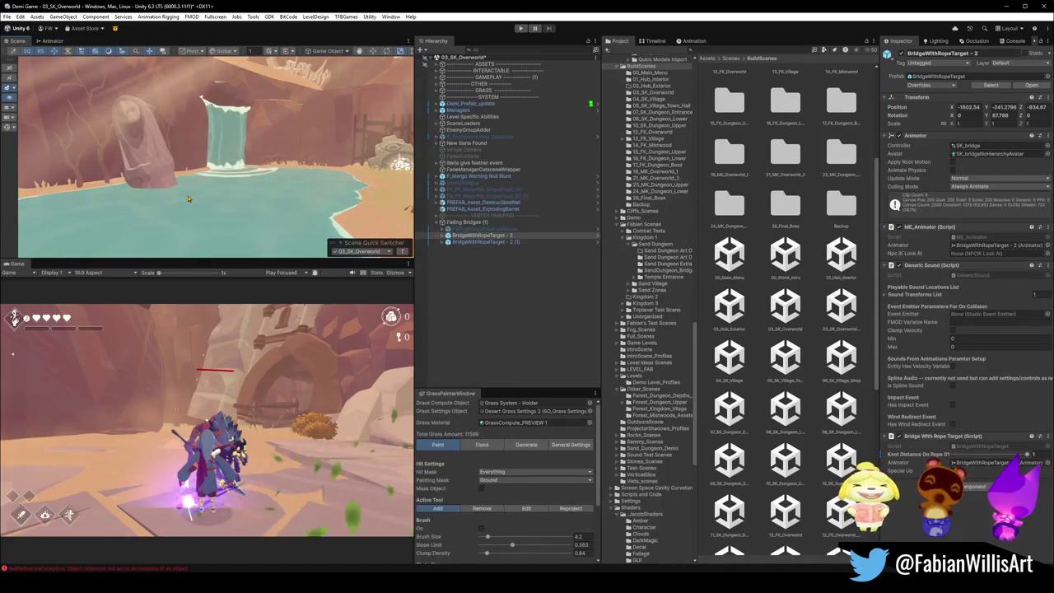
{"action": "mouse_move", "coordinate": [305, 155]}
{"action": "left_mouse_down"}
{"action": "mouse_move", "coordinate": [294, 129]}
{"action": "mouse_move", "coordinate": [342, 155]}
{"action": "left_mouse_up"}
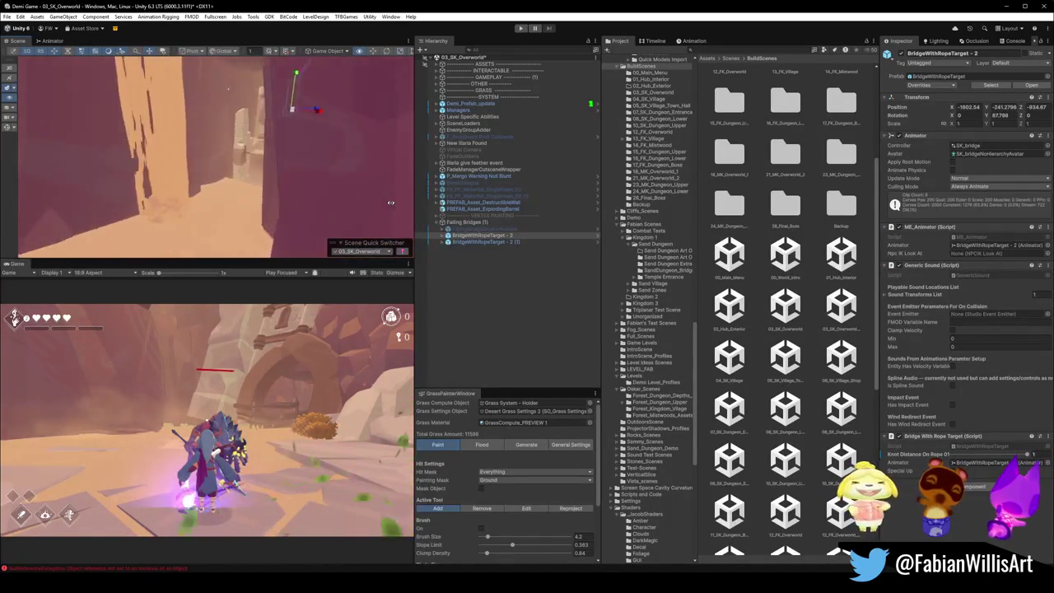
{"action": "left_click_drag", "start_coordinate": [390, 203], "coordinate": [315, 188]}
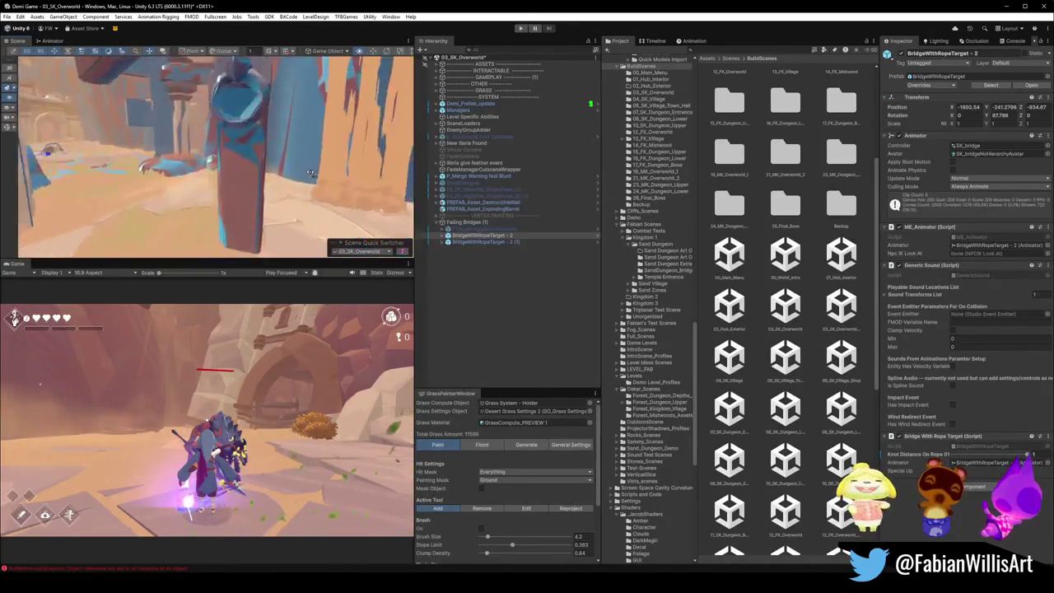
{"action": "left_click_drag", "start_coordinate": [199, 166], "coordinate": [60, 177]}
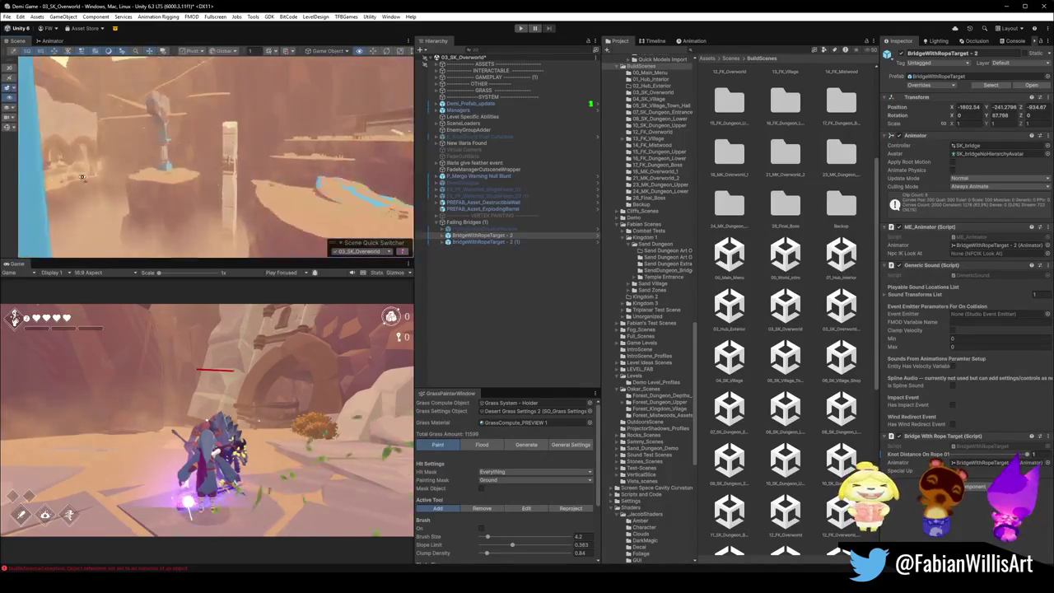
{"action": "mouse_move", "coordinate": [306, 153]}
{"action": "left_mouse_down"}
{"action": "mouse_move", "coordinate": [189, 156]}
{"action": "mouse_move", "coordinate": [344, 173]}
{"action": "left_mouse_up"}
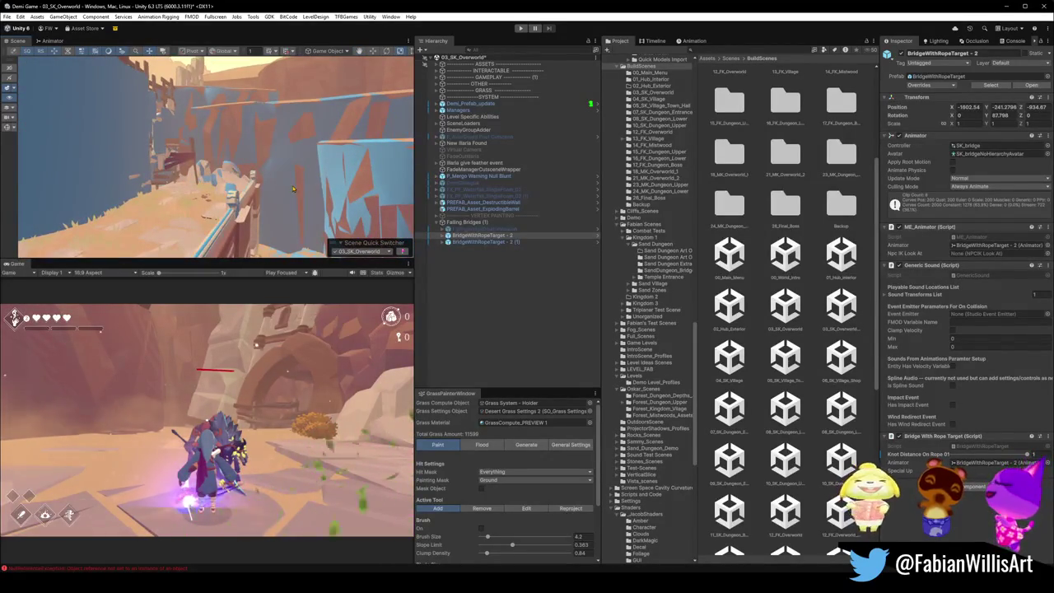
Step: Turn off Generate Colliders in SK_OverworldTerrainTest's import settings, apply the reimport, and save the scene
{"action": "left_click", "coordinate": [354, 165]}
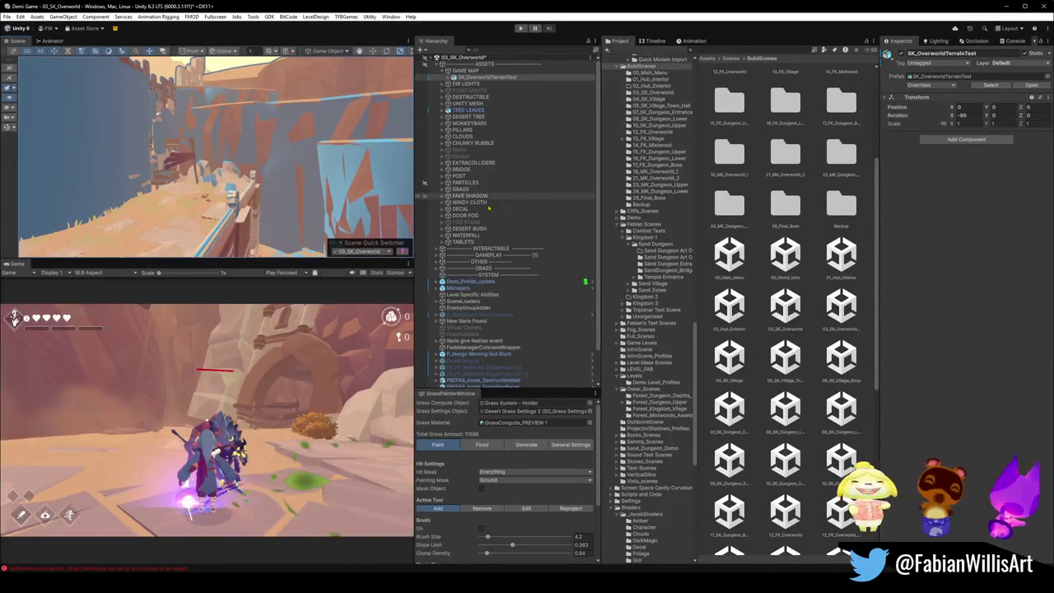
{"action": "mouse_move", "coordinate": [510, 82]}
{"action": "left_mouse_down"}
{"action": "mouse_move", "coordinate": [527, 97]}
{"action": "mouse_move", "coordinate": [716, 51]}
{"action": "mouse_move", "coordinate": [694, 69]}
{"action": "left_mouse_up"}
{"action": "type", "text": "SK_OverworldTerrainTest"}
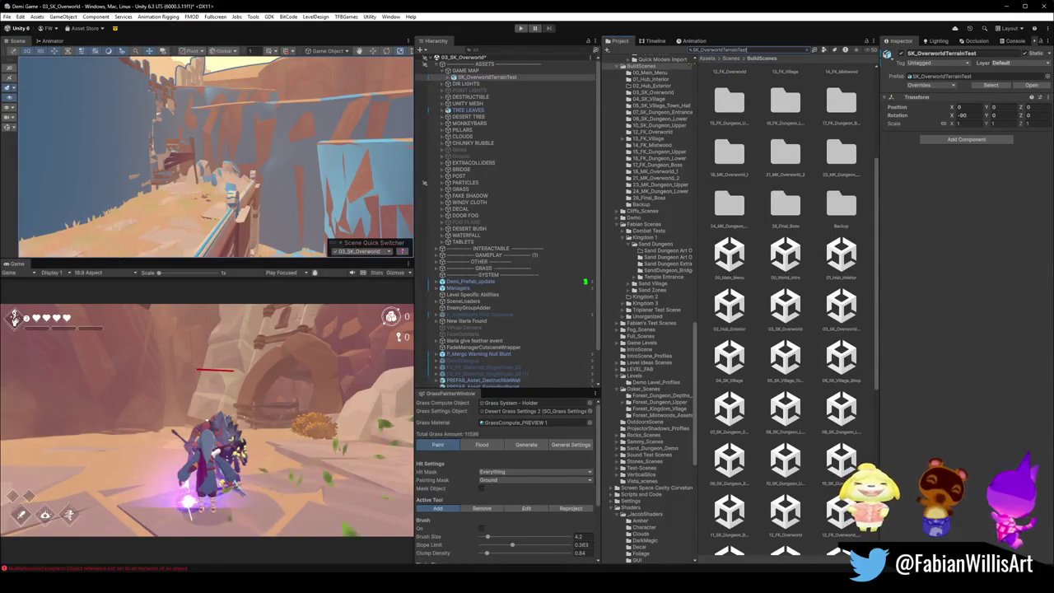
{"action": "left_click", "coordinate": [766, 86]}
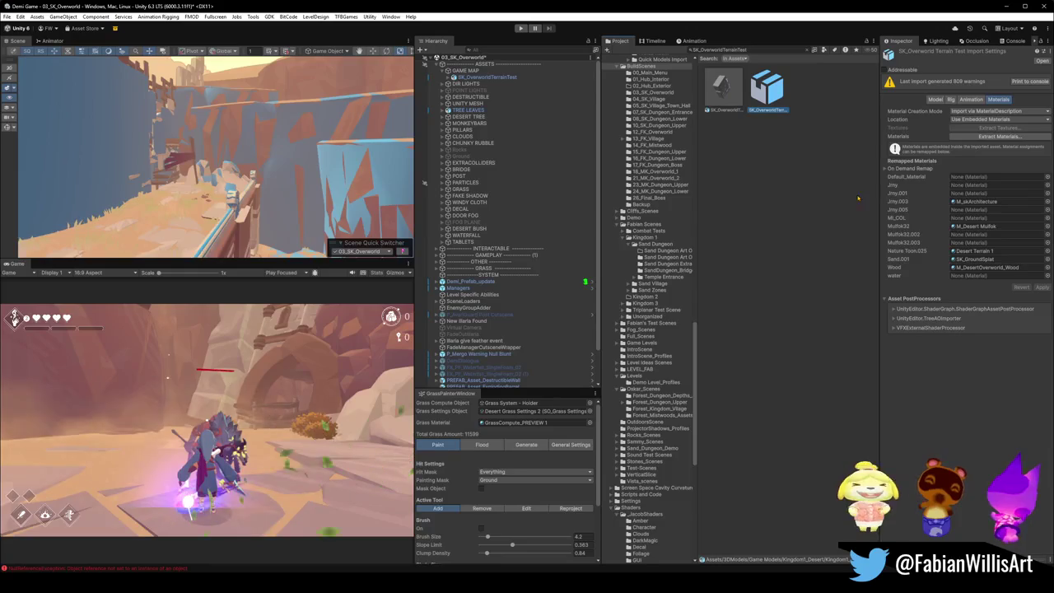
{"action": "left_click", "coordinate": [938, 100]}
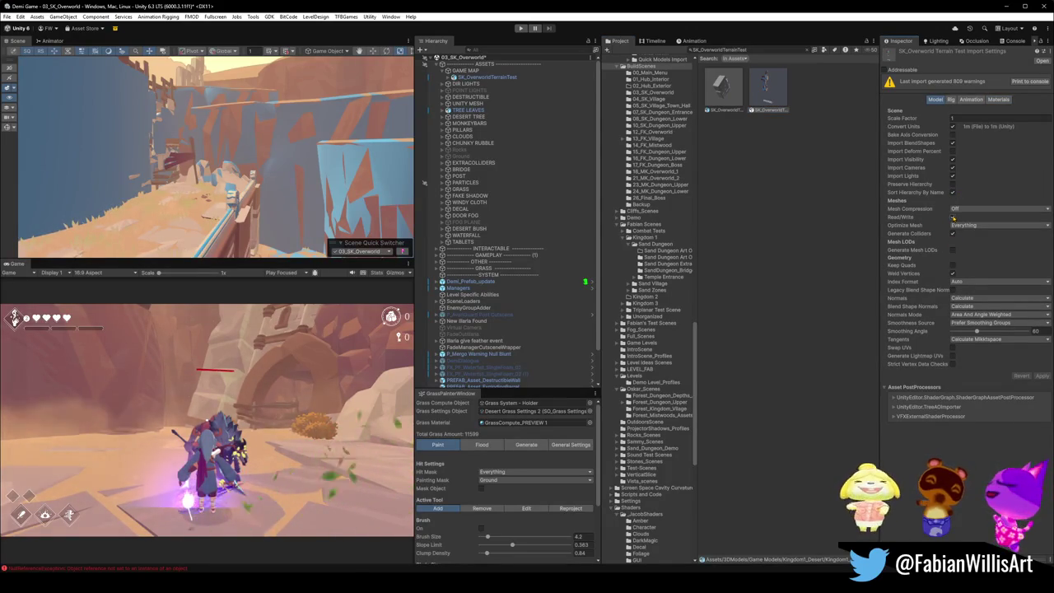
{"action": "left_click", "coordinate": [953, 233]}
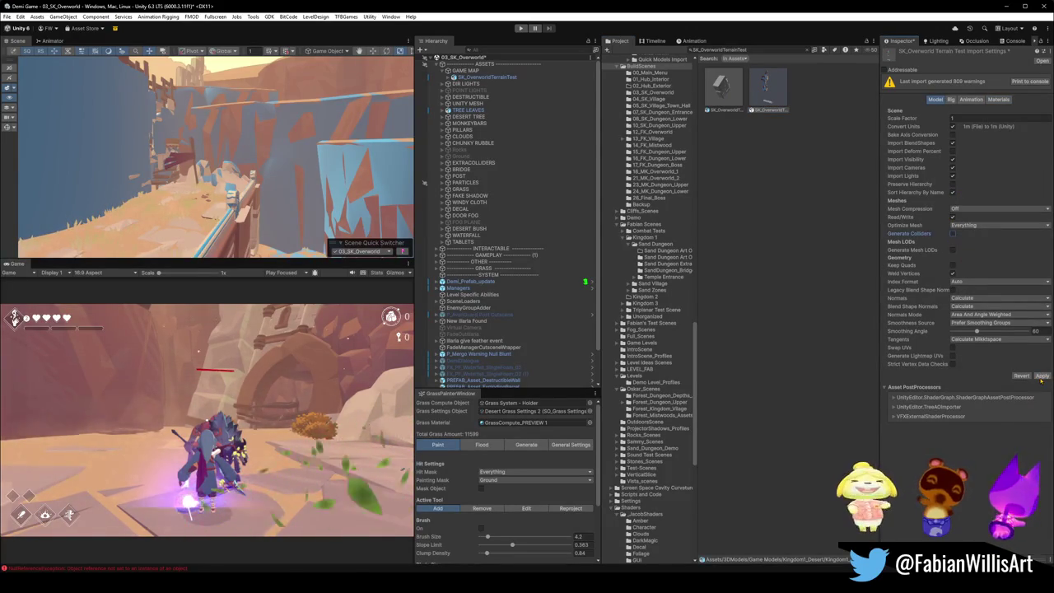
{"action": "left_click", "coordinate": [1040, 376]}
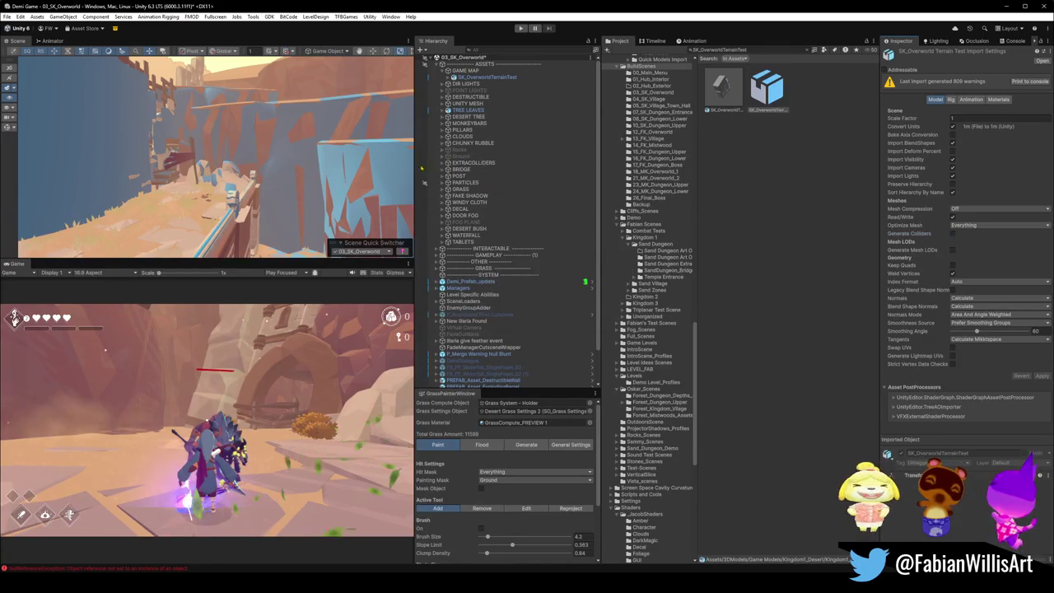
{"action": "scroll", "coordinate": [310, 136], "scroll_direction": "up", "scroll_amount": 2}
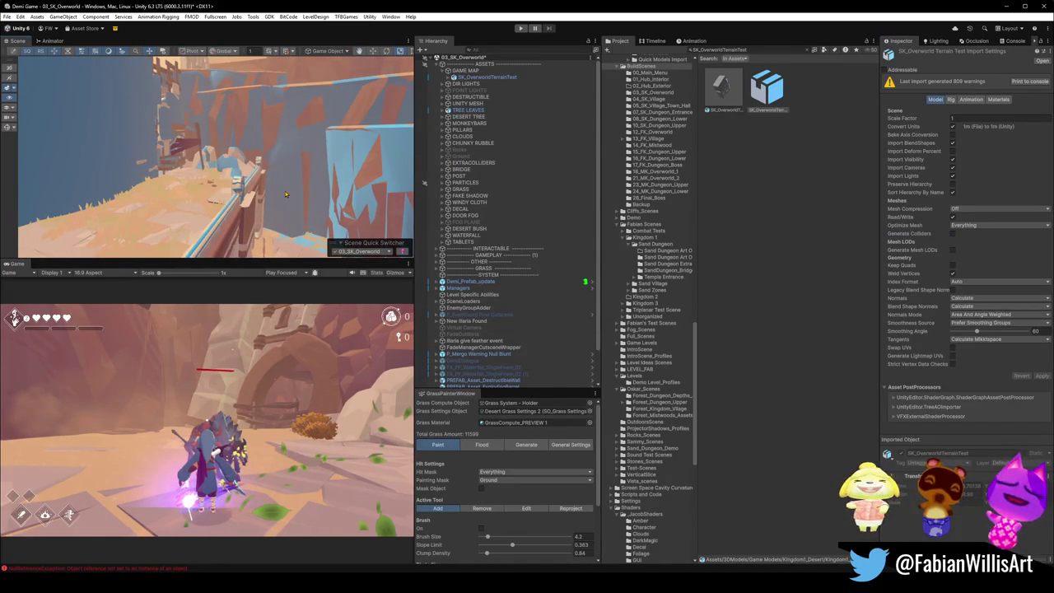
{"action": "key", "text": "ctrl+s"}
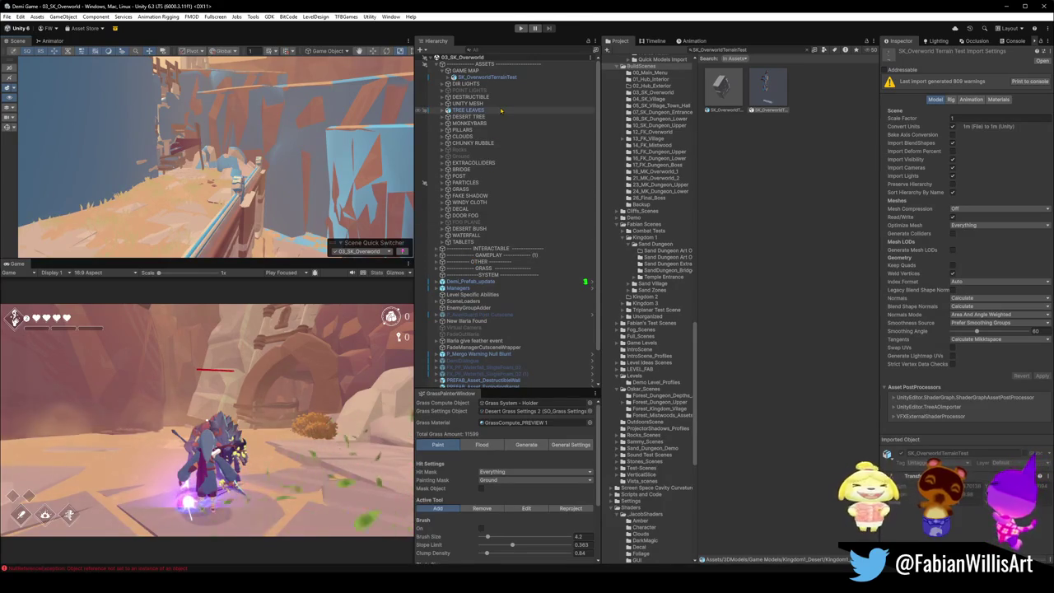
{"action": "mouse_move", "coordinate": [284, 197]}
{"action": "left_mouse_down"}
{"action": "mouse_move", "coordinate": [224, 231]}
{"action": "mouse_move", "coordinate": [275, 192]}
{"action": "mouse_move", "coordinate": [319, 193]}
{"action": "mouse_move", "coordinate": [303, 193]}
{"action": "mouse_move", "coordinate": [343, 149]}
{"action": "mouse_move", "coordinate": [259, 197]}
{"action": "left_mouse_up"}
Step: Set the Grabbable Ledges group and all its child cubes to the Grabbable layer
{"action": "left_click", "coordinate": [259, 198]}
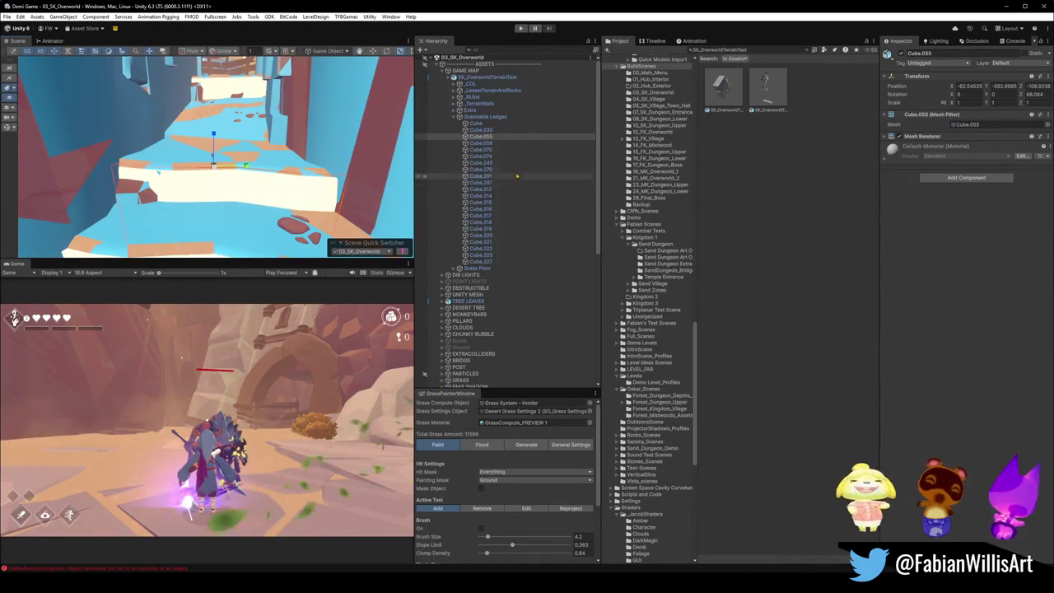
{"action": "left_click", "coordinate": [477, 123]}
{"action": "left_click", "coordinate": [481, 261], "text": "shift"}
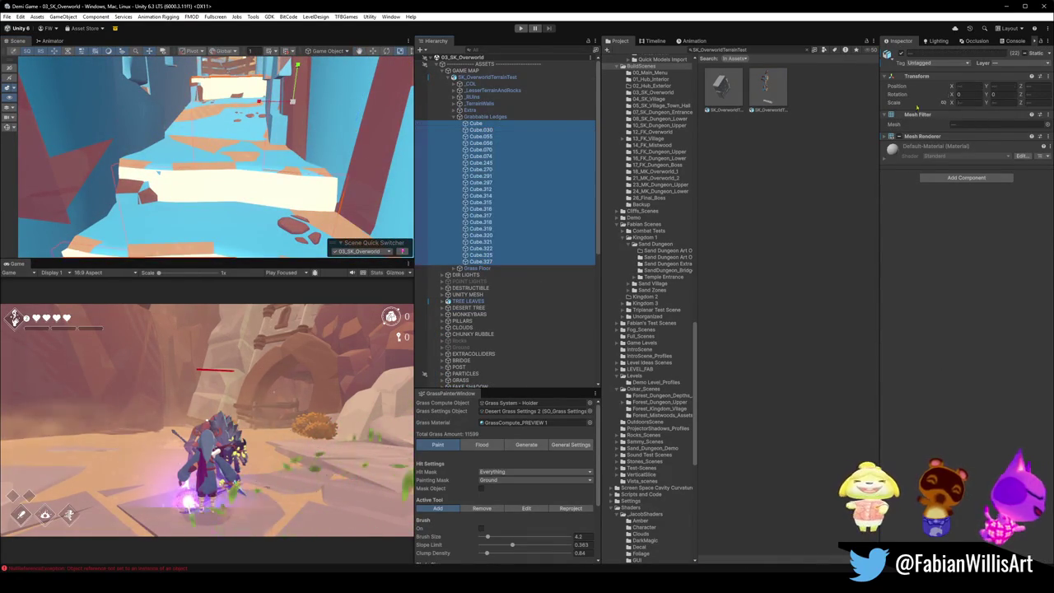
{"action": "left_click", "coordinate": [557, 116]}
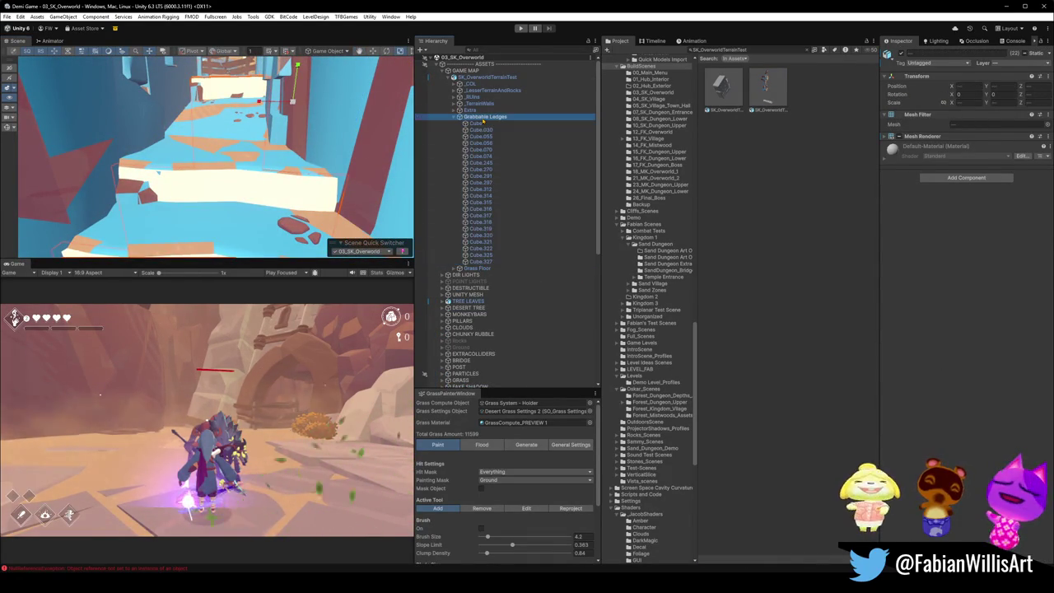
{"action": "left_click", "coordinate": [1011, 64]}
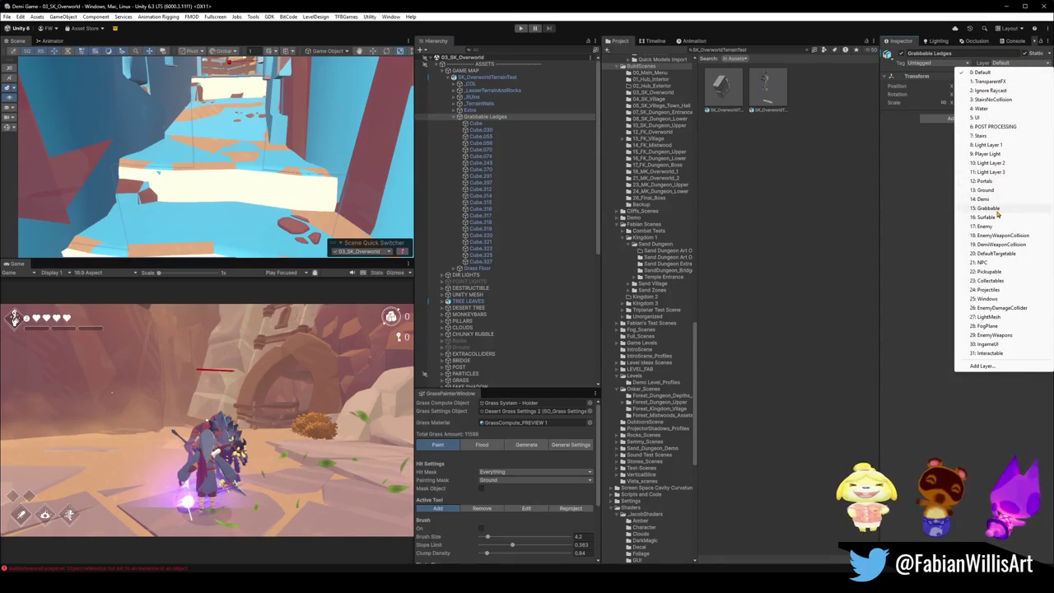
{"action": "left_click", "coordinate": [997, 210]}
{"action": "left_click", "coordinate": [485, 301]}
Step: Select the ledge cubes to verify their Grabbable layer, then clear the selection
{"action": "left_click", "coordinate": [478, 122]}
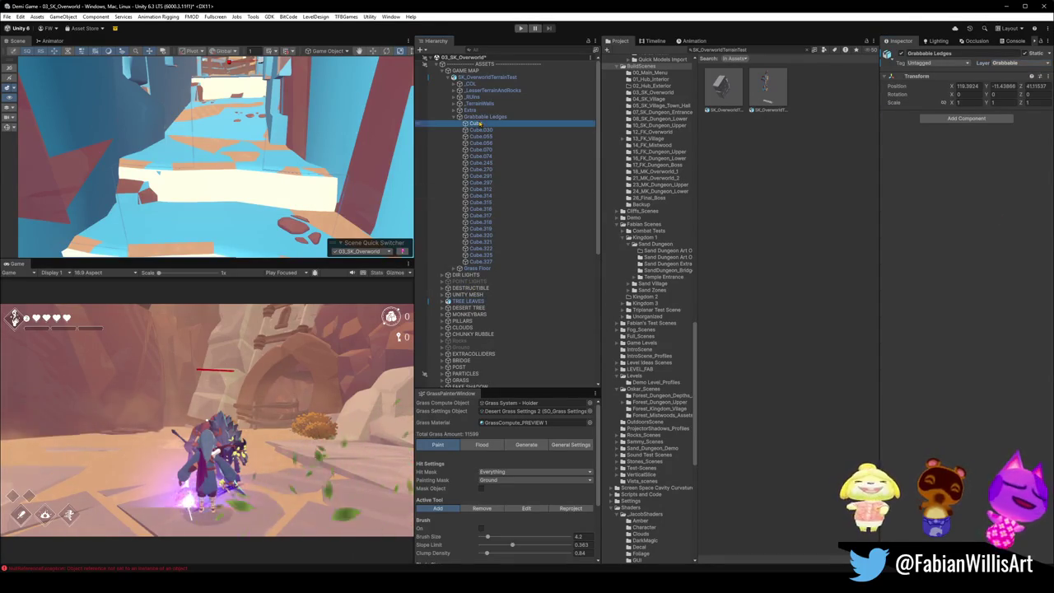
{"action": "left_click", "coordinate": [490, 261], "text": "shift"}
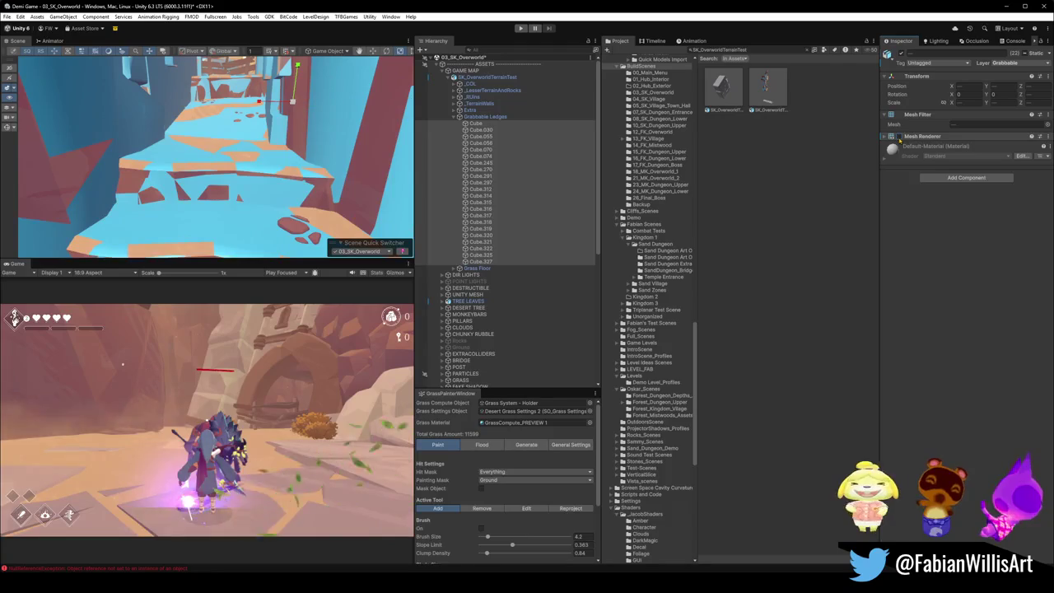
{"action": "left_click", "coordinate": [530, 260]}
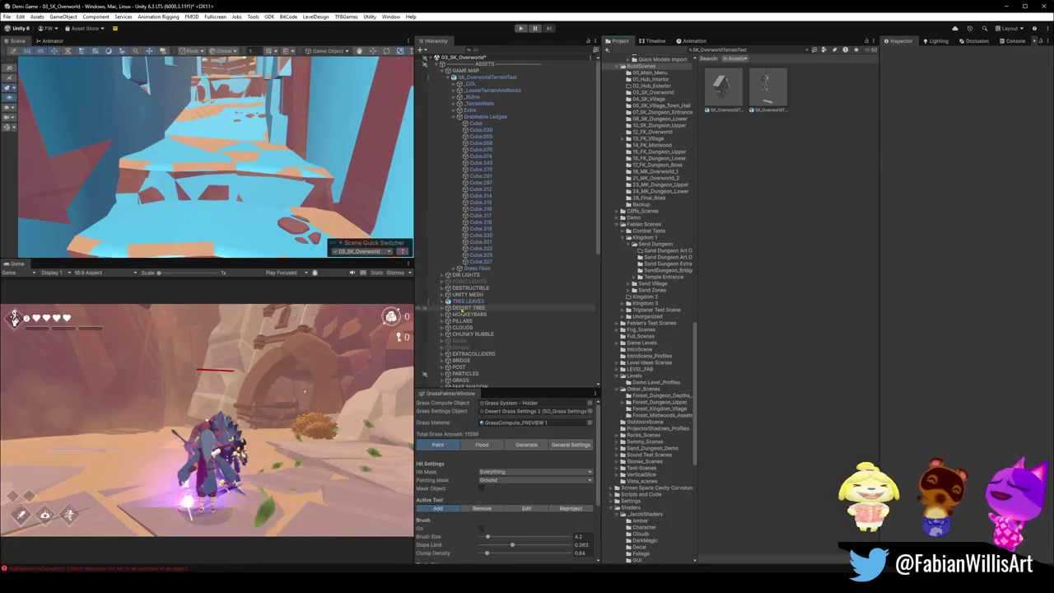
{"action": "left_click", "coordinate": [195, 200]}
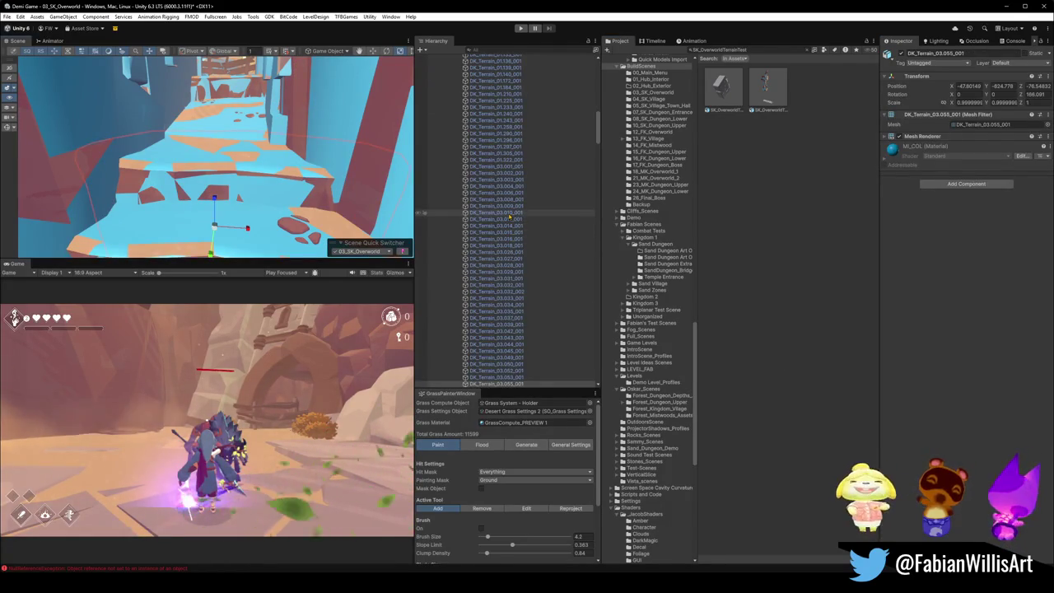
Step: Select every imported collision object from cave_001 down to Water Collision_001
{"action": "scroll", "coordinate": [438, 223], "scroll_direction": "up", "scroll_amount": 15}
{"action": "left_click", "coordinate": [473, 65]}
{"action": "scroll", "coordinate": [502, 189], "scroll_direction": "down", "scroll_amount": 15}
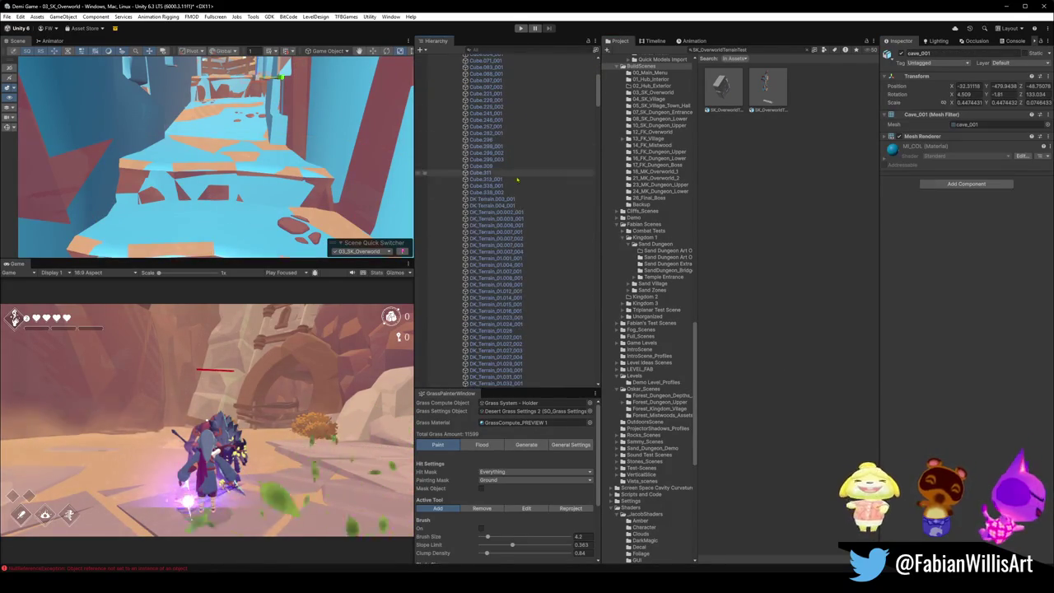
{"action": "scroll", "coordinate": [521, 213], "scroll_direction": "down", "scroll_amount": 20}
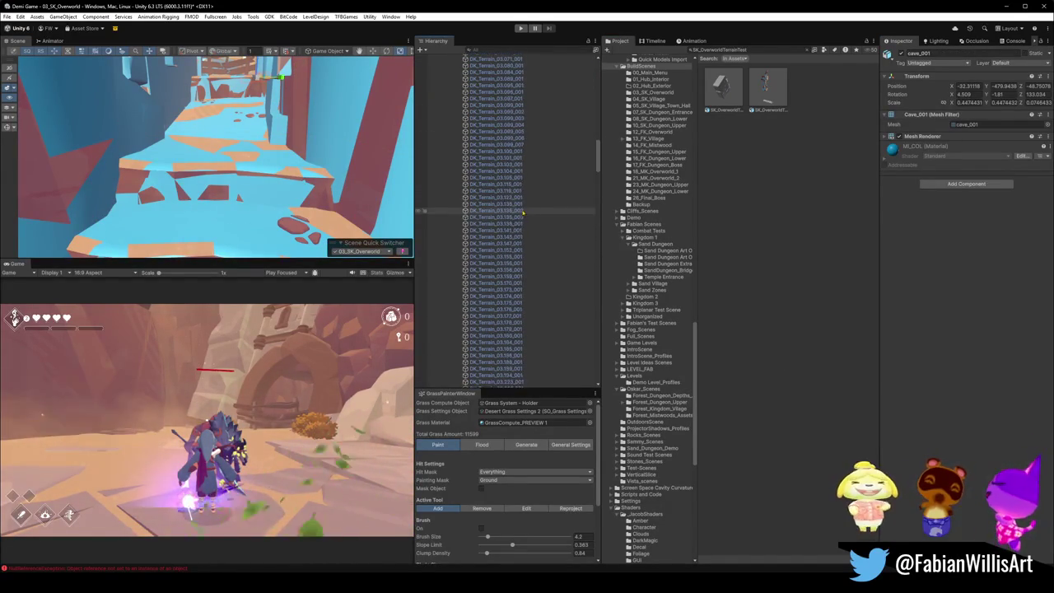
{"action": "scroll", "coordinate": [532, 214], "scroll_direction": "down", "scroll_amount": 20}
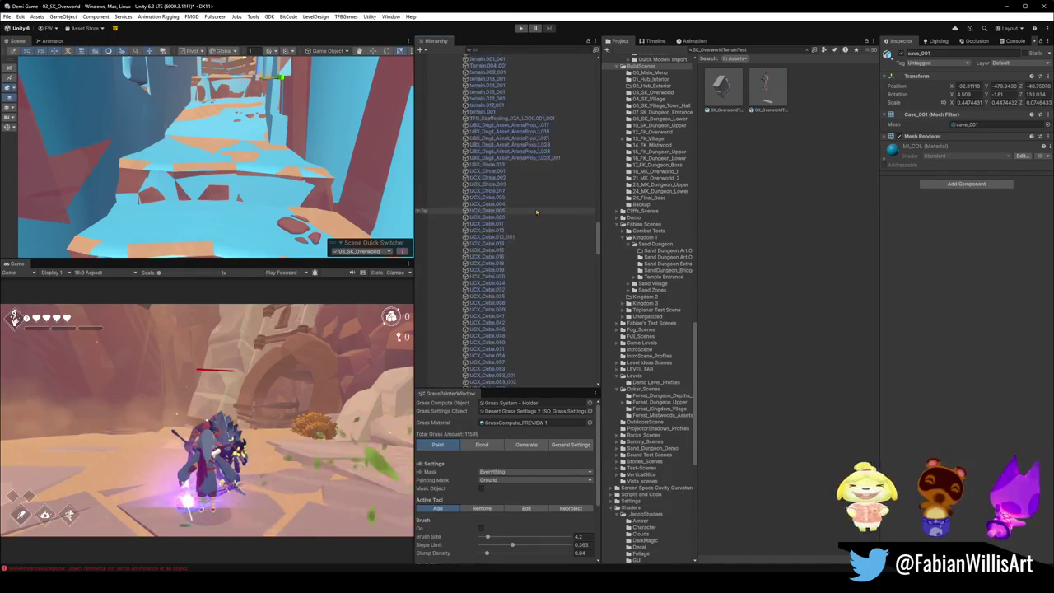
{"action": "scroll", "coordinate": [533, 213], "scroll_direction": "down", "scroll_amount": 20}
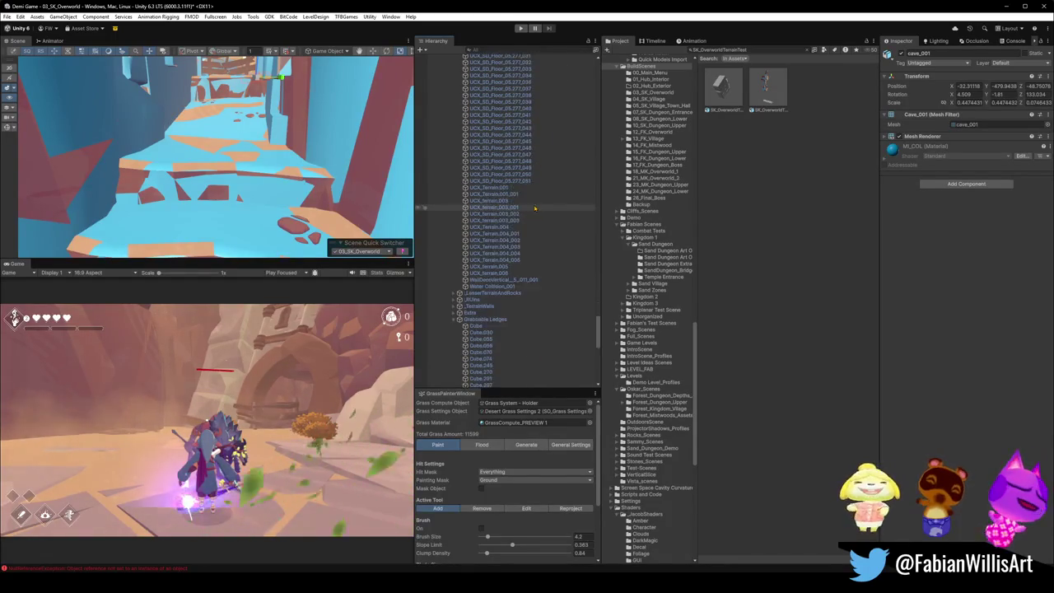
{"action": "left_click", "coordinate": [502, 237], "text": "shift"}
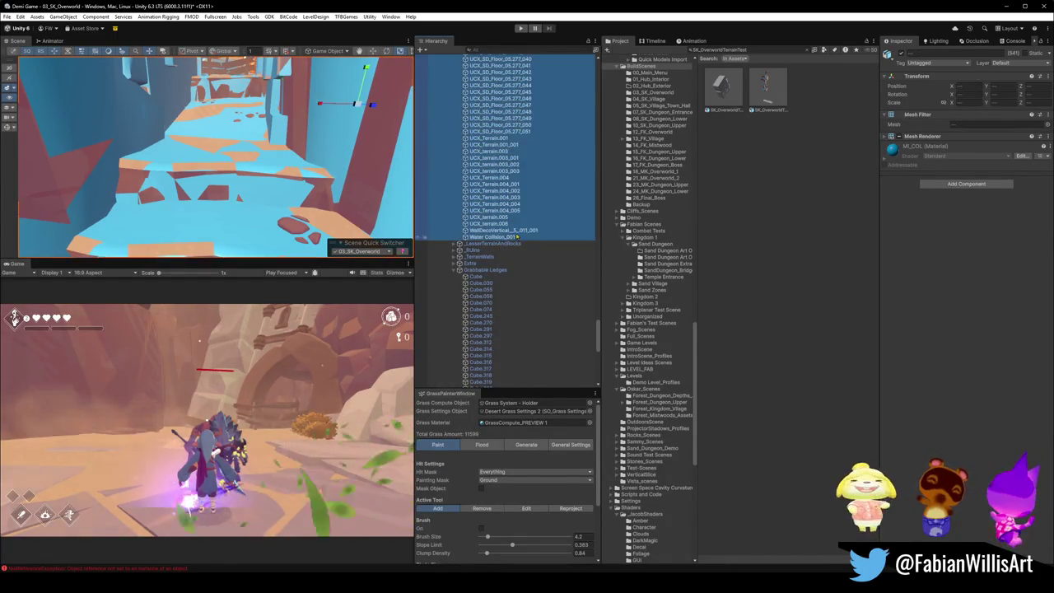
Step: Replace their colliders with fresh Mesh Colliders and disable their Mesh Renderers
{"action": "left_click", "coordinate": [254, 18]}
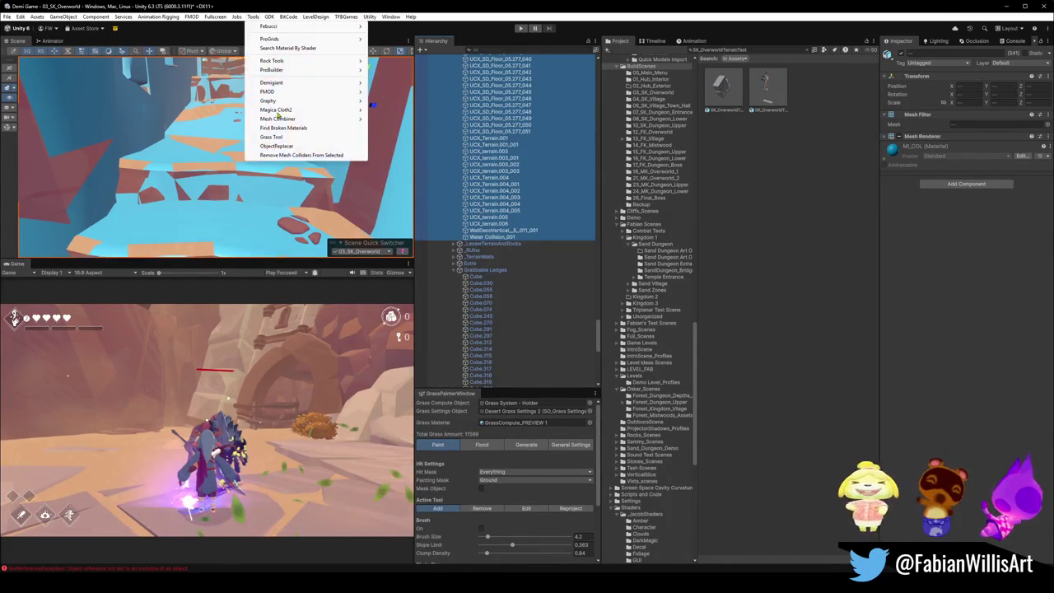
{"action": "left_click", "coordinate": [305, 156]}
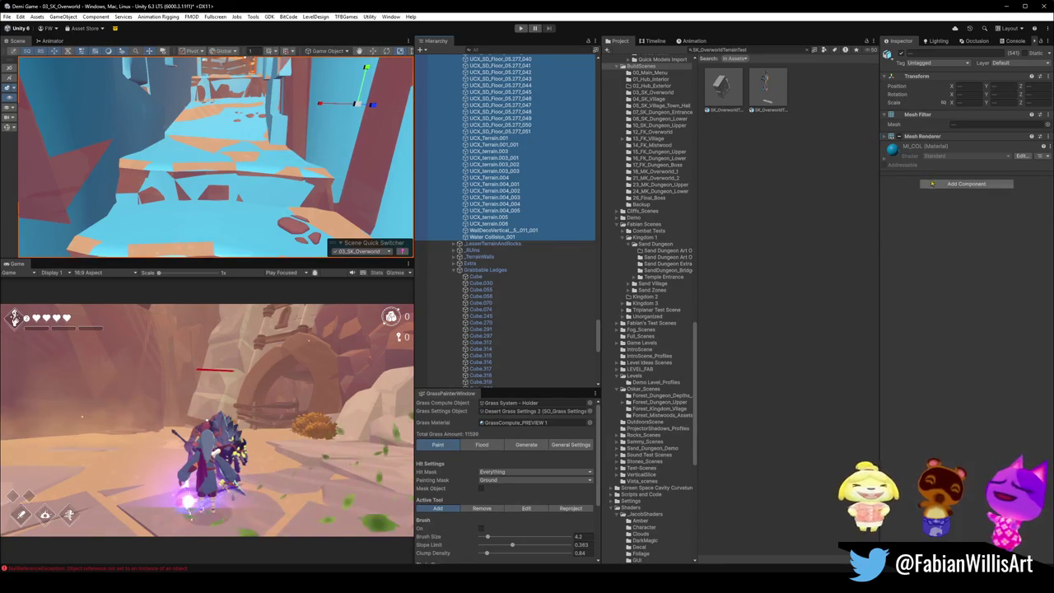
{"action": "left_click", "coordinate": [925, 183]}
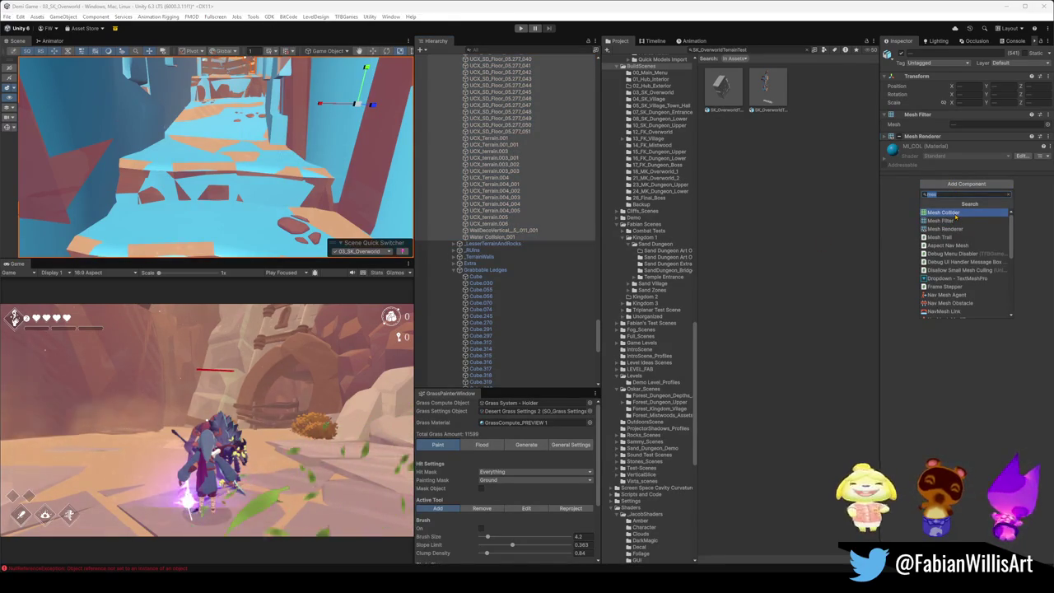
{"action": "left_click", "coordinate": [945, 212]}
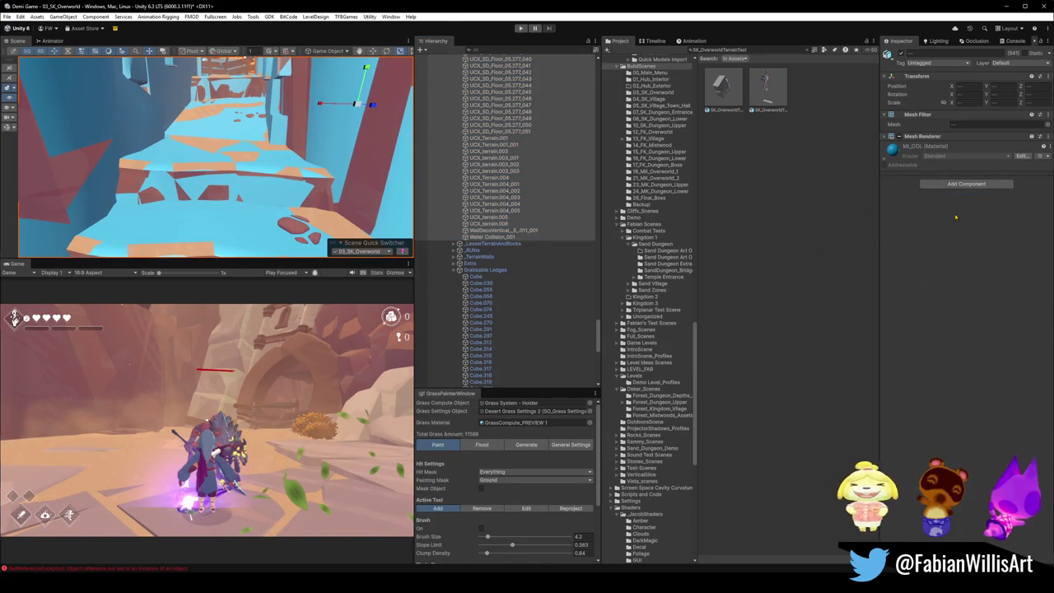
{"action": "left_click", "coordinate": [900, 136]}
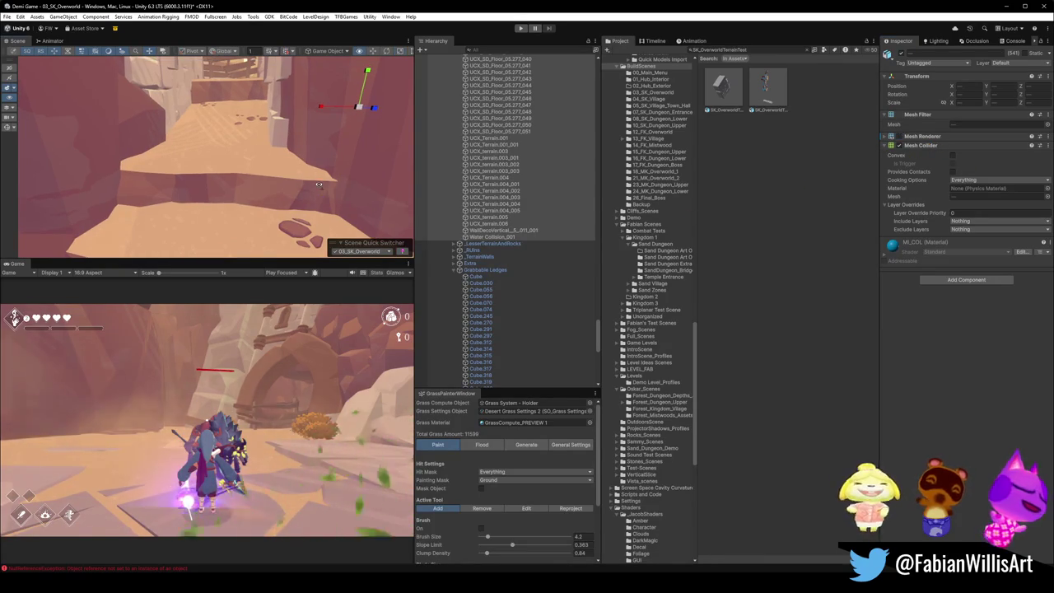
Step: Select UCX_Terrain.004_004 to confirm its Mesh Collider has a mesh assigned
{"action": "left_click", "coordinate": [503, 204]}
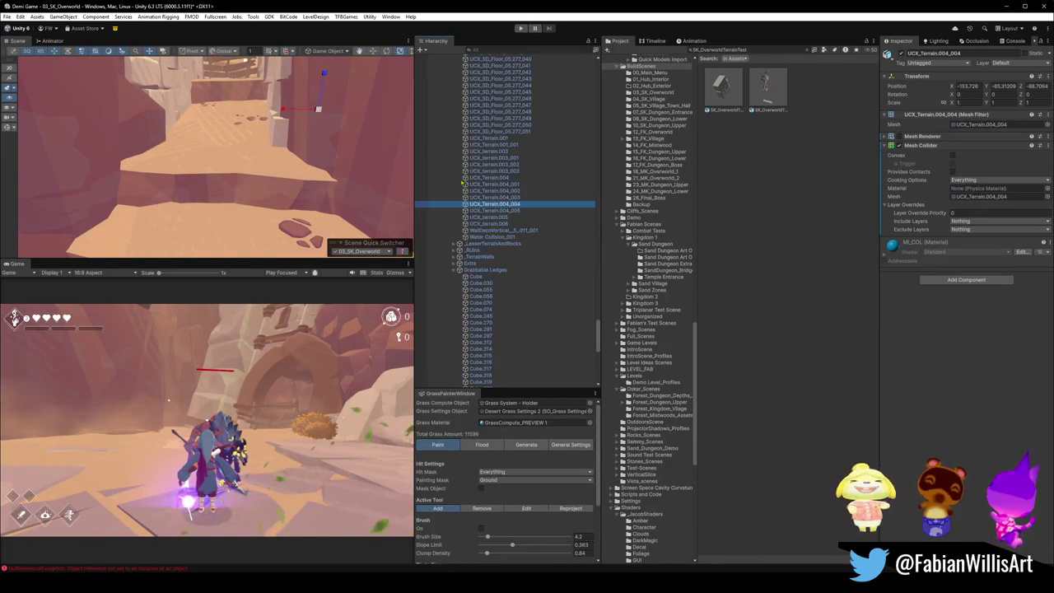
{"action": "scroll", "coordinate": [251, 162], "scroll_direction": "up", "scroll_amount": 2}
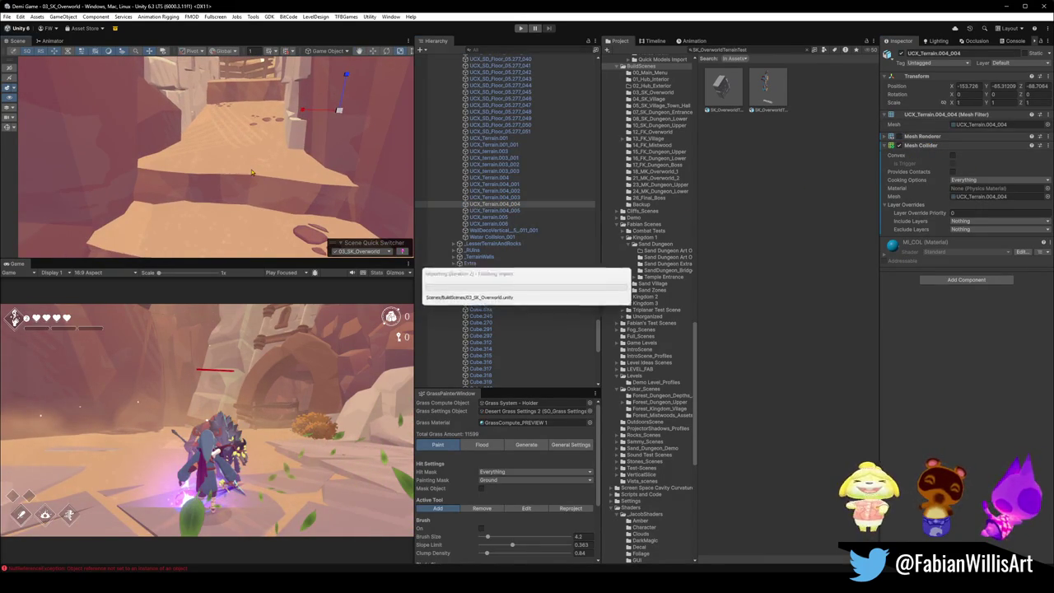
{"action": "left_click", "coordinate": [296, 215]}
Step: Frame the canyon ledge and select DK_Terrain_03.057 together with DK_Terrain_03.058
{"action": "key", "text": "w"}
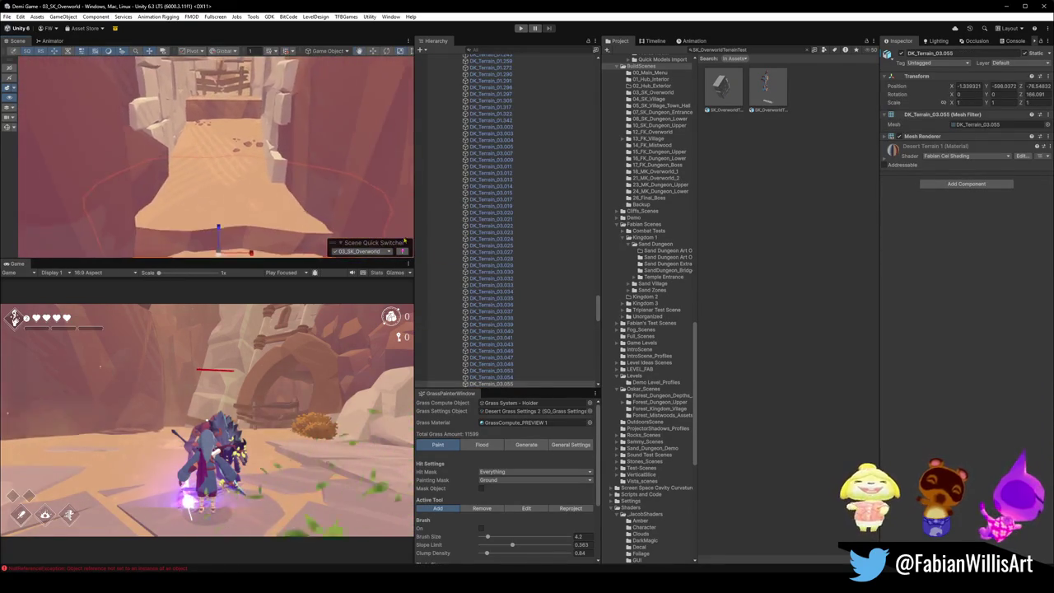
{"action": "left_click", "coordinate": [224, 205]}
{"action": "left_click", "coordinate": [224, 206]}
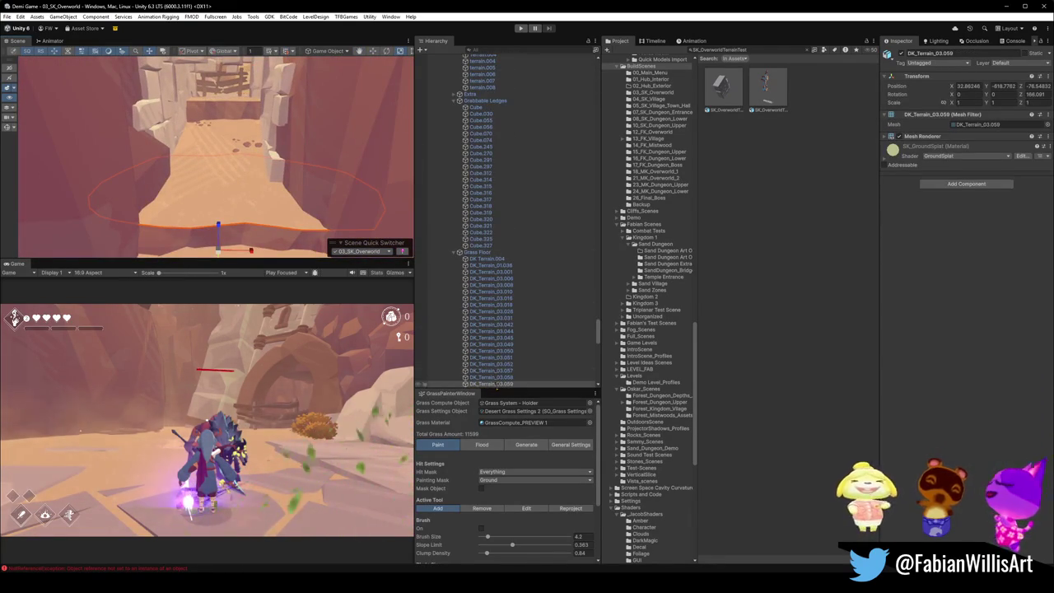
{"action": "key", "text": "f"}
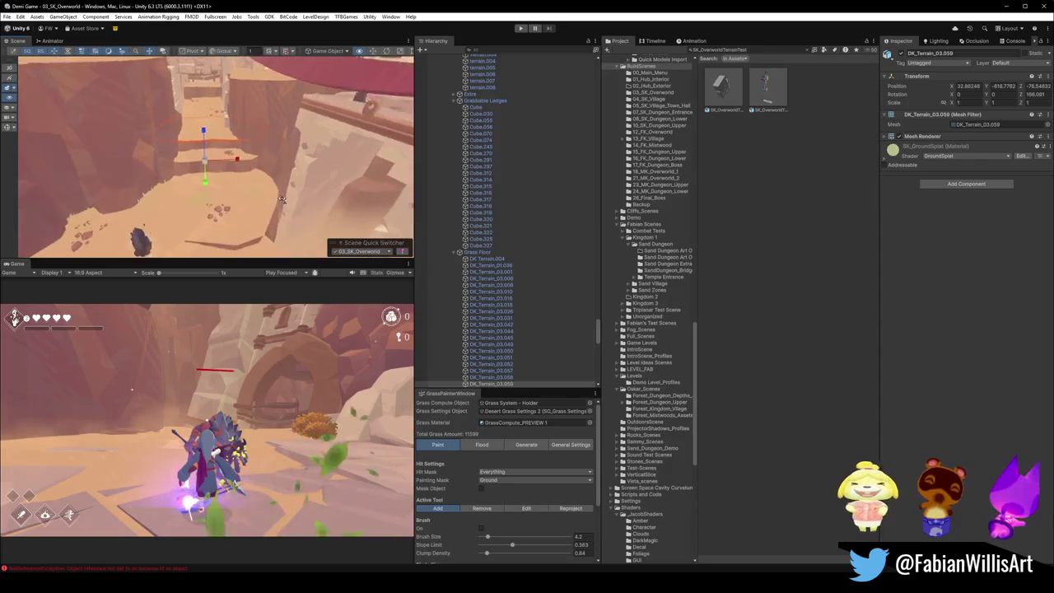
{"action": "left_click", "coordinate": [229, 184]}
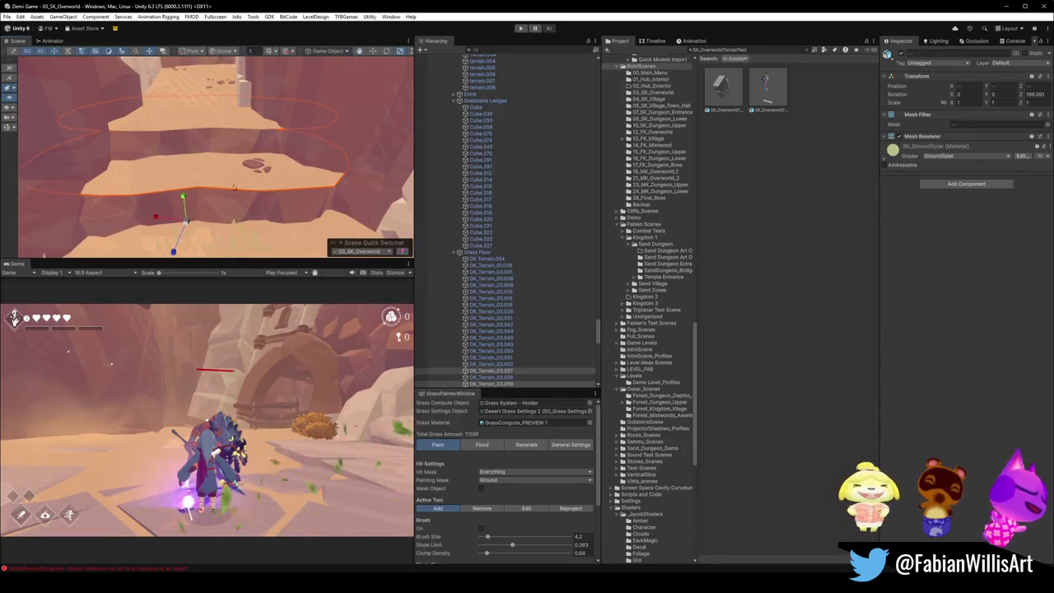
{"action": "key", "text": "w"}
{"action": "left_click", "coordinate": [218, 195], "text": "ctrl"}
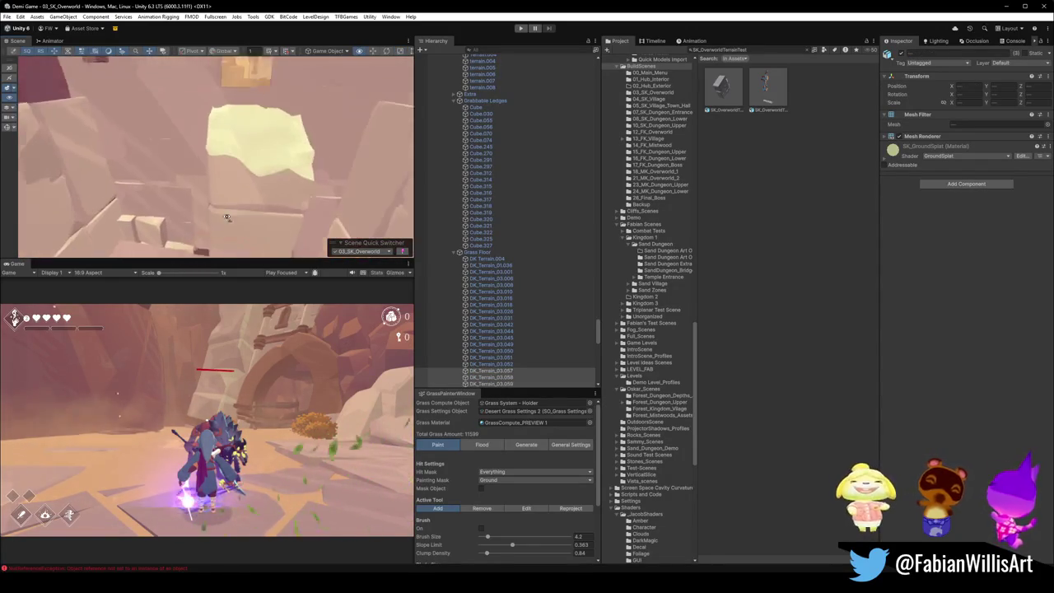
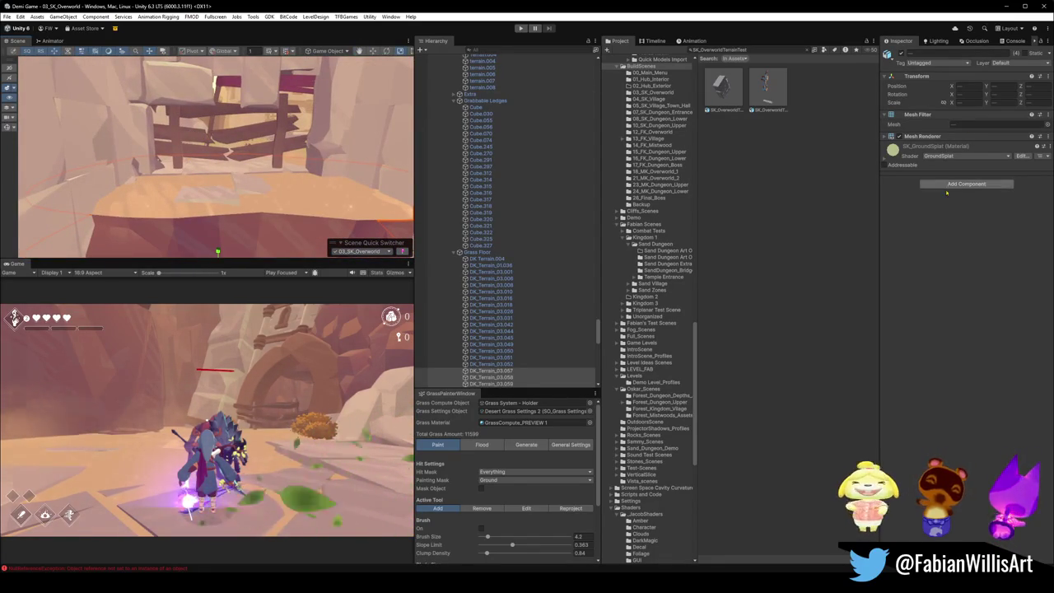
Step: Put the selected object on the Ground layer, then pick terrain pieces in the view
{"action": "left_click", "coordinate": [1019, 64]}
{"action": "left_click", "coordinate": [1012, 191]}
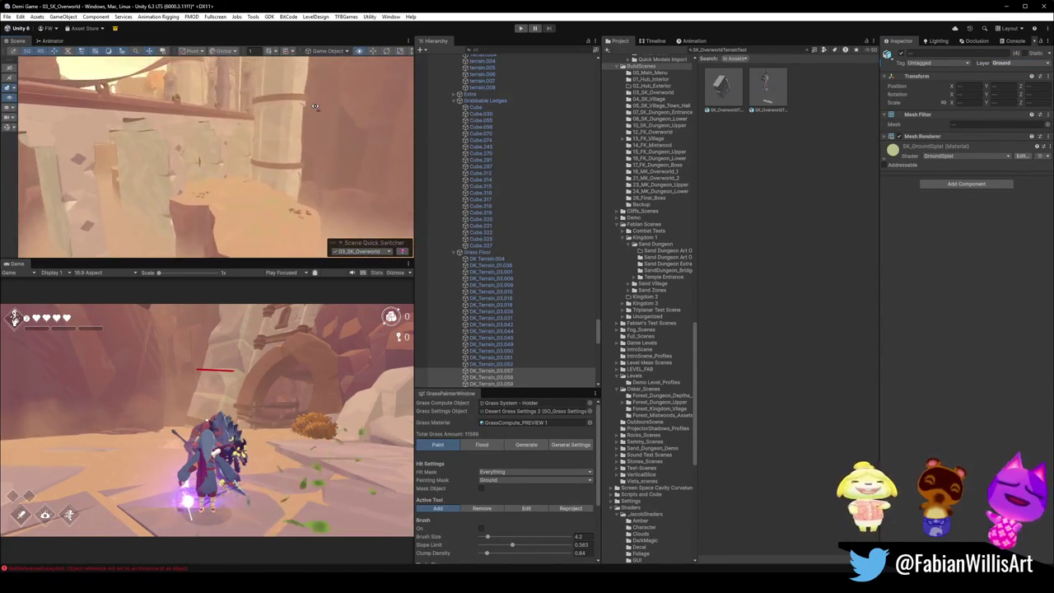
{"action": "scroll", "coordinate": [288, 96], "scroll_direction": "down", "scroll_amount": 5}
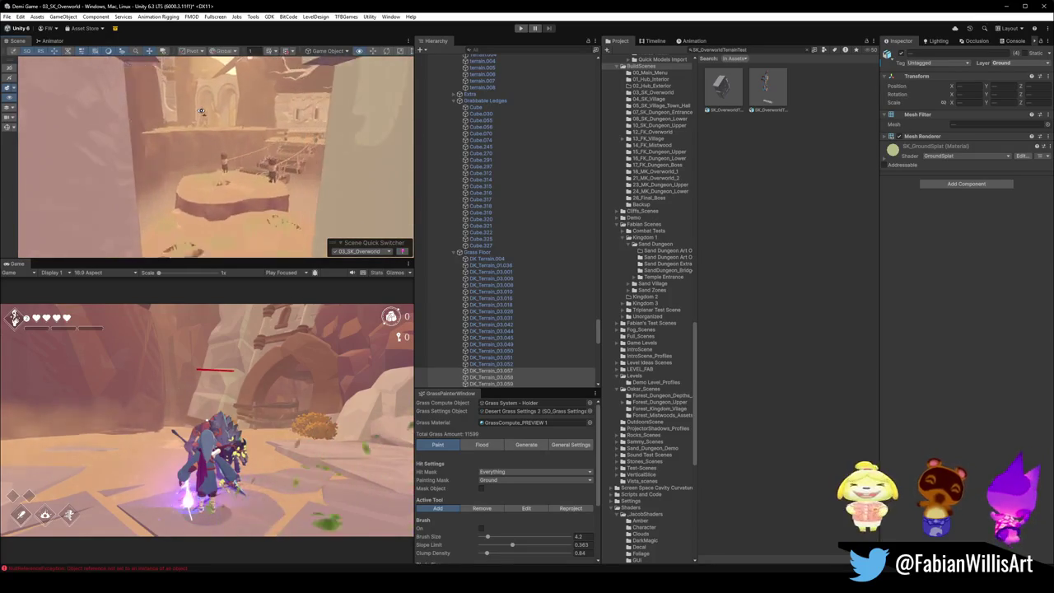
{"action": "mouse_move", "coordinate": [238, 110]}
{"action": "left_mouse_down"}
{"action": "mouse_move", "coordinate": [171, 162]}
{"action": "mouse_move", "coordinate": [383, 186]}
{"action": "mouse_move", "coordinate": [212, 213]}
{"action": "left_mouse_up"}
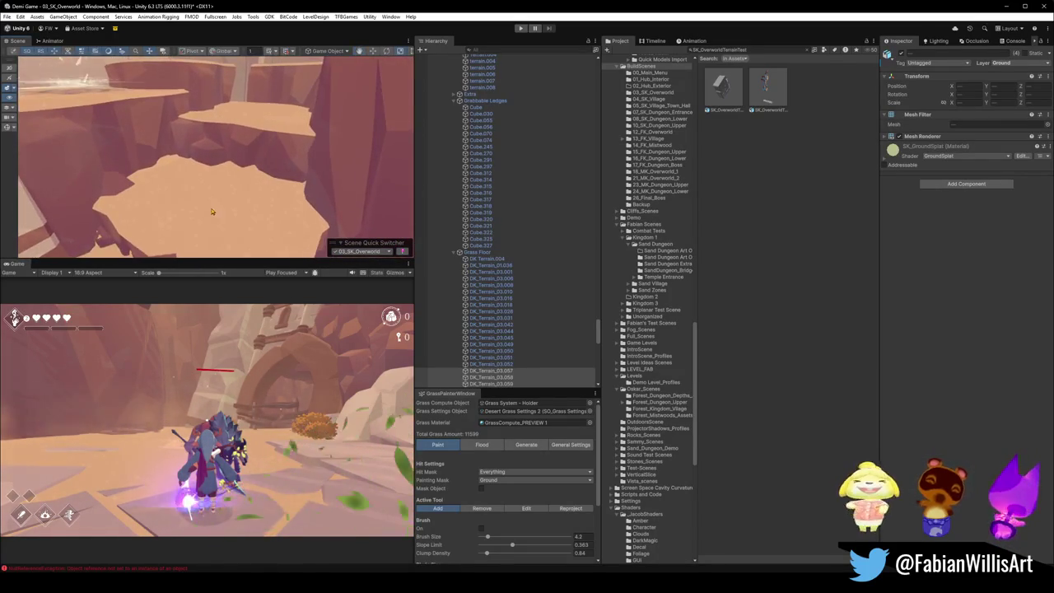
{"action": "left_click", "coordinate": [211, 213]}
{"action": "left_click", "coordinate": [232, 196]}
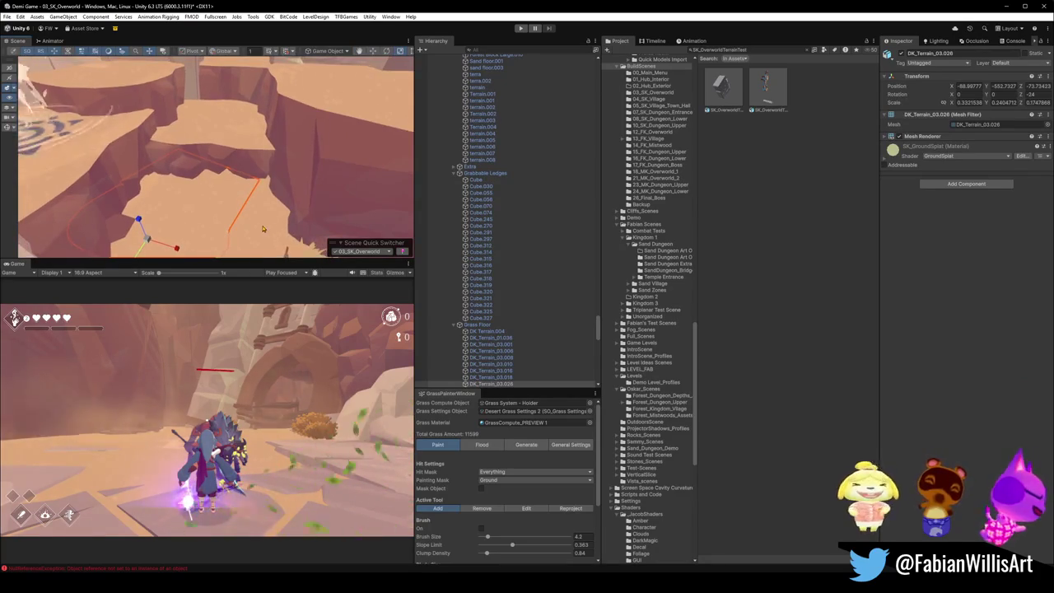
Step: Set Grass Floor and all its children to layer 13: Ground
{"action": "left_click", "coordinate": [477, 324]}
{"action": "left_click", "coordinate": [1019, 64]}
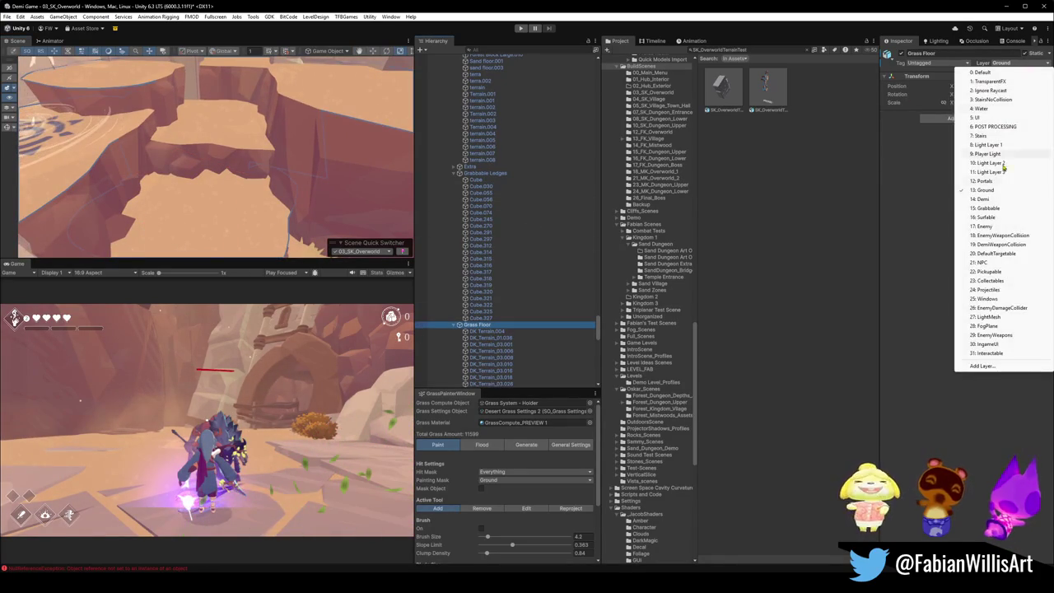
{"action": "left_click", "coordinate": [988, 192]}
{"action": "left_click", "coordinate": [489, 303]}
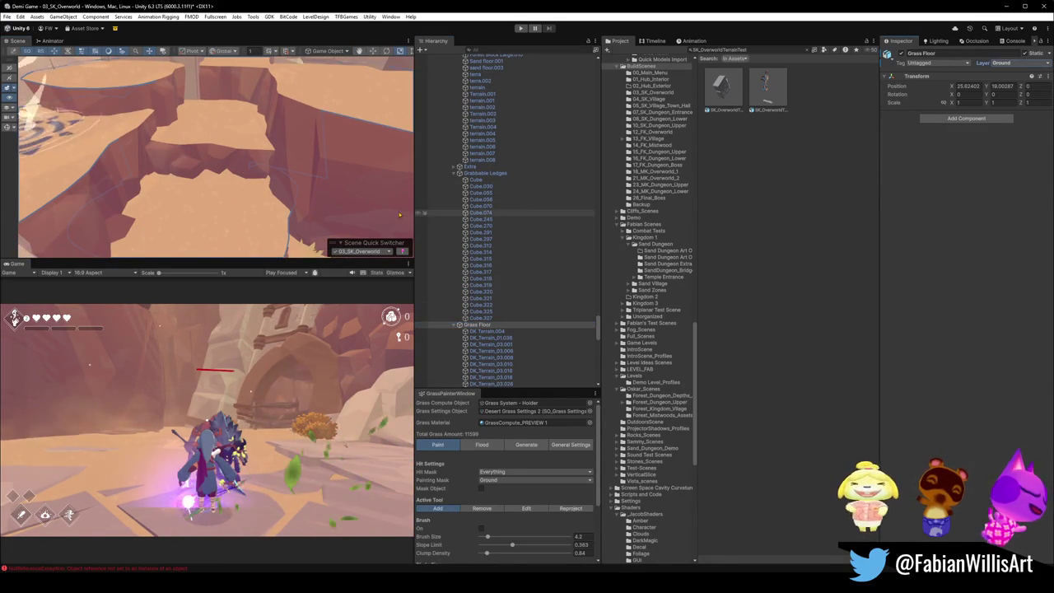
{"action": "left_click", "coordinate": [242, 227]}
Step: Select the ledge terrain meshes and bring up the grass painter's generation settings
{"action": "left_click", "coordinate": [243, 227]}
{"action": "scroll", "coordinate": [225, 177], "scroll_direction": "down", "scroll_amount": 2}
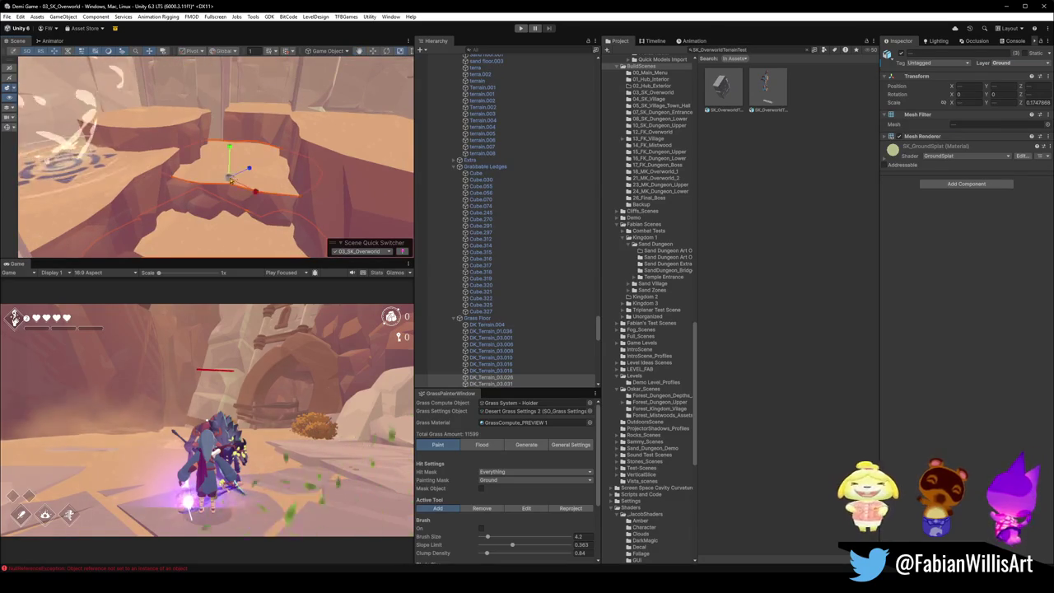
{"action": "mouse_move", "coordinate": [180, 134]}
{"action": "left_mouse_down"}
{"action": "mouse_move", "coordinate": [231, 184]}
{"action": "mouse_move", "coordinate": [307, 184]}
{"action": "mouse_move", "coordinate": [288, 200]}
{"action": "mouse_move", "coordinate": [432, 304]}
{"action": "left_mouse_up"}
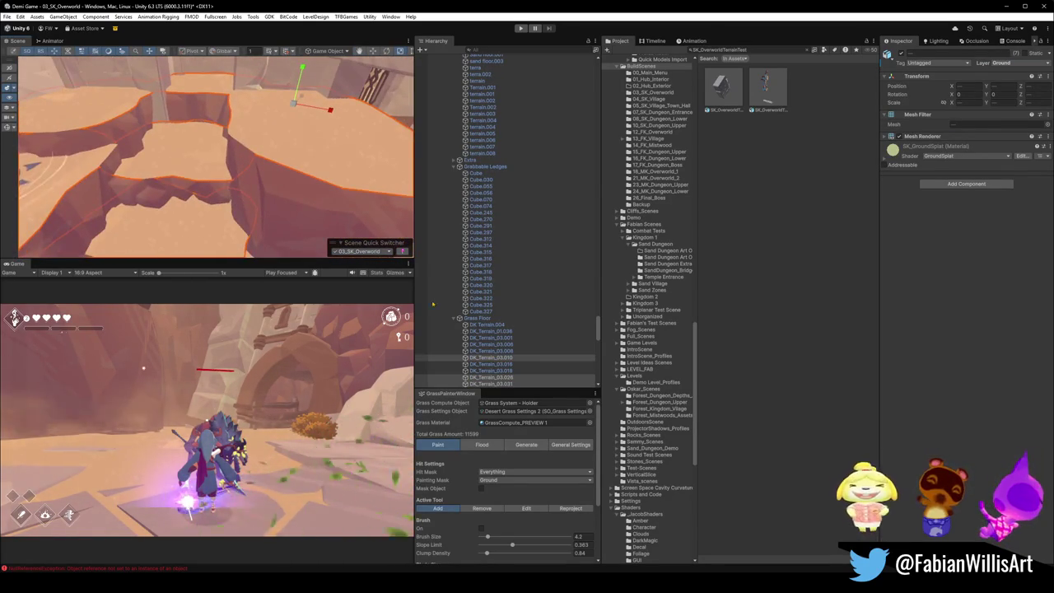
{"action": "left_click", "coordinate": [519, 447]}
Step: Regenerate grass on the current mesh, then select terrain piece DK_Terrain_03.349
{"action": "scroll", "coordinate": [554, 478], "scroll_direction": "down", "scroll_amount": 5}
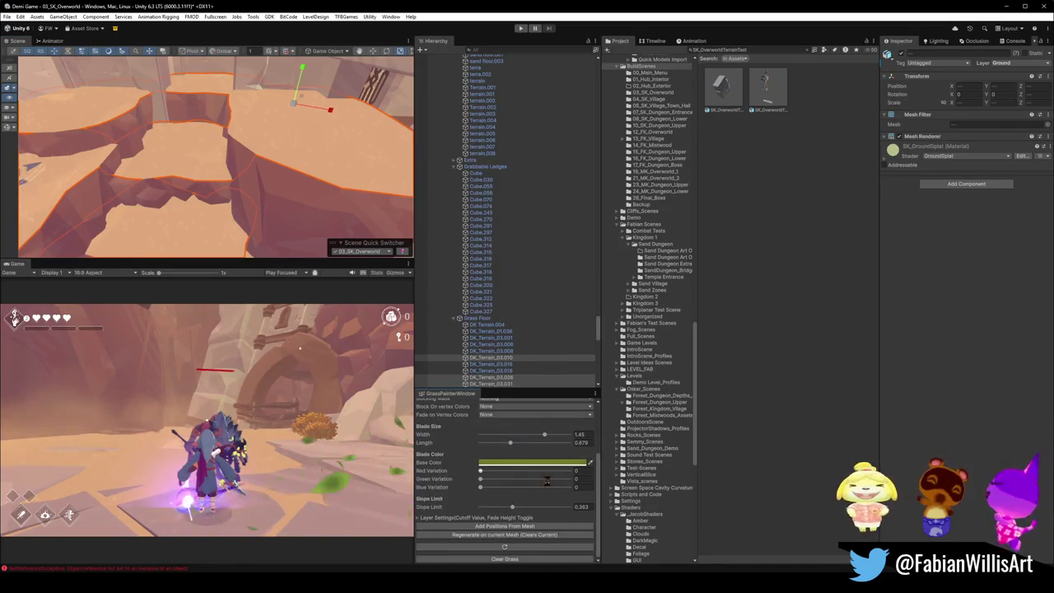
{"action": "left_click", "coordinate": [522, 534]}
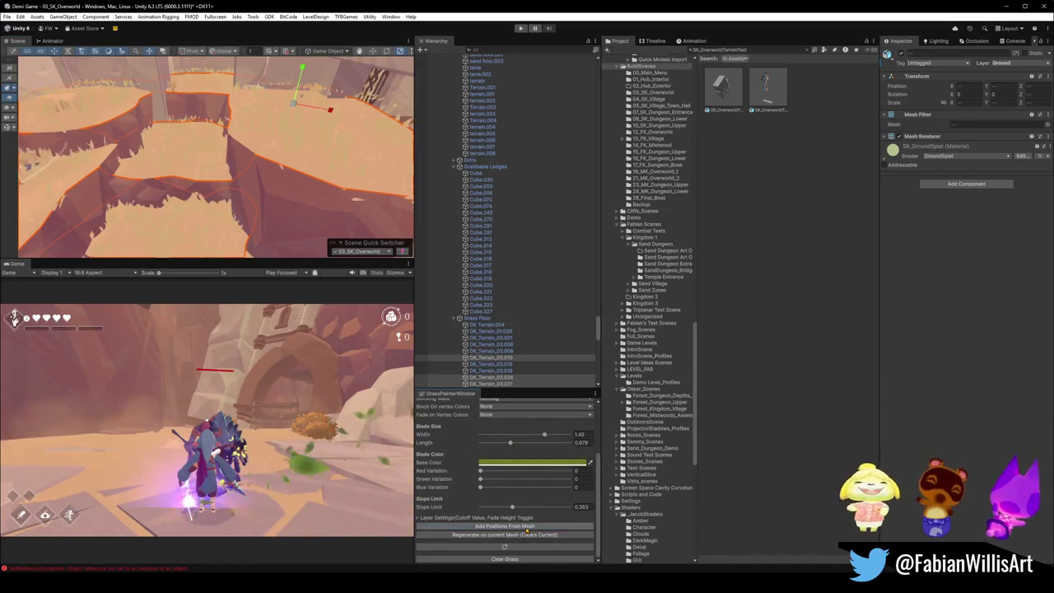
{"action": "left_click_drag", "start_coordinate": [214, 148], "coordinate": [151, 78]}
{"action": "scroll", "coordinate": [165, 86], "scroll_direction": "up", "scroll_amount": 6}
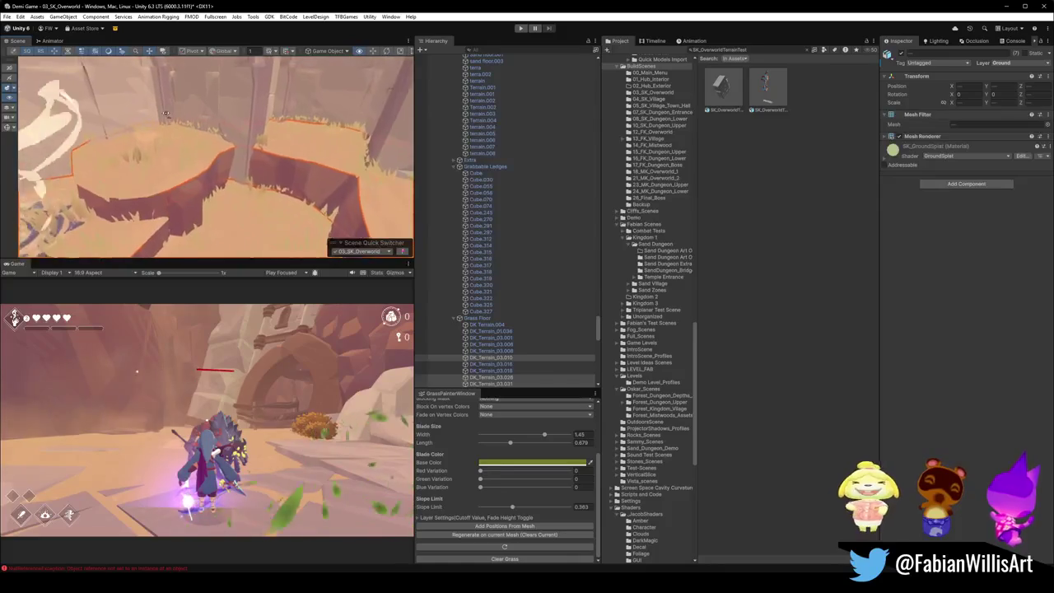
{"action": "scroll", "coordinate": [221, 123], "scroll_direction": "up", "scroll_amount": 5}
{"action": "mouse_move", "coordinate": [221, 124]}
{"action": "left_mouse_down"}
{"action": "mouse_move", "coordinate": [230, 33]}
{"action": "mouse_move", "coordinate": [192, 20]}
{"action": "mouse_move", "coordinate": [231, 202]}
{"action": "mouse_move", "coordinate": [259, 160]}
{"action": "mouse_move", "coordinate": [244, 137]}
{"action": "left_mouse_up"}
{"action": "left_click", "coordinate": [230, 149]}
{"action": "left_click", "coordinate": [238, 175]}
{"action": "left_click", "coordinate": [253, 169]}
{"action": "left_click", "coordinate": [251, 150]}
{"action": "left_click", "coordinate": [245, 137]}
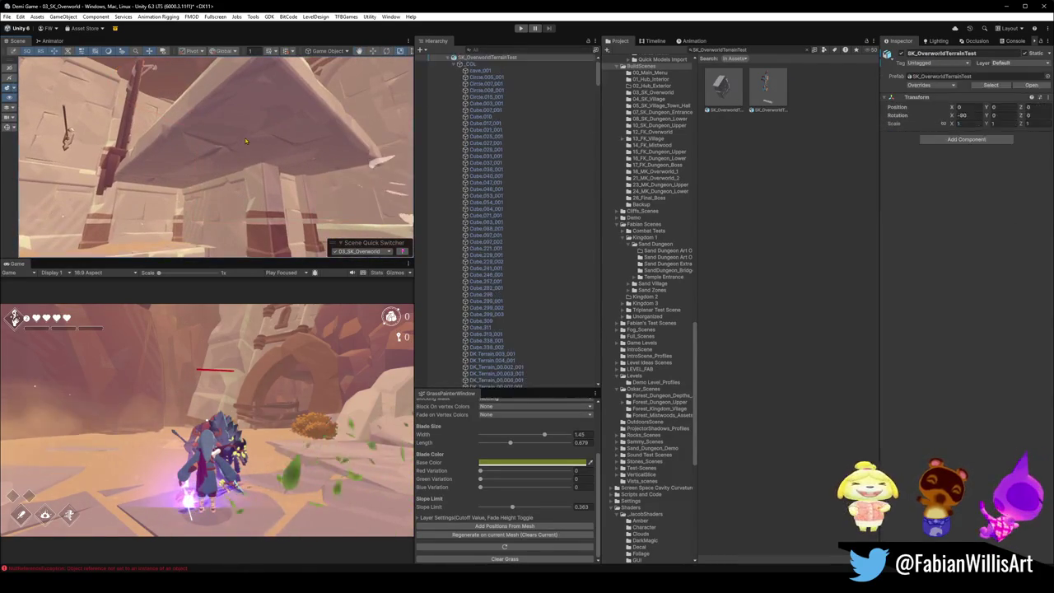
{"action": "left_click", "coordinate": [202, 108]}
{"action": "mouse_move", "coordinate": [201, 108]}
{"action": "left_mouse_down"}
{"action": "mouse_move", "coordinate": [274, 184]}
{"action": "mouse_move", "coordinate": [281, 211]}
{"action": "mouse_move", "coordinate": [251, 201]}
{"action": "mouse_move", "coordinate": [238, 212]}
{"action": "left_mouse_up"}
{"action": "left_click", "coordinate": [280, 211]}
{"action": "left_click", "coordinate": [281, 212]}
{"action": "left_click", "coordinate": [238, 212]}
{"action": "left_click", "coordinate": [238, 212]}
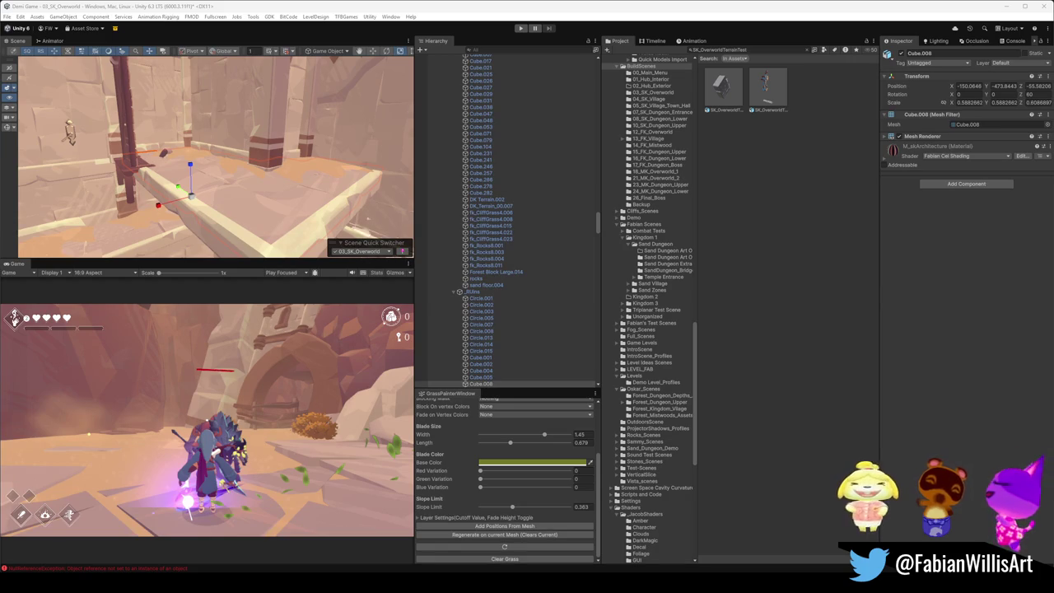
{"action": "left_click_drag", "start_coordinate": [317, 163], "coordinate": [284, 177]}
{"action": "left_click", "coordinate": [282, 178]}
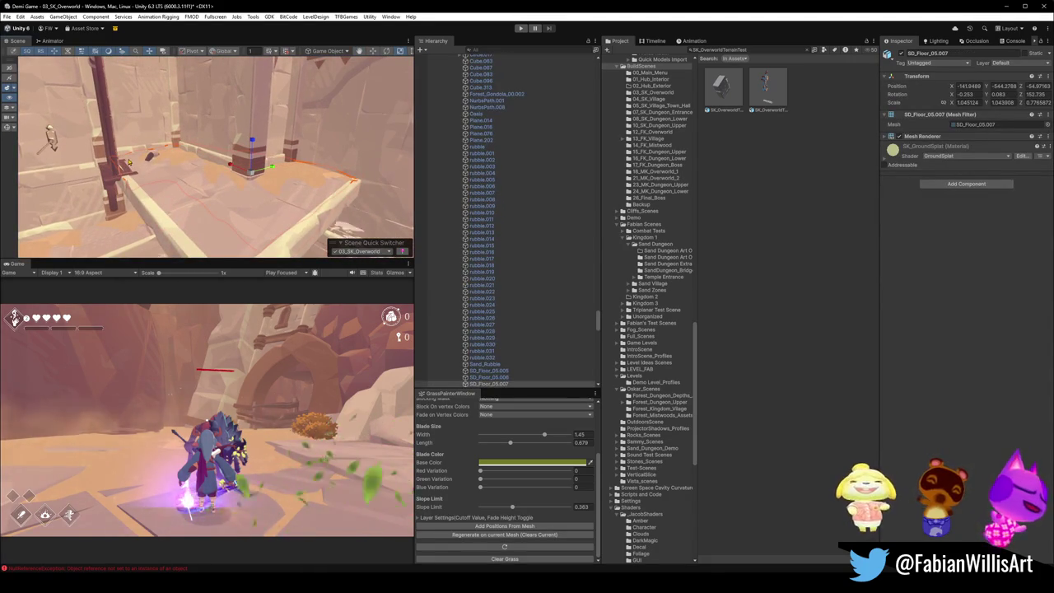
{"action": "left_click", "coordinate": [172, 158]}
{"action": "mouse_move", "coordinate": [211, 212]}
{"action": "left_mouse_down"}
{"action": "mouse_move", "coordinate": [198, 198]}
{"action": "mouse_move", "coordinate": [243, 182]}
{"action": "mouse_move", "coordinate": [247, 239]}
{"action": "mouse_move", "coordinate": [177, 184]}
{"action": "mouse_move", "coordinate": [165, 191]}
{"action": "mouse_move", "coordinate": [219, 164]}
{"action": "mouse_move", "coordinate": [233, 205]}
{"action": "mouse_move", "coordinate": [230, 186]}
{"action": "left_mouse_up"}
{"action": "left_click", "coordinate": [228, 201]}
{"action": "left_click", "coordinate": [228, 201]}
{"action": "left_click_drag", "start_coordinate": [229, 182], "coordinate": [240, 42]}
{"action": "mouse_move", "coordinate": [247, 98]}
{"action": "left_mouse_down"}
{"action": "mouse_move", "coordinate": [276, 234]}
{"action": "mouse_move", "coordinate": [285, 233]}
{"action": "mouse_move", "coordinate": [245, 210]}
{"action": "left_mouse_up"}
{"action": "left_click", "coordinate": [245, 210]}
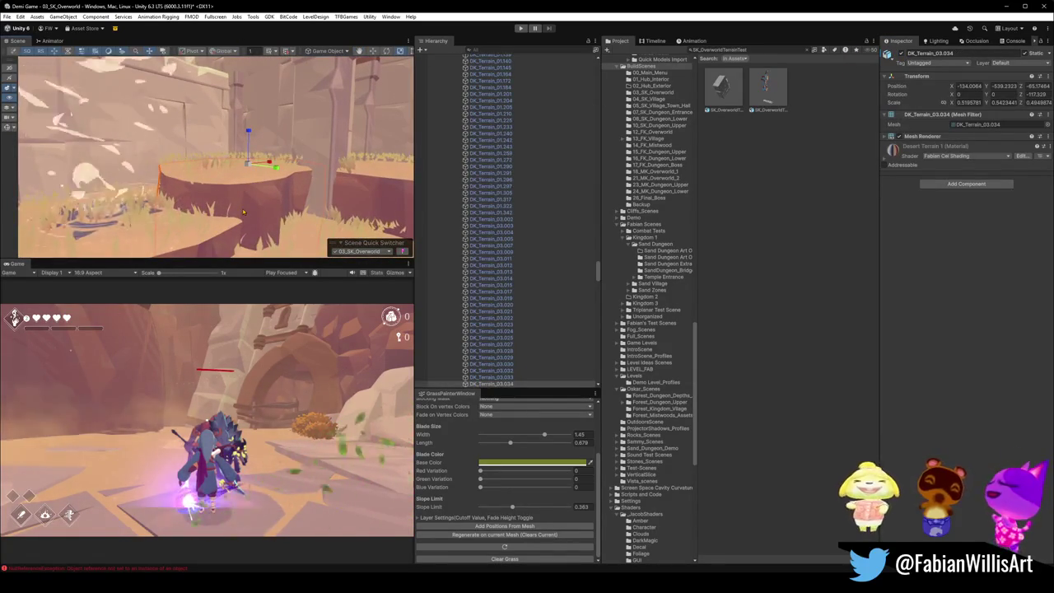
{"action": "left_click", "coordinate": [242, 185]}
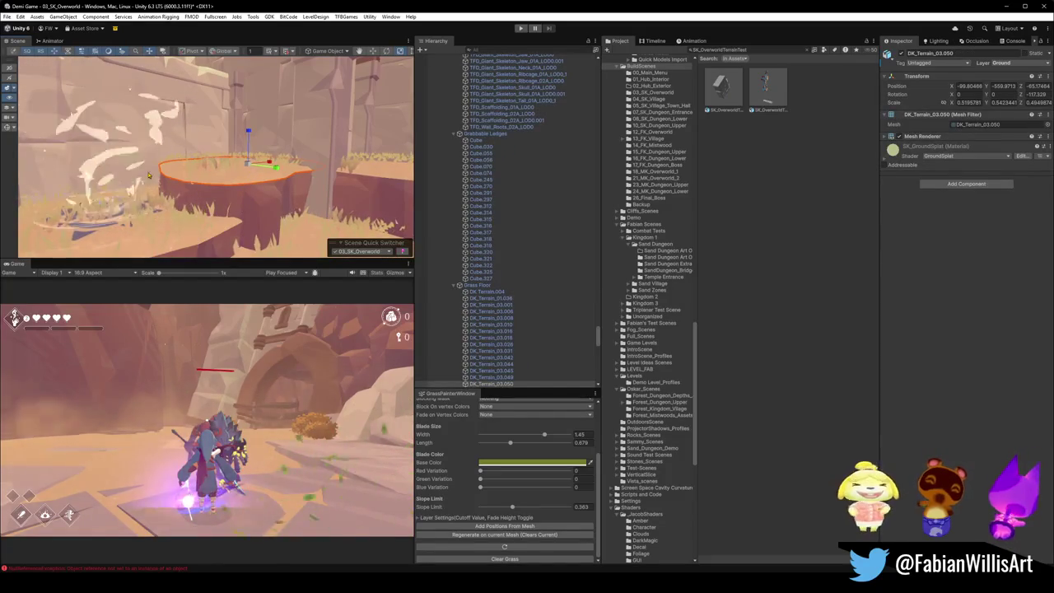
{"action": "left_click", "coordinate": [519, 206]}
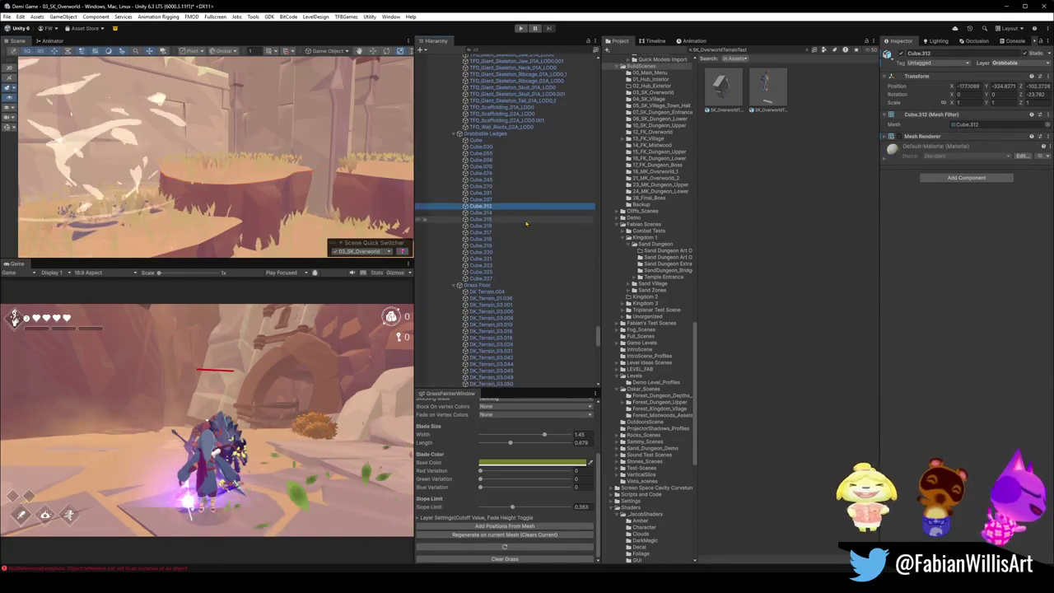
Step: Bake the Render Terrain Map texture on GRASS > TerrainRenderer, then select a wall pillar
{"action": "key", "text": "ctrl+a"}
{"action": "key", "text": "Left"}
{"action": "left_click", "coordinate": [473, 257]}
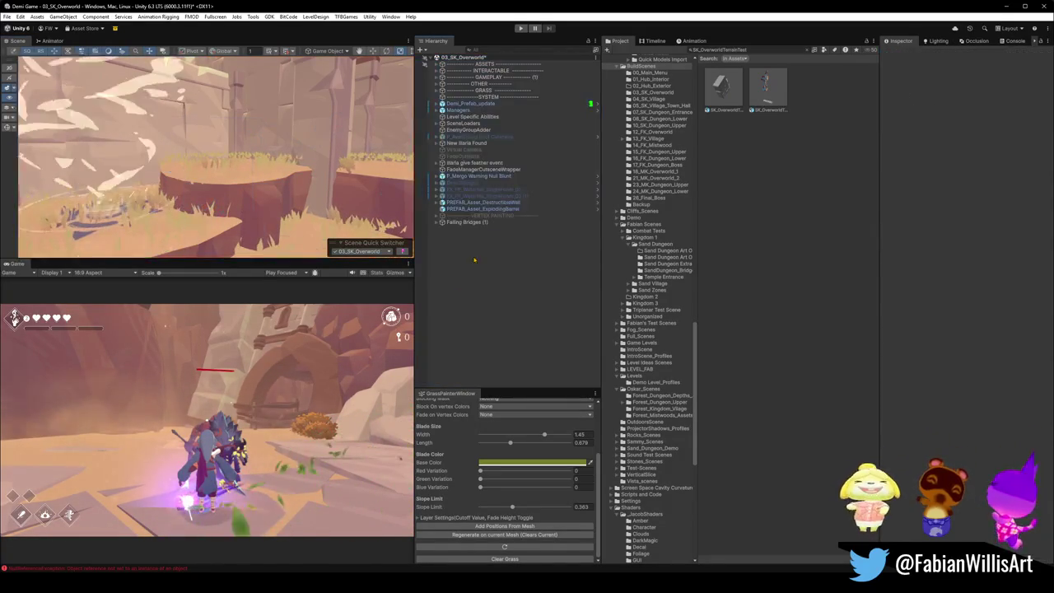
{"action": "left_click", "coordinate": [479, 89]}
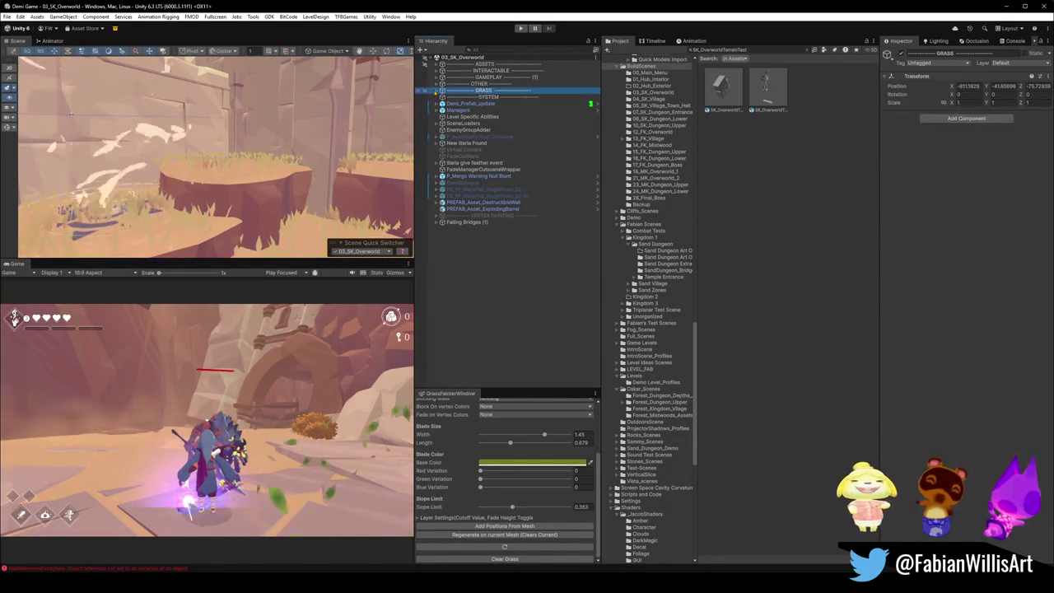
{"action": "key", "text": "Right"}
{"action": "left_click", "coordinate": [488, 97]}
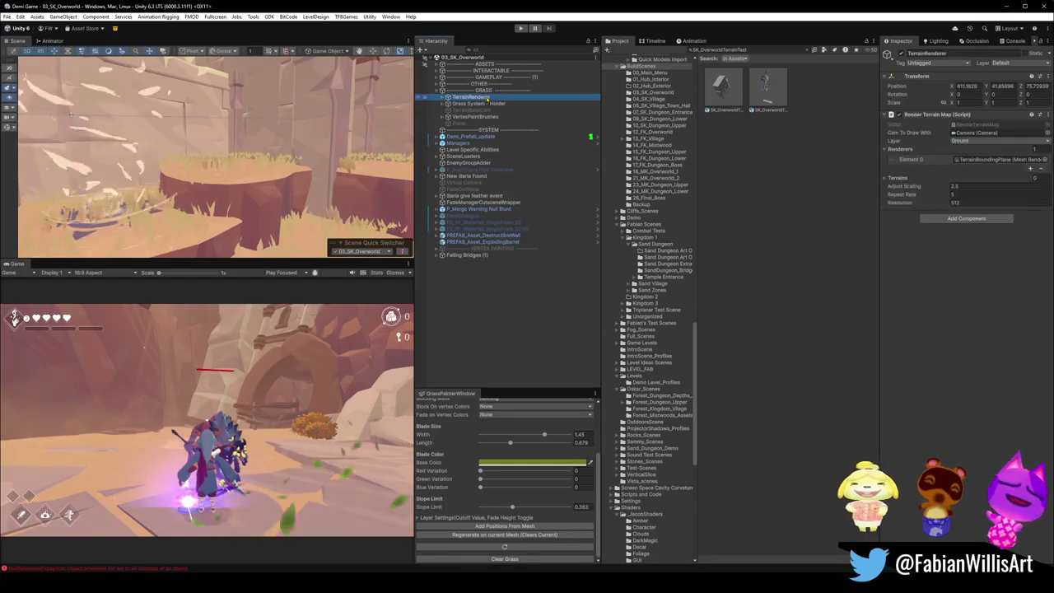
{"action": "right_click", "coordinate": [931, 116]}
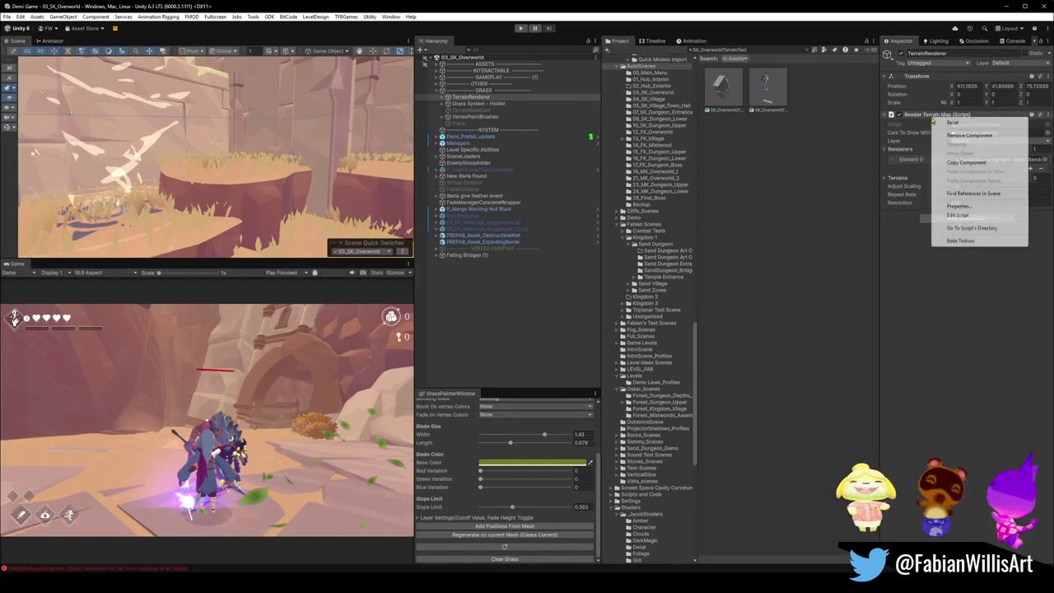
{"action": "left_click", "coordinate": [971, 241]}
{"action": "mouse_move", "coordinate": [247, 165]}
{"action": "left_mouse_down"}
{"action": "mouse_move", "coordinate": [316, 221]}
{"action": "mouse_move", "coordinate": [277, 182]}
{"action": "mouse_move", "coordinate": [174, 162]}
{"action": "mouse_move", "coordinate": [210, 160]}
{"action": "mouse_move", "coordinate": [195, 174]}
{"action": "mouse_move", "coordinate": [252, 175]}
{"action": "mouse_move", "coordinate": [215, 162]}
{"action": "mouse_move", "coordinate": [236, 170]}
{"action": "mouse_move", "coordinate": [263, 221]}
{"action": "left_mouse_up"}
{"action": "left_click", "coordinate": [242, 172]}
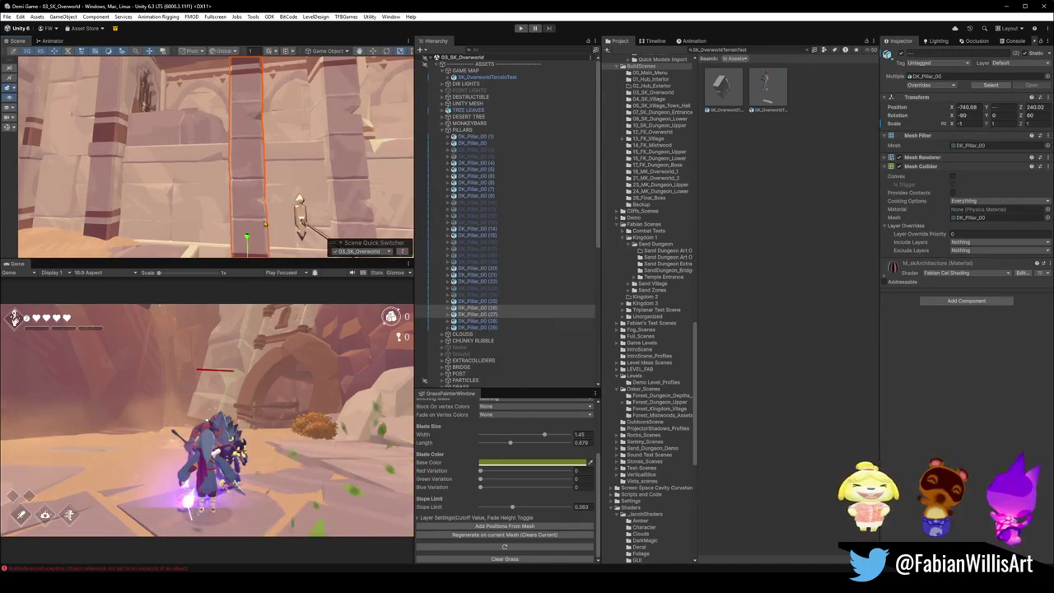
Step: Delete the selected DK_Pillar_00 pillars and inspect pillars (28) and (29)
{"action": "key", "text": "Delete"}
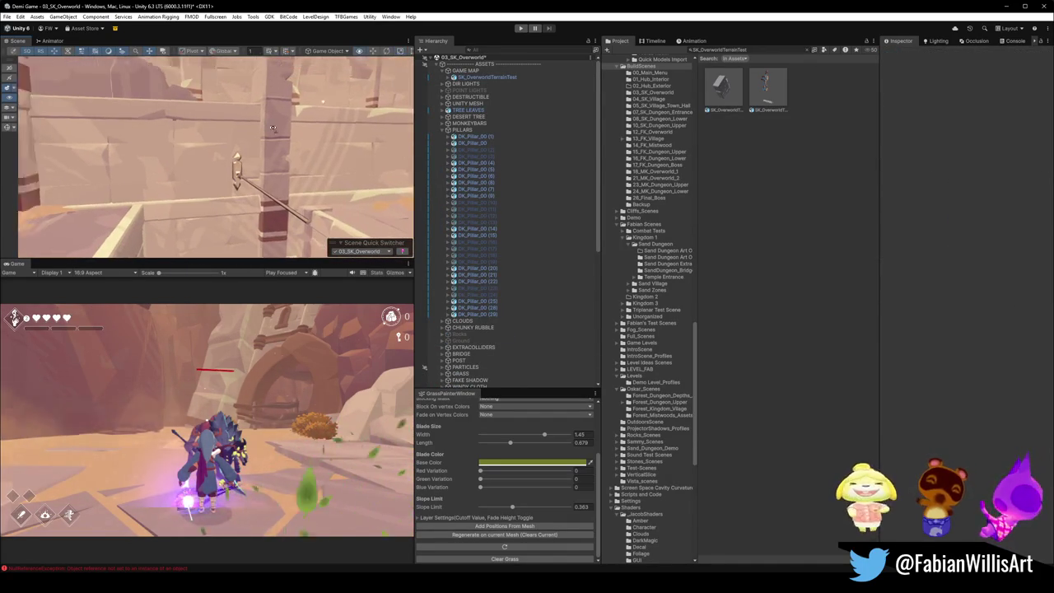
{"action": "left_click", "coordinate": [207, 194]}
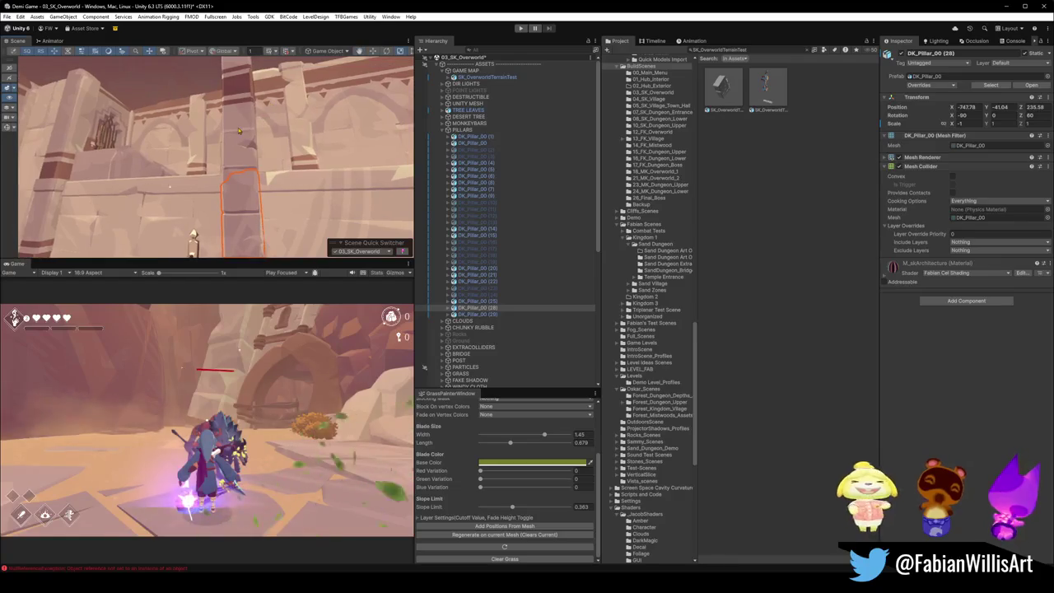
{"action": "scroll", "coordinate": [239, 130], "scroll_direction": "up", "scroll_amount": 2}
{"action": "left_click_drag", "start_coordinate": [239, 130], "coordinate": [254, 172]}
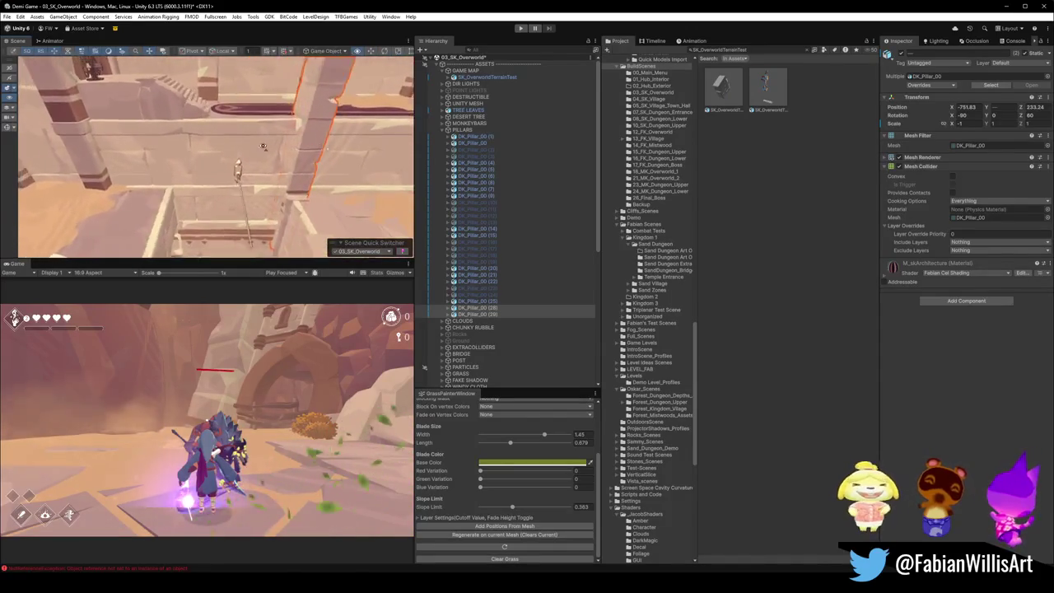
{"action": "mouse_move", "coordinate": [306, 171]}
{"action": "left_mouse_down"}
{"action": "mouse_move", "coordinate": [393, 137]}
{"action": "mouse_move", "coordinate": [223, 187]}
{"action": "mouse_move", "coordinate": [281, 146]}
{"action": "mouse_move", "coordinate": [314, 91]}
{"action": "mouse_move", "coordinate": [286, 93]}
{"action": "mouse_move", "coordinate": [212, 184]}
{"action": "left_mouse_up"}
{"action": "left_click", "coordinate": [226, 188]}
{"action": "left_click", "coordinate": [216, 164]}
Step: Check pillar DK_Pillar_00 (29) and carpet Plane.076 from several angles, then minimize Unity
{"action": "left_click", "coordinate": [739, 475]}
{"action": "mouse_move", "coordinate": [321, 107]}
{"action": "left_mouse_down"}
{"action": "mouse_move", "coordinate": [332, 96]}
{"action": "mouse_move", "coordinate": [283, 187]}
{"action": "mouse_move", "coordinate": [242, 187]}
{"action": "mouse_move", "coordinate": [188, 212]}
{"action": "mouse_move", "coordinate": [205, 181]}
{"action": "left_mouse_up"}
{"action": "left_click", "coordinate": [207, 178]}
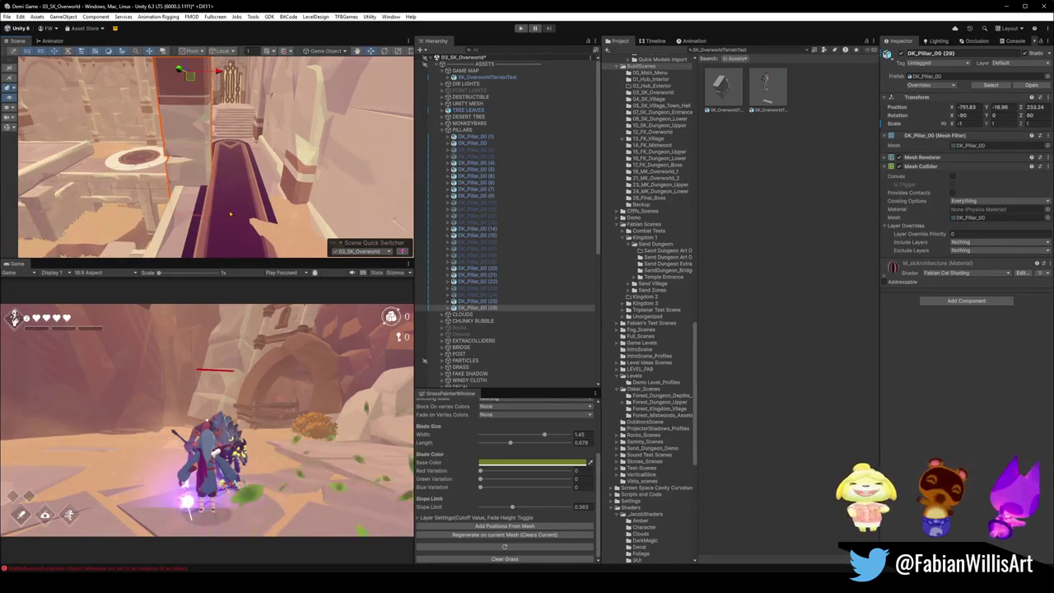
{"action": "left_click", "coordinate": [269, 192]}
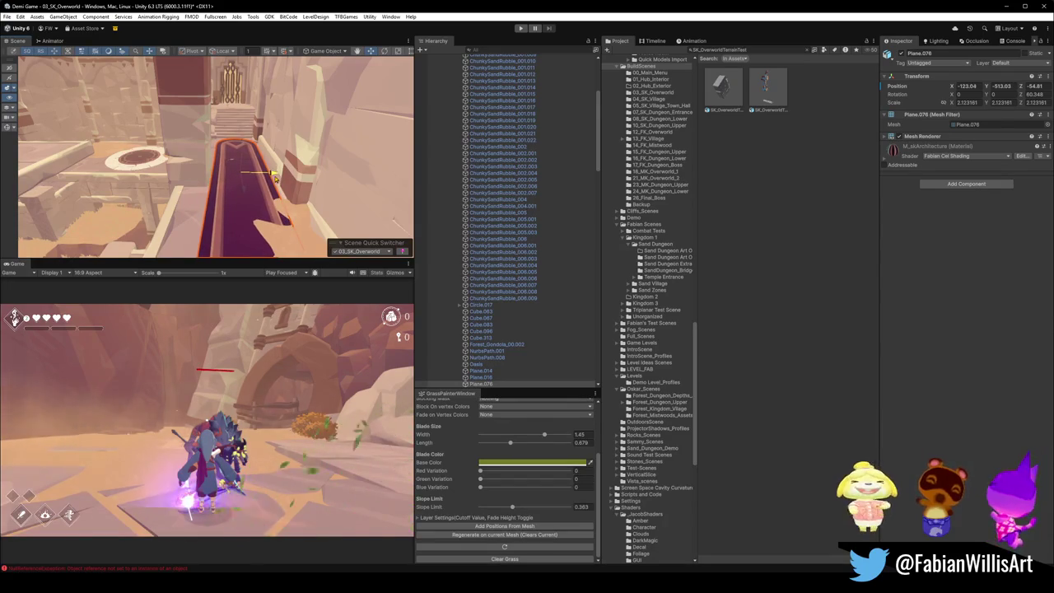
{"action": "left_click", "coordinate": [676, 326]}
{"action": "mouse_move", "coordinate": [250, 135]}
{"action": "left_mouse_down"}
{"action": "mouse_move", "coordinate": [191, 197]}
{"action": "mouse_move", "coordinate": [385, 190]}
{"action": "left_mouse_up"}
{"action": "left_click", "coordinate": [216, 185]}
{"action": "left_click", "coordinate": [291, 132]}
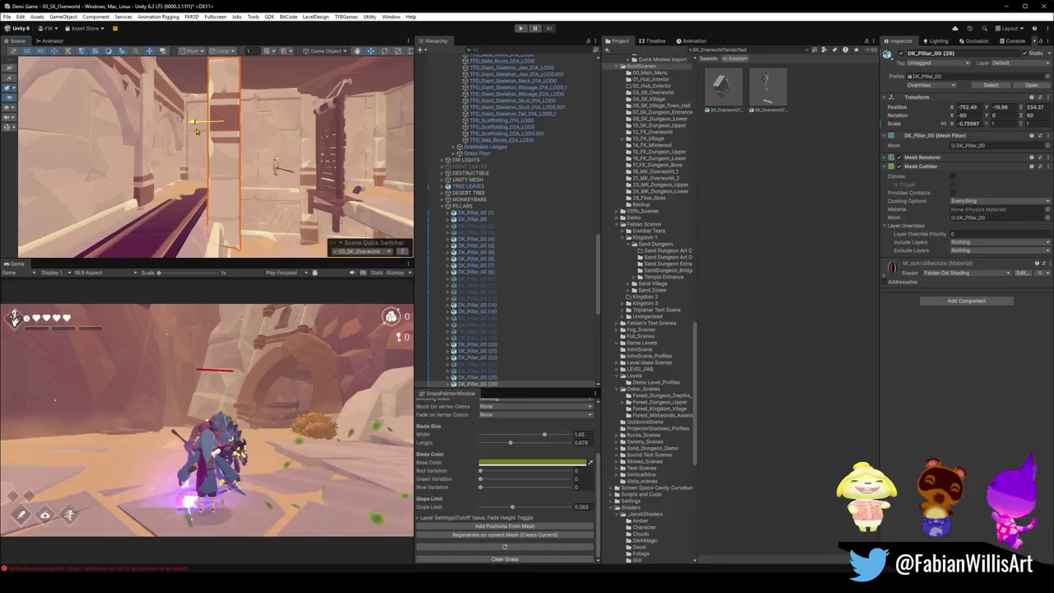
{"action": "left_click_drag", "start_coordinate": [193, 132], "coordinate": [202, 134]}
{"action": "left_click", "coordinate": [770, 442]}
{"action": "mouse_move", "coordinate": [329, 168]}
{"action": "left_mouse_down"}
{"action": "mouse_move", "coordinate": [338, 177]}
{"action": "mouse_move", "coordinate": [326, 185]}
{"action": "mouse_move", "coordinate": [132, 232]}
{"action": "left_mouse_up"}
{"action": "left_click", "coordinate": [1005, 6]}
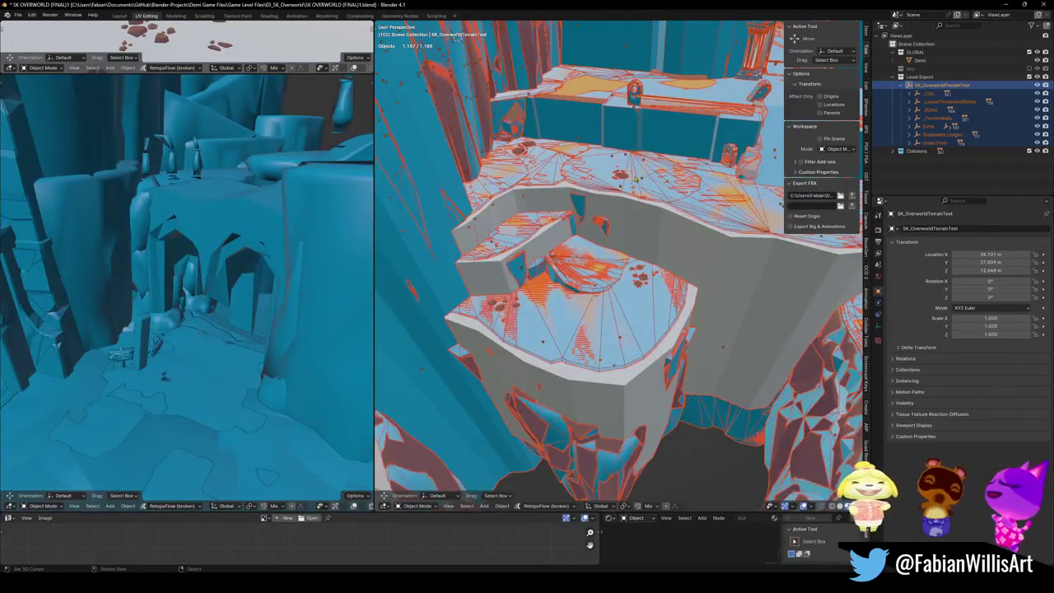
Step: Walk the viewport to the floor circle and select the two floor pieces around it
{"action": "key", "text": "shift+grave"}
{"action": "key", "text": "w"}
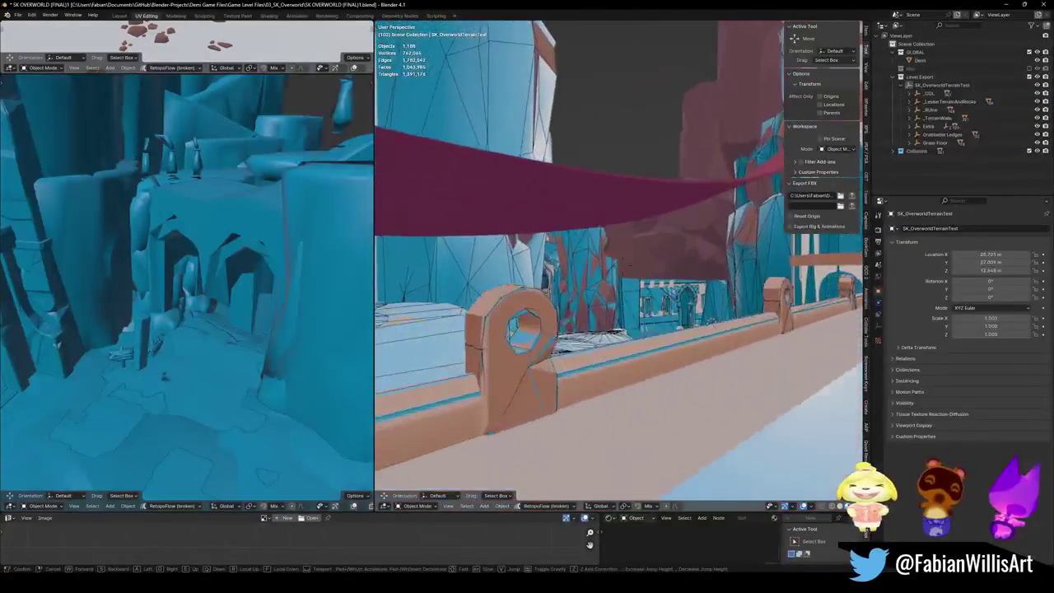
{"action": "key", "text": "w"}
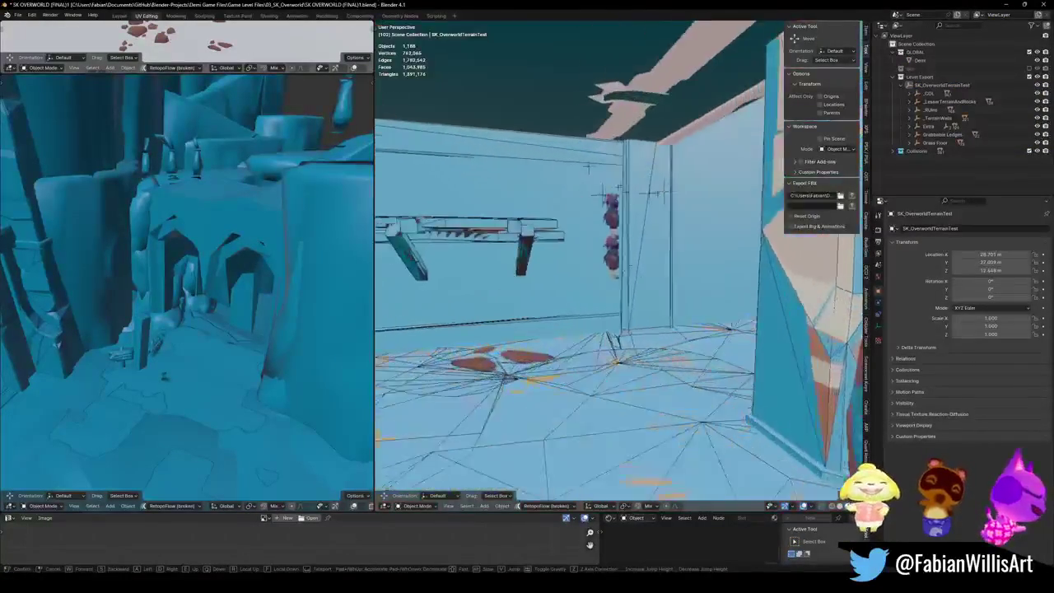
{"action": "left_click", "coordinate": [591, 319]}
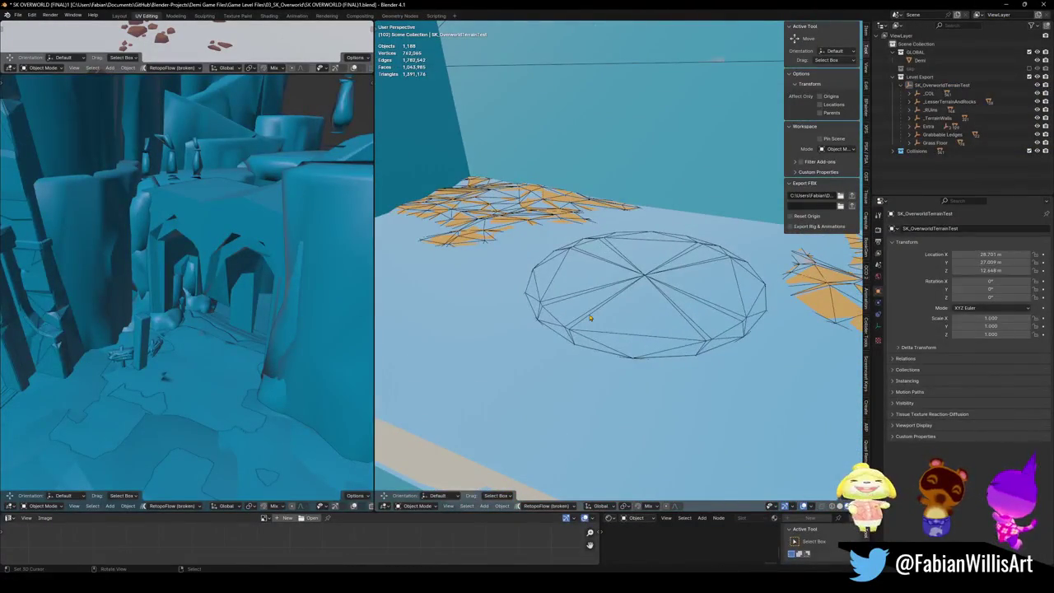
{"action": "left_click", "coordinate": [599, 311]}
{"action": "left_click", "coordinate": [570, 323]}
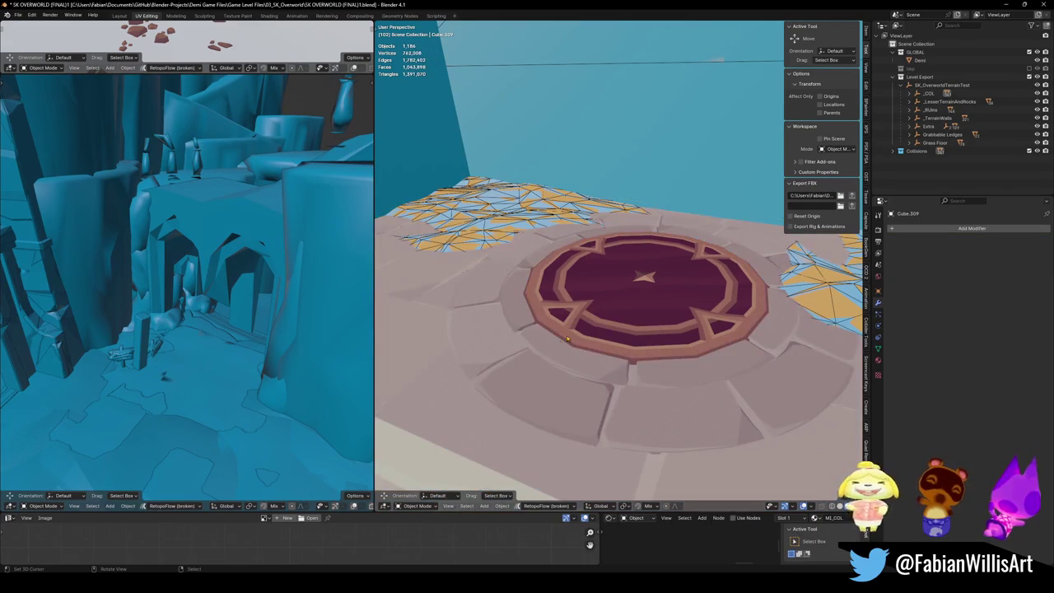
{"action": "left_click", "coordinate": [543, 357]}
{"action": "left_click", "coordinate": [390, 317], "text": "shift"}
Step: Link materials between floor.002 and SD_Floor_05.013, save, and inspect the floor material
{"action": "key", "text": "q"}
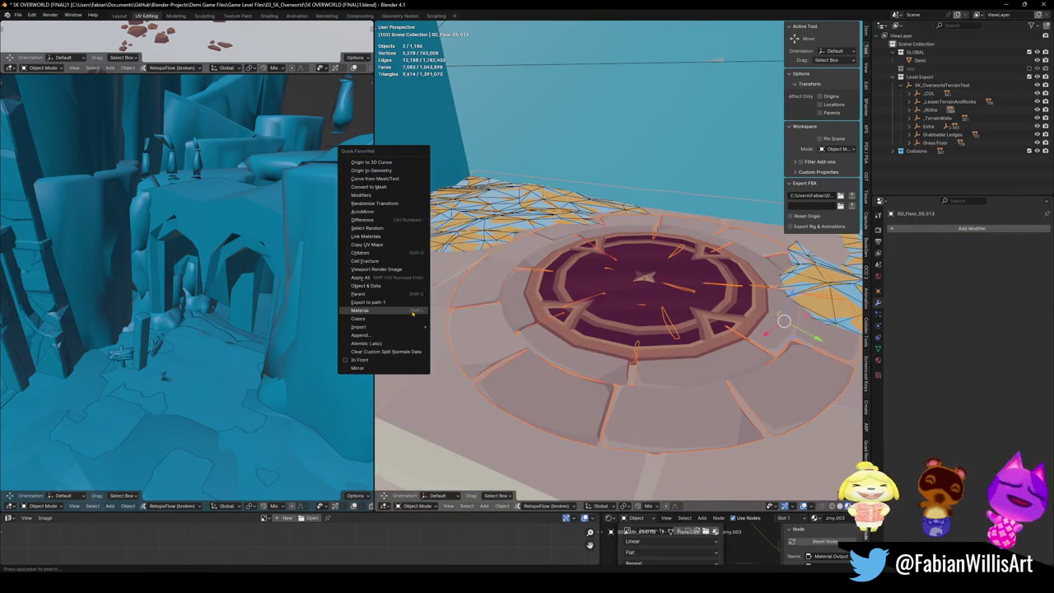
{"action": "left_click", "coordinate": [367, 236]}
{"action": "key", "text": "ctrl+s"}
{"action": "left_click", "coordinate": [487, 340]}
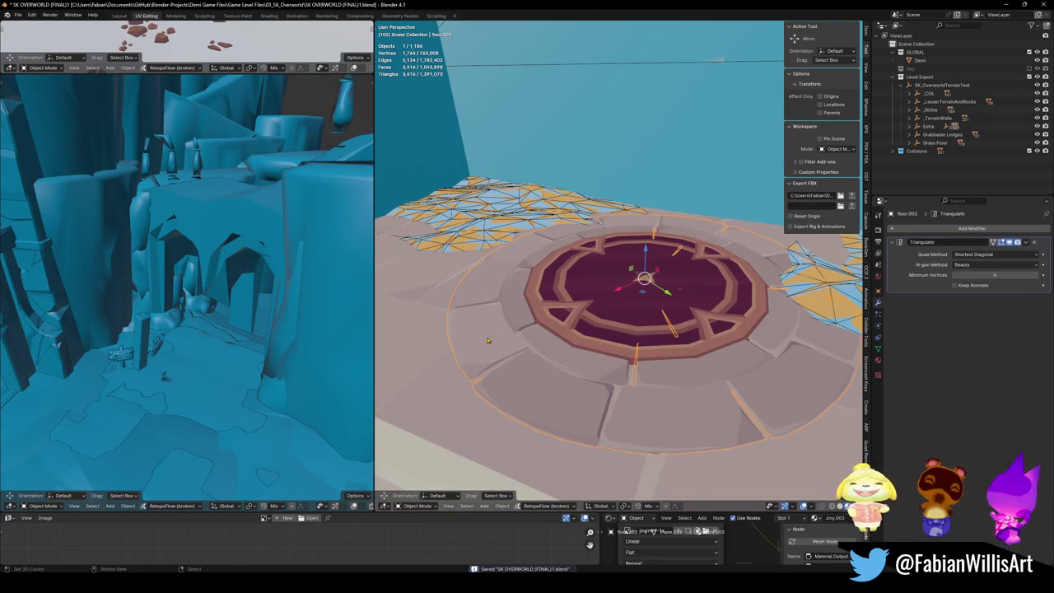
{"action": "left_click", "coordinate": [877, 359]}
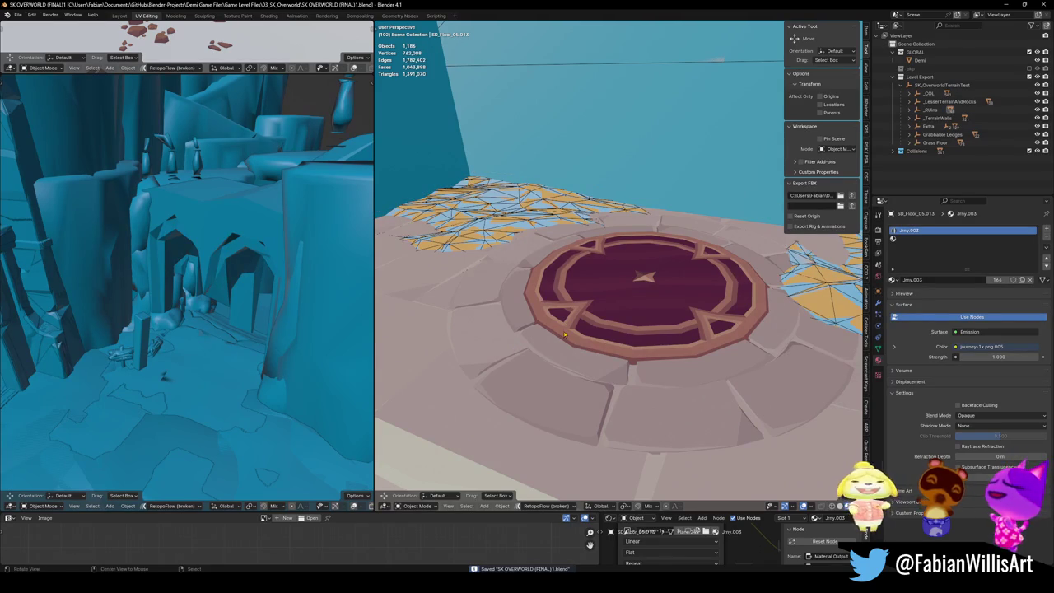
Step: Select everything in SK_OverworldTerrainTest, save the file, and switch back to Unity
{"action": "left_click", "coordinate": [922, 85]}
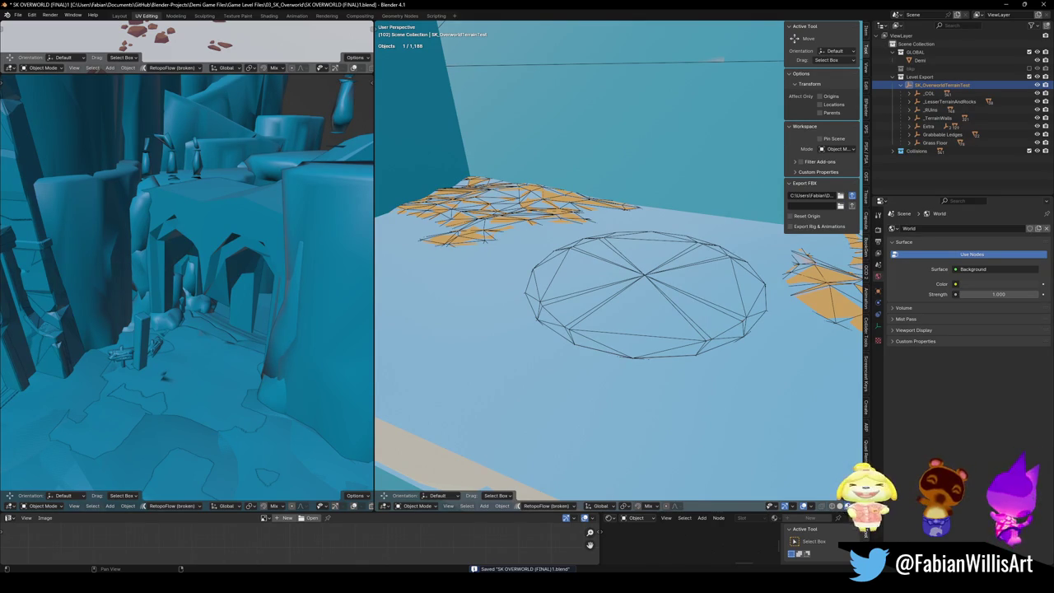
{"action": "key", "text": "a"}
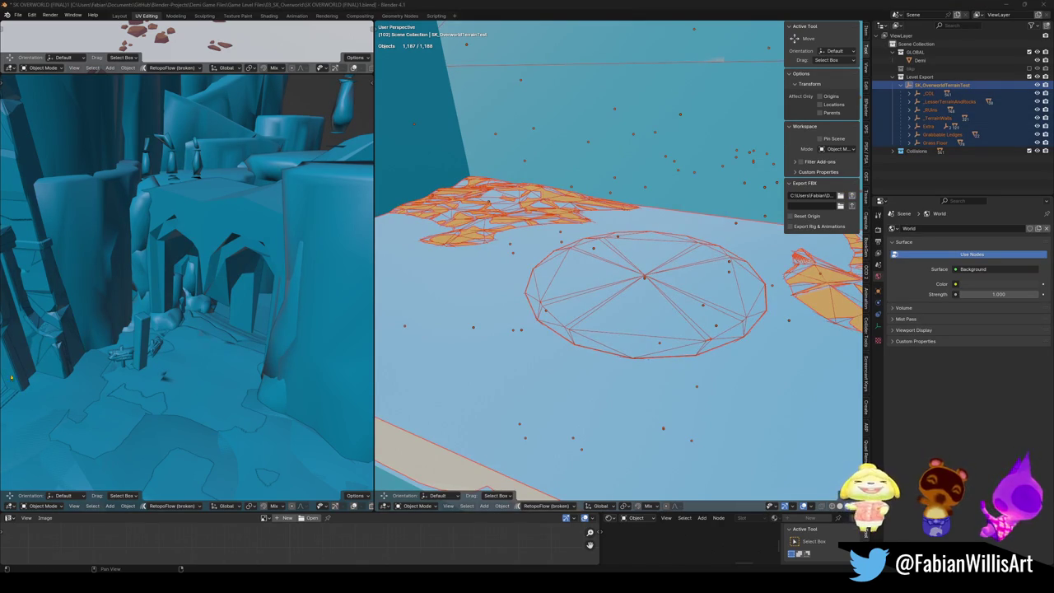
{"action": "key", "text": "ctrl+s"}
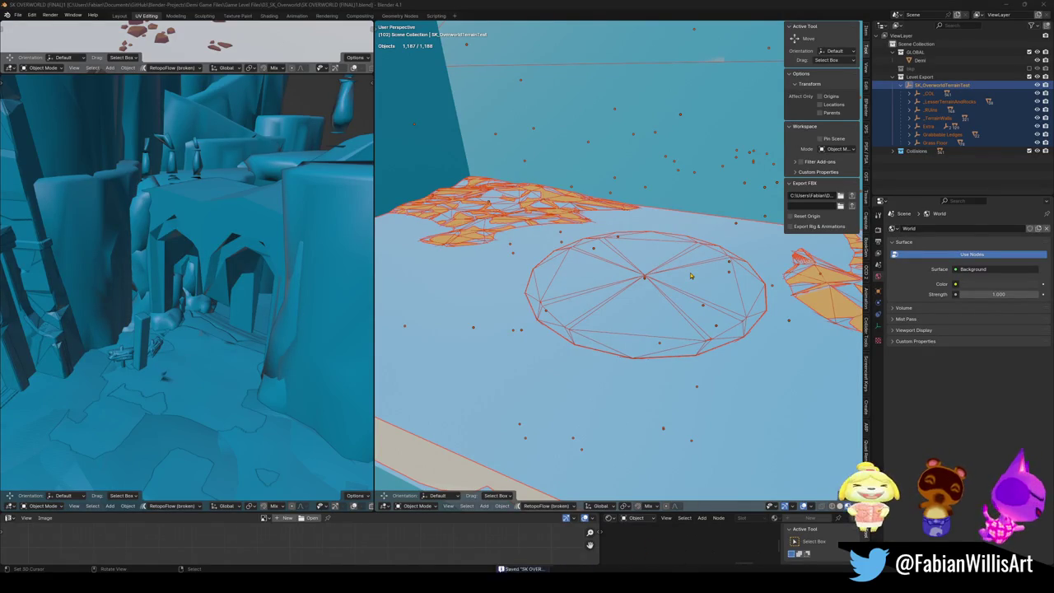
{"action": "key", "text": "alt+Tab"}
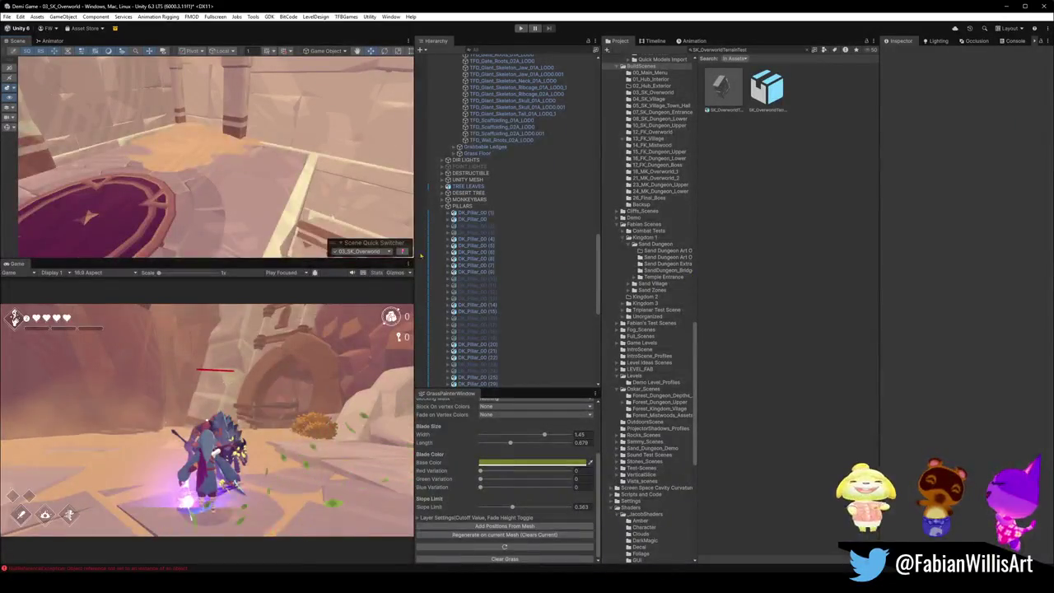
Step: Fly the scene camera through the level and turn it toward the room's corner
{"action": "mouse_move", "coordinate": [372, 191]}
{"action": "left_mouse_down"}
{"action": "mouse_move", "coordinate": [383, 142]}
{"action": "mouse_move", "coordinate": [168, 159]}
{"action": "mouse_move", "coordinate": [246, 145]}
{"action": "left_mouse_up"}
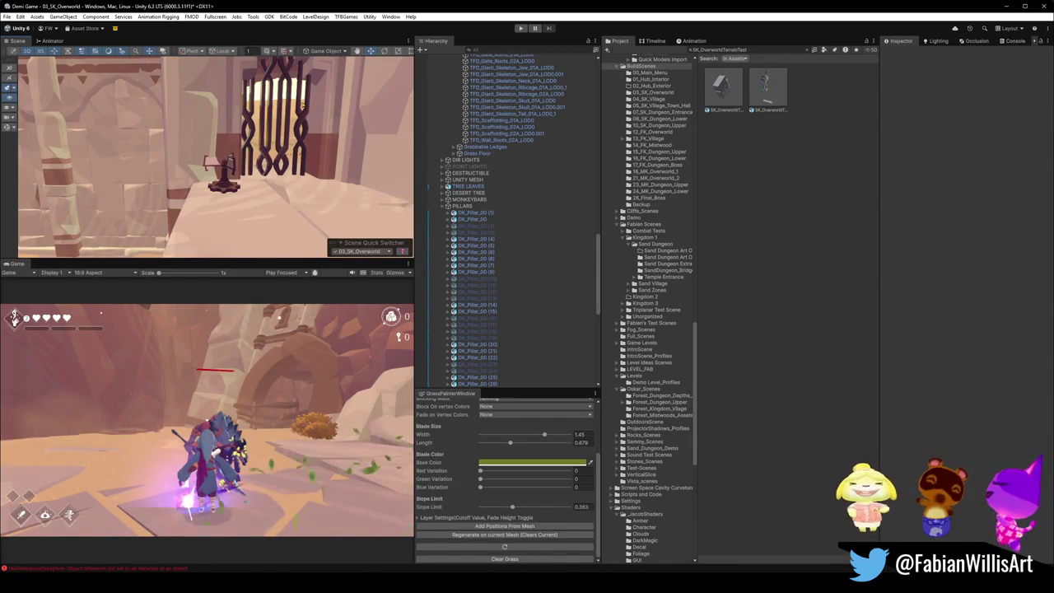
{"action": "mouse_move", "coordinate": [262, 165]}
{"action": "left_mouse_down"}
{"action": "mouse_move", "coordinate": [261, 144]}
{"action": "mouse_move", "coordinate": [237, 139]}
{"action": "mouse_move", "coordinate": [282, 138]}
{"action": "mouse_move", "coordinate": [286, 215]}
{"action": "mouse_move", "coordinate": [291, 198]}
{"action": "mouse_move", "coordinate": [271, 198]}
{"action": "left_mouse_up"}
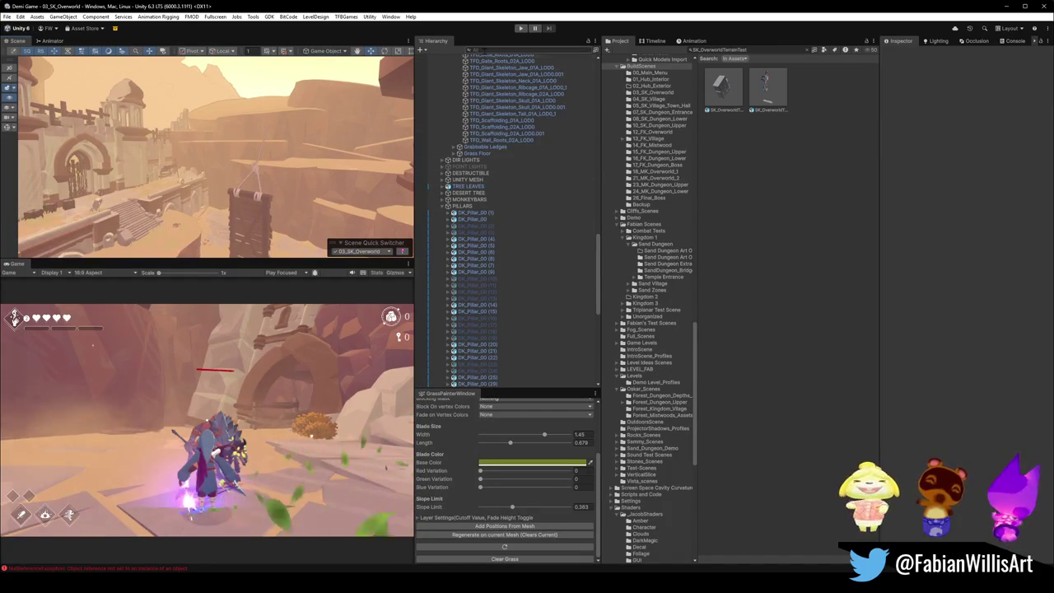
Step: Duplicate IL3DN_GodRays (7) and move the copy into position near the tower
{"action": "type", "text": "godr"}
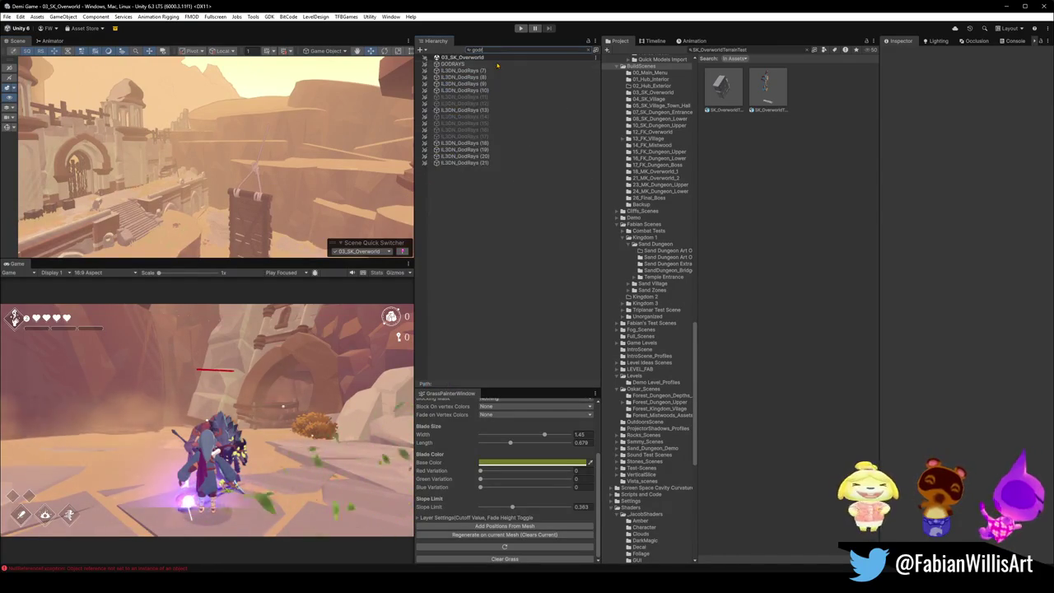
{"action": "left_click", "coordinate": [498, 71]}
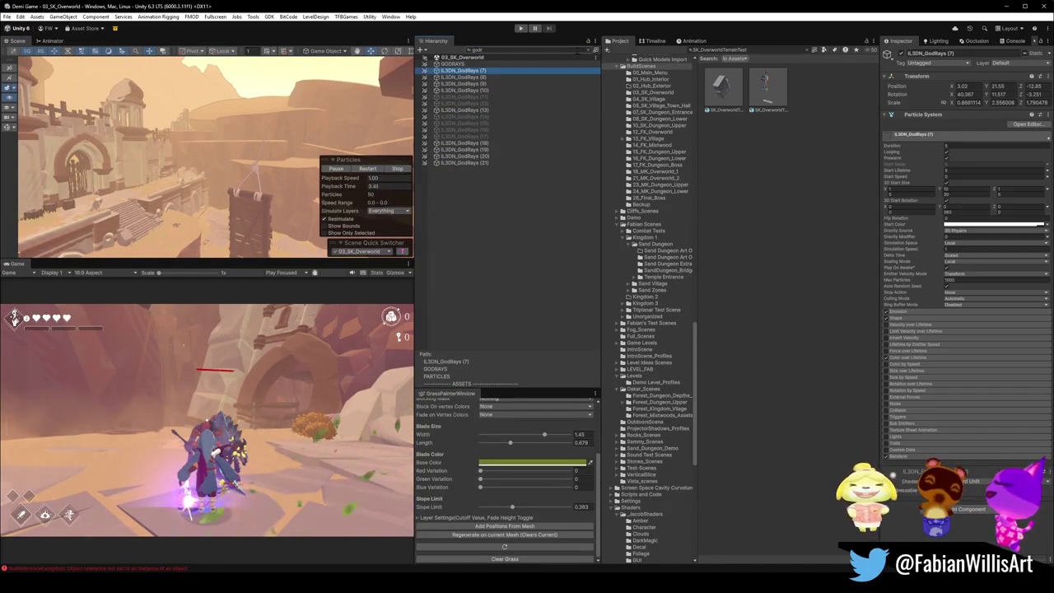
{"action": "left_click", "coordinate": [594, 51]}
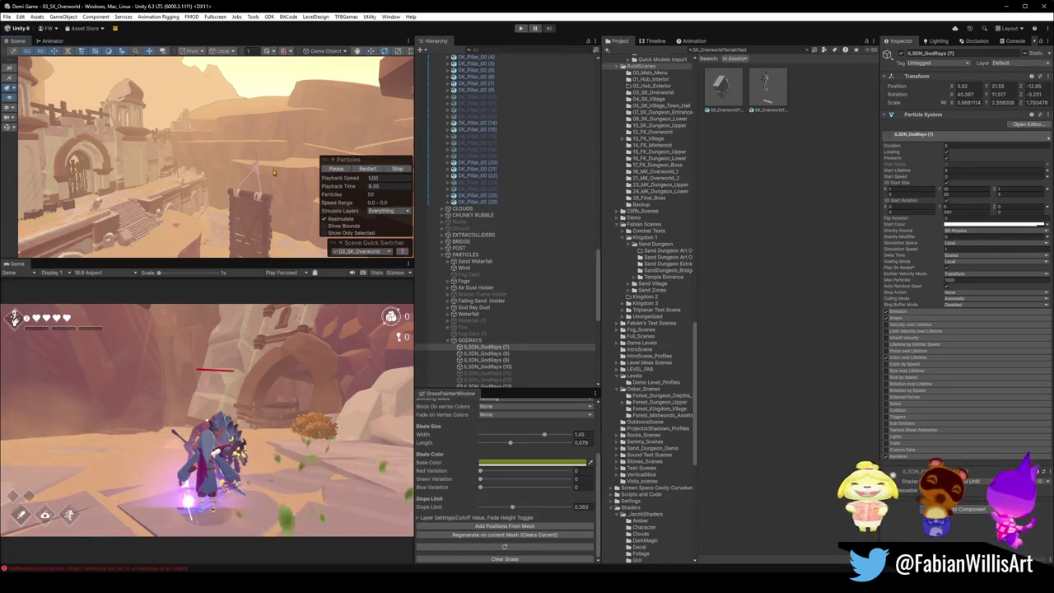
{"action": "key", "text": "ctrl+d"}
{"action": "key", "text": "ctrl+alt+f"}
{"action": "mouse_move", "coordinate": [220, 142]}
{"action": "left_mouse_down"}
{"action": "mouse_move", "coordinate": [279, 219]}
{"action": "mouse_move", "coordinate": [277, 138]}
{"action": "mouse_move", "coordinate": [315, 179]}
{"action": "mouse_move", "coordinate": [243, 141]}
{"action": "mouse_move", "coordinate": [264, 138]}
{"action": "left_mouse_up"}
{"action": "key", "text": "f"}
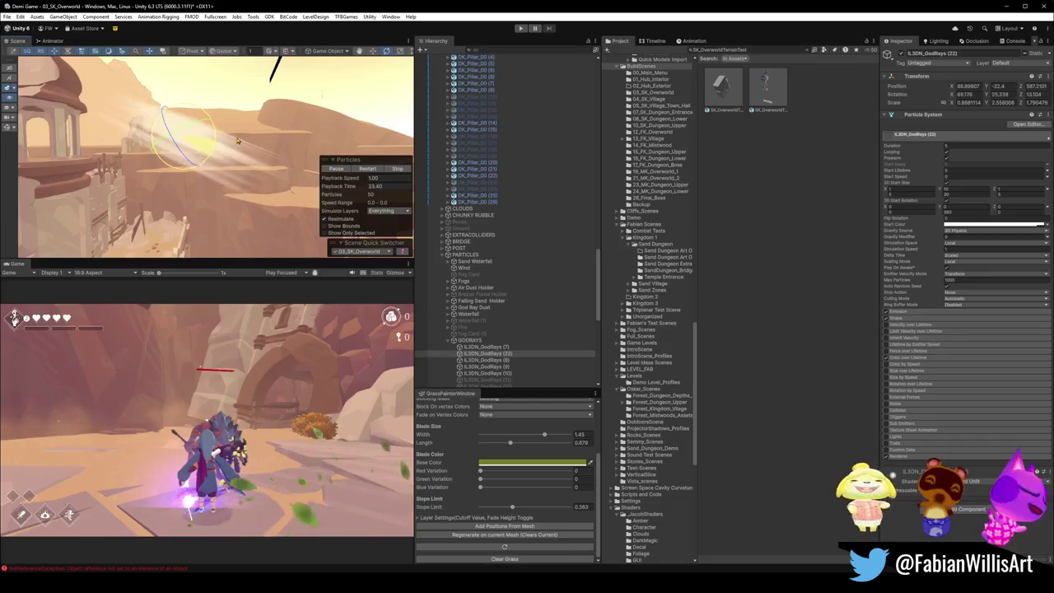
Step: Stretch the new god ray taller and tint its particle Start Color pink
{"action": "key", "text": "x"}
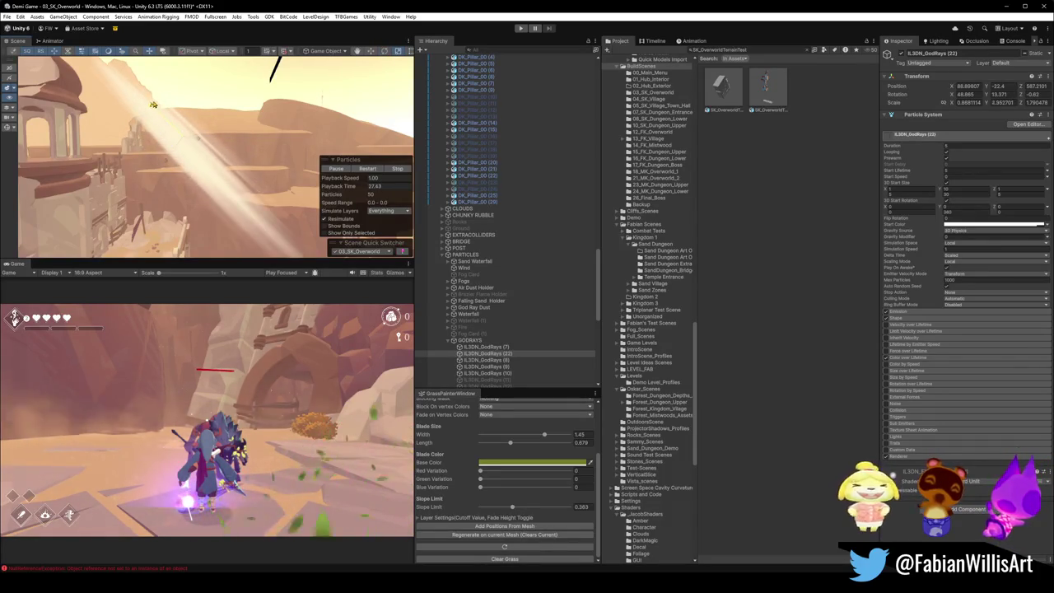
{"action": "mouse_move", "coordinate": [148, 99]}
{"action": "left_mouse_down"}
{"action": "mouse_move", "coordinate": [156, 155]}
{"action": "mouse_move", "coordinate": [177, 144]}
{"action": "mouse_move", "coordinate": [250, 212]}
{"action": "mouse_move", "coordinate": [240, 217]}
{"action": "mouse_move", "coordinate": [166, 130]}
{"action": "mouse_move", "coordinate": [128, 168]}
{"action": "mouse_move", "coordinate": [240, 168]}
{"action": "mouse_move", "coordinate": [223, 168]}
{"action": "left_mouse_up"}
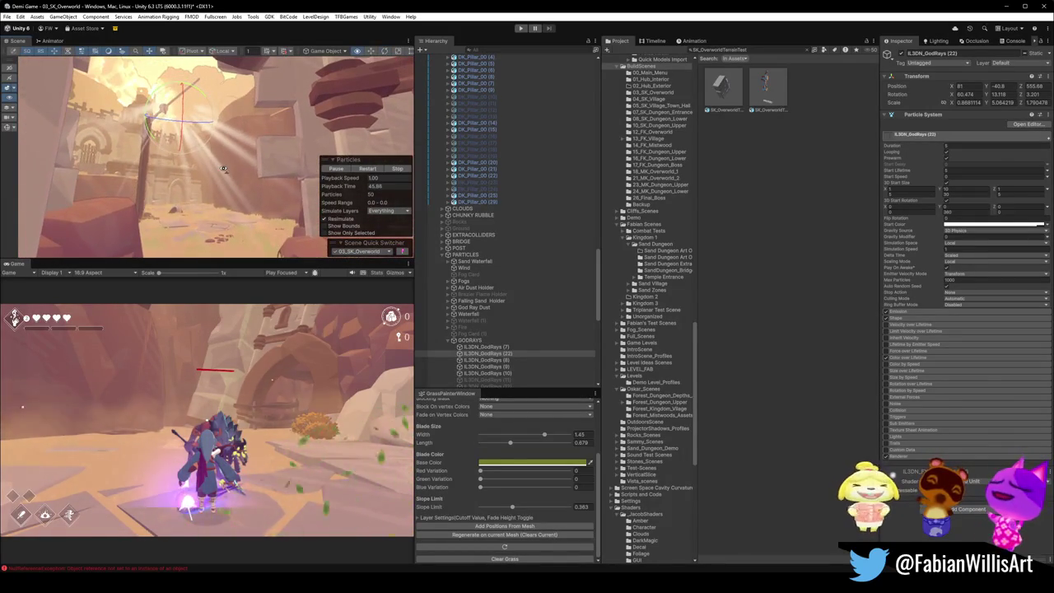
{"action": "left_click", "coordinate": [963, 223]}
{"action": "mouse_move", "coordinate": [989, 273]}
{"action": "left_mouse_down"}
{"action": "mouse_move", "coordinate": [1041, 277]}
{"action": "mouse_move", "coordinate": [1036, 266]}
{"action": "left_mouse_up"}
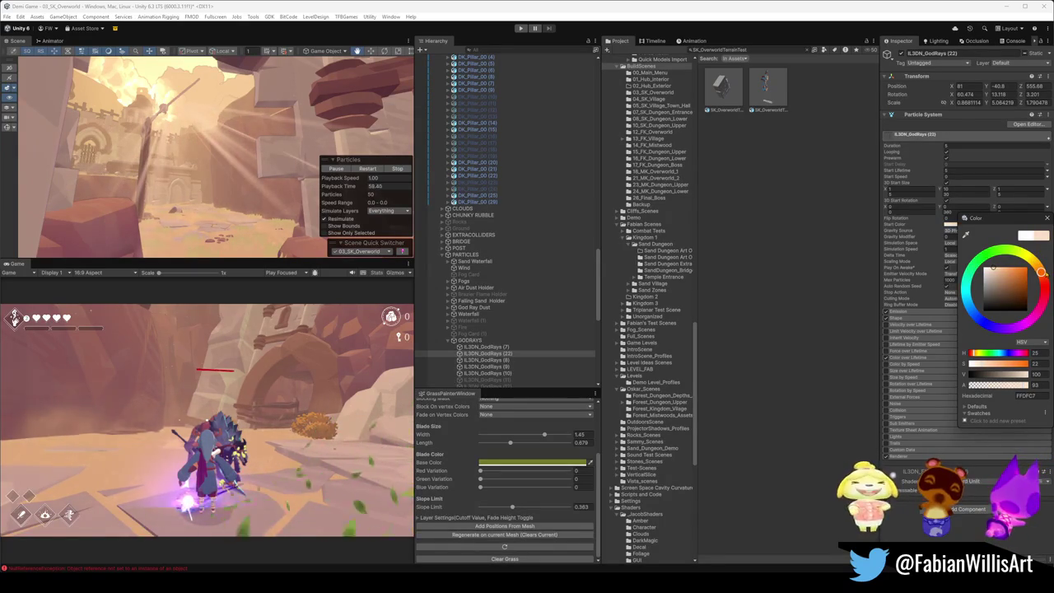
Step: Orbit the camera around the tower to review the beam, then deselect it
{"action": "mouse_move", "coordinate": [247, 140]}
{"action": "left_mouse_down"}
{"action": "mouse_move", "coordinate": [274, 137]}
{"action": "mouse_move", "coordinate": [351, 194]}
{"action": "mouse_move", "coordinate": [219, 154]}
{"action": "left_mouse_up"}
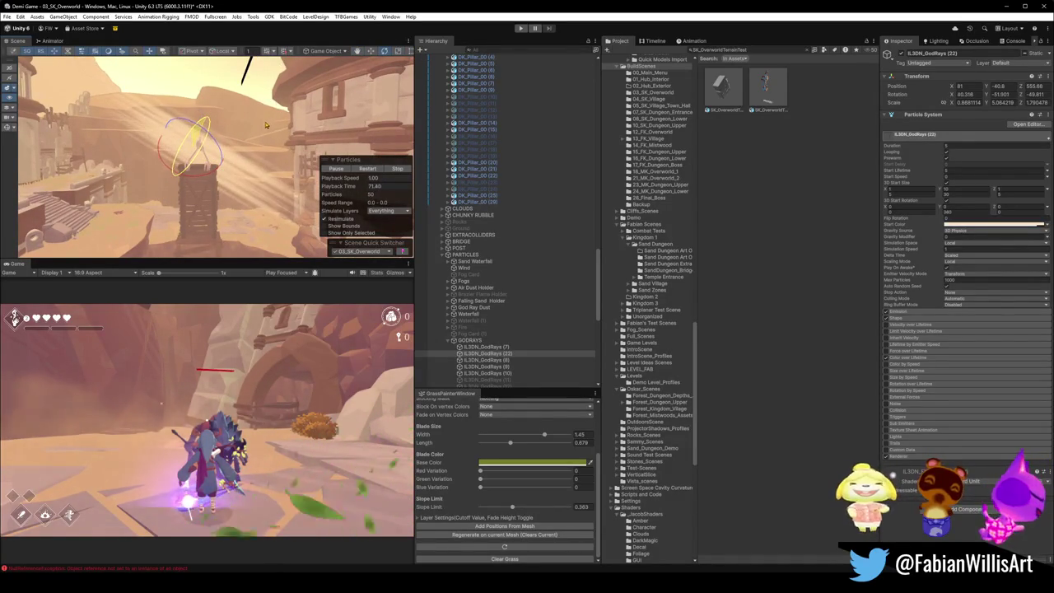
{"action": "left_click_drag", "start_coordinate": [253, 167], "coordinate": [244, 138]}
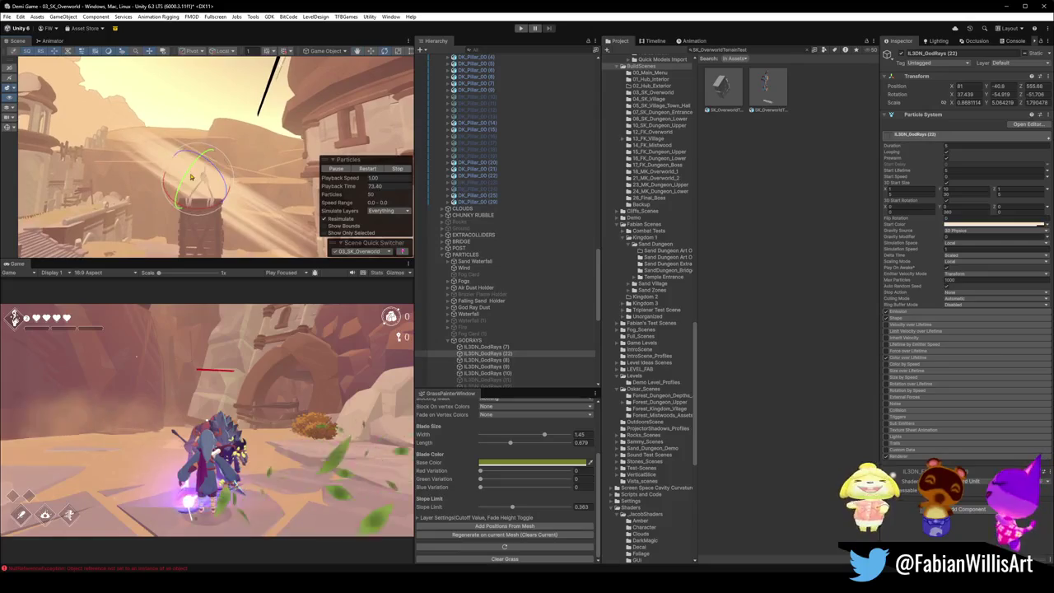
{"action": "mouse_move", "coordinate": [267, 151]}
{"action": "left_mouse_down"}
{"action": "mouse_move", "coordinate": [169, 172]}
{"action": "mouse_move", "coordinate": [156, 160]}
{"action": "mouse_move", "coordinate": [267, 174]}
{"action": "left_mouse_up"}
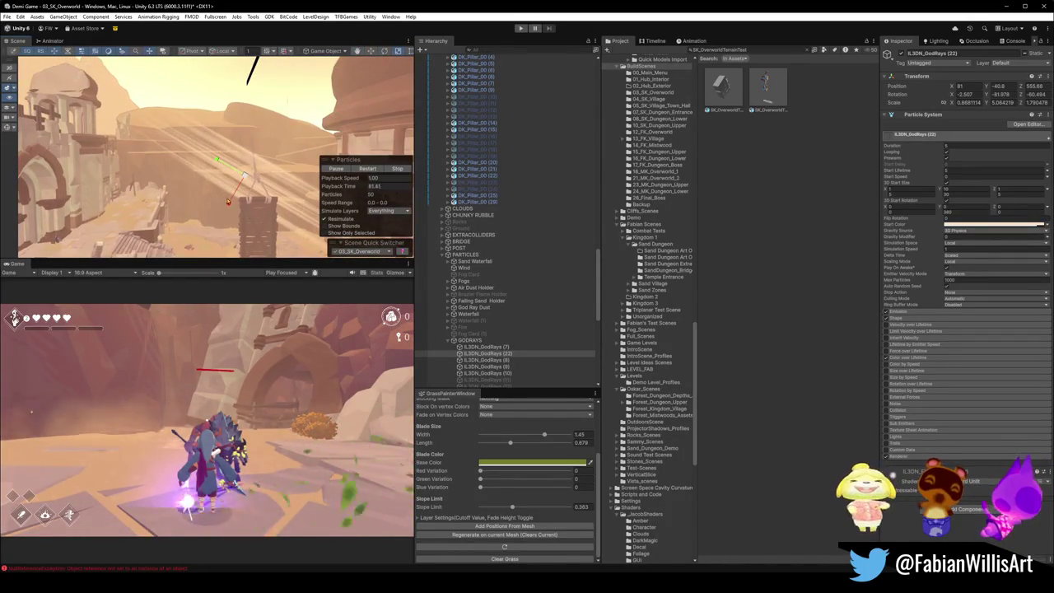
{"action": "mouse_move", "coordinate": [264, 211]}
{"action": "left_mouse_down"}
{"action": "mouse_move", "coordinate": [185, 215]}
{"action": "mouse_move", "coordinate": [164, 154]}
{"action": "left_mouse_up"}
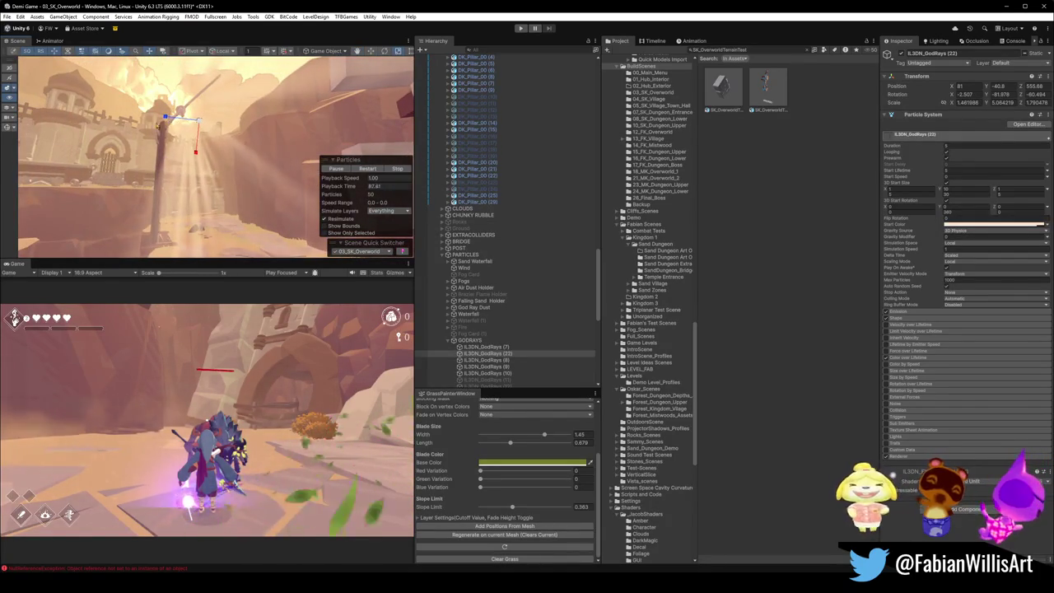
{"action": "left_click", "coordinate": [169, 123]}
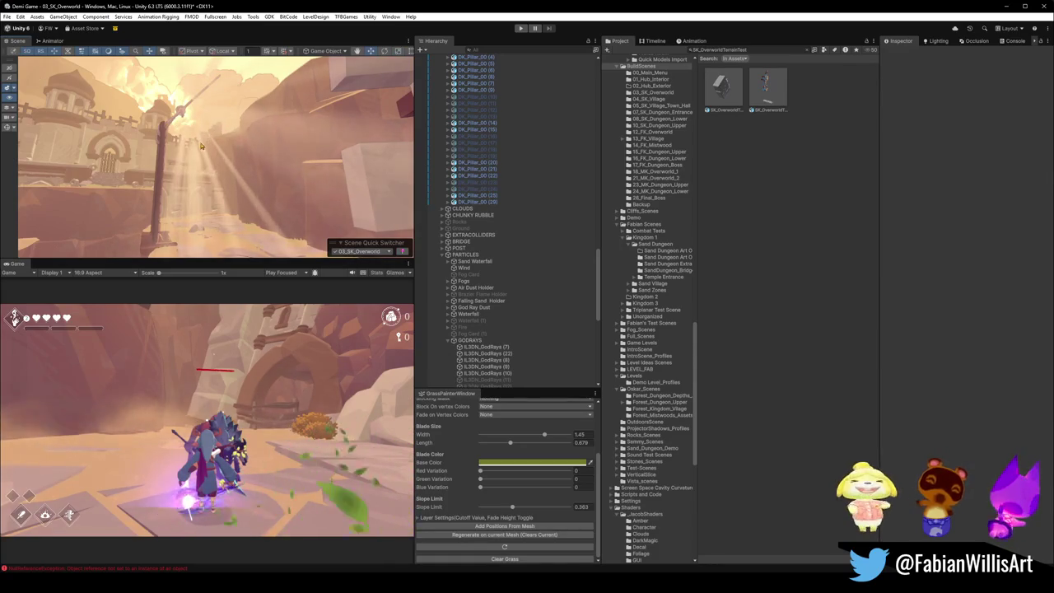
Step: Lengthen IL3DN_GodRays (22) along Z, rotate it, and lower its Start Color alpha
{"action": "left_click", "coordinate": [200, 145]}
{"action": "mouse_move", "coordinate": [157, 121]}
{"action": "left_mouse_down"}
{"action": "mouse_move", "coordinate": [149, 123]}
{"action": "mouse_move", "coordinate": [243, 147]}
{"action": "mouse_move", "coordinate": [169, 136]}
{"action": "mouse_move", "coordinate": [203, 169]}
{"action": "mouse_move", "coordinate": [230, 174]}
{"action": "mouse_move", "coordinate": [198, 134]}
{"action": "mouse_move", "coordinate": [239, 148]}
{"action": "left_mouse_up"}
{"action": "key", "text": "e"}
{"action": "left_click", "coordinate": [987, 223]}
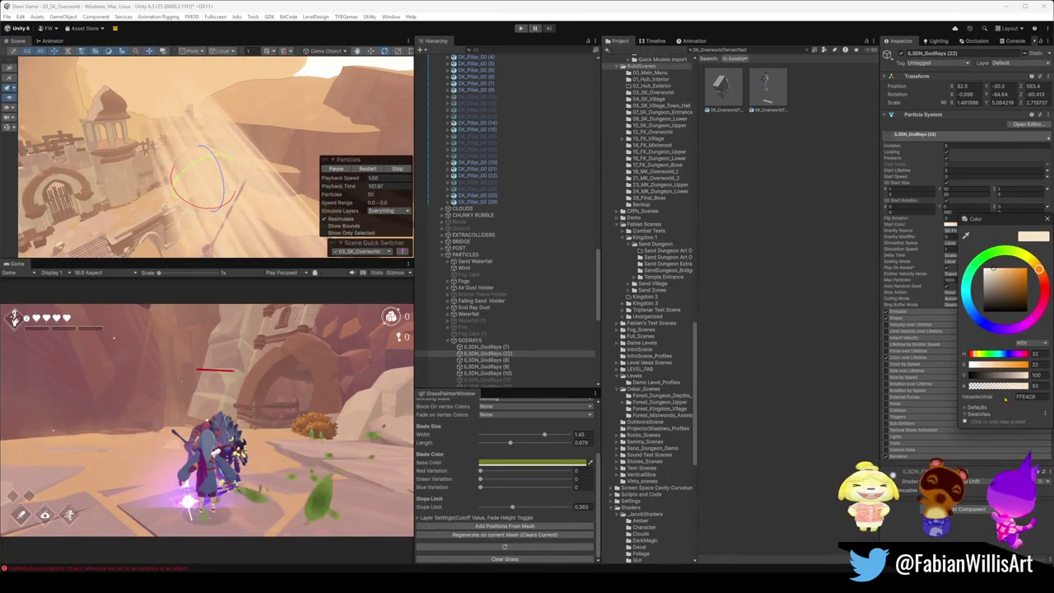
{"action": "left_click_drag", "start_coordinate": [1024, 386], "coordinate": [978, 387]}
Step: Review the beam against the castle walls and duplicate it as IL3DN_GodRays (23)
{"action": "mouse_move", "coordinate": [206, 132]}
{"action": "left_mouse_down"}
{"action": "mouse_move", "coordinate": [219, 123]}
{"action": "mouse_move", "coordinate": [142, 84]}
{"action": "mouse_move", "coordinate": [193, 96]}
{"action": "left_mouse_up"}
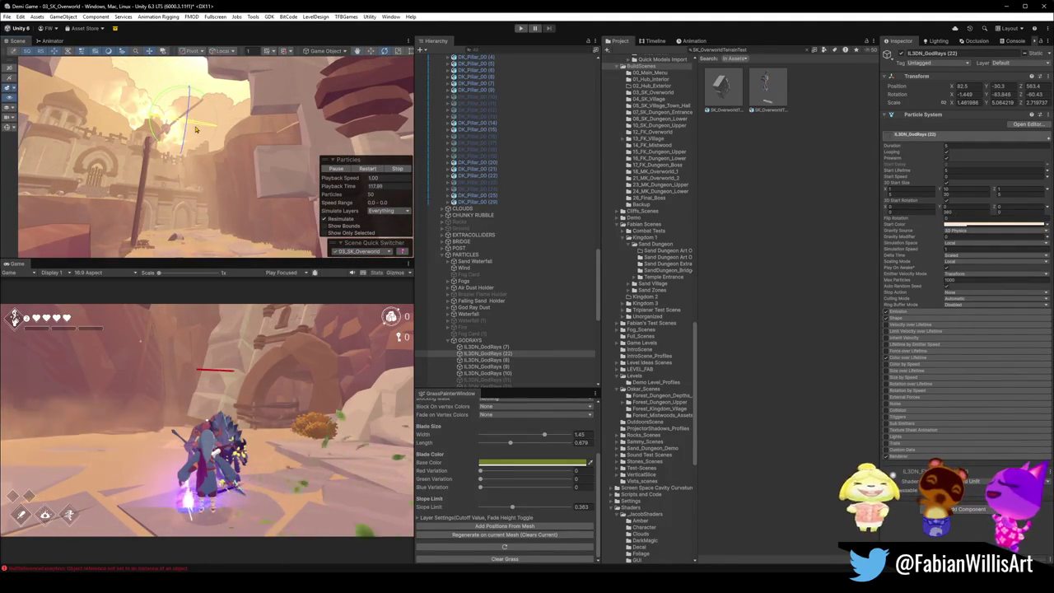
{"action": "left_click", "coordinate": [975, 224]}
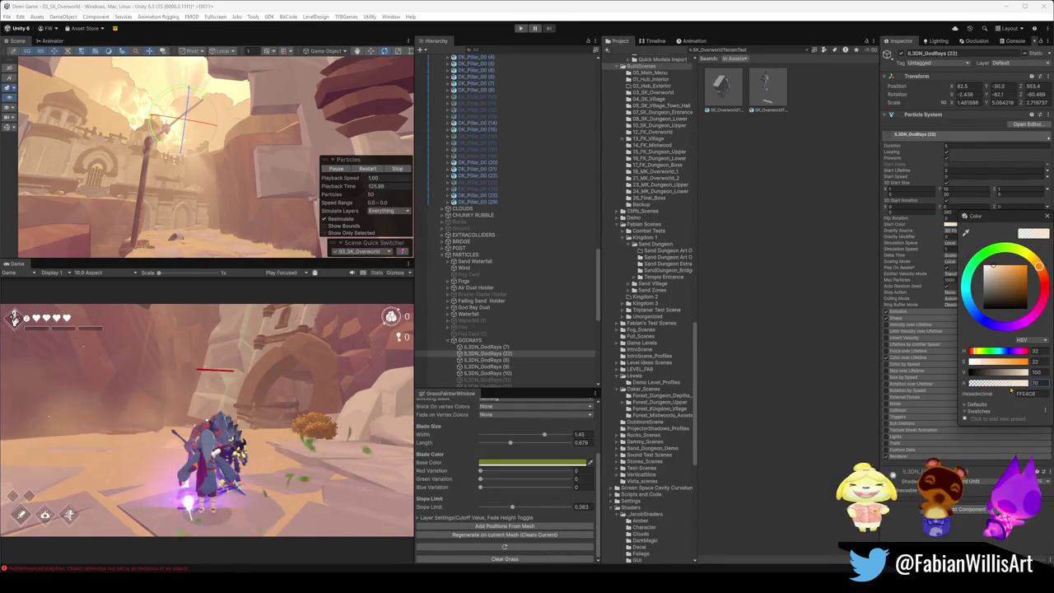
{"action": "mouse_move", "coordinate": [247, 165]}
{"action": "left_mouse_down"}
{"action": "mouse_move", "coordinate": [292, 182]}
{"action": "mouse_move", "coordinate": [172, 158]}
{"action": "mouse_move", "coordinate": [172, 136]}
{"action": "left_mouse_up"}
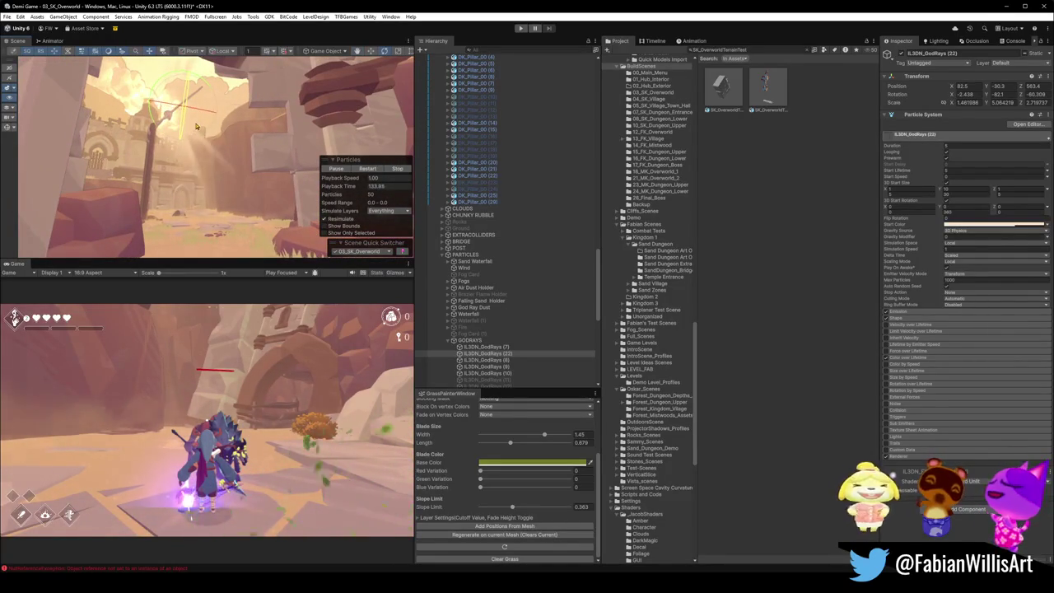
{"action": "mouse_move", "coordinate": [196, 125]}
{"action": "left_mouse_down"}
{"action": "mouse_move", "coordinate": [204, 129]}
{"action": "mouse_move", "coordinate": [182, 173]}
{"action": "mouse_move", "coordinate": [169, 177]}
{"action": "mouse_move", "coordinate": [170, 200]}
{"action": "mouse_move", "coordinate": [217, 211]}
{"action": "mouse_move", "coordinate": [218, 129]}
{"action": "left_mouse_up"}
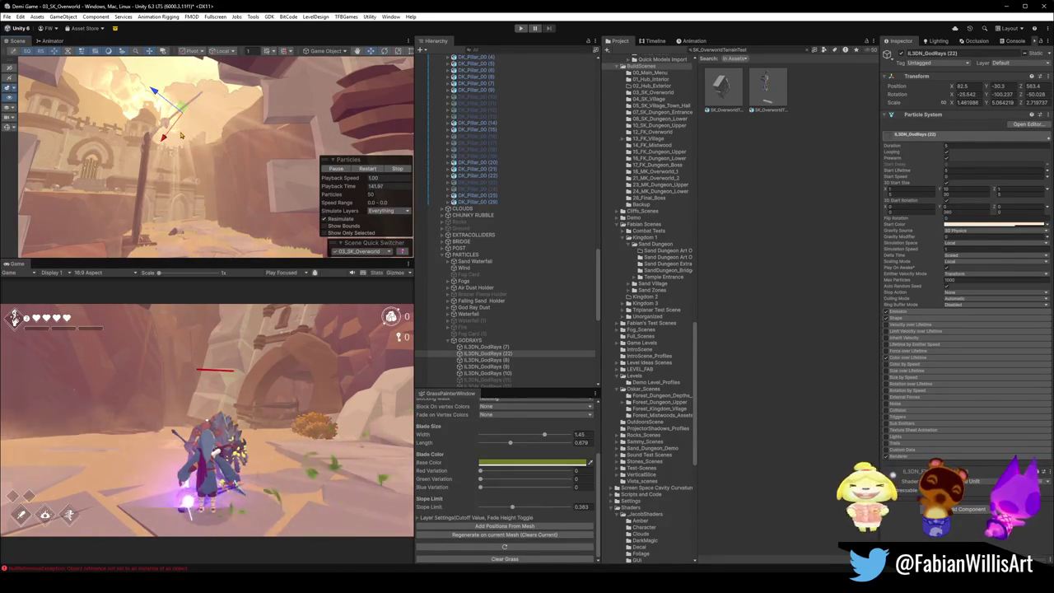
{"action": "key", "text": "ctrl+d"}
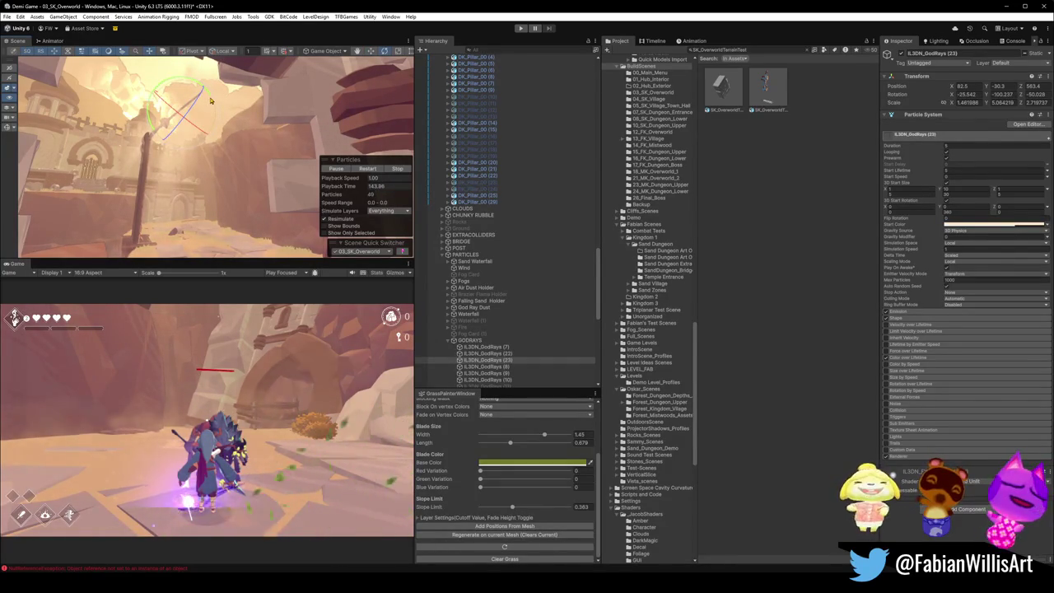
Step: Rotate god ray (23) and shift it left to X 51.47
{"action": "left_click_drag", "start_coordinate": [190, 83], "coordinate": [126, 100]}
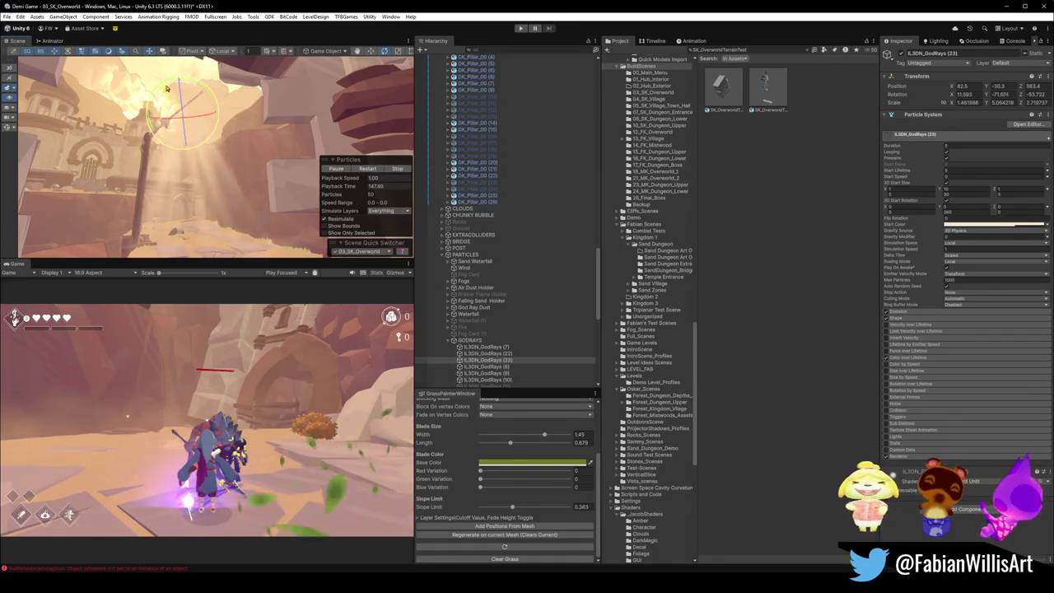
{"action": "key", "text": "w"}
{"action": "mouse_move", "coordinate": [159, 89]}
{"action": "left_mouse_down"}
{"action": "mouse_move", "coordinate": [182, 121]}
{"action": "mouse_move", "coordinate": [195, 183]}
{"action": "mouse_move", "coordinate": [255, 159]}
{"action": "mouse_move", "coordinate": [171, 203]}
{"action": "mouse_move", "coordinate": [151, 230]}
{"action": "left_mouse_up"}
{"action": "key", "text": "x"}
{"action": "key", "text": "e"}
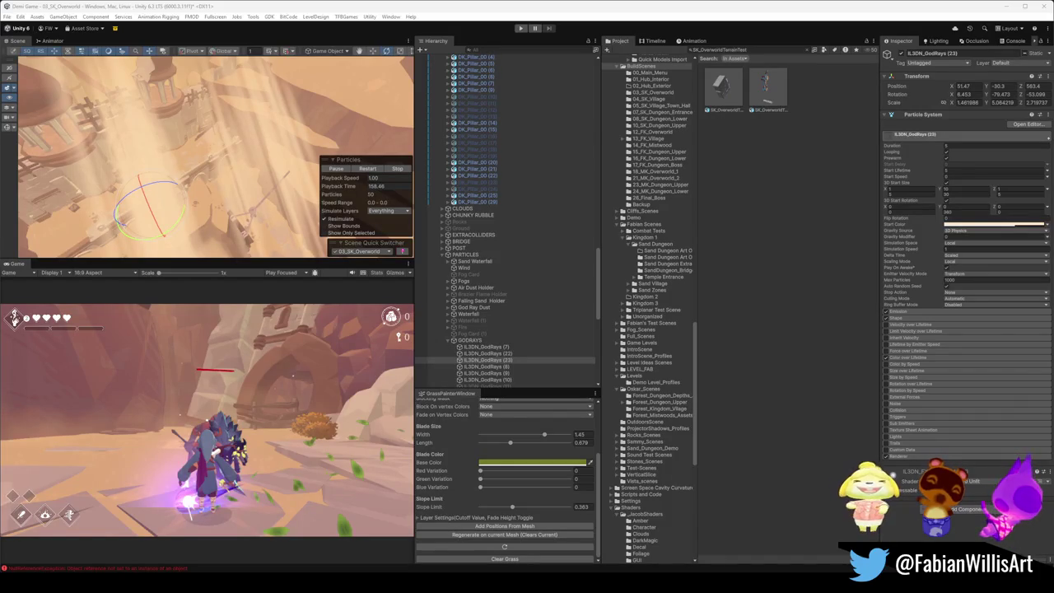
{"action": "mouse_move", "coordinate": [218, 195]}
{"action": "left_mouse_down"}
{"action": "mouse_move", "coordinate": [271, 134]}
{"action": "mouse_move", "coordinate": [215, 167]}
{"action": "left_mouse_up"}
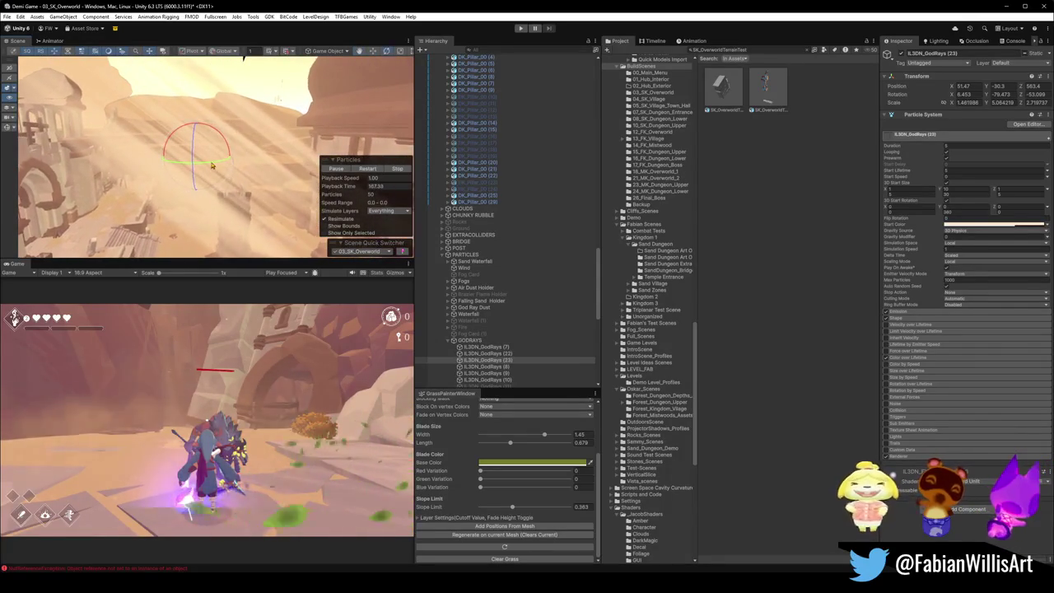
Step: Lower the Start Color opacity to about 88, undoing a trial rotation
{"action": "left_click", "coordinate": [972, 226]}
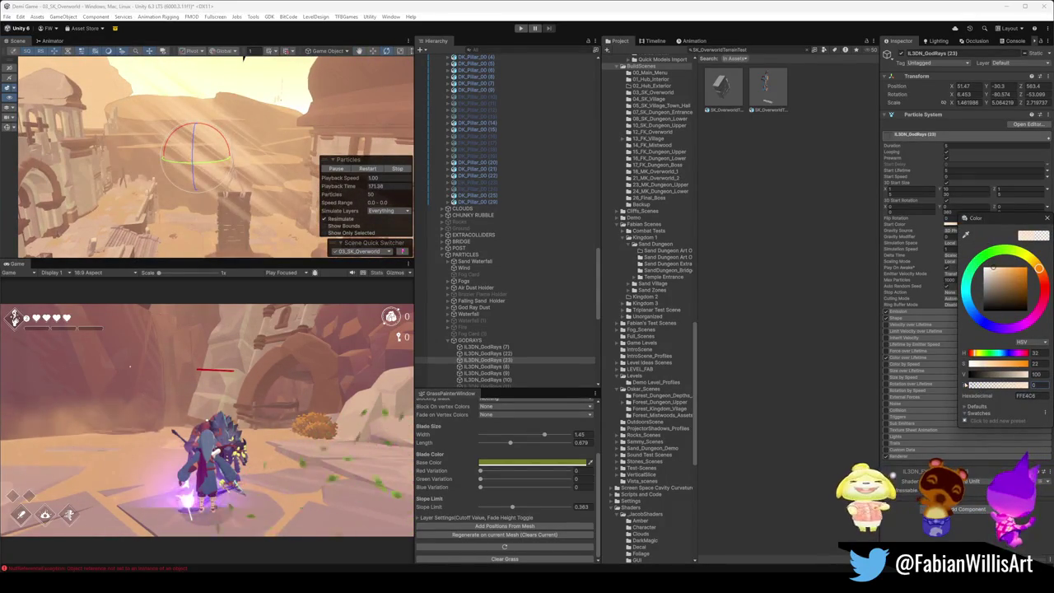
{"action": "mouse_move", "coordinate": [239, 82]}
{"action": "left_mouse_down"}
{"action": "mouse_move", "coordinate": [82, 99]}
{"action": "mouse_move", "coordinate": [216, 140]}
{"action": "mouse_move", "coordinate": [269, 136]}
{"action": "left_mouse_up"}
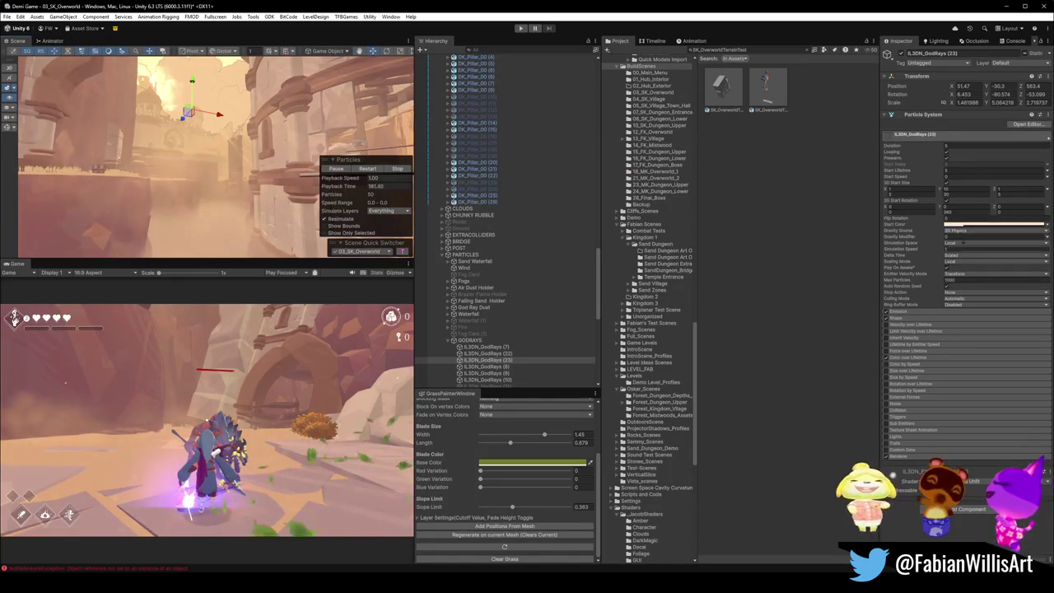
{"action": "left_click", "coordinate": [996, 224]}
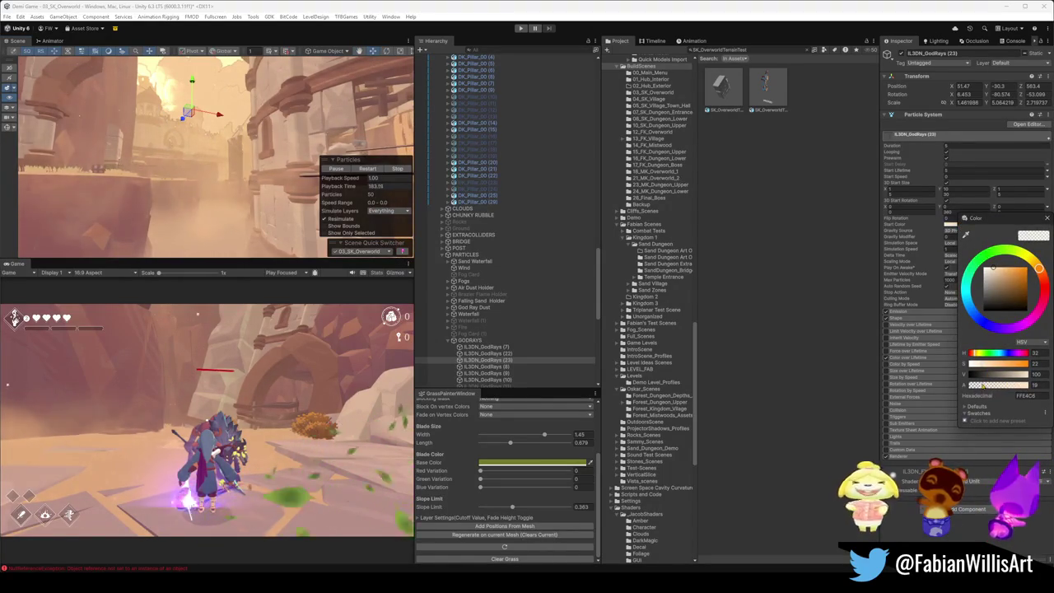
{"action": "left_click_drag", "start_coordinate": [983, 385], "coordinate": [996, 384]}
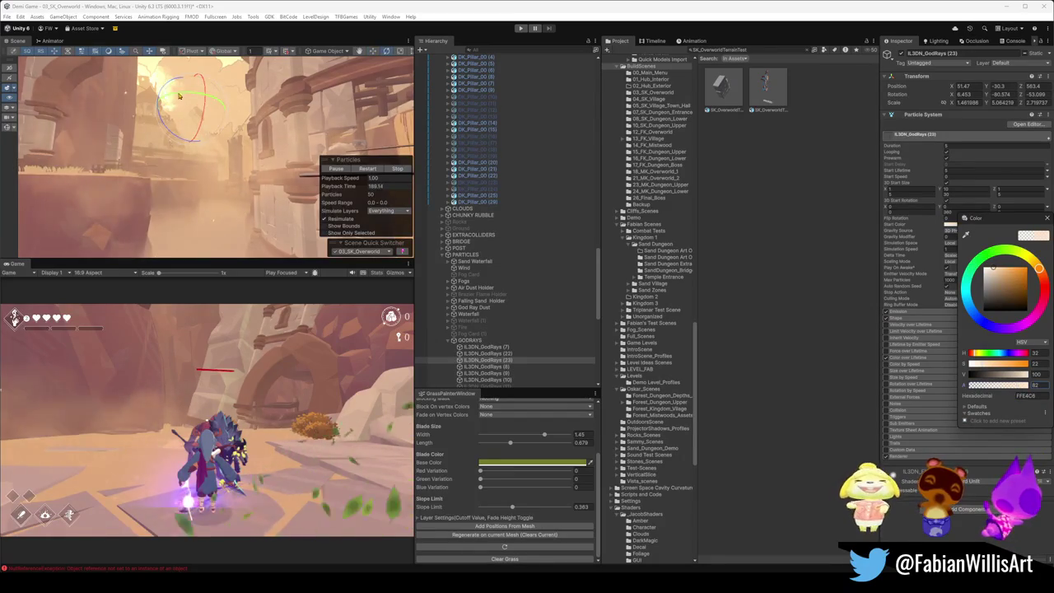
{"action": "key", "text": "x"}
{"action": "mouse_move", "coordinate": [173, 85]}
{"action": "left_mouse_down"}
{"action": "mouse_move", "coordinate": [198, 80]}
{"action": "mouse_move", "coordinate": [299, 140]}
{"action": "left_mouse_up"}
{"action": "key", "text": "ctrl+z"}
{"action": "key", "text": "ctrl+z"}
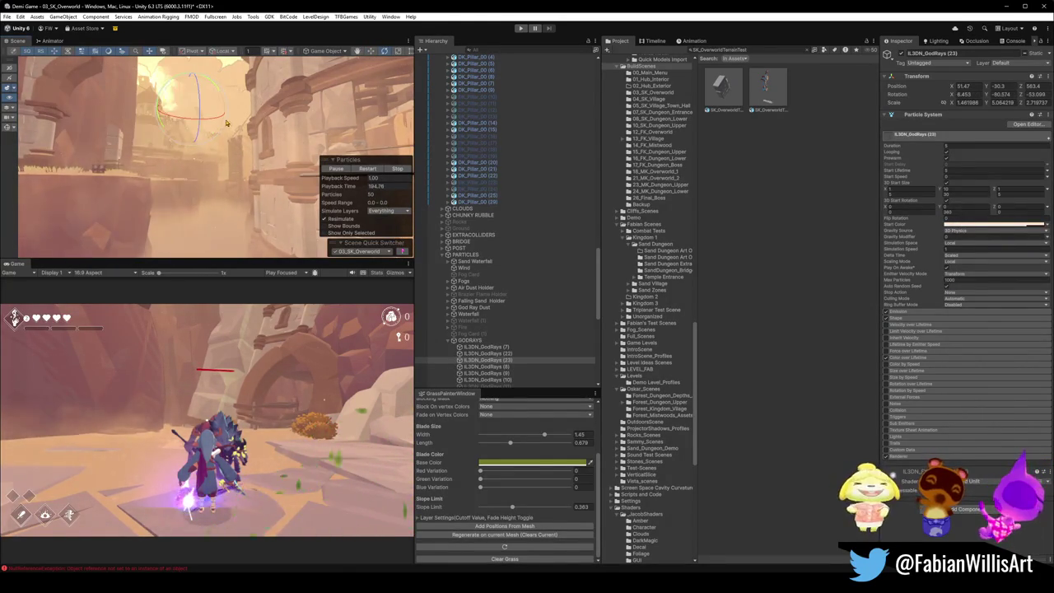
Step: Re-angle the beam to rotation -37.871, -120.719, -40.904, then select GodRays (24)
{"action": "mouse_move", "coordinate": [202, 84]}
{"action": "left_mouse_down"}
{"action": "mouse_move", "coordinate": [265, 202]}
{"action": "mouse_move", "coordinate": [255, 153]}
{"action": "mouse_move", "coordinate": [257, 166]}
{"action": "mouse_move", "coordinate": [263, 159]}
{"action": "left_mouse_up"}
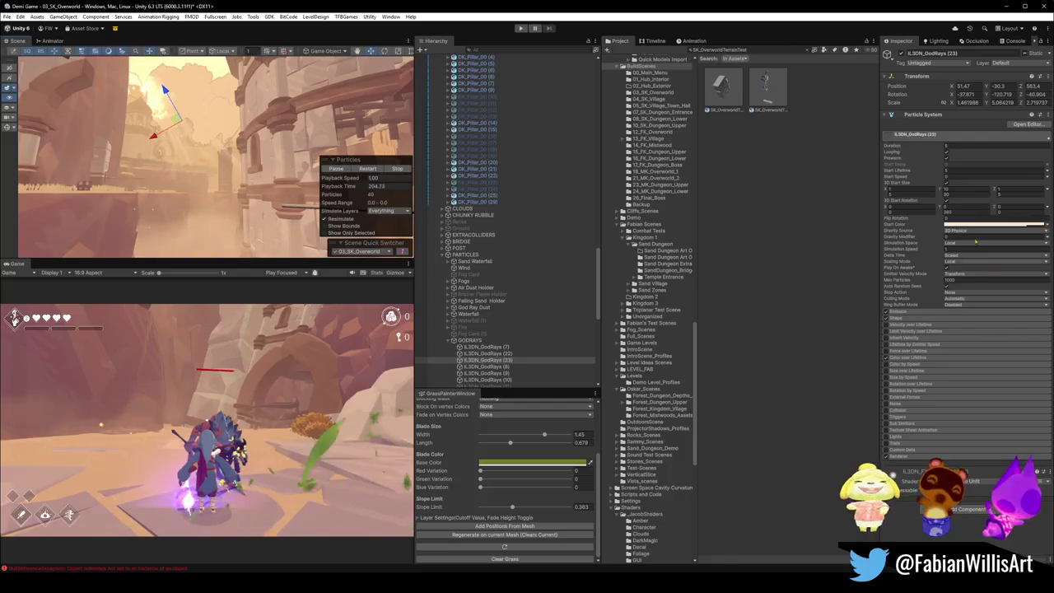
{"action": "left_click", "coordinate": [986, 227]}
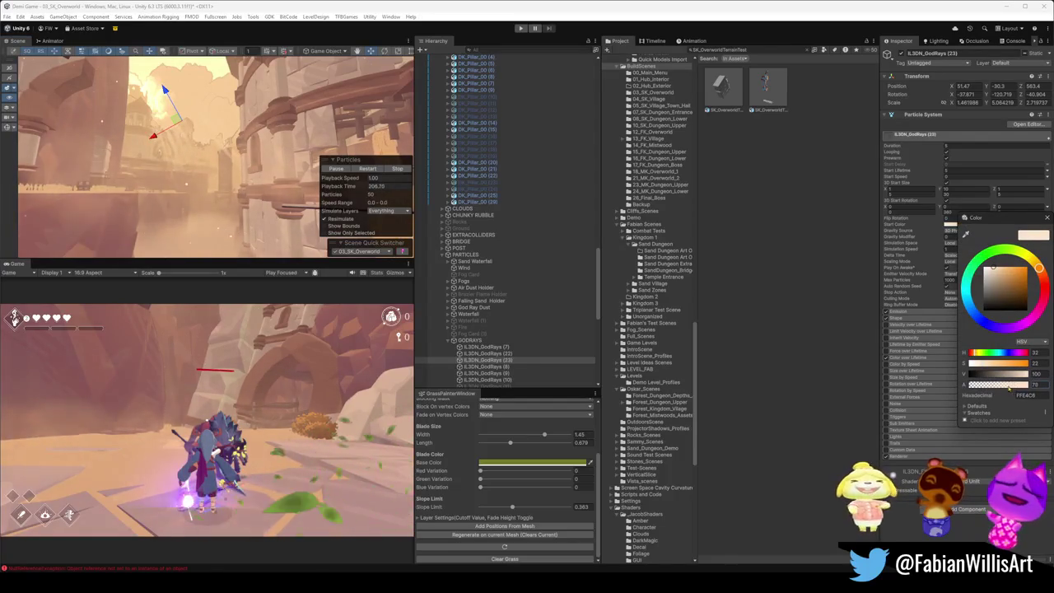
{"action": "left_click_drag", "start_coordinate": [296, 197], "coordinate": [144, 62]}
{"action": "left_click_drag", "start_coordinate": [141, 58], "coordinate": [247, 95]}
{"action": "mouse_move", "coordinate": [250, 134]}
{"action": "left_mouse_down"}
{"action": "mouse_move", "coordinate": [241, 110]}
{"action": "mouse_move", "coordinate": [286, 159]}
{"action": "mouse_move", "coordinate": [265, 149]}
{"action": "left_mouse_up"}
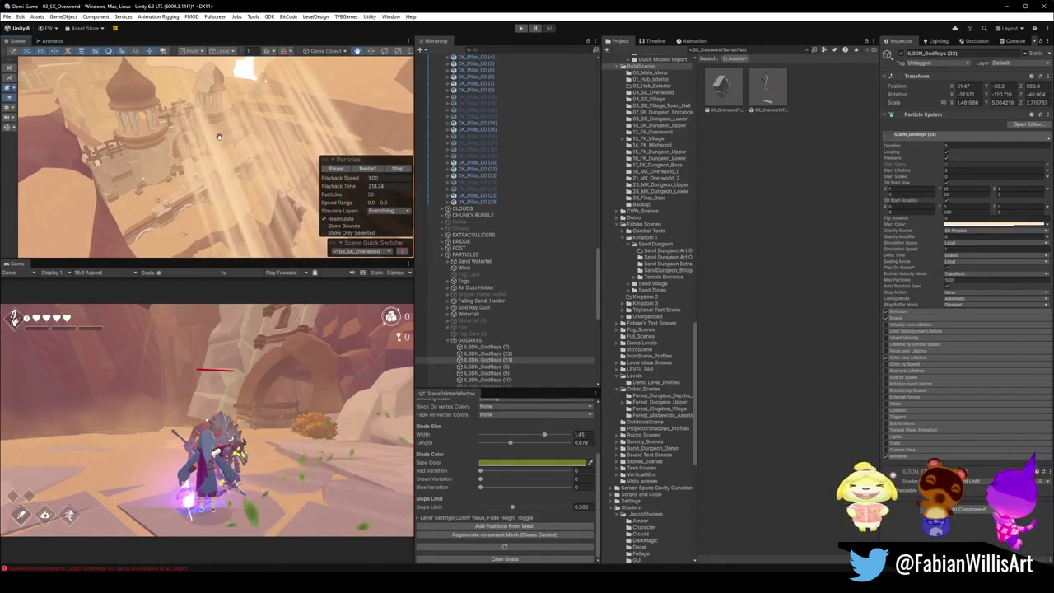
{"action": "left_click", "coordinate": [212, 182]}
Step: Slide GodRays (24) to X 25.08 and raise GodRays (23) to Y -20.84
{"action": "key", "text": "x"}
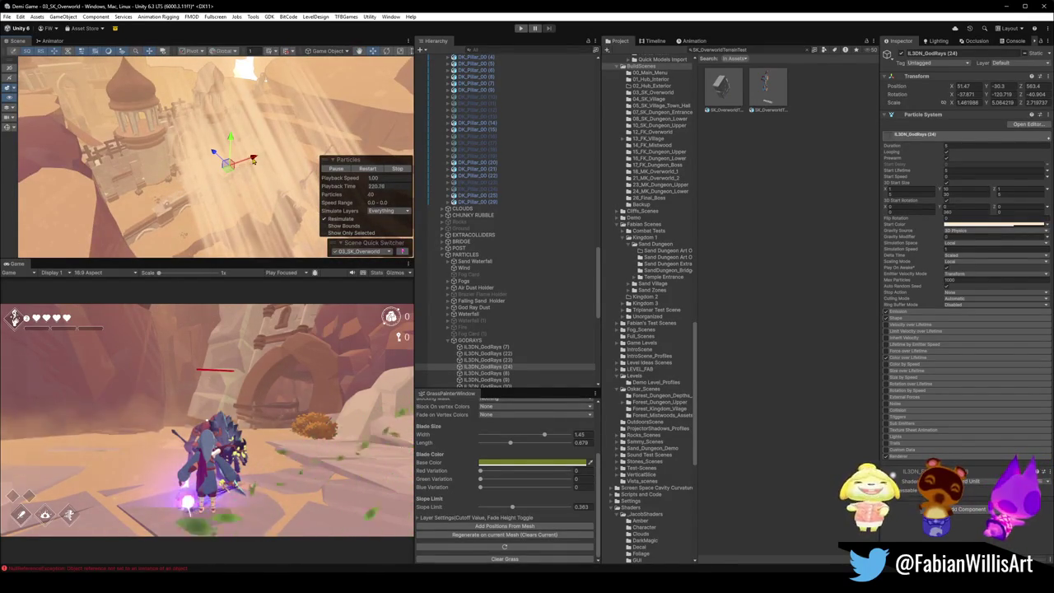
{"action": "mouse_move", "coordinate": [205, 174]}
{"action": "left_mouse_down"}
{"action": "mouse_move", "coordinate": [117, 215]}
{"action": "mouse_move", "coordinate": [299, 156]}
{"action": "mouse_move", "coordinate": [329, 176]}
{"action": "left_mouse_up"}
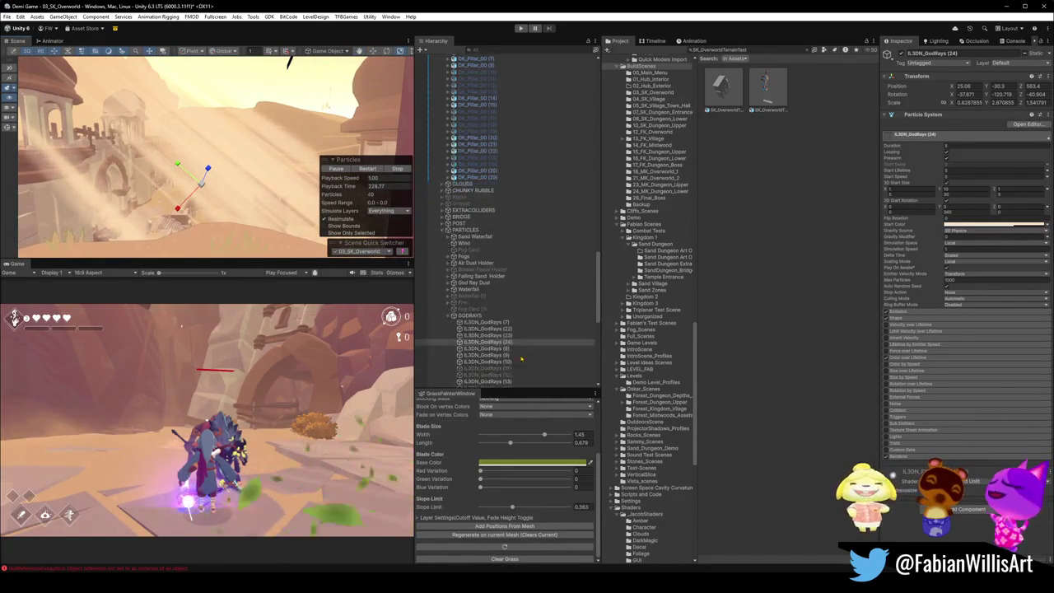
{"action": "scroll", "coordinate": [505, 221], "scroll_direction": "down", "scroll_amount": 3}
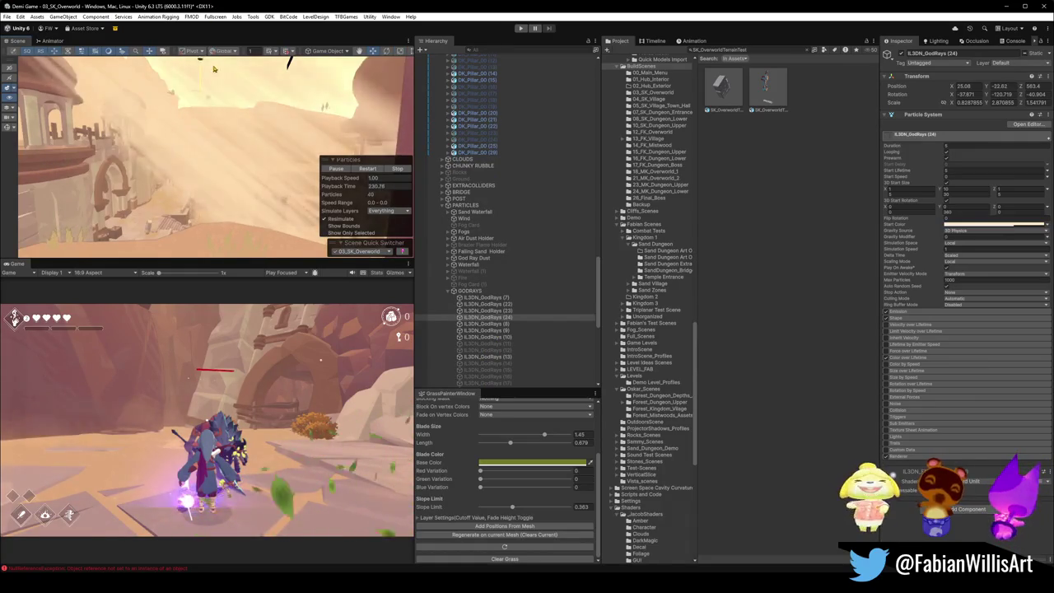
{"action": "left_click", "coordinate": [180, 199]}
{"action": "key", "text": "f"}
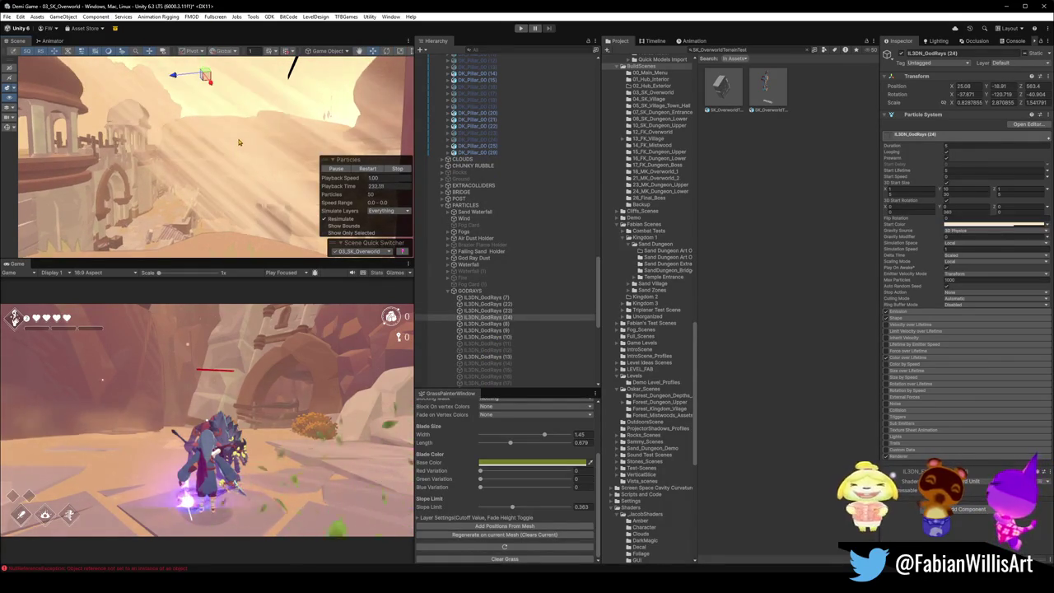
{"action": "mouse_move", "coordinate": [235, 143]}
{"action": "left_mouse_down"}
{"action": "mouse_move", "coordinate": [234, 94]}
{"action": "mouse_move", "coordinate": [158, 191]}
{"action": "mouse_move", "coordinate": [195, 184]}
{"action": "mouse_move", "coordinate": [198, 102]}
{"action": "mouse_move", "coordinate": [205, 115]}
{"action": "mouse_move", "coordinate": [254, 120]}
{"action": "mouse_move", "coordinate": [157, 124]}
{"action": "mouse_move", "coordinate": [141, 148]}
{"action": "mouse_move", "coordinate": [173, 121]}
{"action": "mouse_move", "coordinate": [199, 130]}
{"action": "mouse_move", "coordinate": [167, 110]}
{"action": "mouse_move", "coordinate": [284, 162]}
{"action": "mouse_move", "coordinate": [189, 159]}
{"action": "left_mouse_up"}
Step: Scale GodRays (23) up uniformly, then select several god-ray particle systems together
{"action": "left_click", "coordinate": [142, 148]}
{"action": "left_click", "coordinate": [185, 159]}
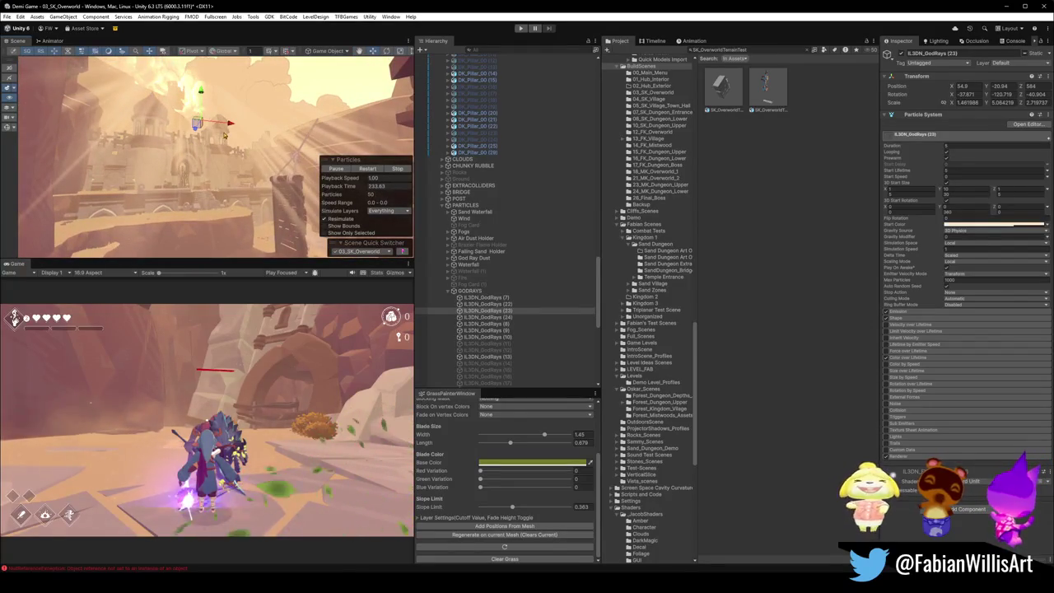
{"action": "key", "text": "x"}
{"action": "key", "text": "x"}
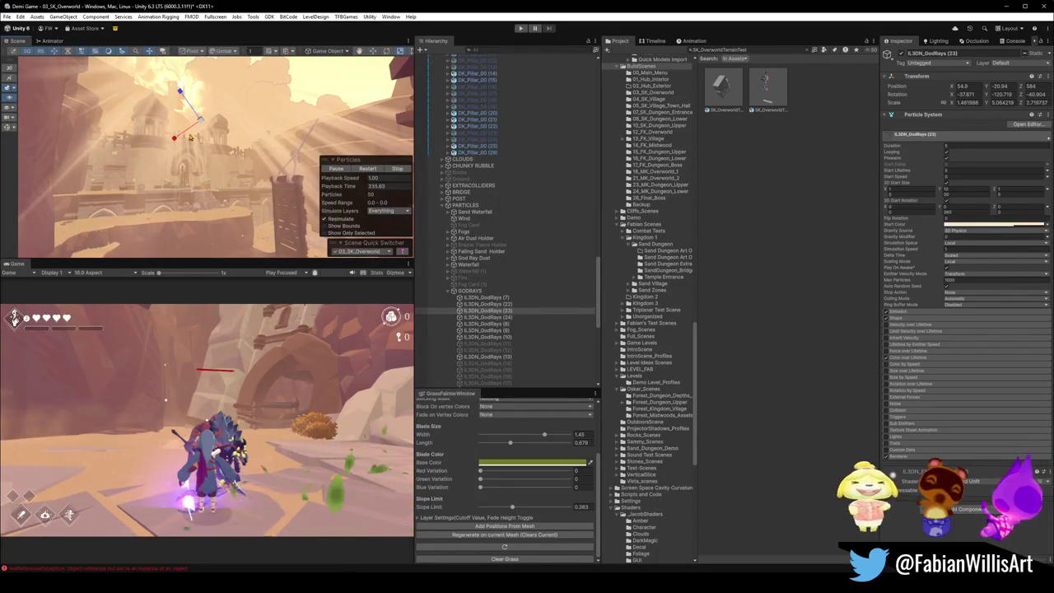
{"action": "mouse_move", "coordinate": [201, 126]}
{"action": "left_mouse_down"}
{"action": "mouse_move", "coordinate": [223, 136]}
{"action": "mouse_move", "coordinate": [235, 158]}
{"action": "mouse_move", "coordinate": [284, 133]}
{"action": "left_mouse_up"}
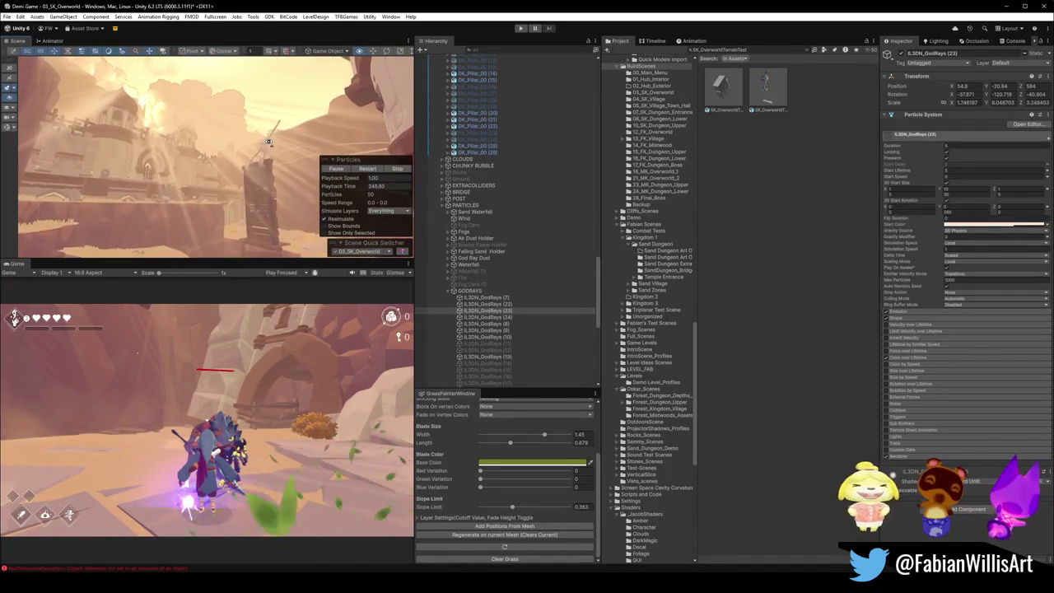
{"action": "left_click", "coordinate": [303, 175]}
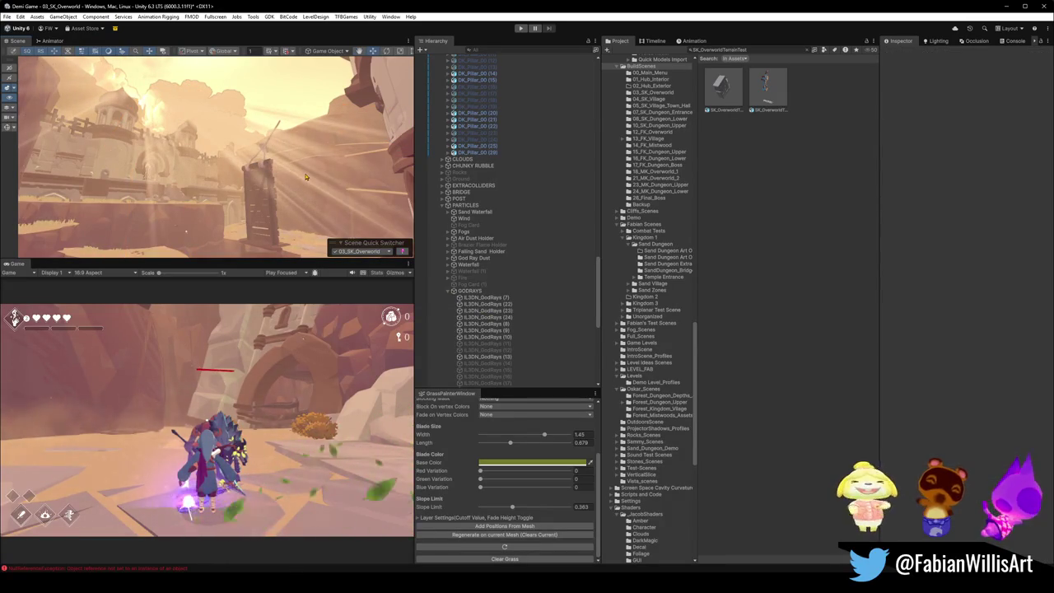
{"action": "key", "text": "ctrl+z"}
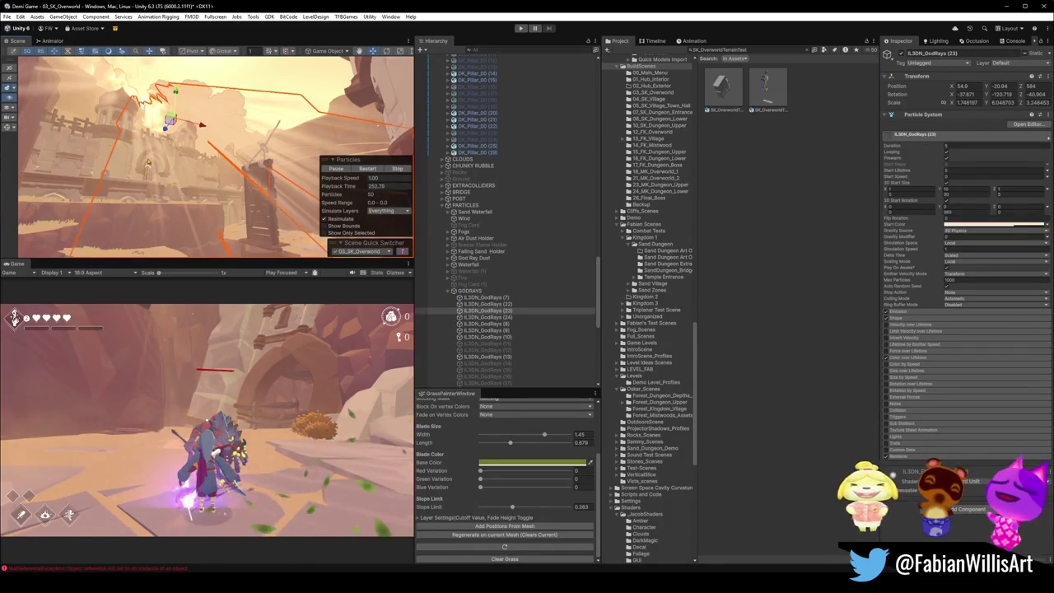
{"action": "left_click", "coordinate": [179, 177], "text": "shift"}
{"action": "mouse_move", "coordinate": [178, 177]}
{"action": "left_mouse_down"}
{"action": "mouse_move", "coordinate": [243, 177]}
{"action": "mouse_move", "coordinate": [274, 112]}
{"action": "mouse_move", "coordinate": [260, 147]}
{"action": "mouse_move", "coordinate": [336, 159]}
{"action": "mouse_move", "coordinate": [325, 155]}
{"action": "left_mouse_up"}
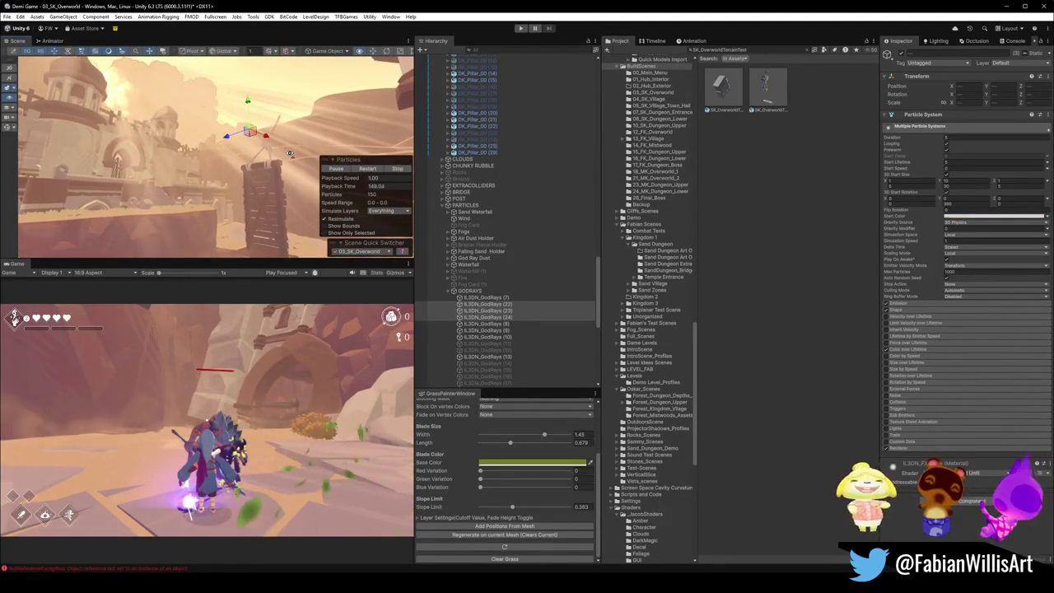
Step: Tint the selected god-rays' start colour pale yellow and lower its alpha to about 78
{"action": "left_click", "coordinate": [989, 220]}
{"action": "mouse_move", "coordinate": [994, 262]}
{"action": "left_mouse_down"}
{"action": "mouse_move", "coordinate": [1040, 259]}
{"action": "mouse_move", "coordinate": [1000, 260]}
{"action": "left_mouse_up"}
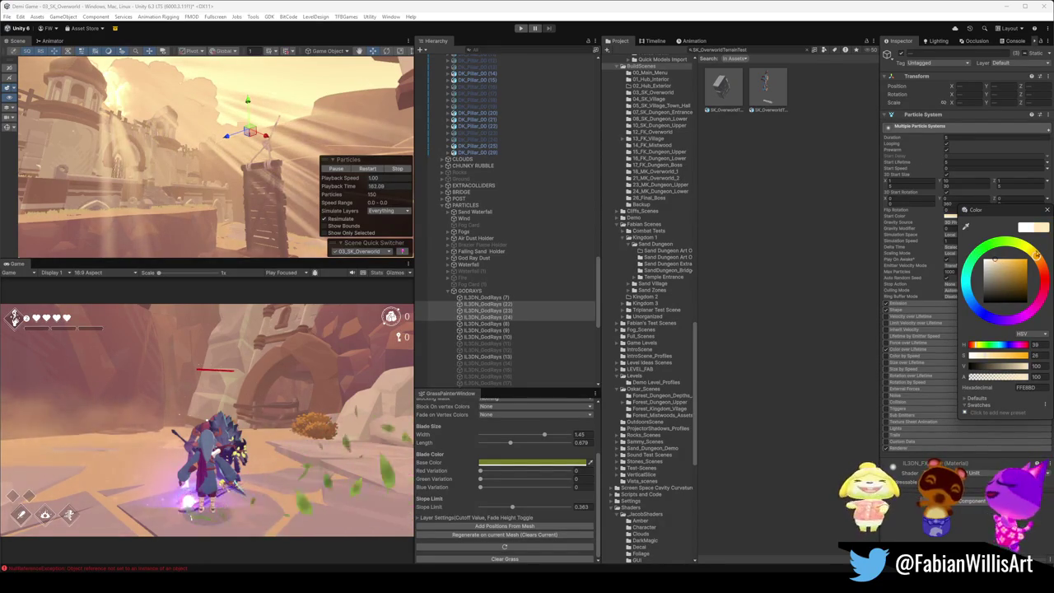
{"action": "left_click_drag", "start_coordinate": [1034, 255], "coordinate": [1036, 258]}
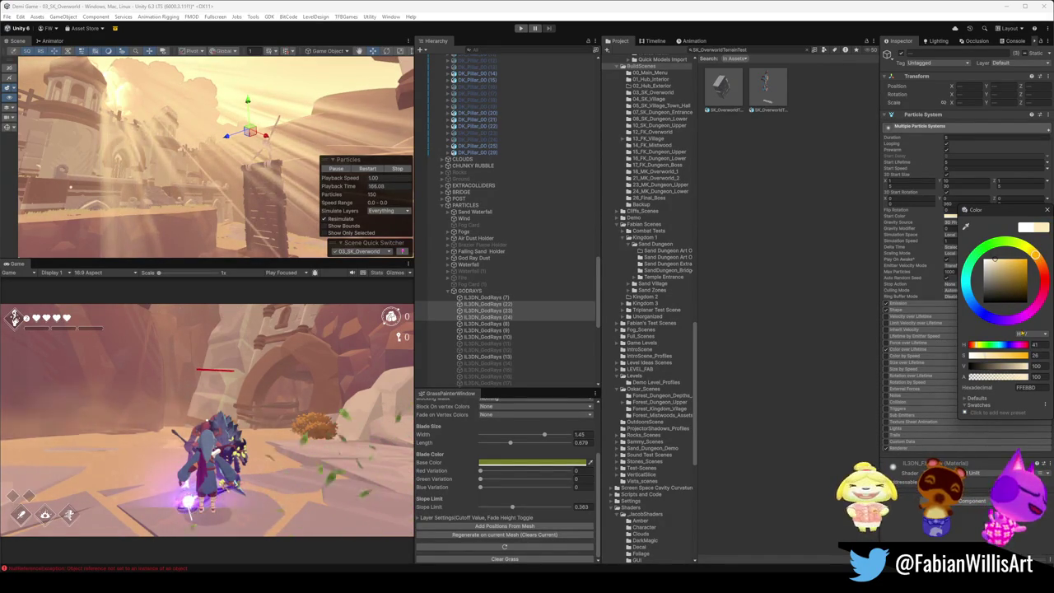
{"action": "left_click_drag", "start_coordinate": [1024, 378], "coordinate": [1001, 380]}
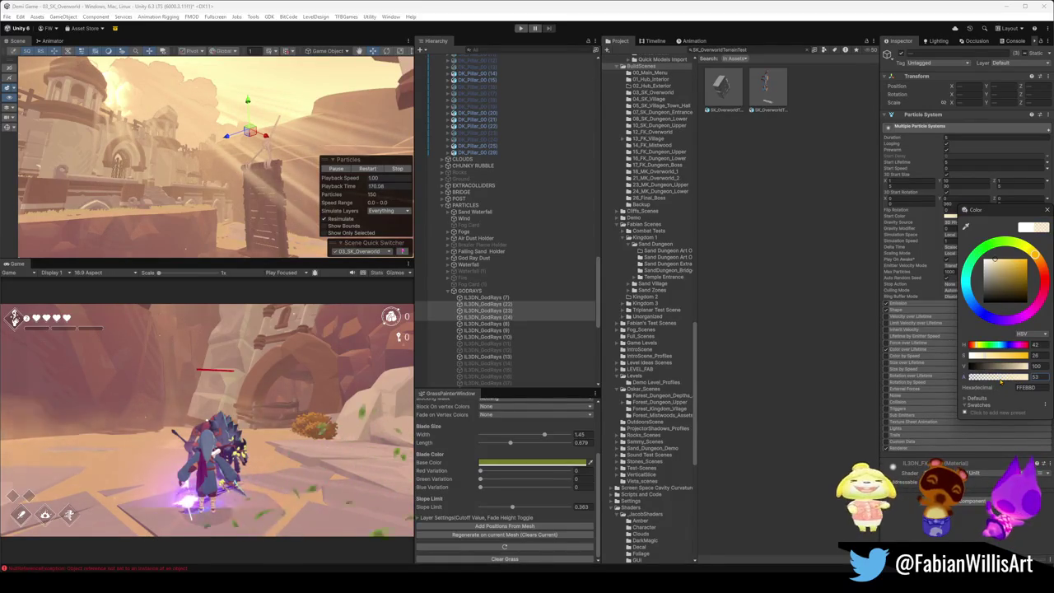
{"action": "mouse_move", "coordinate": [222, 79]}
{"action": "left_mouse_down"}
{"action": "mouse_move", "coordinate": [268, 116]}
{"action": "mouse_move", "coordinate": [188, 106]}
{"action": "left_mouse_up"}
Step: Shift the start colour hue slightly yellower and check the sunbeams over the ruins
{"action": "left_click", "coordinate": [979, 217]}
{"action": "left_click_drag", "start_coordinate": [1034, 255], "coordinate": [1035, 258]}
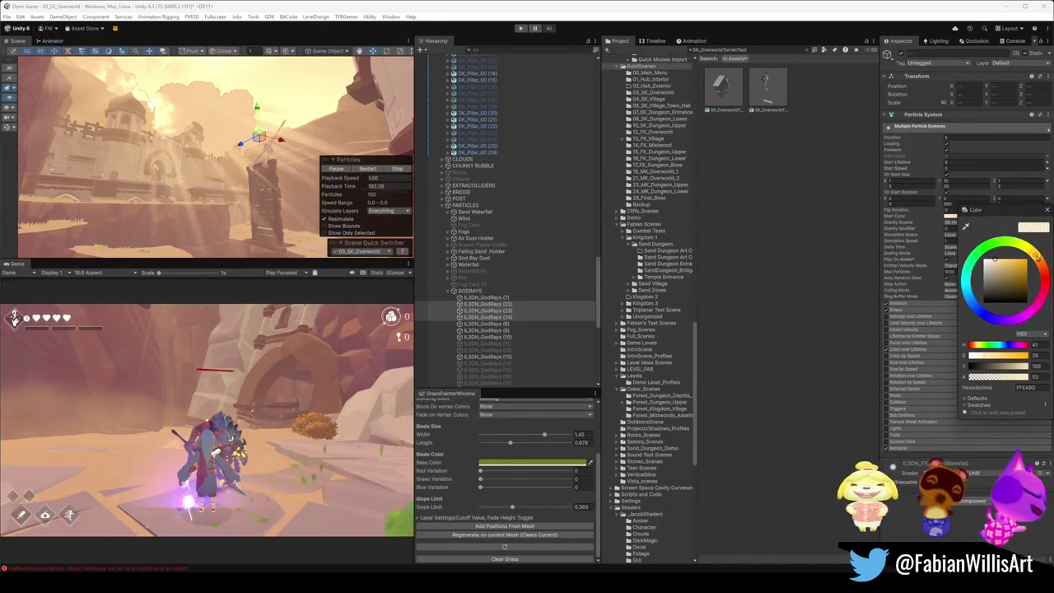
{"action": "mouse_move", "coordinate": [181, 132]}
{"action": "left_mouse_down"}
{"action": "mouse_move", "coordinate": [214, 148]}
{"action": "mouse_move", "coordinate": [264, 149]}
{"action": "mouse_move", "coordinate": [217, 149]}
{"action": "left_mouse_up"}
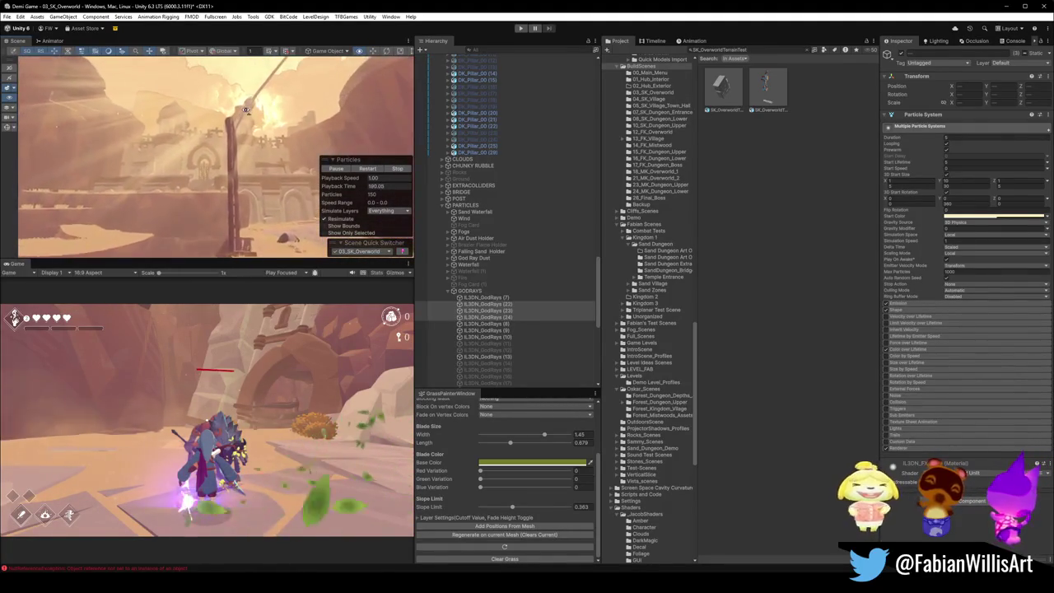
{"action": "mouse_move", "coordinate": [245, 110]}
{"action": "left_mouse_down"}
{"action": "mouse_move", "coordinate": [198, 117]}
{"action": "mouse_move", "coordinate": [216, 129]}
{"action": "mouse_move", "coordinate": [165, 122]}
{"action": "left_mouse_up"}
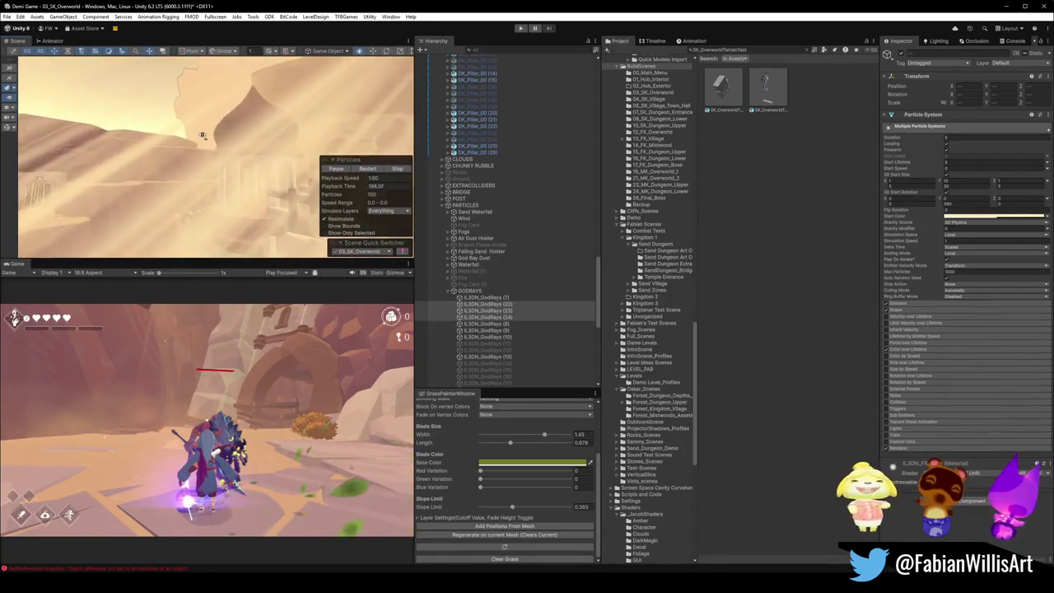
{"action": "left_click_drag", "start_coordinate": [260, 159], "coordinate": [364, 149]}
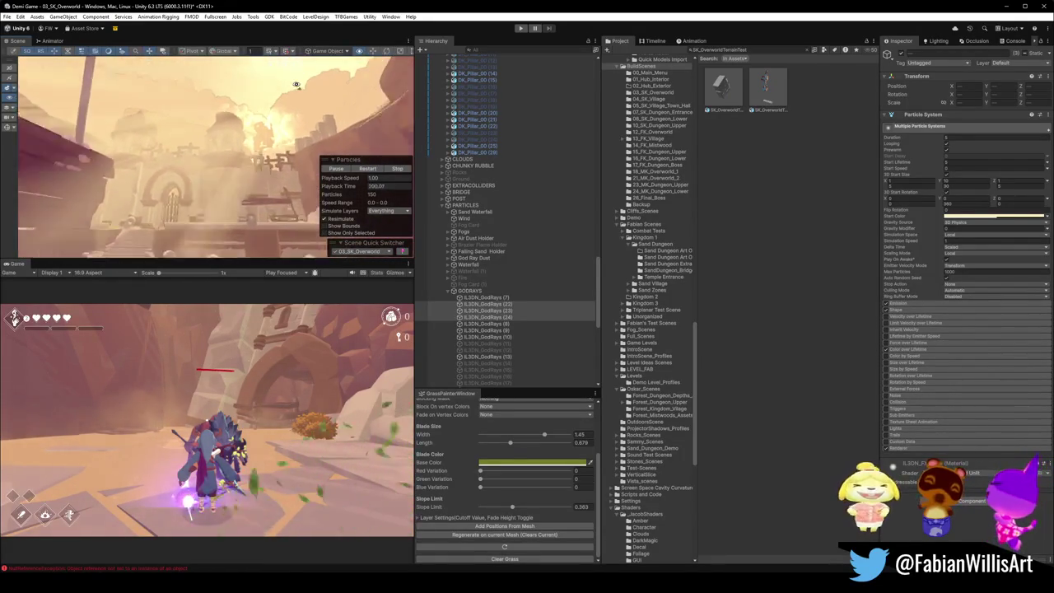
{"action": "left_click_drag", "start_coordinate": [199, 141], "coordinate": [291, 143]}
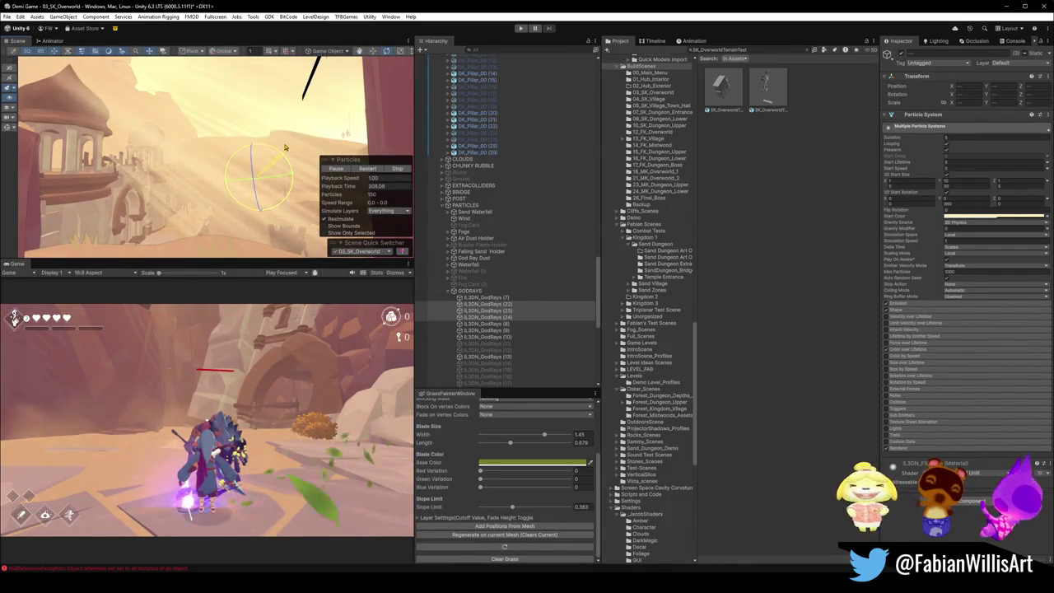
Step: Make the god-ray particle start colour a little more transparent
{"action": "key", "text": "w"}
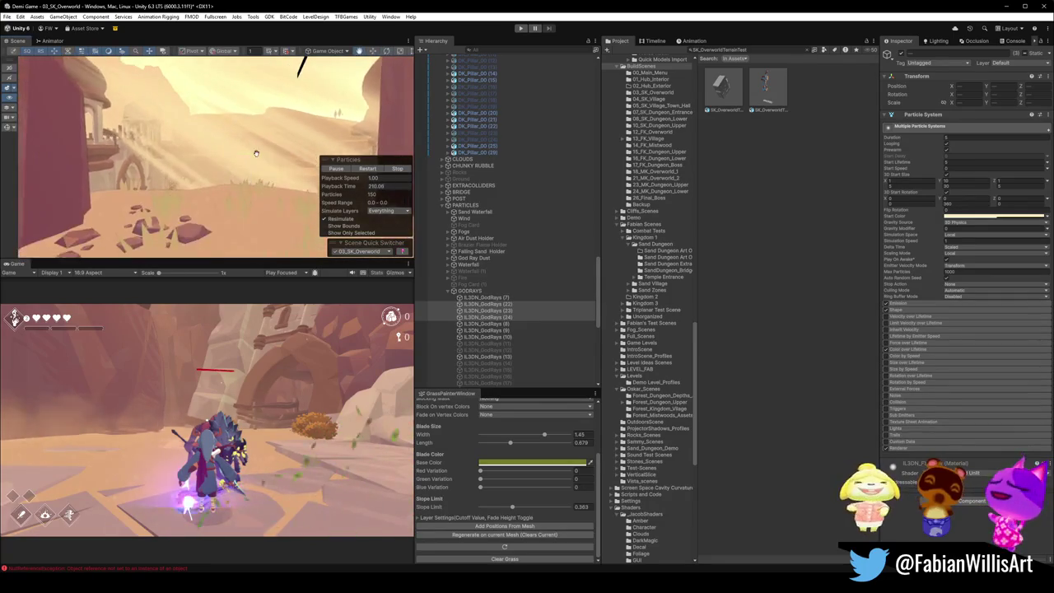
{"action": "key", "text": "w"}
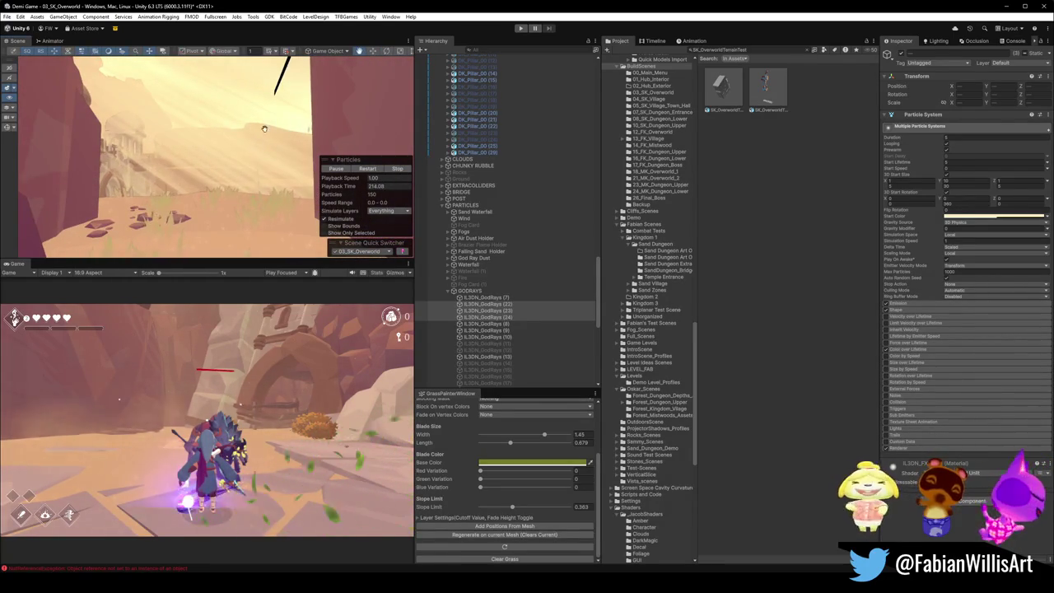
{"action": "left_click", "coordinate": [996, 215]}
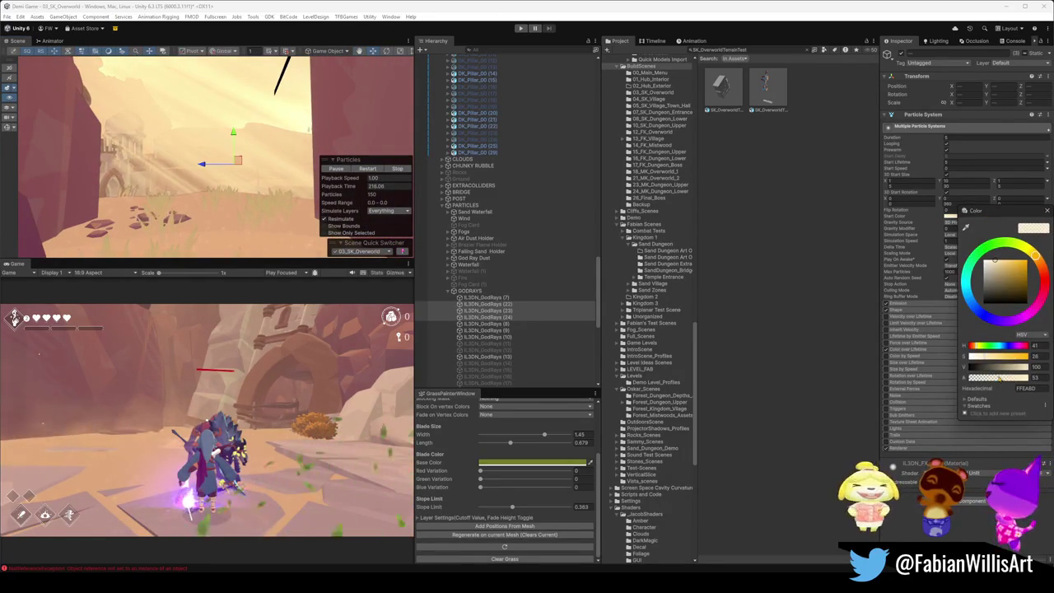
{"action": "left_click_drag", "start_coordinate": [999, 381], "coordinate": [990, 384]}
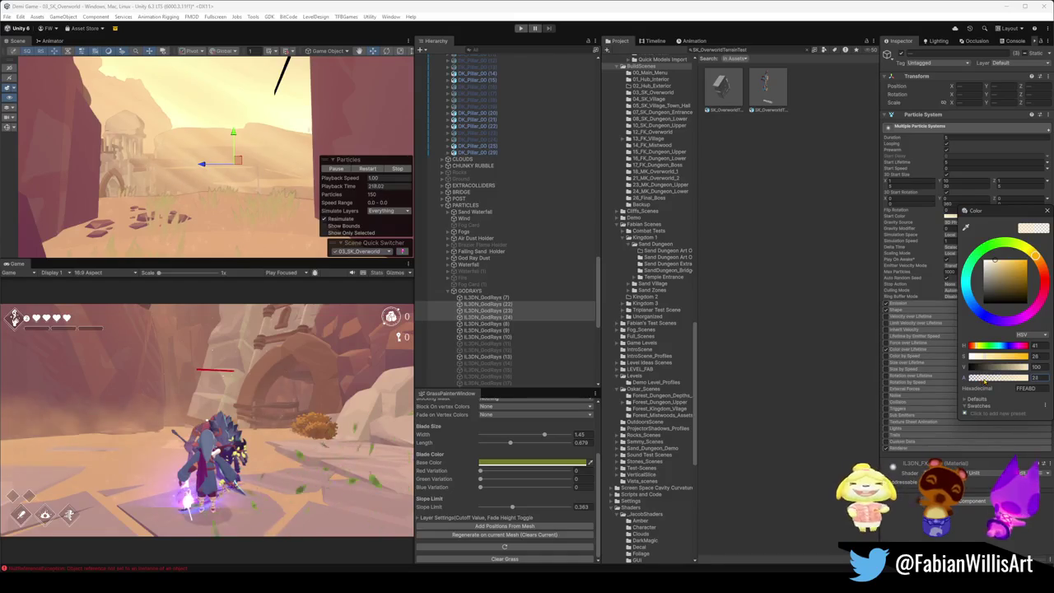
Step: Select the turbine's SD_PropellerBase_00 near the gateway and bring up its M_Jmy_General material options
{"action": "mouse_move", "coordinate": [334, 146]}
{"action": "left_mouse_down"}
{"action": "mouse_move", "coordinate": [228, 156]}
{"action": "mouse_move", "coordinate": [174, 117]}
{"action": "mouse_move", "coordinate": [258, 117]}
{"action": "mouse_move", "coordinate": [255, 161]}
{"action": "mouse_move", "coordinate": [328, 137]}
{"action": "mouse_move", "coordinate": [313, 140]}
{"action": "left_mouse_up"}
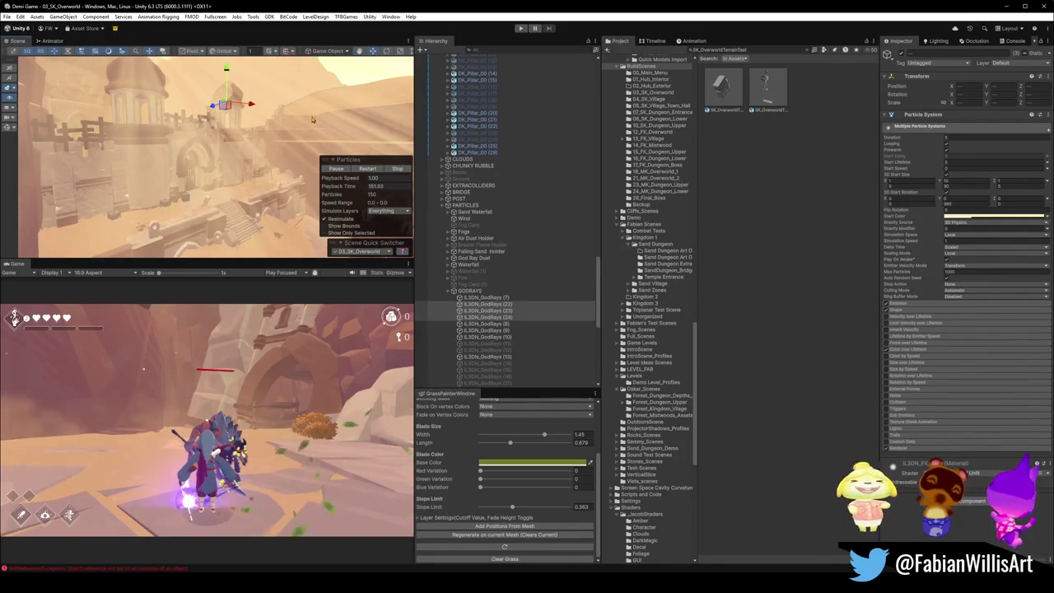
{"action": "left_click_drag", "start_coordinate": [312, 120], "coordinate": [247, 150]}
{"action": "left_click", "coordinate": [231, 149]}
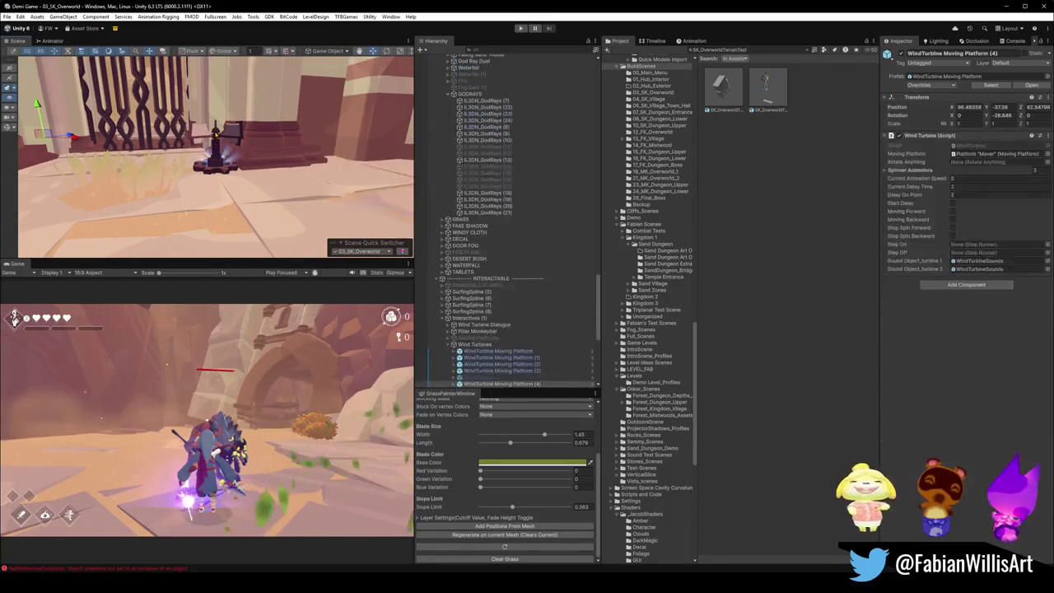
{"action": "right_click", "coordinate": [909, 161]}
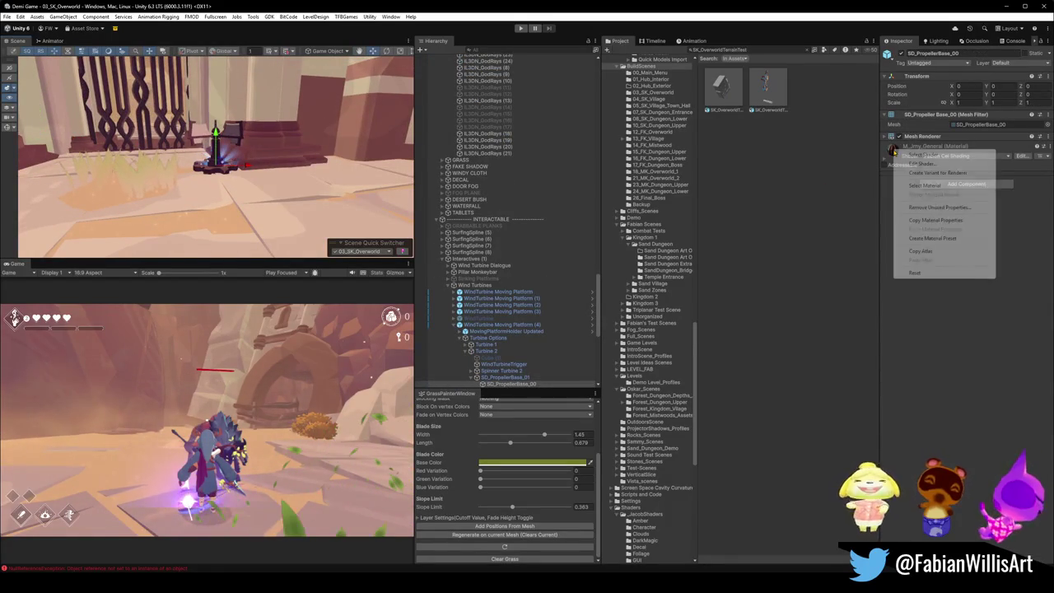
Step: Duplicate M_Jmy_General in the Project window as M_DesertPropeller and frame the propeller
{"action": "left_click", "coordinate": [932, 187]}
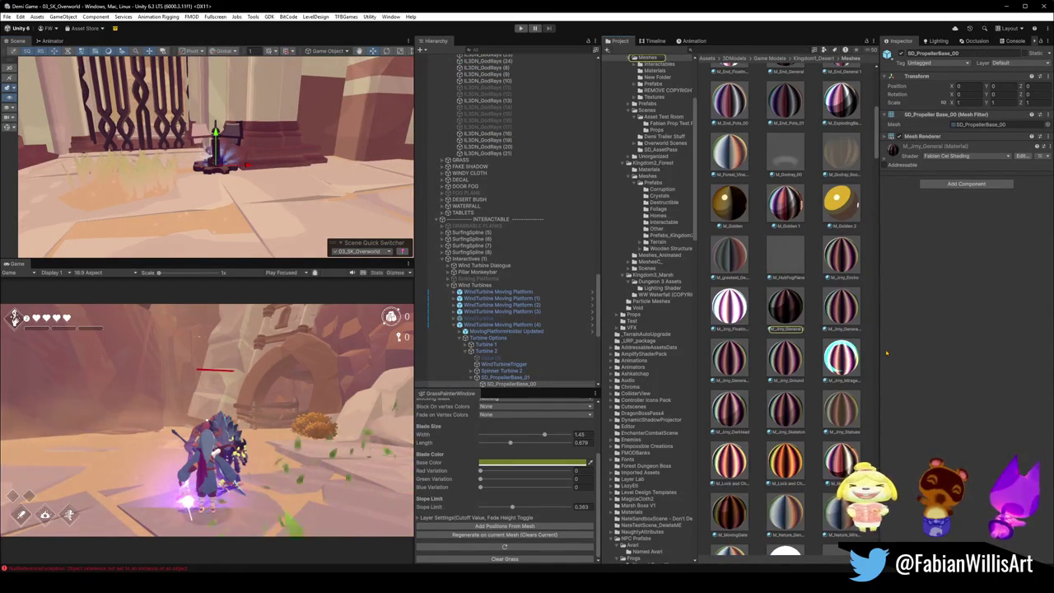
{"action": "left_click", "coordinate": [785, 317]}
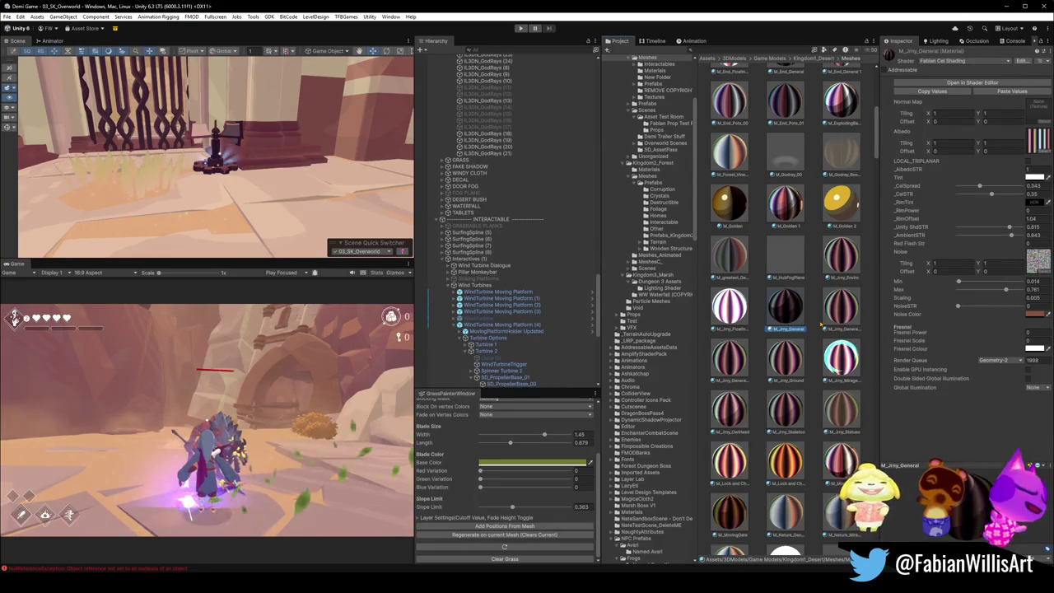
{"action": "key", "text": "ctrl+d"}
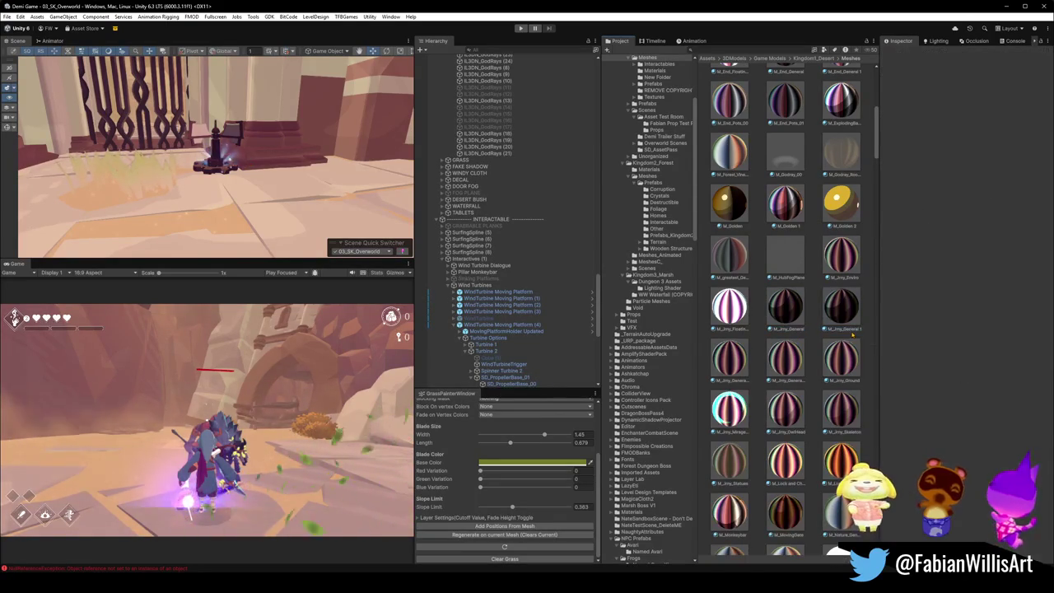
{"action": "left_click", "coordinate": [841, 328]}
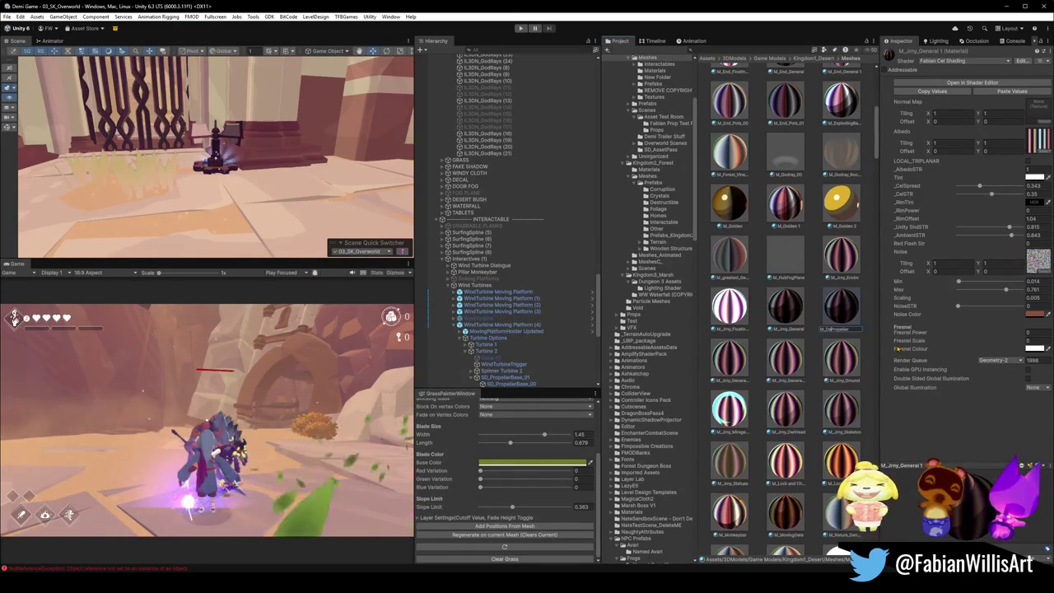
{"action": "key", "text": "Return"}
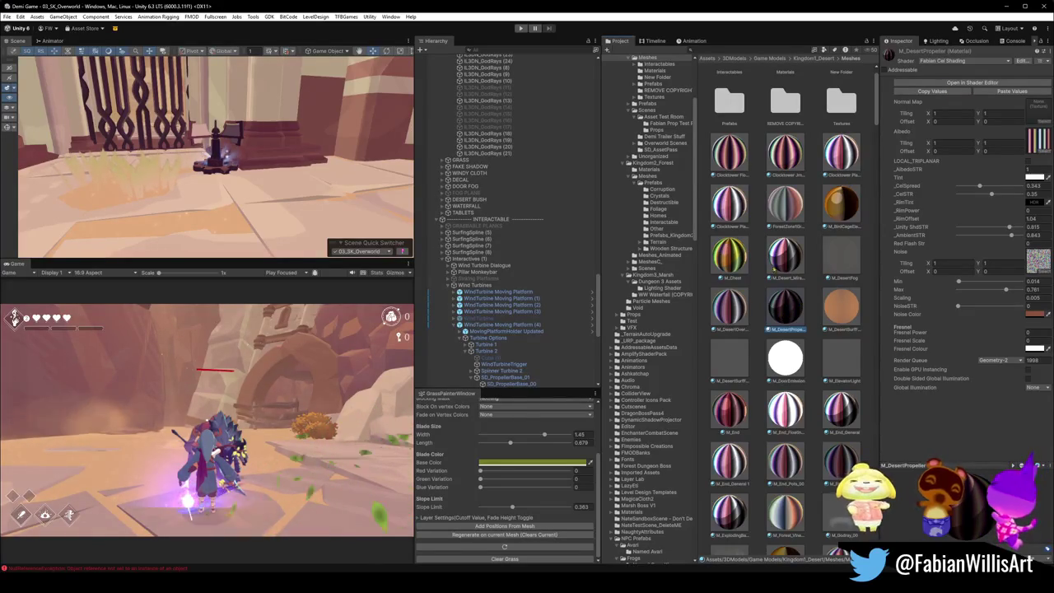
{"action": "key", "text": "f"}
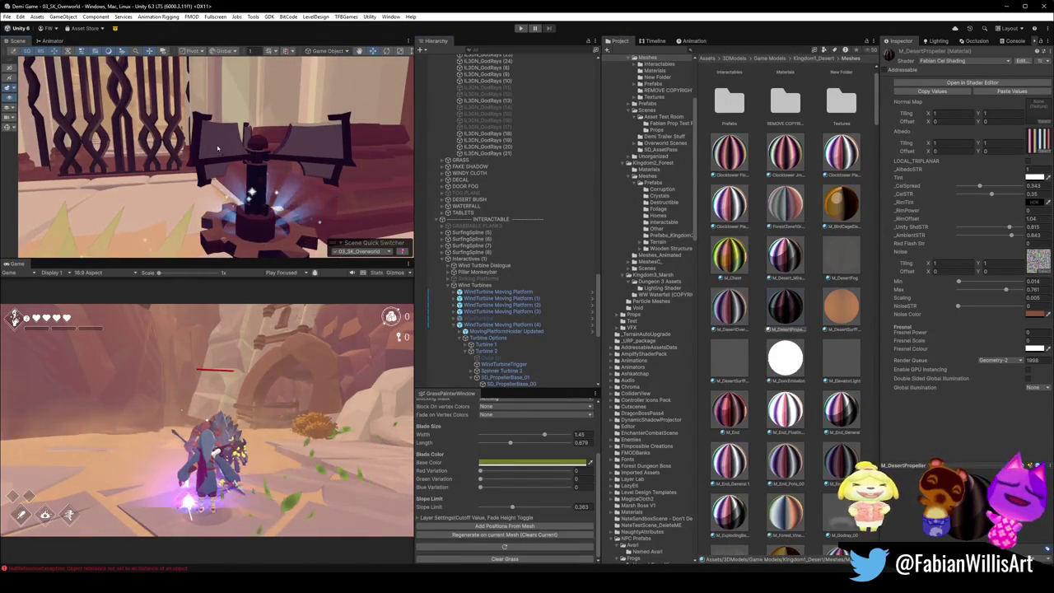
Step: Assign M_DesertPropeller to SD_PropellerBase_00's Mesh Renderer
{"action": "left_click", "coordinate": [259, 153]}
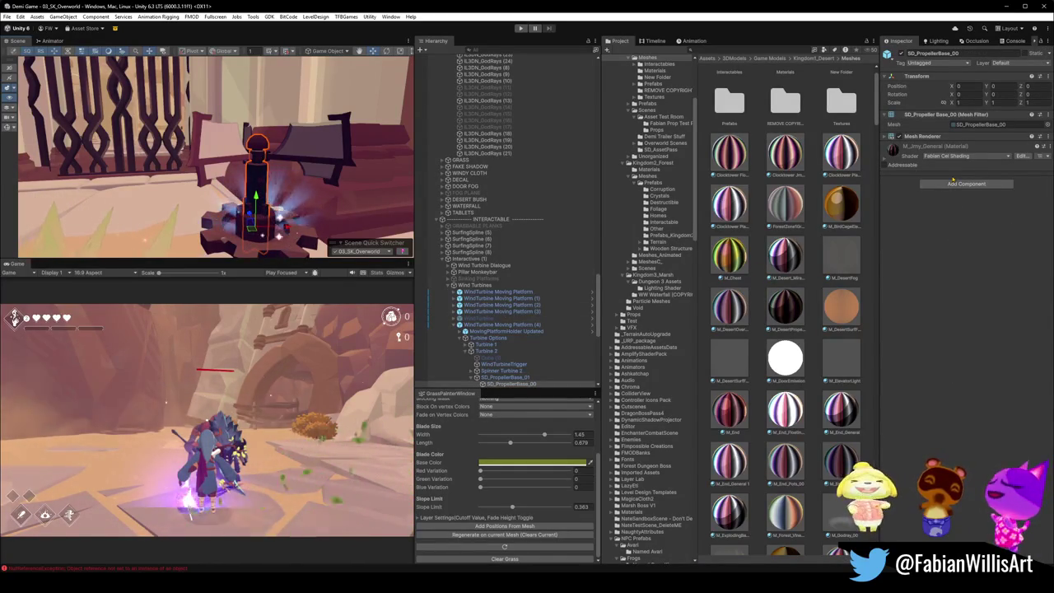
{"action": "left_click", "coordinate": [321, 175]}
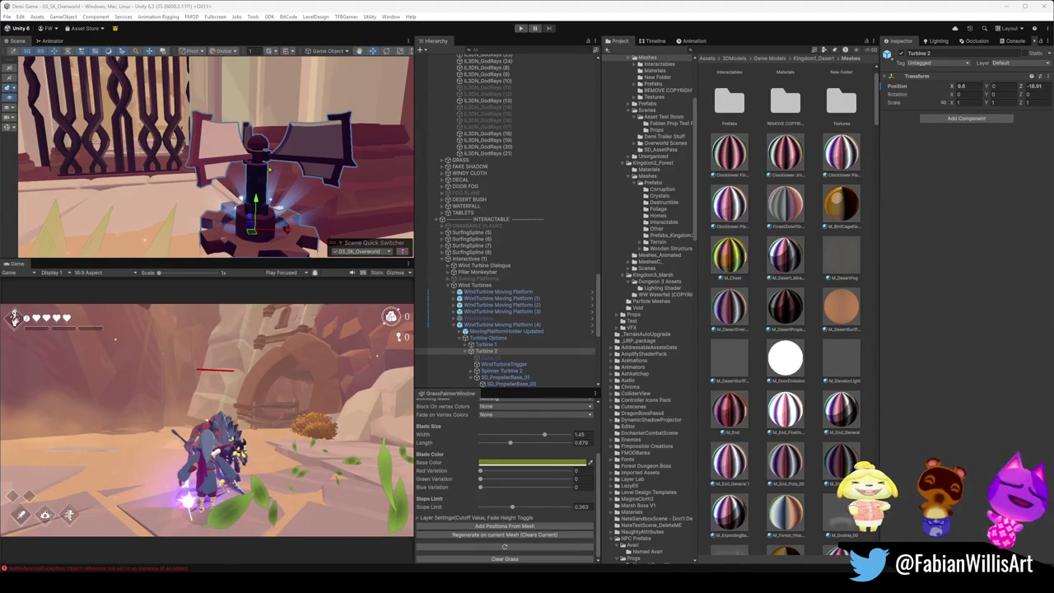
{"action": "left_click", "coordinate": [223, 219]}
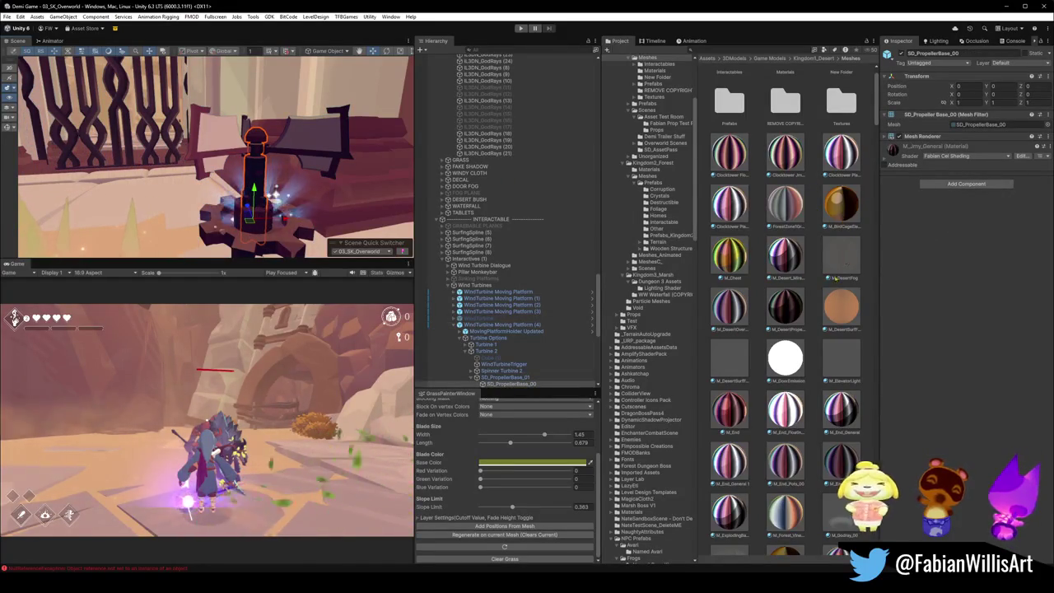
{"action": "left_click_drag", "start_coordinate": [796, 325], "coordinate": [896, 319]}
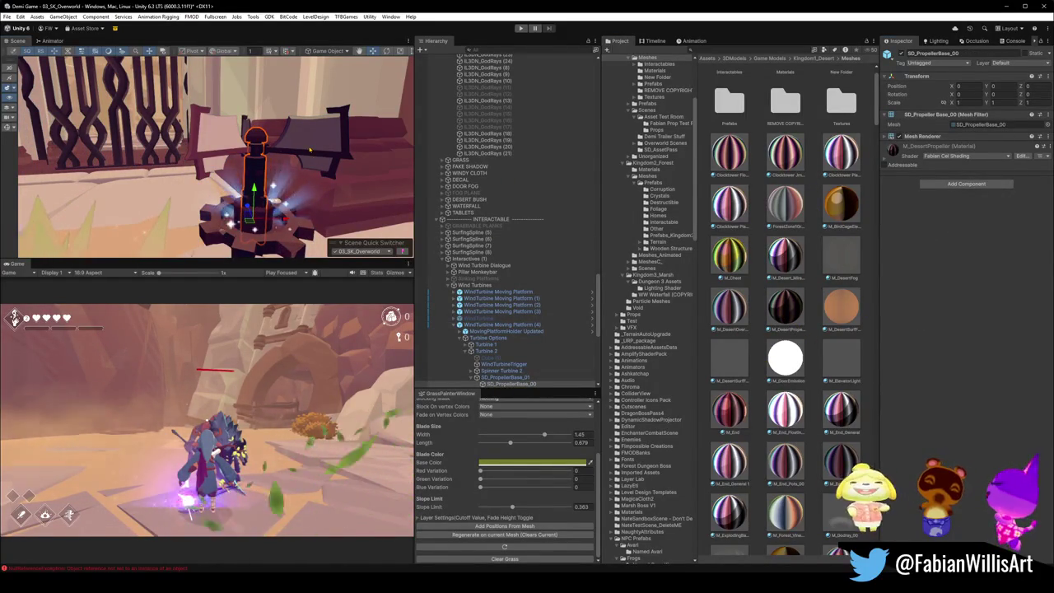
Step: Select blades SD_Propeller_00–02 and SD_PropellerBase_01 to receive M_DesertPropeller
{"action": "left_click", "coordinate": [310, 138]}
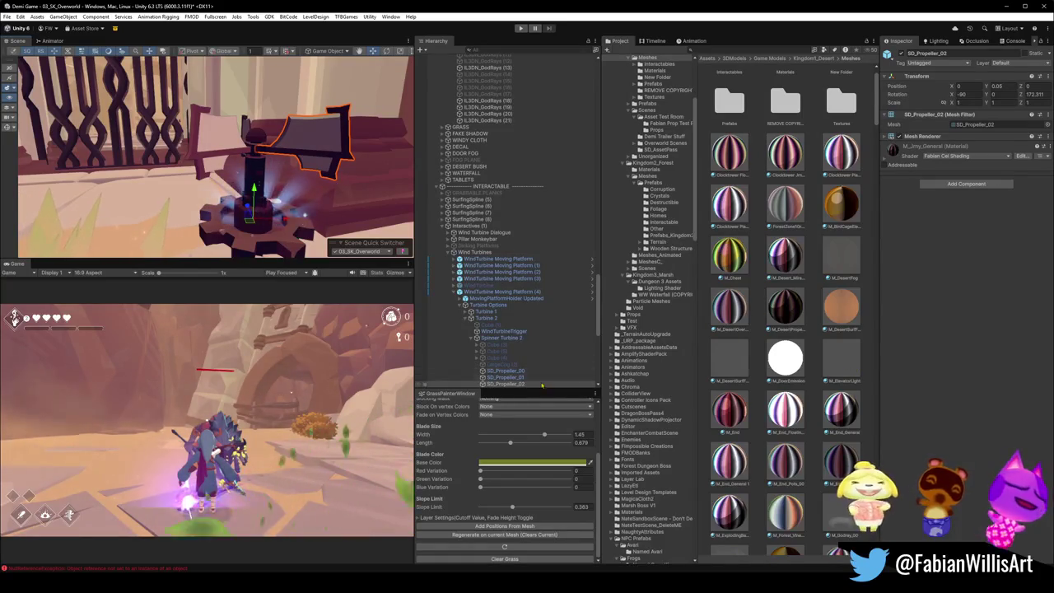
{"action": "left_click", "coordinate": [510, 371]}
{"action": "left_click", "coordinate": [519, 384], "text": "shift"}
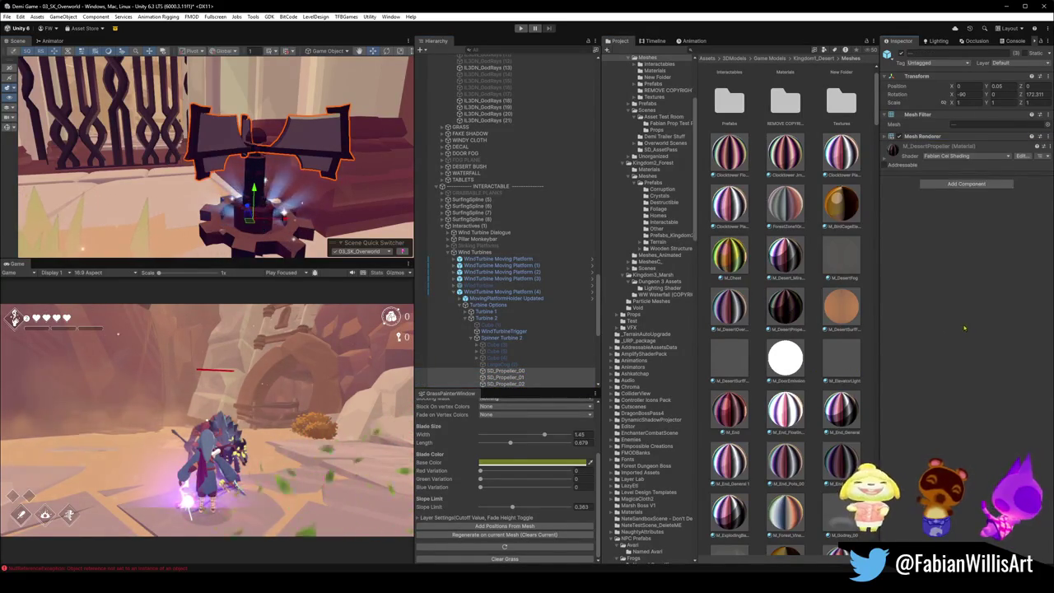
{"action": "left_click", "coordinate": [504, 384]}
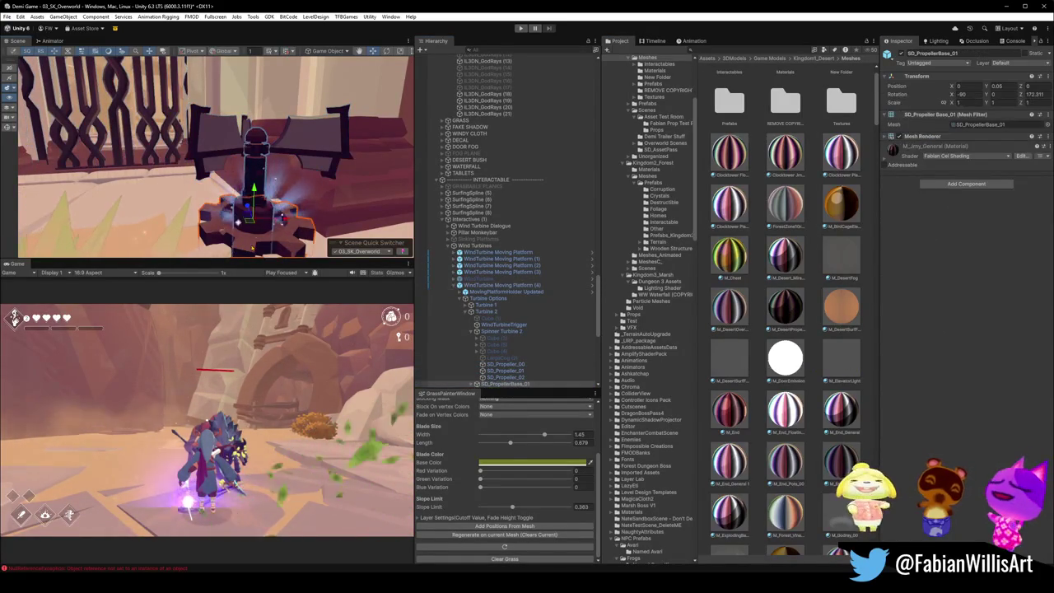
{"action": "left_click", "coordinate": [776, 315]}
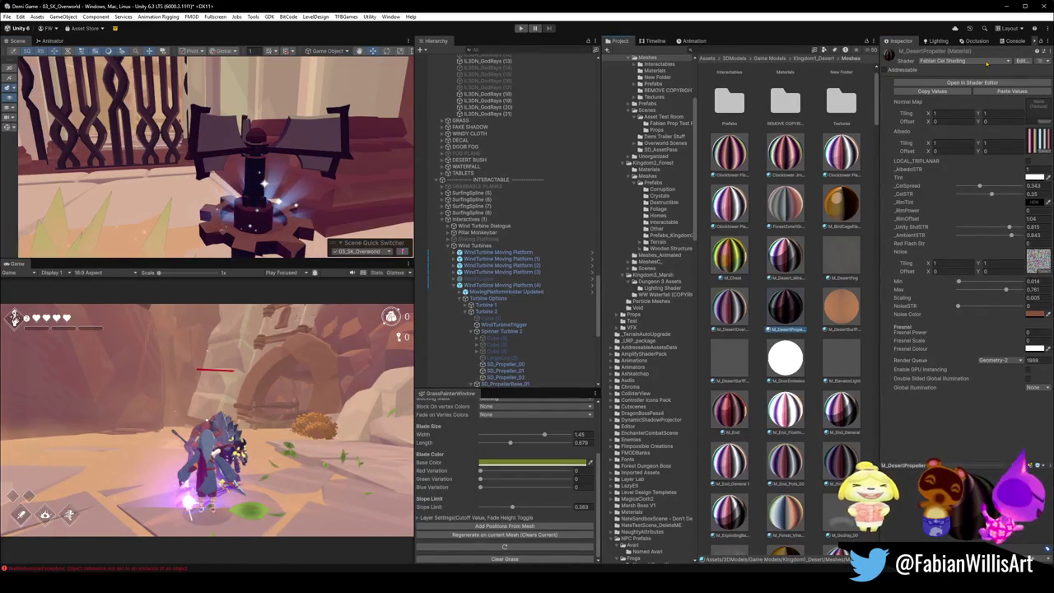
Step: Switch M_DesertPropeller to the FlatKit Stylized Surface With Outline shader
{"action": "left_click", "coordinate": [986, 62]}
{"action": "type", "text": "fla"}
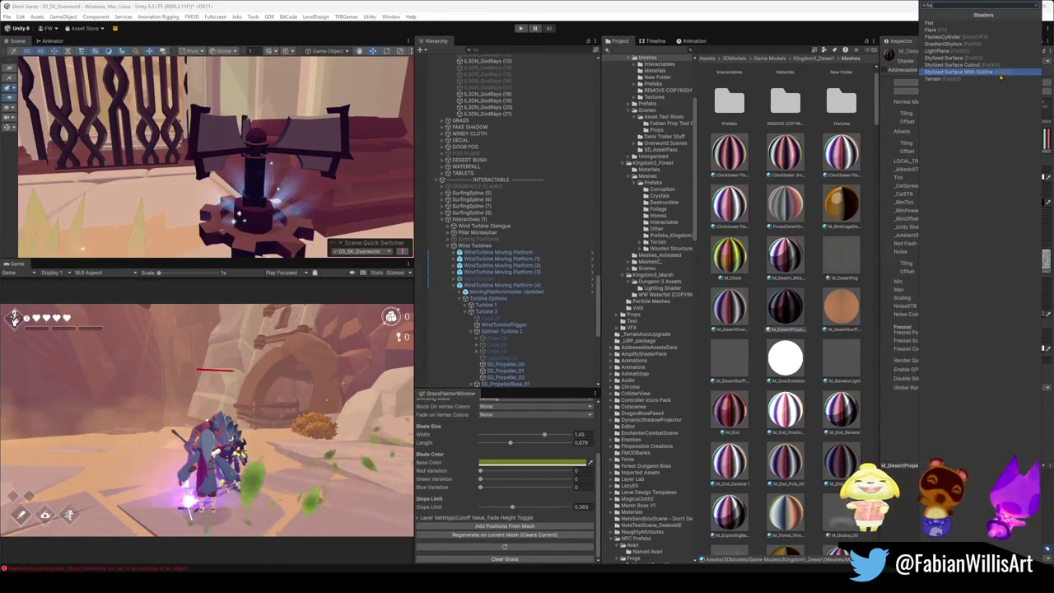
{"action": "type", "text": "t"}
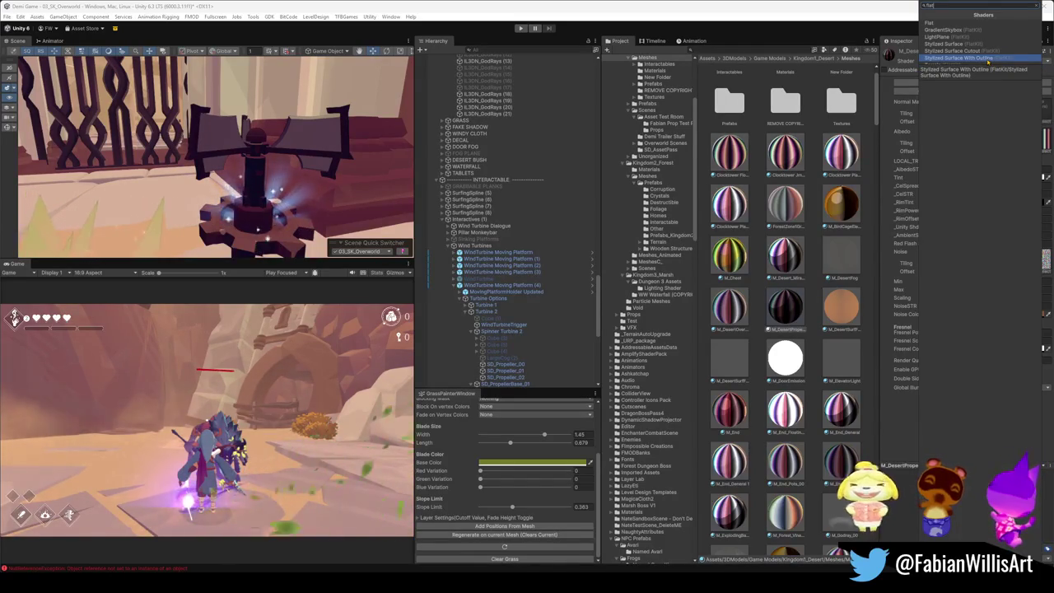
{"action": "left_click", "coordinate": [987, 59]}
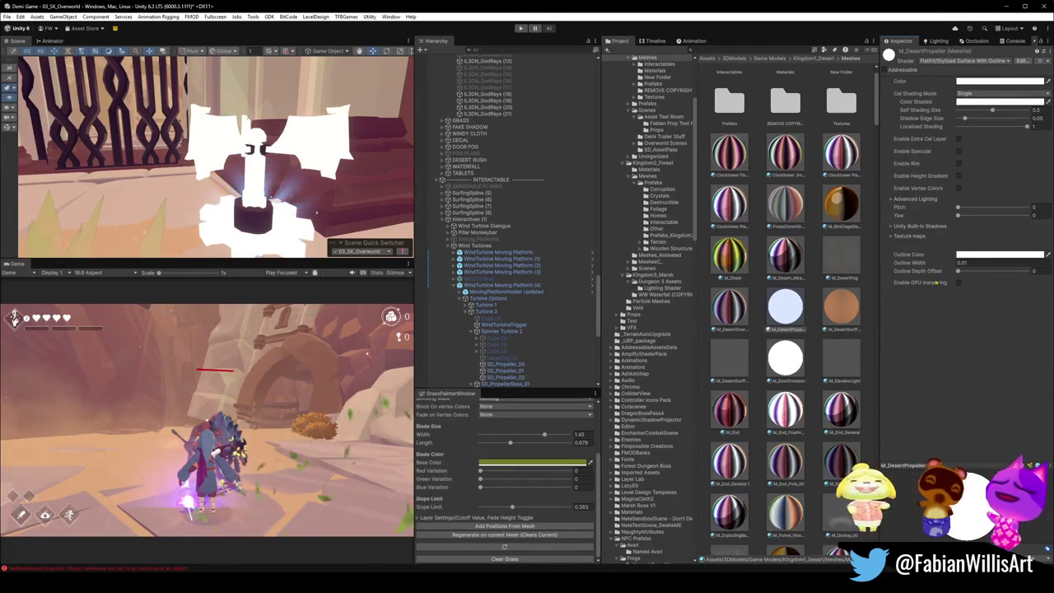
Step: Set the albedo texture to journey-tx, outline depth offset 0.417 and outline width 2.08
{"action": "left_click", "coordinate": [890, 236]}
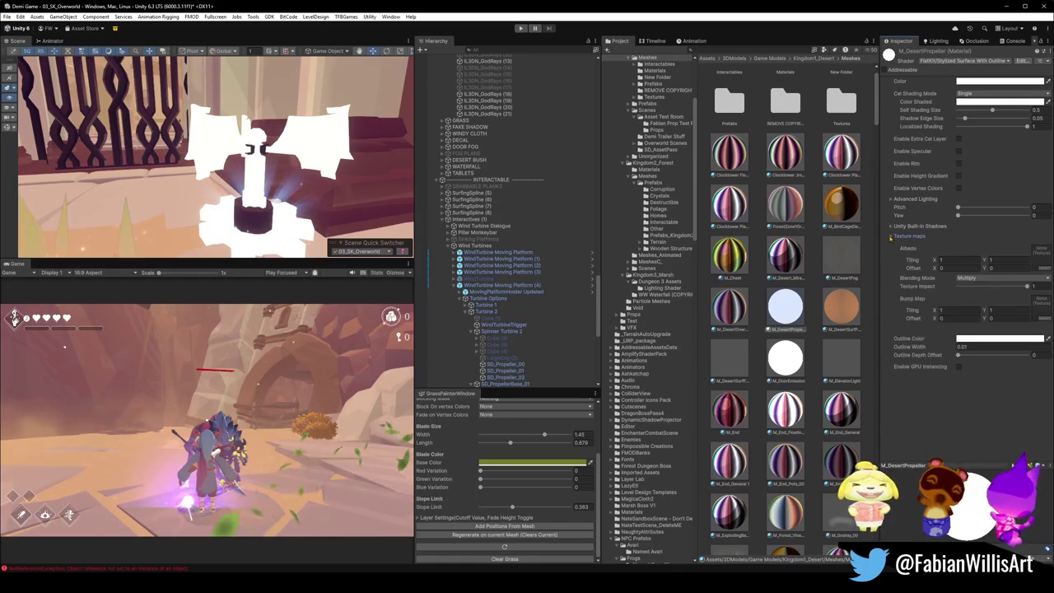
{"action": "left_click", "coordinate": [1043, 268]}
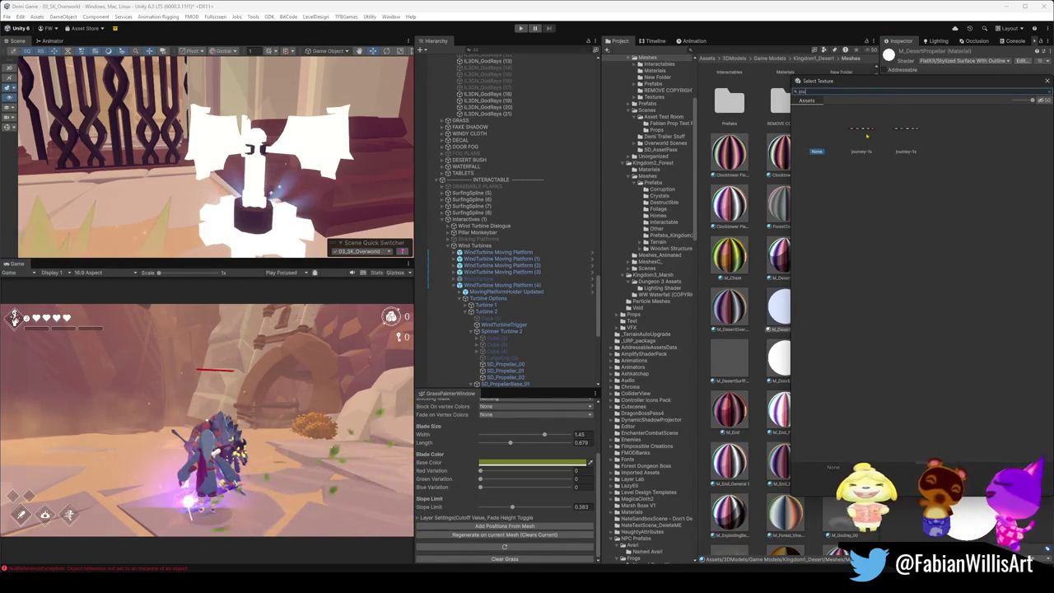
{"action": "left_click", "coordinate": [862, 132]}
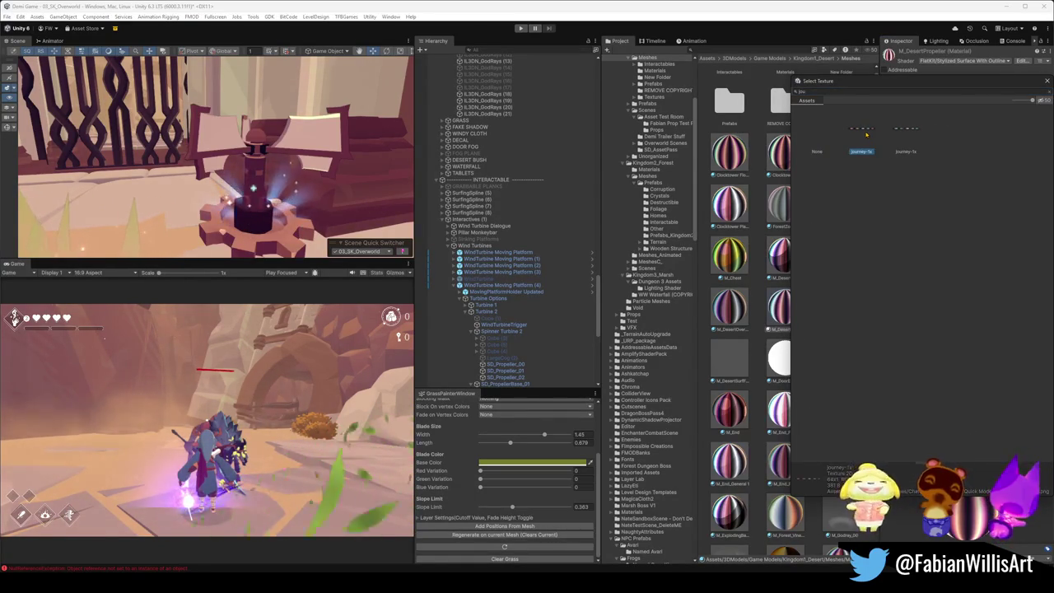
{"action": "double_click", "coordinate": [866, 134]}
{"action": "left_click_drag", "start_coordinate": [958, 355], "coordinate": [985, 350]}
{"action": "left_click", "coordinate": [958, 347]}
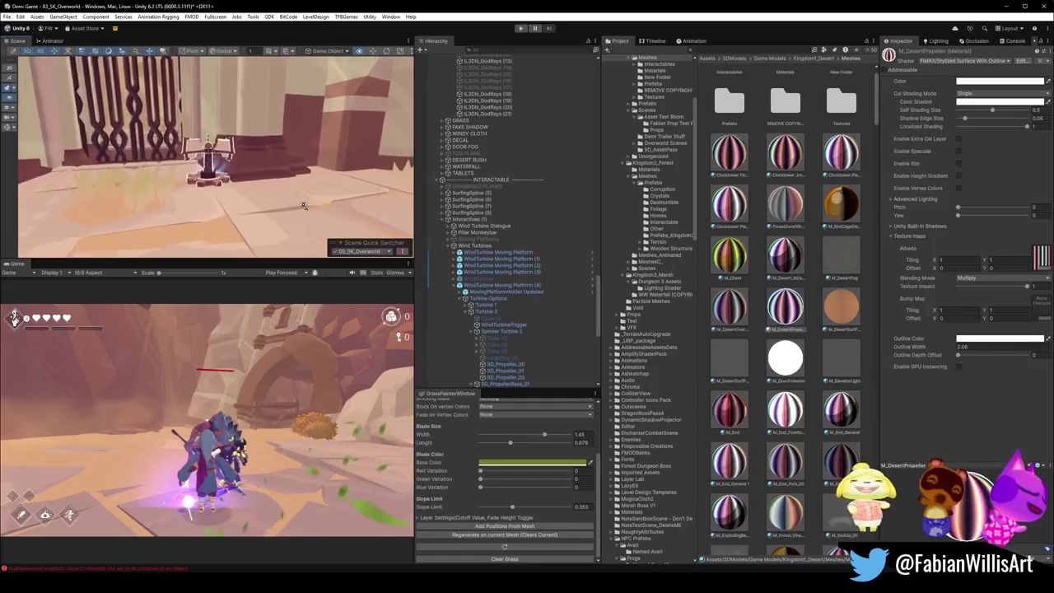
Step: Change M_DesertPropeller's outline colour to orange
{"action": "left_click", "coordinate": [992, 338]}
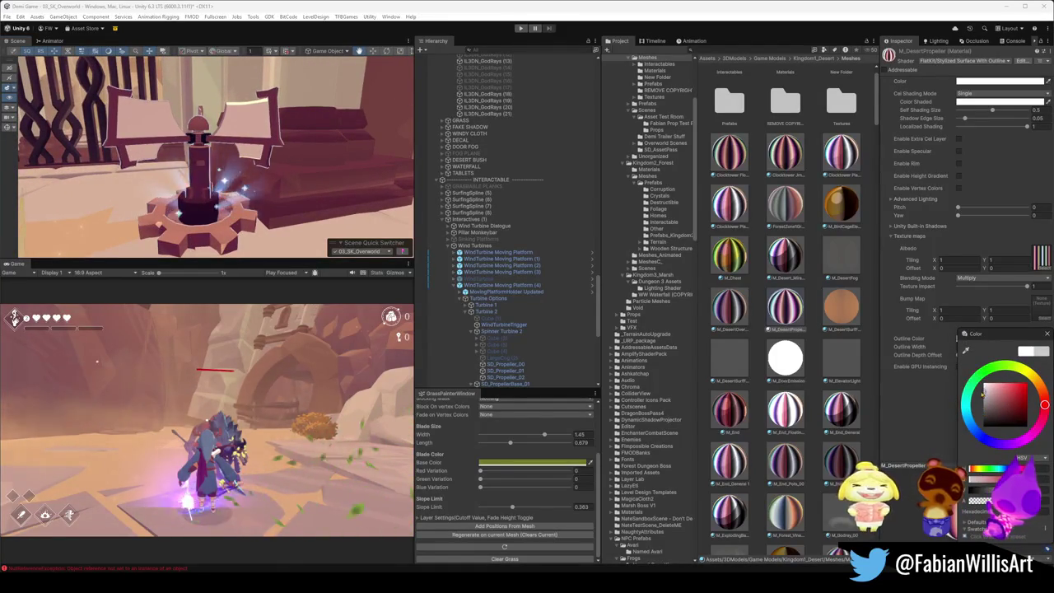
{"action": "scroll", "coordinate": [335, 161], "scroll_direction": "down", "scroll_amount": 5}
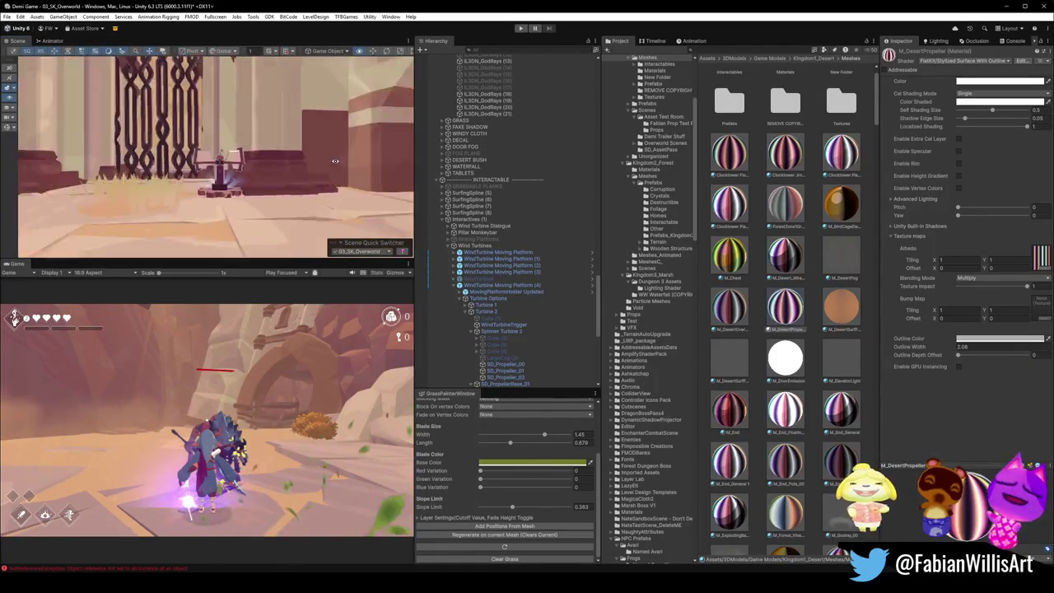
{"action": "scroll", "coordinate": [335, 161], "scroll_direction": "up", "scroll_amount": 5}
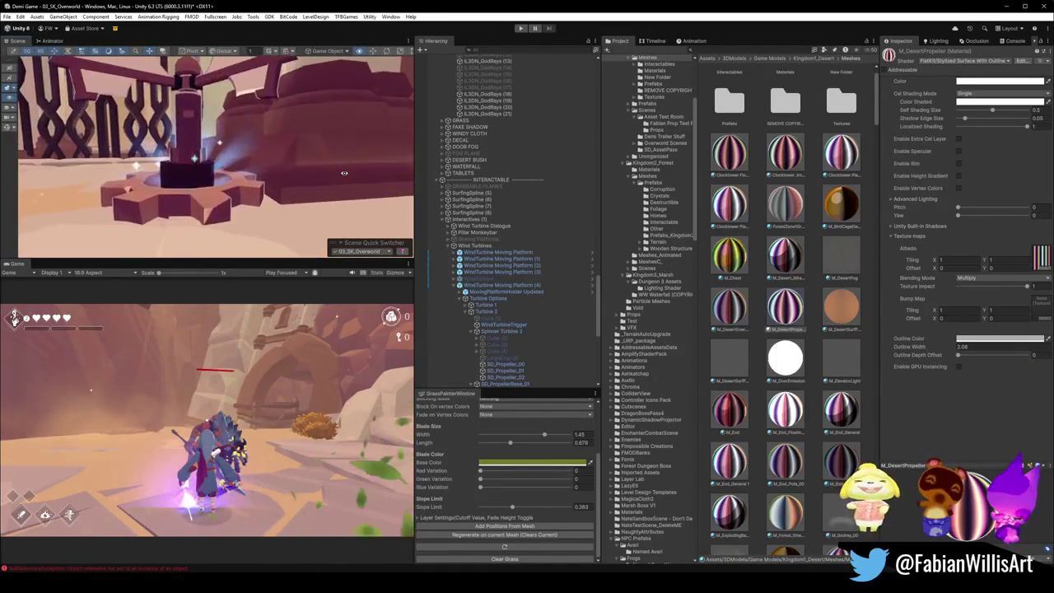
{"action": "left_click", "coordinate": [1000, 338]}
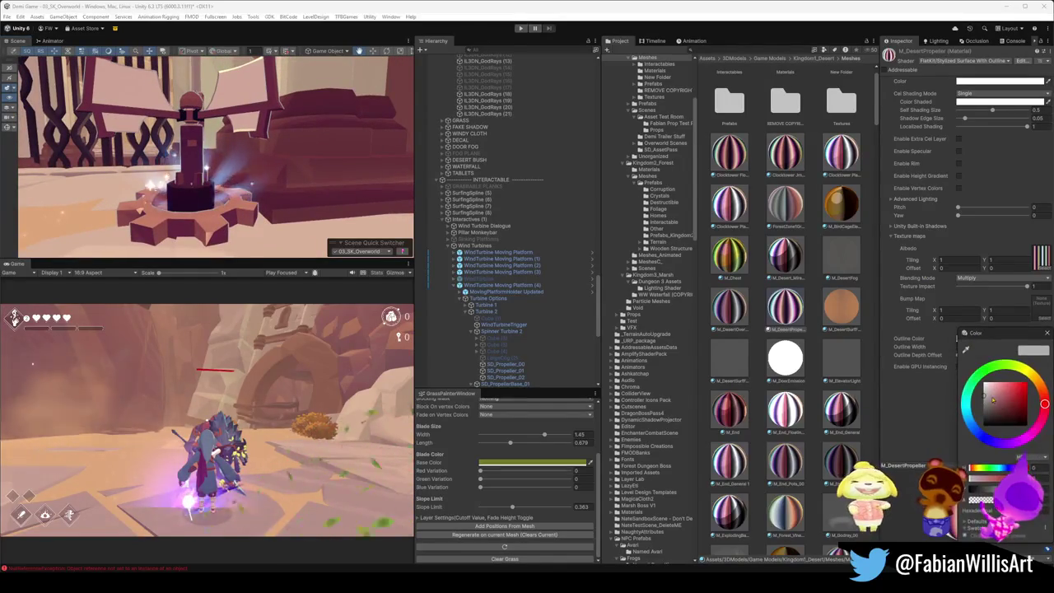
{"action": "left_click", "coordinate": [1018, 392]}
{"action": "mouse_move", "coordinate": [1044, 403]}
{"action": "left_mouse_down"}
{"action": "mouse_move", "coordinate": [1033, 375]}
{"action": "mouse_move", "coordinate": [1028, 395]}
{"action": "left_mouse_up"}
{"action": "mouse_move", "coordinate": [30, 158]}
{"action": "left_mouse_down"}
{"action": "mouse_move", "coordinate": [259, 171]}
{"action": "mouse_move", "coordinate": [283, 149]}
{"action": "mouse_move", "coordinate": [247, 165]}
{"action": "left_mouse_up"}
Step: Set the outline width to about 3.92 and the depth offset to 0.006
{"action": "left_click_drag", "start_coordinate": [959, 357], "coordinate": [1003, 357]}
{"action": "mouse_move", "coordinate": [197, 123]}
{"action": "left_mouse_down"}
{"action": "mouse_move", "coordinate": [158, 111]}
{"action": "mouse_move", "coordinate": [307, 164]}
{"action": "left_mouse_up"}
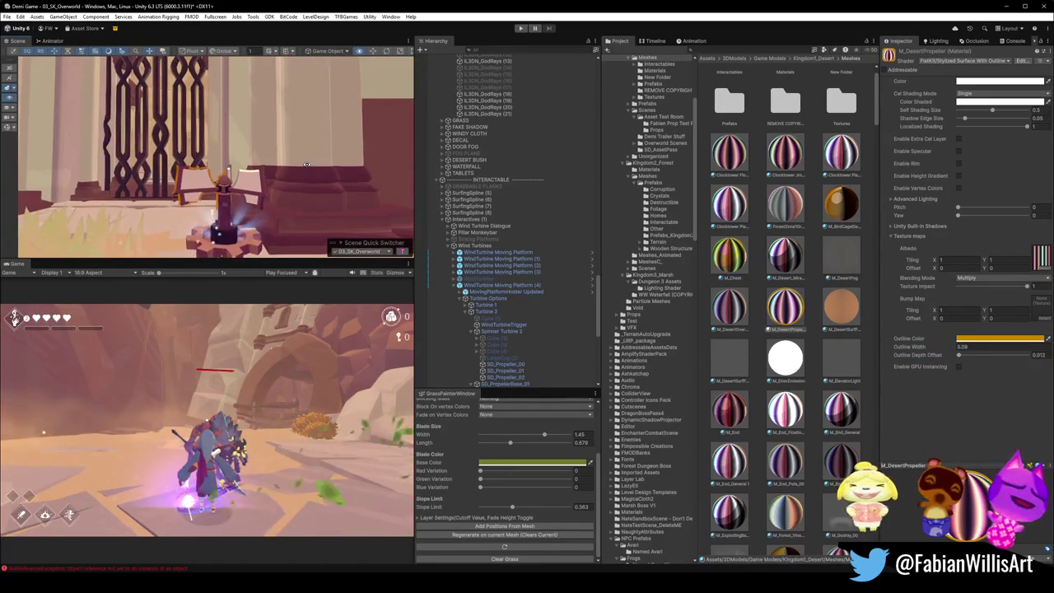
{"action": "left_click_drag", "start_coordinate": [952, 348], "coordinate": [943, 348]}
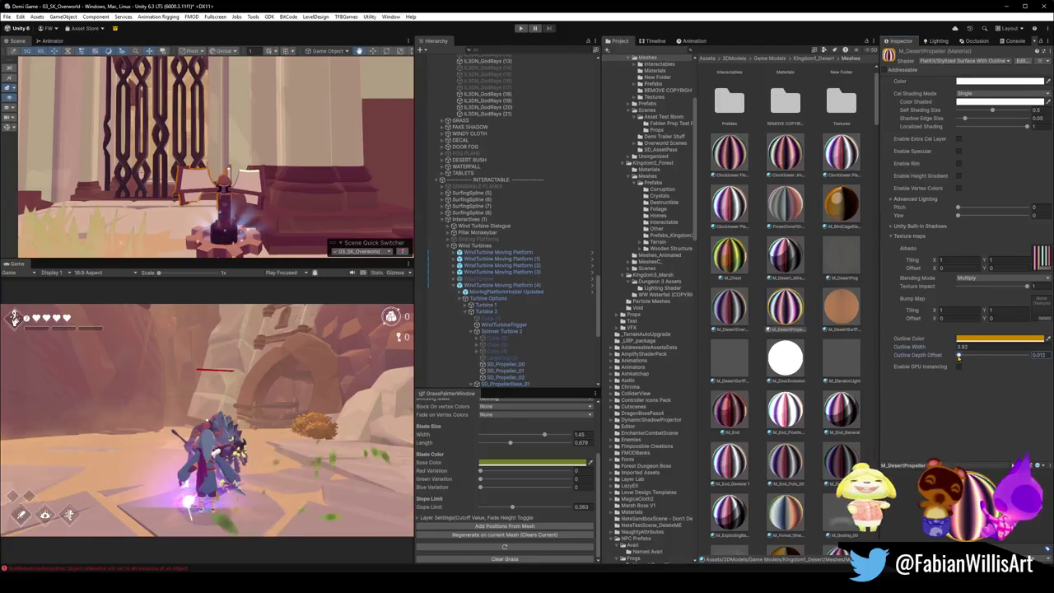
{"action": "left_click_drag", "start_coordinate": [958, 356], "coordinate": [956, 356]}
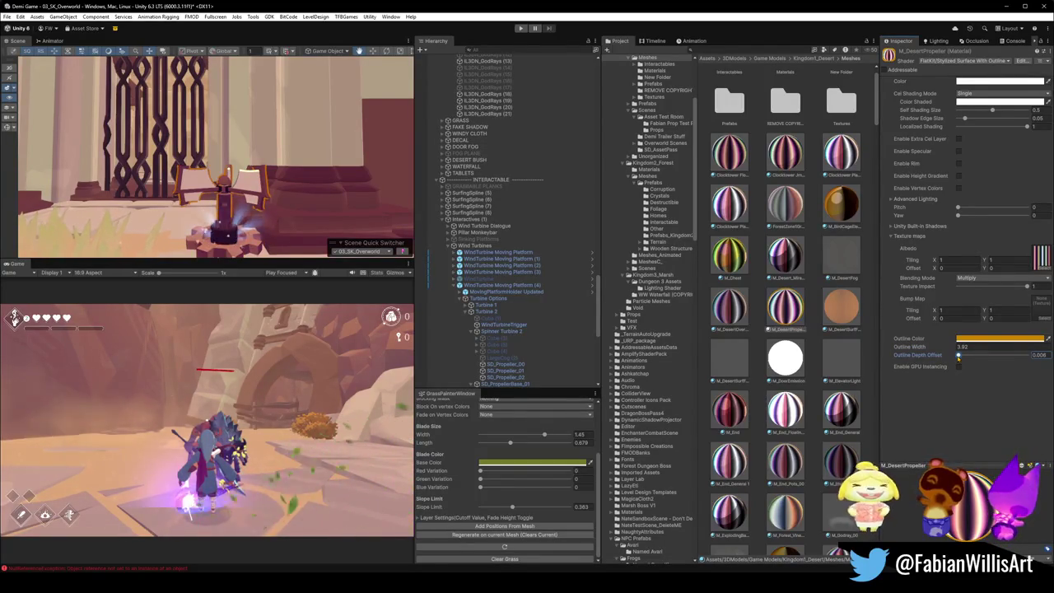
Step: Zero the outline depth offset and lighten the outline to a paler orange
{"action": "scroll", "coordinate": [297, 149], "scroll_direction": "down", "scroll_amount": 3}
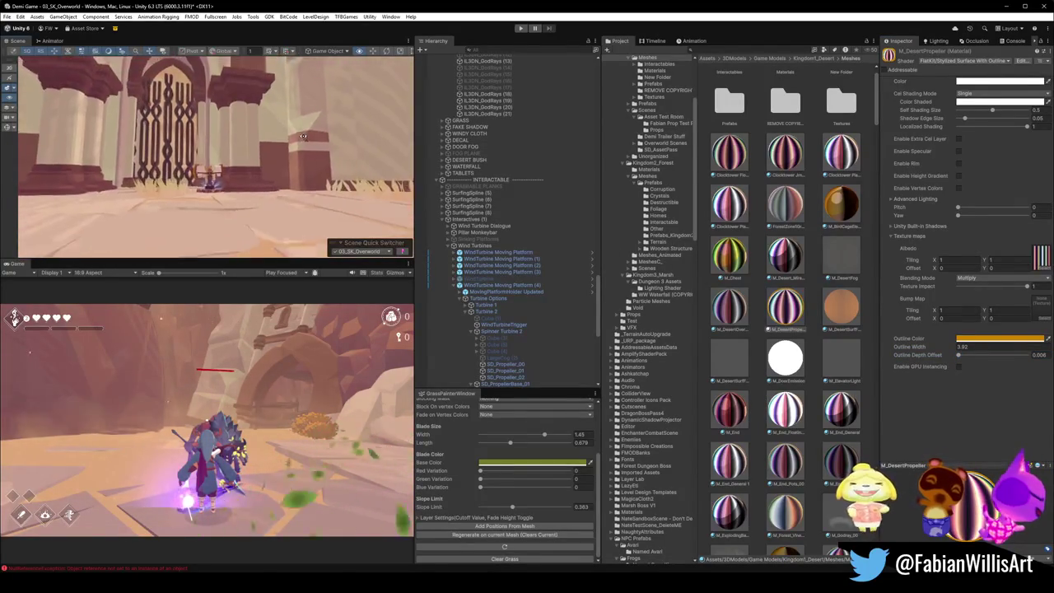
{"action": "scroll", "coordinate": [297, 149], "scroll_direction": "up", "scroll_amount": 3}
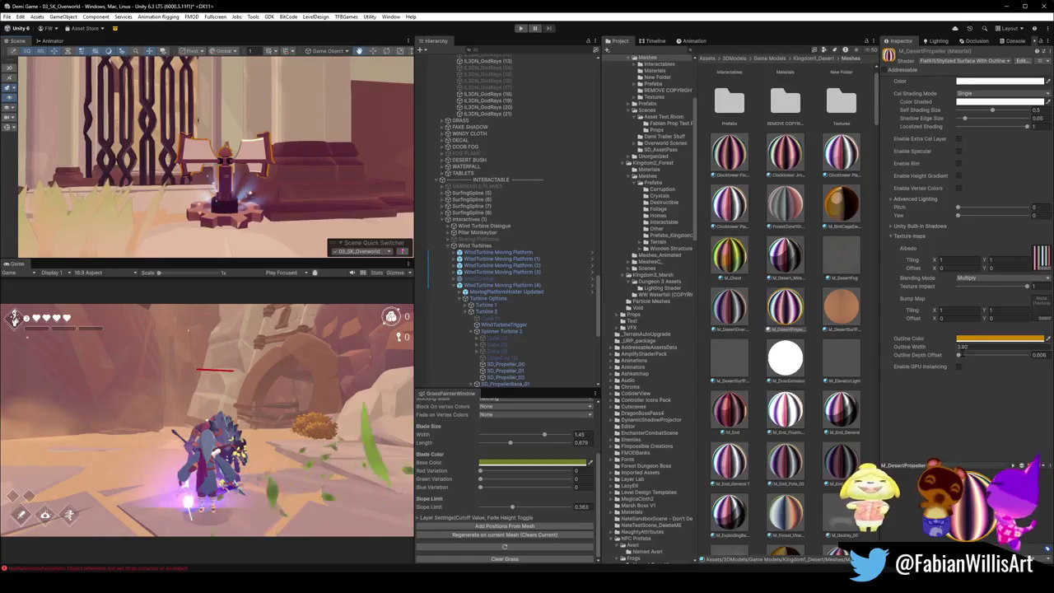
{"action": "left_click_drag", "start_coordinate": [959, 354], "coordinate": [957, 356]}
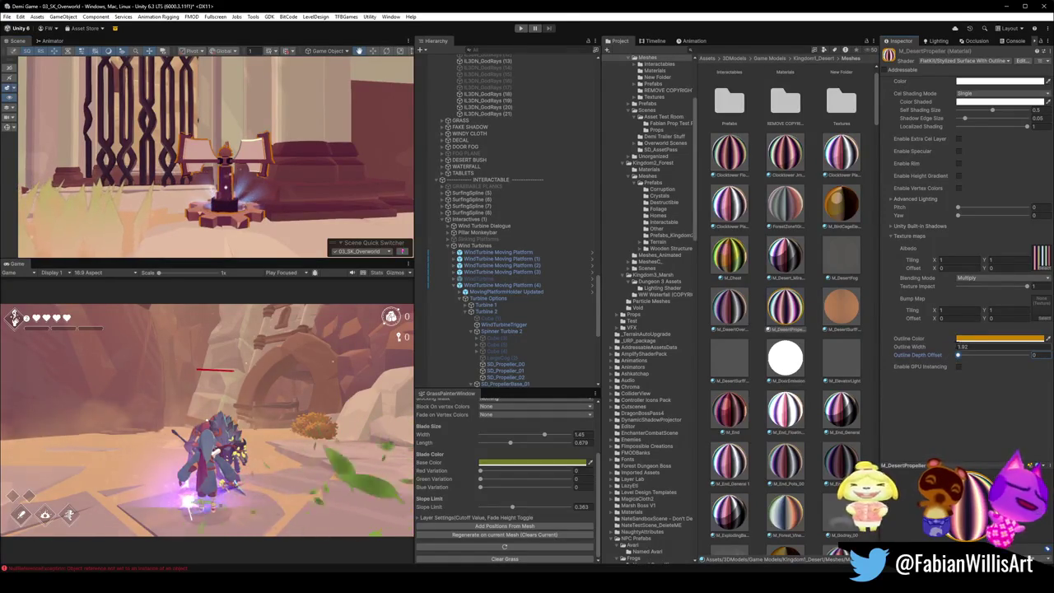
{"action": "left_click", "coordinate": [961, 338]}
{"action": "left_click_drag", "start_coordinate": [1016, 394], "coordinate": [966, 399]}
{"action": "left_click", "coordinate": [921, 400]}
Step: Thin the outline to about 1.37 width and make its colour pale grey
{"action": "left_click_drag", "start_coordinate": [956, 352], "coordinate": [930, 354]}
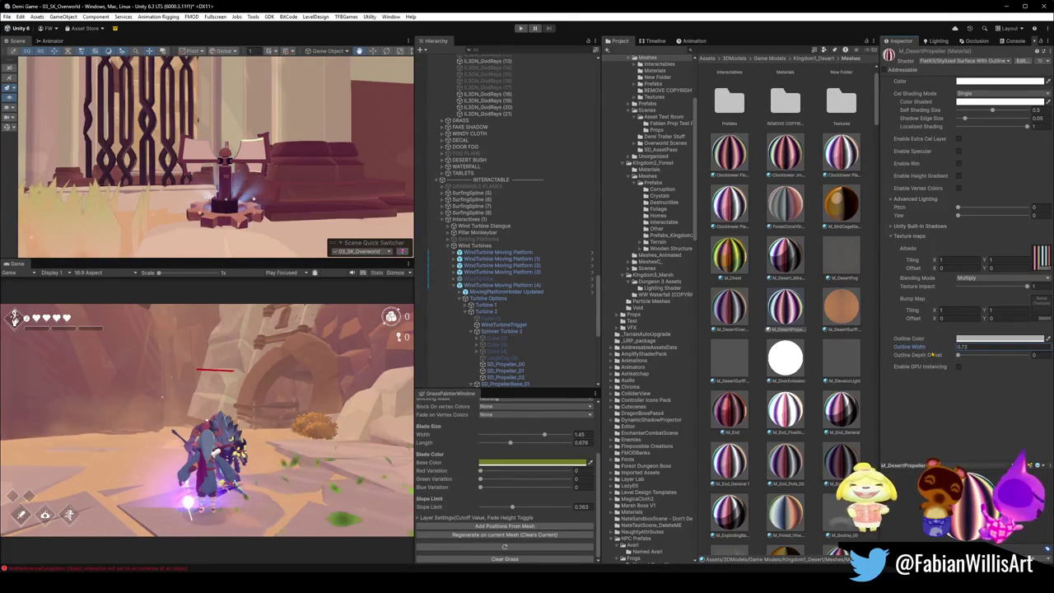
{"action": "left_click", "coordinate": [980, 338]}
{"action": "mouse_move", "coordinate": [969, 387]}
{"action": "left_mouse_down"}
{"action": "mouse_move", "coordinate": [983, 388]}
{"action": "mouse_move", "coordinate": [969, 400]}
{"action": "left_mouse_up"}
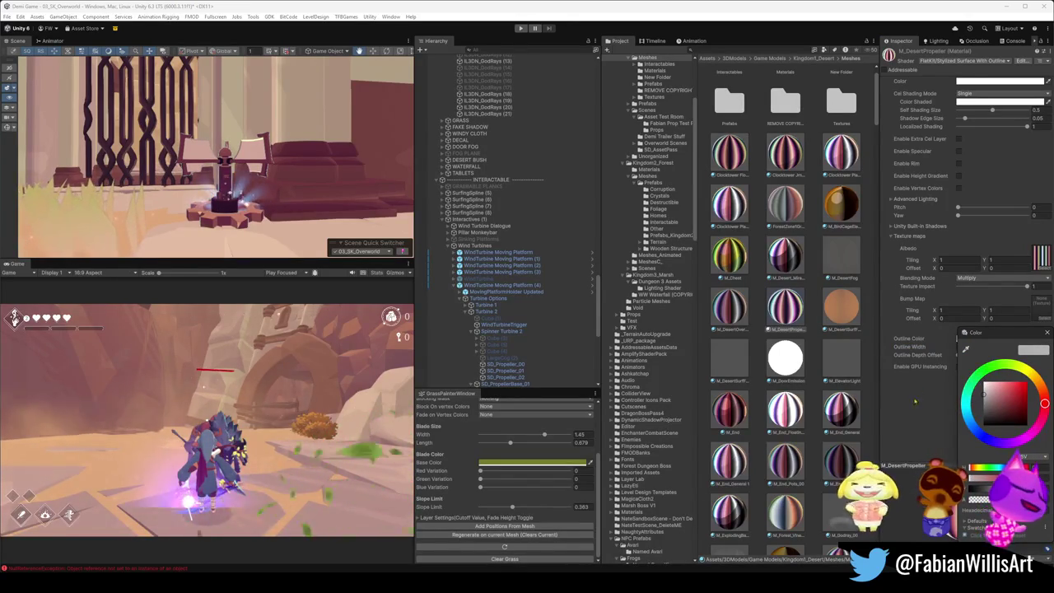
{"action": "left_click", "coordinate": [793, 314]}
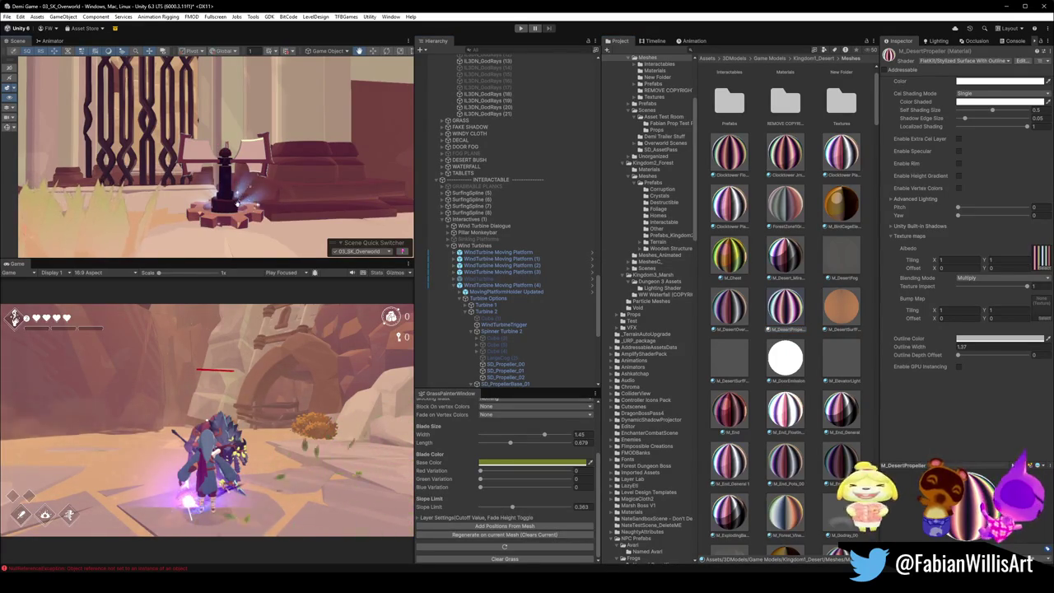
{"action": "left_click", "coordinate": [242, 193]}
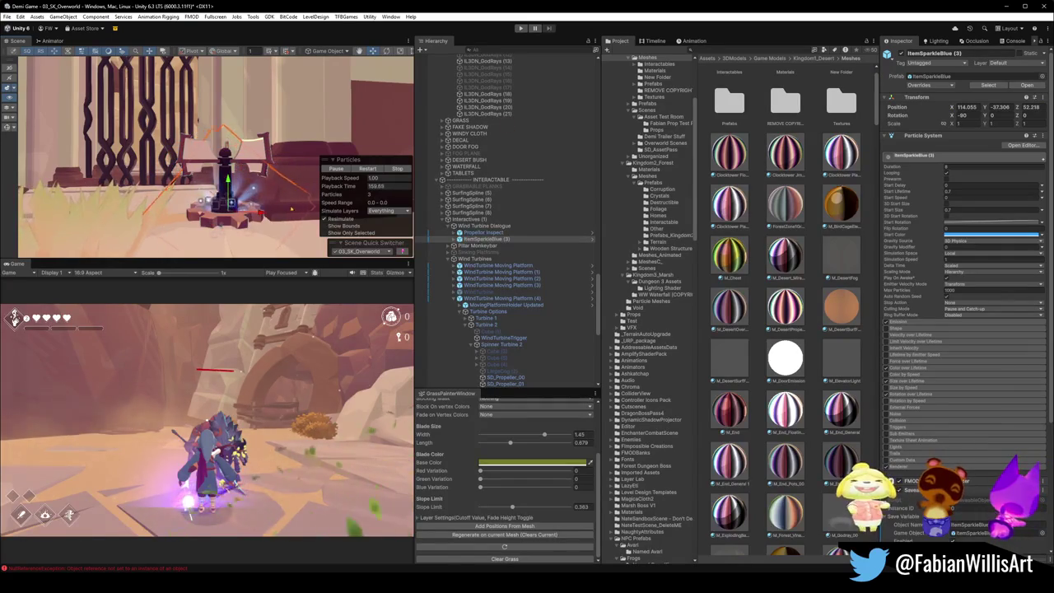
Step: Switch off the Wind Turbine Dialogue object and show M_DesertPropeller's settings again
{"action": "left_click", "coordinate": [292, 213]}
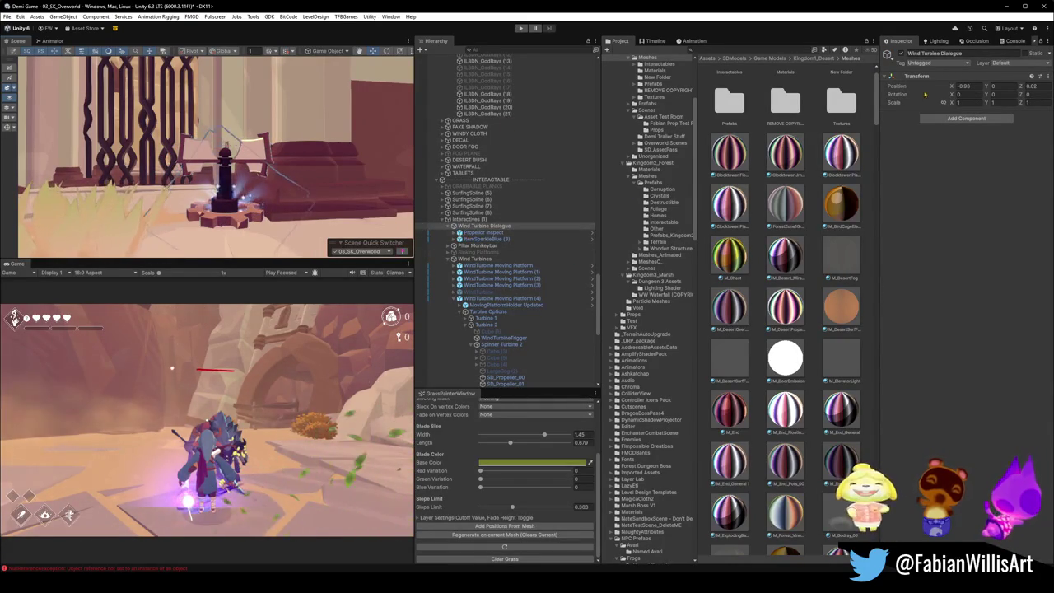
{"action": "left_click", "coordinate": [901, 53]}
{"action": "left_click", "coordinate": [784, 306]}
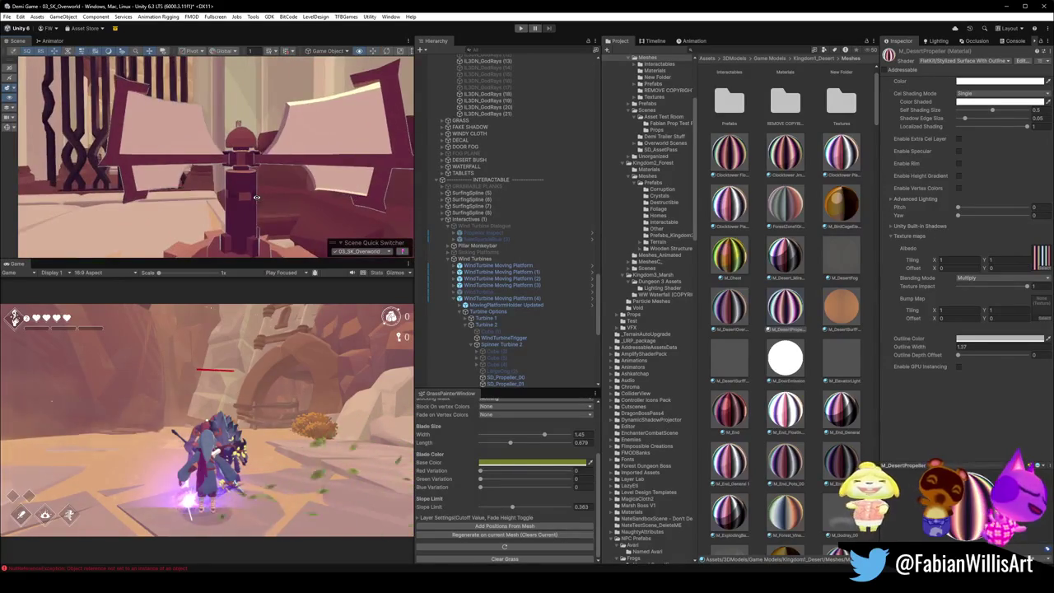
Step: Set M_DesertPropeller's base colour to light grey C3C3C3
{"action": "left_click", "coordinate": [998, 82]}
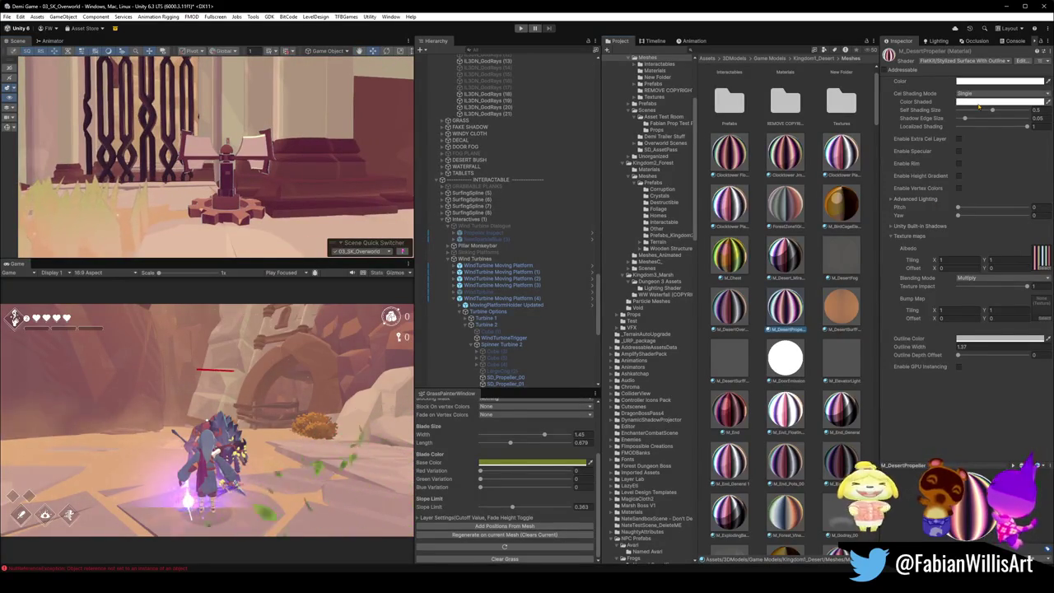
{"action": "left_click_drag", "start_coordinate": [987, 158], "coordinate": [977, 164]}
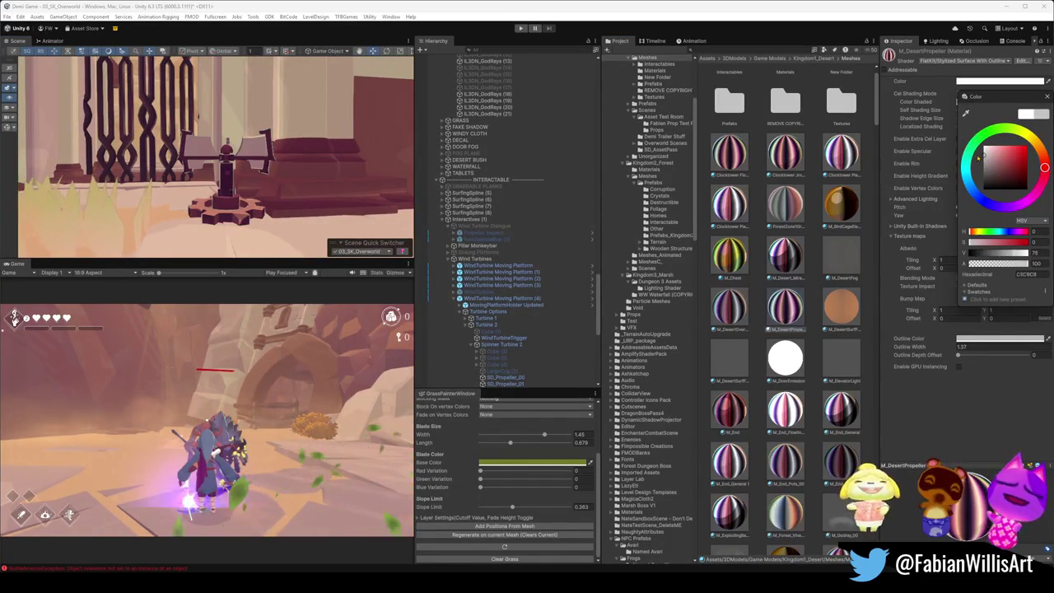
{"action": "left_click", "coordinate": [272, 171]}
{"action": "mouse_move", "coordinate": [272, 170]}
{"action": "left_mouse_down"}
{"action": "mouse_move", "coordinate": [260, 166]}
{"action": "mouse_move", "coordinate": [277, 180]}
{"action": "left_mouse_up"}
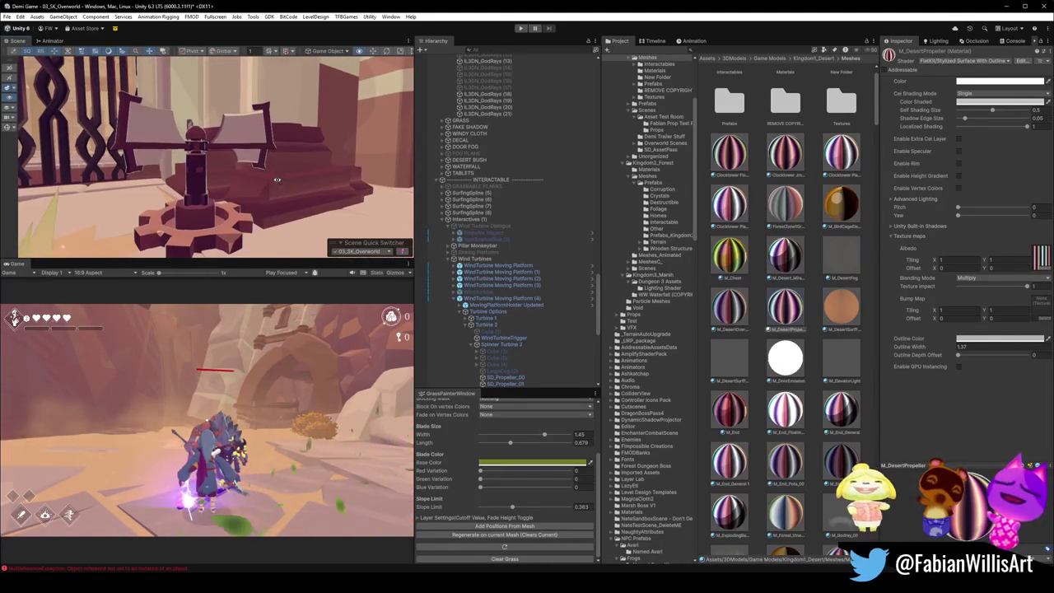
Step: Shift the outline colour's hue and enter an outline width of 3.38
{"action": "left_click", "coordinate": [988, 338]}
{"action": "mouse_move", "coordinate": [967, 380]}
{"action": "left_mouse_down"}
{"action": "mouse_move", "coordinate": [980, 421]}
{"action": "mouse_move", "coordinate": [964, 400]}
{"action": "left_mouse_up"}
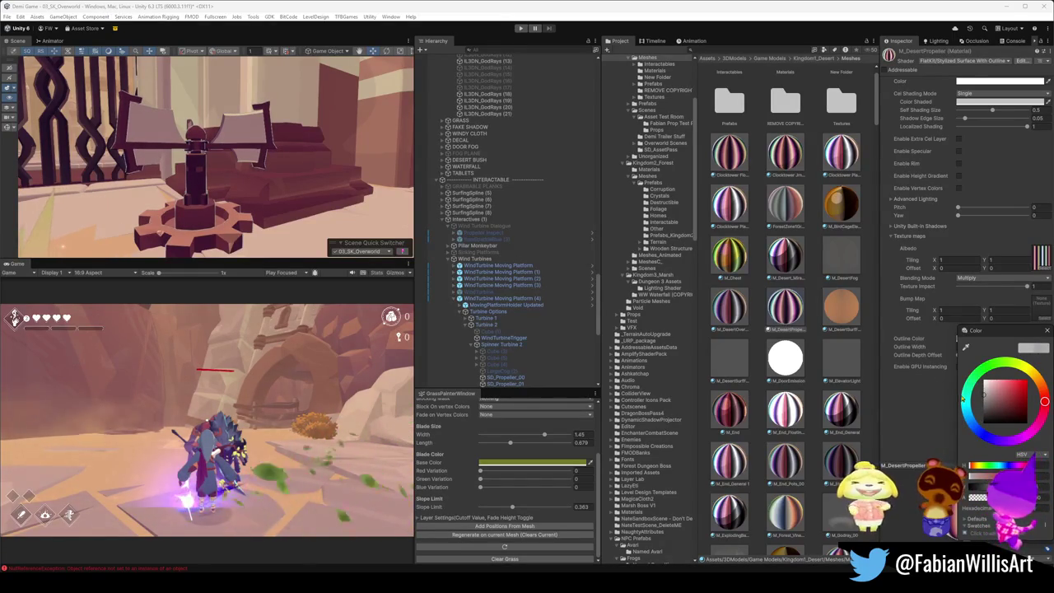
{"action": "left_click", "coordinate": [957, 346]}
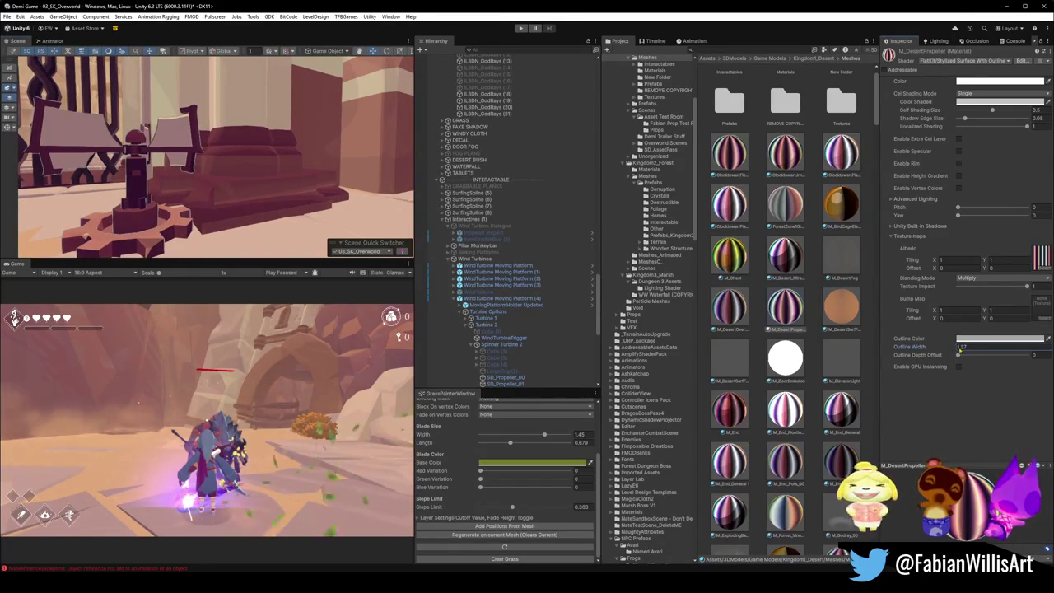
{"action": "type", "text": "3.38"}
{"action": "left_click_drag", "start_coordinate": [275, 169], "coordinate": [238, 164]}
{"action": "scroll", "coordinate": [237, 165], "scroll_direction": "up", "scroll_amount": 2}
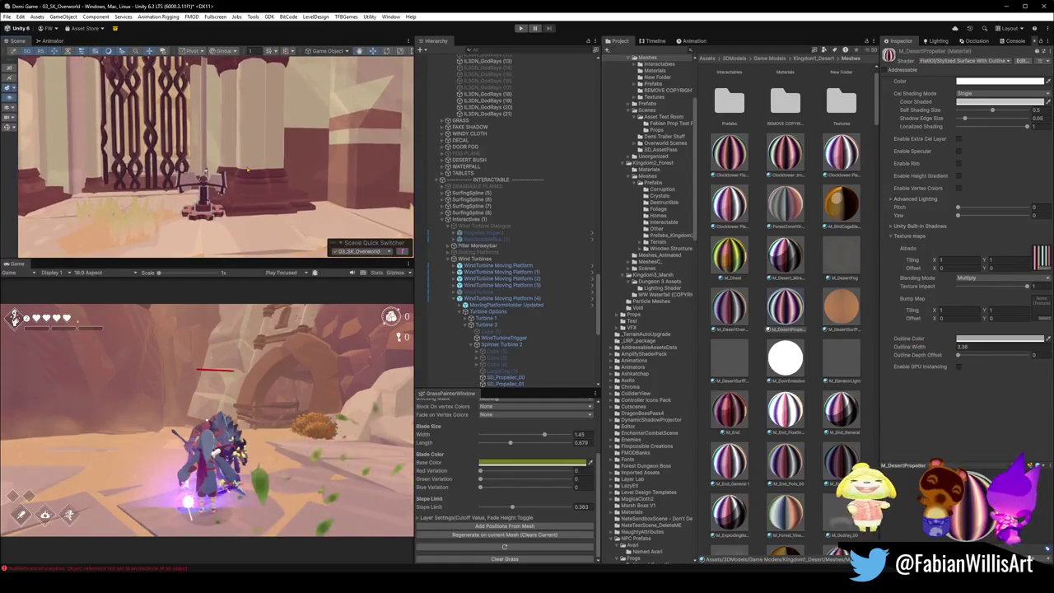
Step: Settle the outline colour on a tan-orange
{"action": "left_click", "coordinate": [999, 338]}
{"action": "mouse_move", "coordinate": [1020, 385]}
{"action": "left_mouse_down"}
{"action": "mouse_move", "coordinate": [1015, 409]}
{"action": "mouse_move", "coordinate": [1016, 399]}
{"action": "mouse_move", "coordinate": [993, 399]}
{"action": "mouse_move", "coordinate": [1006, 403]}
{"action": "mouse_move", "coordinate": [1018, 385]}
{"action": "left_mouse_up"}
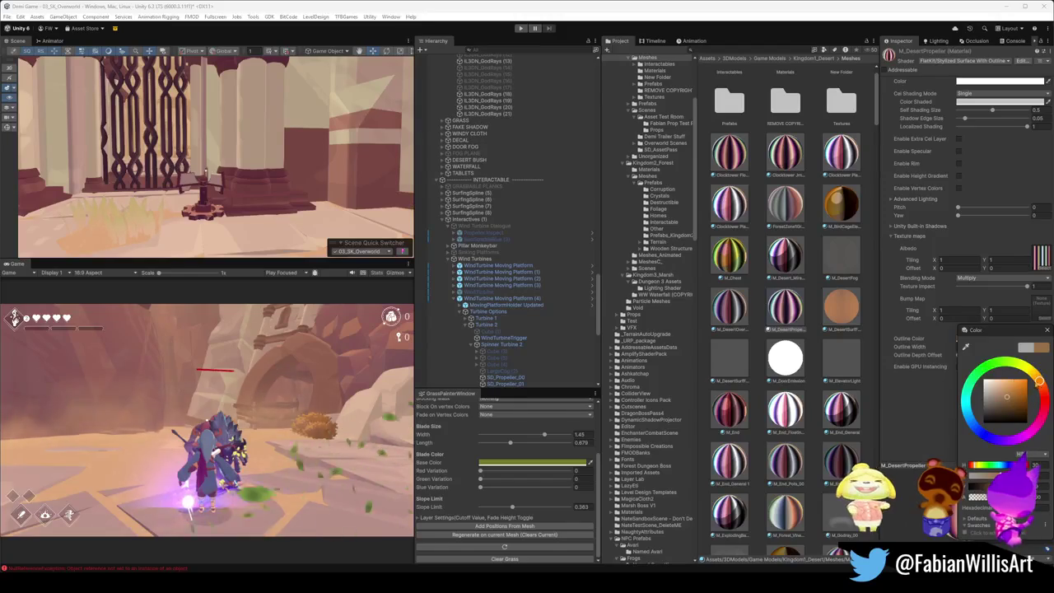
{"action": "left_click", "coordinate": [240, 170]}
{"action": "scroll", "coordinate": [239, 170], "scroll_direction": "up", "scroll_amount": 5}
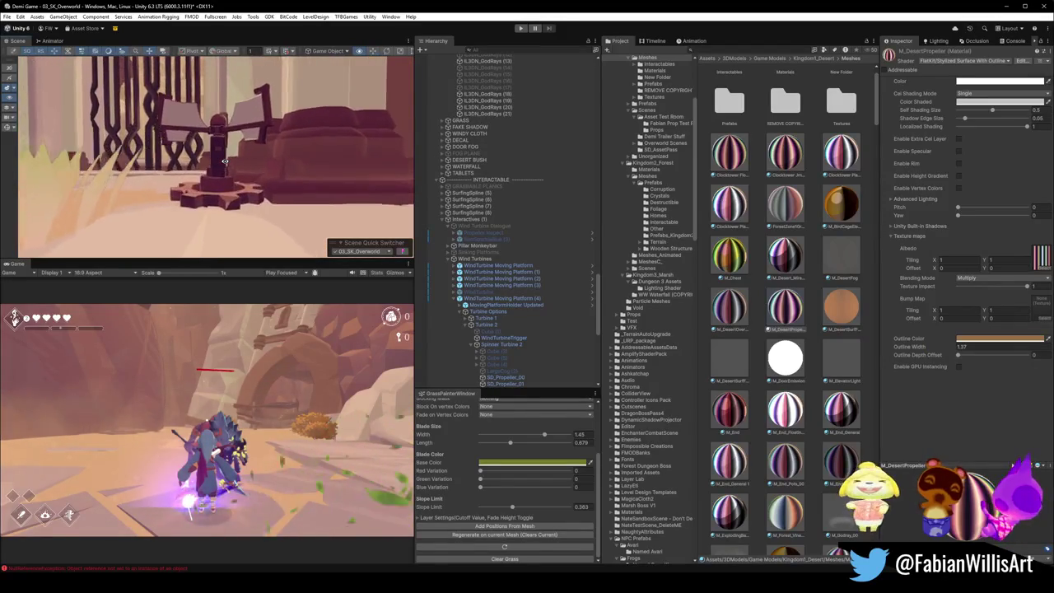
{"action": "scroll", "coordinate": [227, 165], "scroll_direction": "down", "scroll_amount": 3}
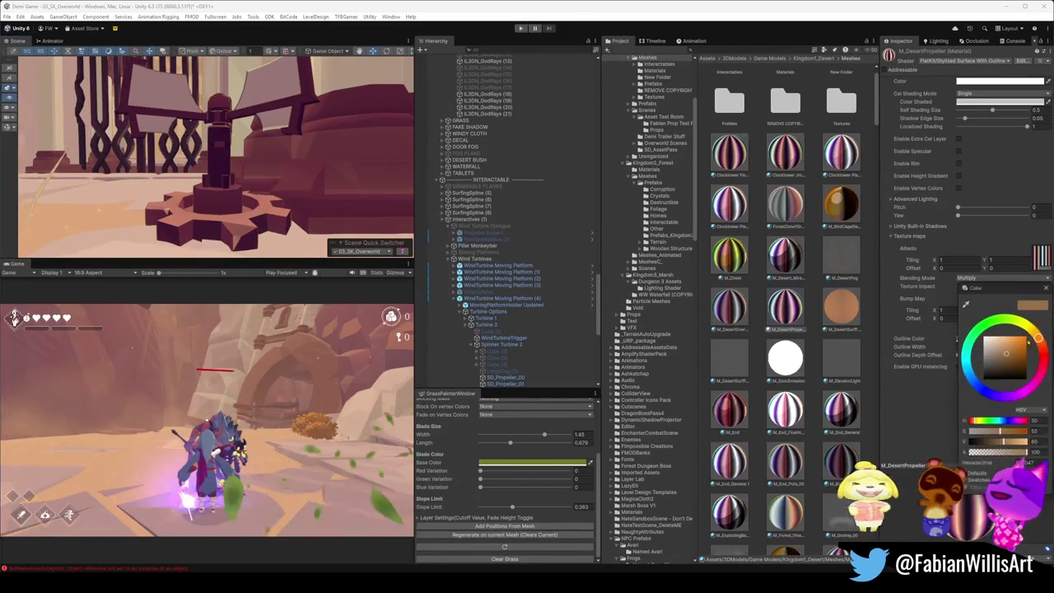
{"action": "left_click", "coordinate": [1000, 338]}
{"action": "left_click_drag", "start_coordinate": [1006, 352], "coordinate": [1010, 346]}
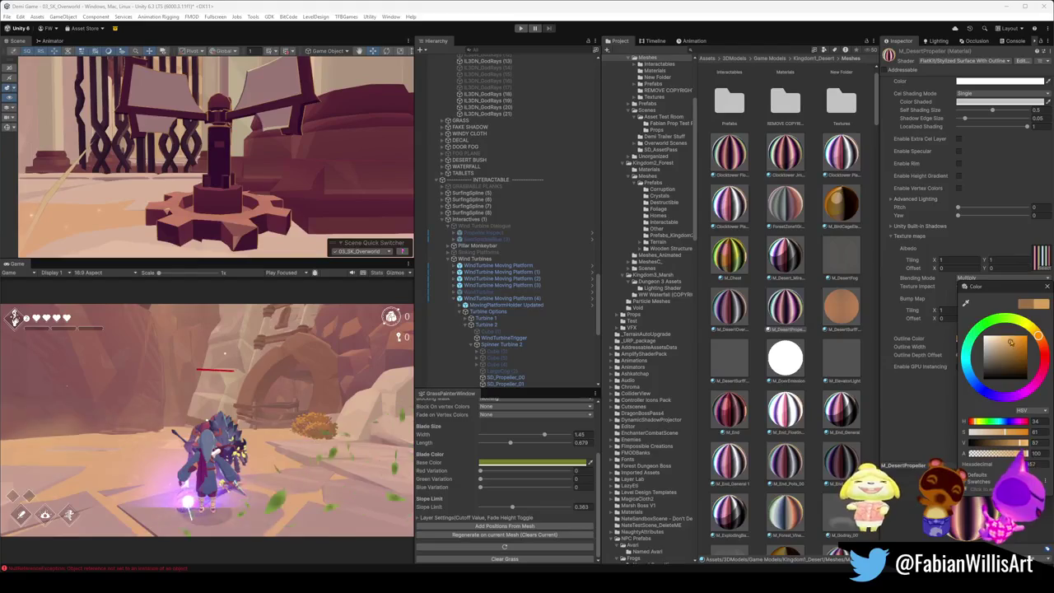
{"action": "left_click", "coordinate": [961, 358]}
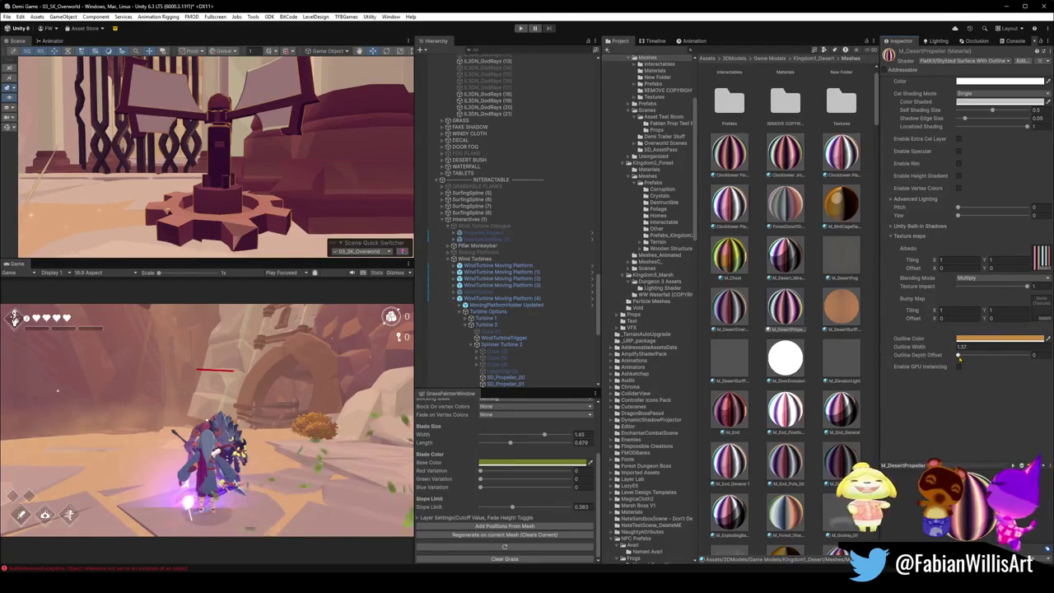
Step: Set the outline width to about 1.95
{"action": "left_click", "coordinate": [954, 349]}
{"action": "left_click_drag", "start_coordinate": [960, 348], "coordinate": [962, 349]}
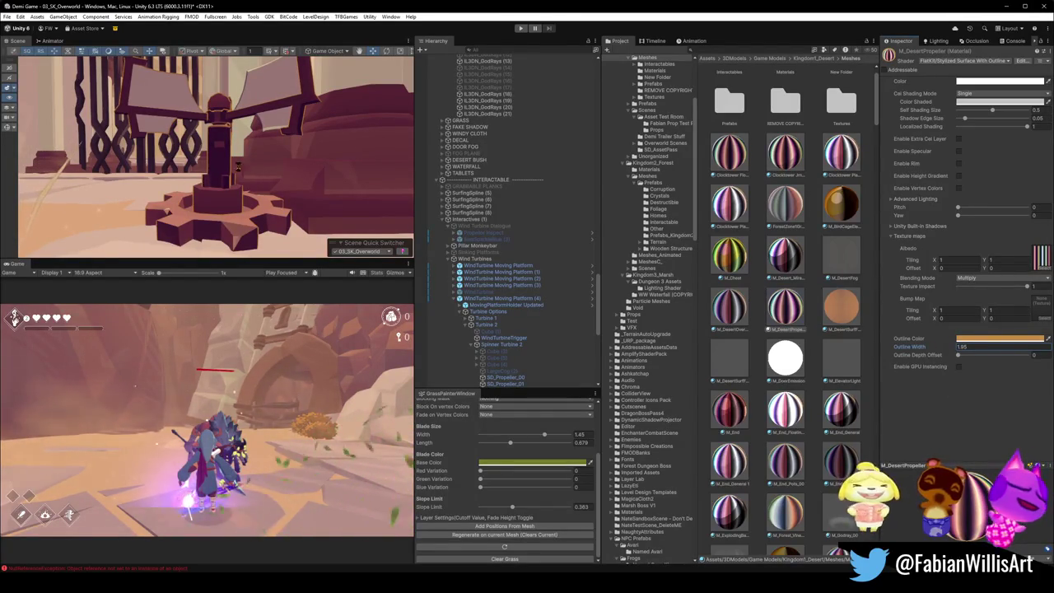
{"action": "scroll", "coordinate": [224, 171], "scroll_direction": "down", "scroll_amount": 10}
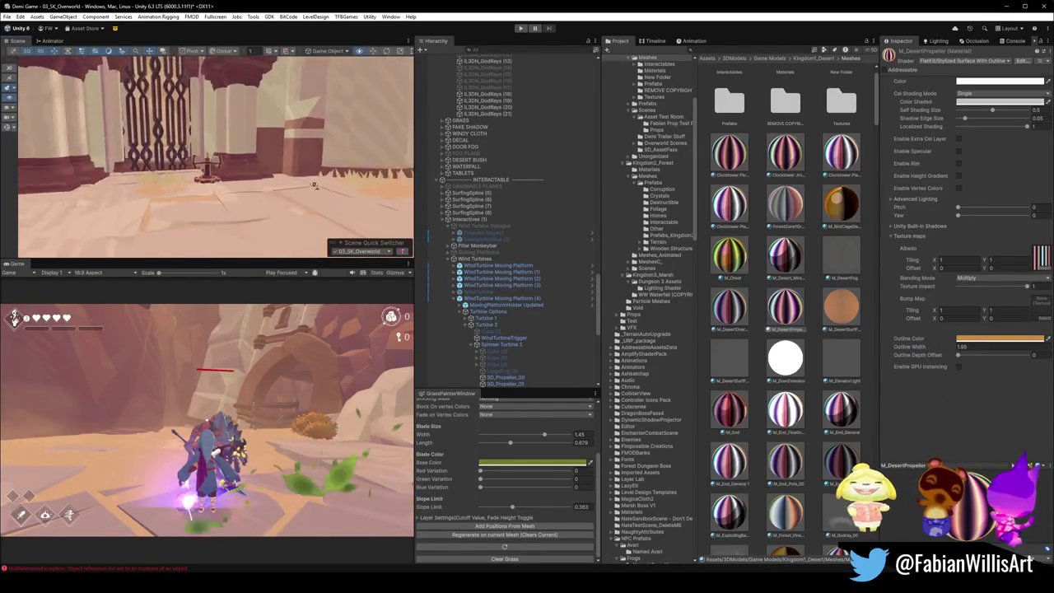
{"action": "scroll", "coordinate": [312, 185], "scroll_direction": "down", "scroll_amount": 10}
{"action": "left_click_drag", "start_coordinate": [344, 177], "coordinate": [257, 145]}
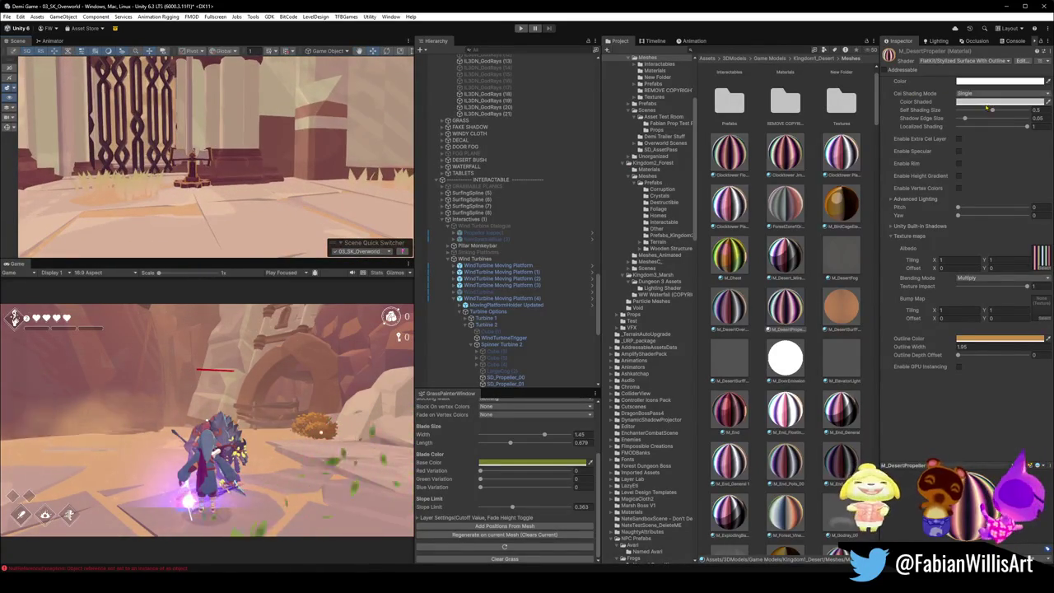
Step: Set M_DesertPropeller's base colour to pure white
{"action": "left_click", "coordinate": [999, 81]}
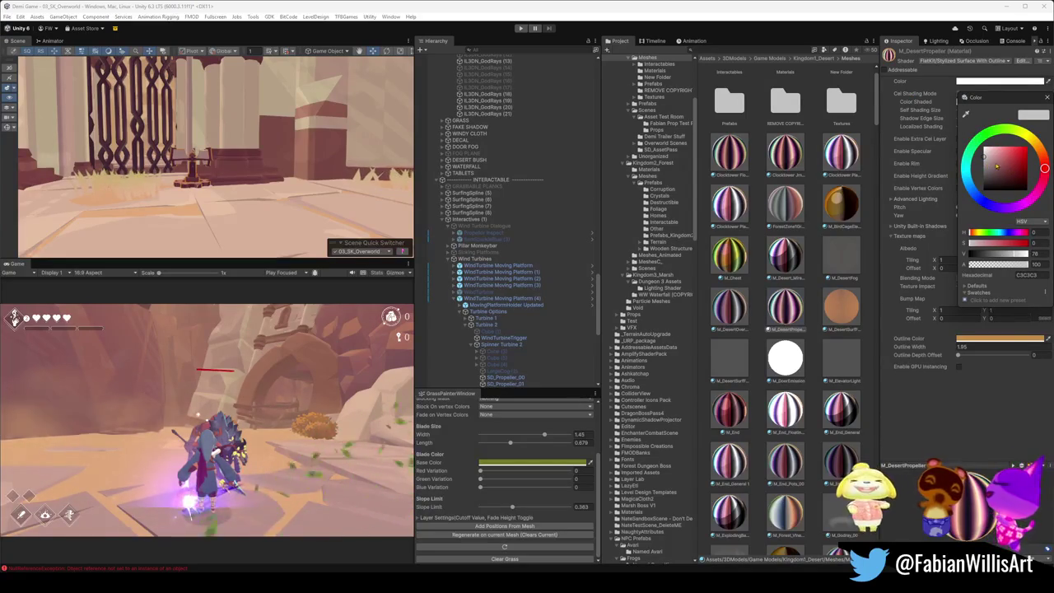
{"action": "left_click_drag", "start_coordinate": [996, 166], "coordinate": [981, 147]}
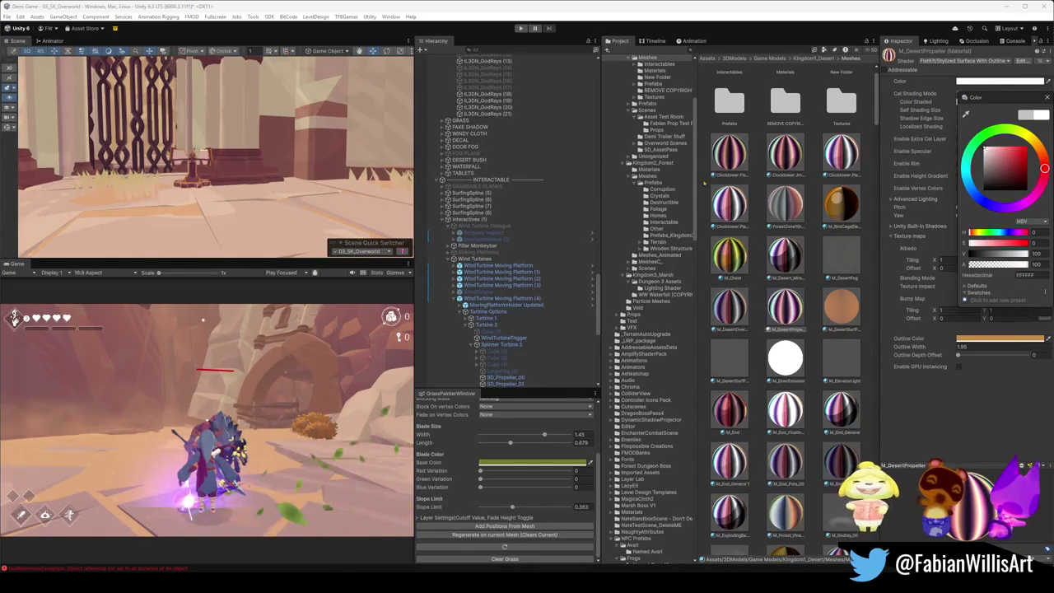
{"action": "left_click", "coordinate": [976, 347]}
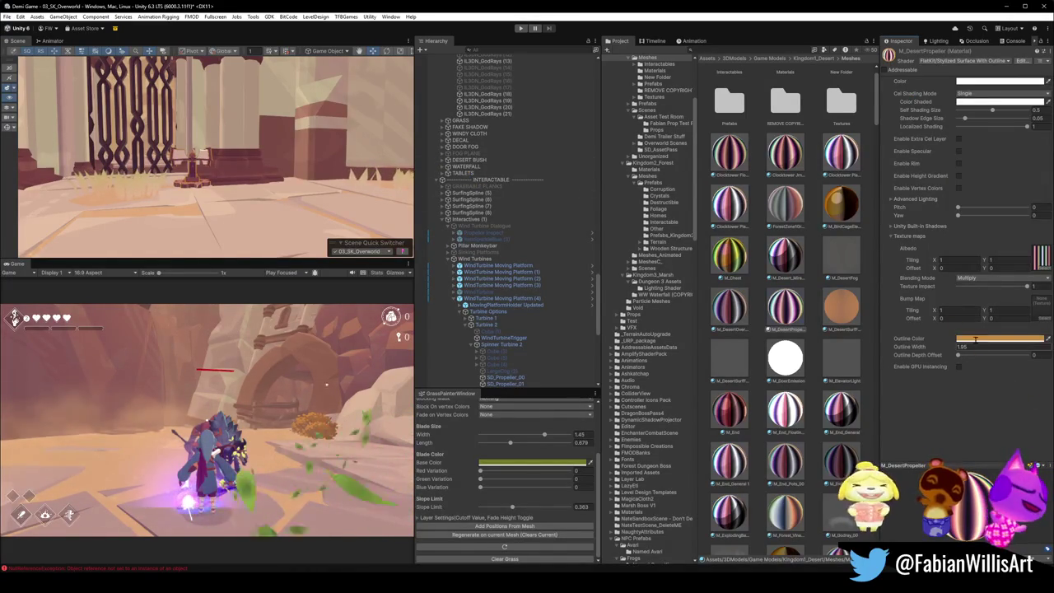
Step: Lighten the outline colour to a pale peach and review it around the courtyard
{"action": "left_click", "coordinate": [988, 338]}
{"action": "left_click_drag", "start_coordinate": [991, 388], "coordinate": [999, 390]}
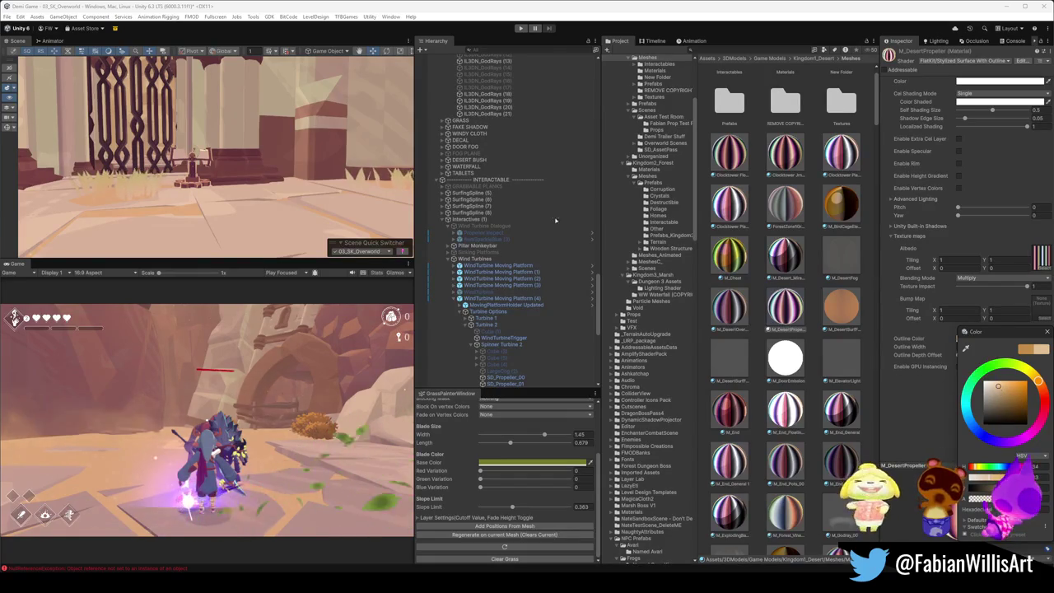
{"action": "left_click", "coordinate": [312, 170]}
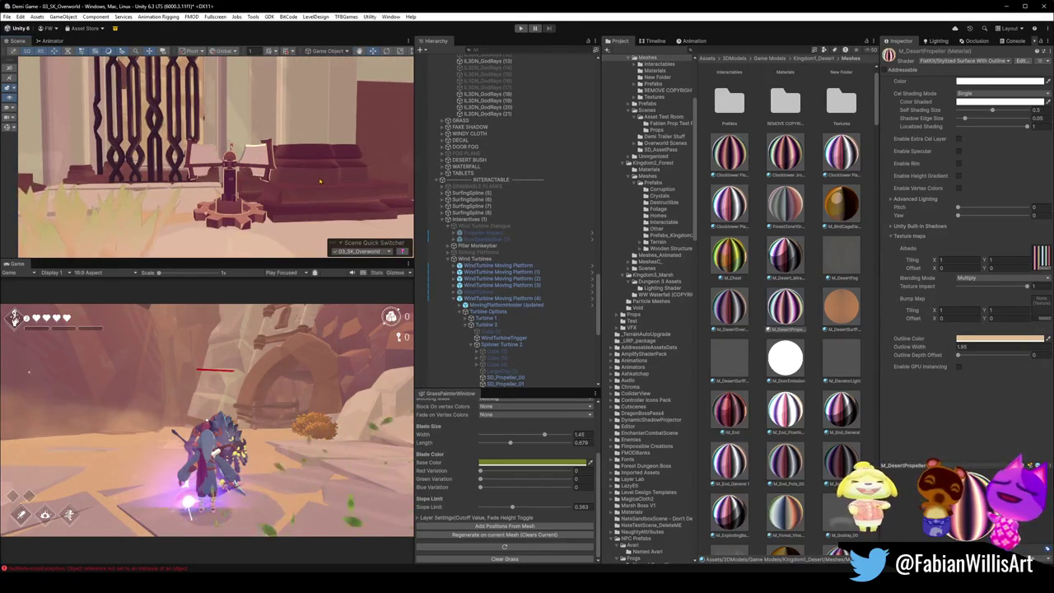
{"action": "scroll", "coordinate": [319, 181], "scroll_direction": "up", "scroll_amount": 5}
{"action": "mouse_move", "coordinate": [325, 173]}
{"action": "left_mouse_down"}
{"action": "mouse_move", "coordinate": [350, 190]}
{"action": "mouse_move", "coordinate": [348, 178]}
{"action": "mouse_move", "coordinate": [114, 158]}
{"action": "left_mouse_up"}
{"action": "left_click_drag", "start_coordinate": [227, 166], "coordinate": [191, 212]}
{"action": "left_click_drag", "start_coordinate": [318, 170], "coordinate": [342, 180]}
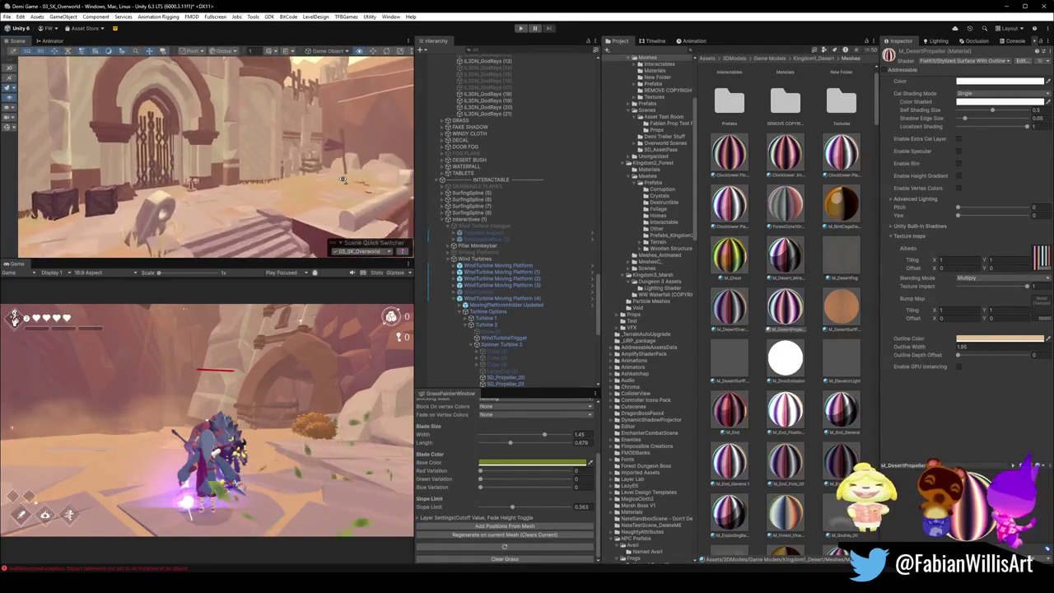
Step: Test pink, blue and teal outline colours on M_DesertPropeller, keeping the pale peach
{"action": "left_click", "coordinate": [969, 339]}
{"action": "mouse_move", "coordinate": [1037, 381]}
{"action": "left_mouse_down"}
{"action": "mouse_move", "coordinate": [1039, 416]}
{"action": "mouse_move", "coordinate": [1022, 438]}
{"action": "mouse_move", "coordinate": [973, 424]}
{"action": "left_mouse_up"}
{"action": "left_click", "coordinate": [312, 216]}
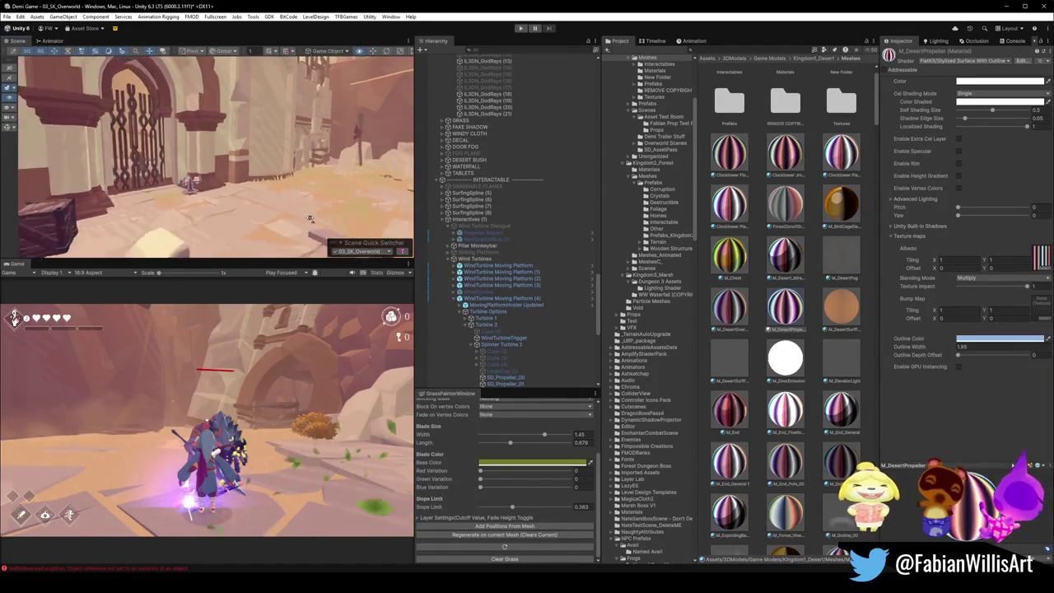
{"action": "key", "text": "w"}
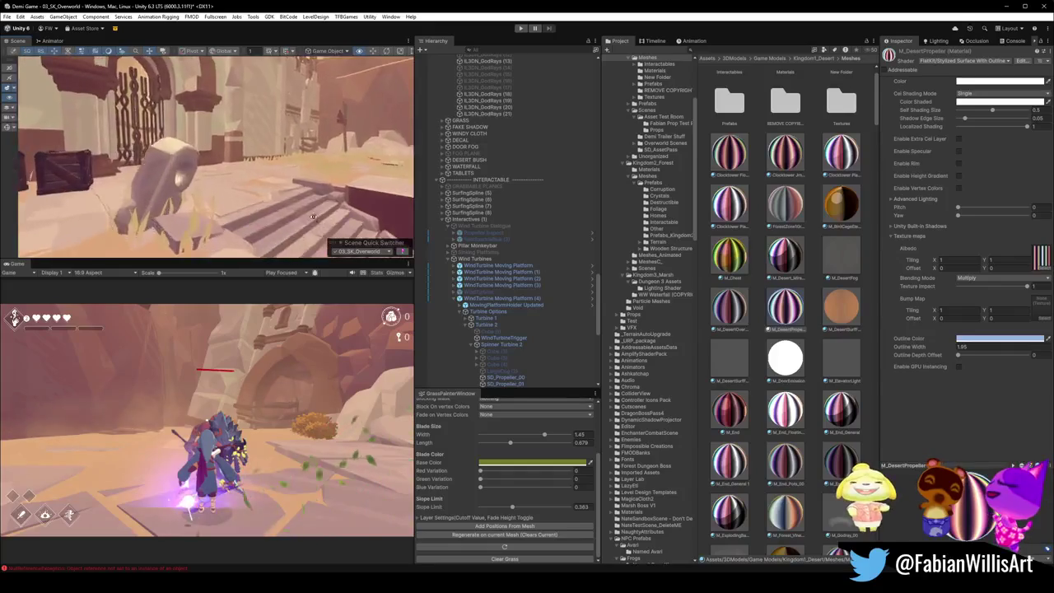
{"action": "left_click", "coordinate": [979, 338]}
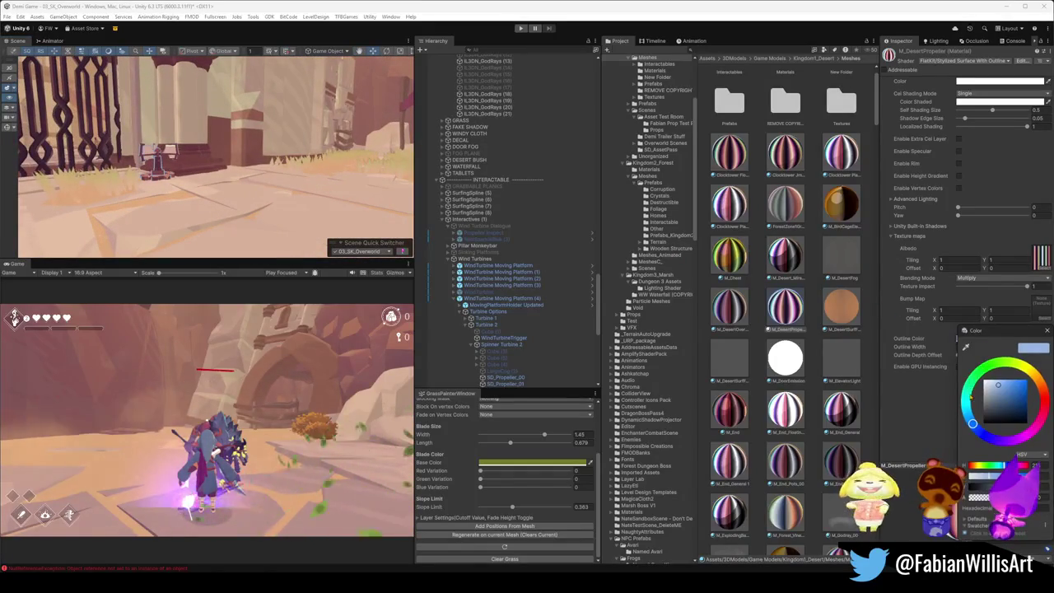
{"action": "mouse_move", "coordinate": [986, 367]}
{"action": "left_mouse_down"}
{"action": "mouse_move", "coordinate": [967, 405]}
{"action": "mouse_move", "coordinate": [971, 382]}
{"action": "mouse_move", "coordinate": [968, 393]}
{"action": "left_mouse_up"}
Step: Fly the scene view through the arched gate and past the pillars to the turbine propellers
{"action": "right_click", "coordinate": [282, 156]}
{"action": "key", "text": "s"}
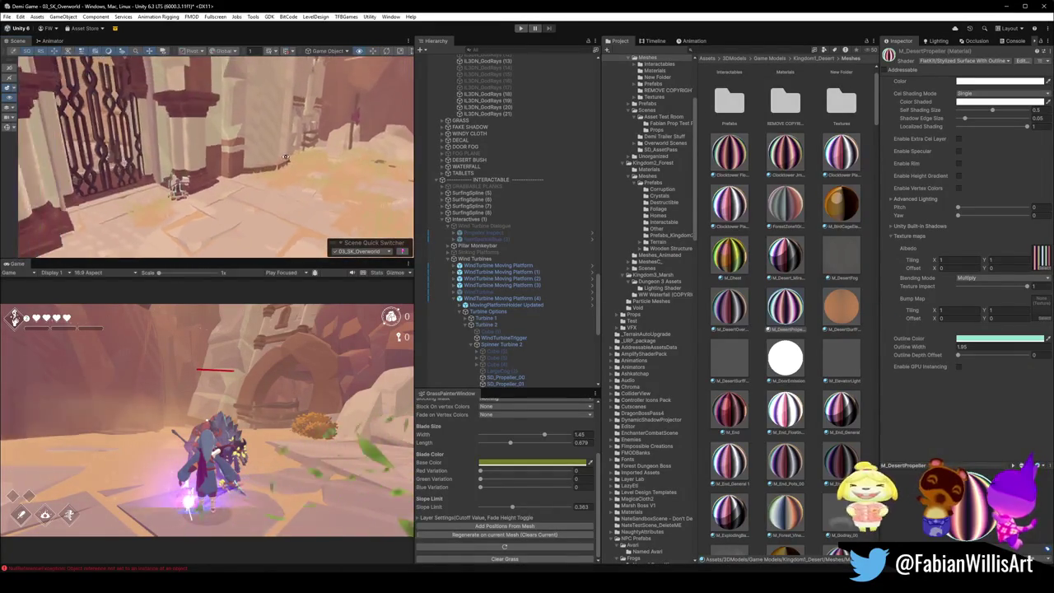
{"action": "key", "text": "w"}
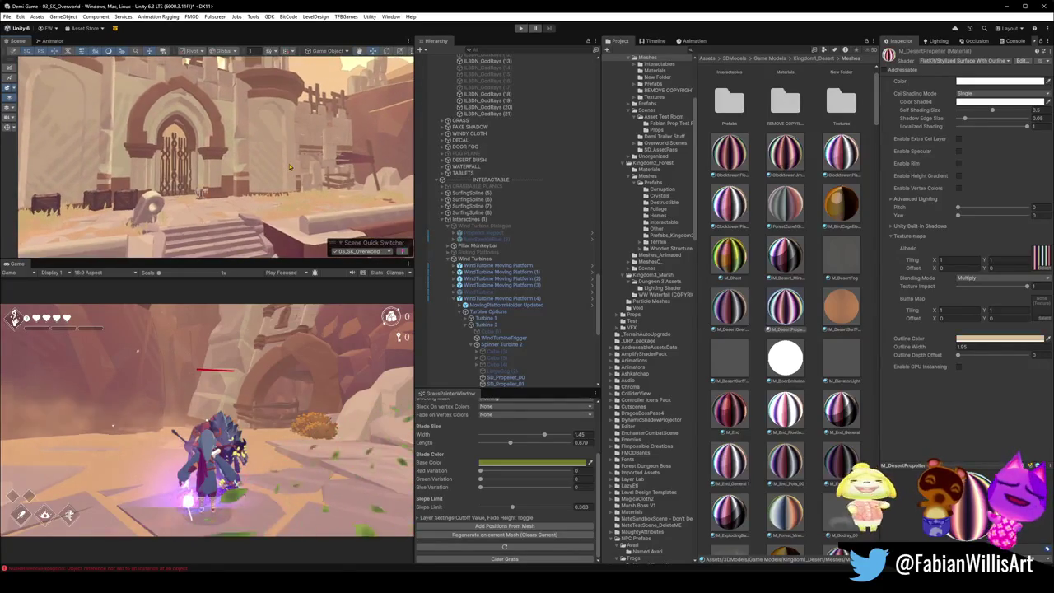
{"action": "right_click", "coordinate": [300, 161]}
{"action": "key", "text": "w"}
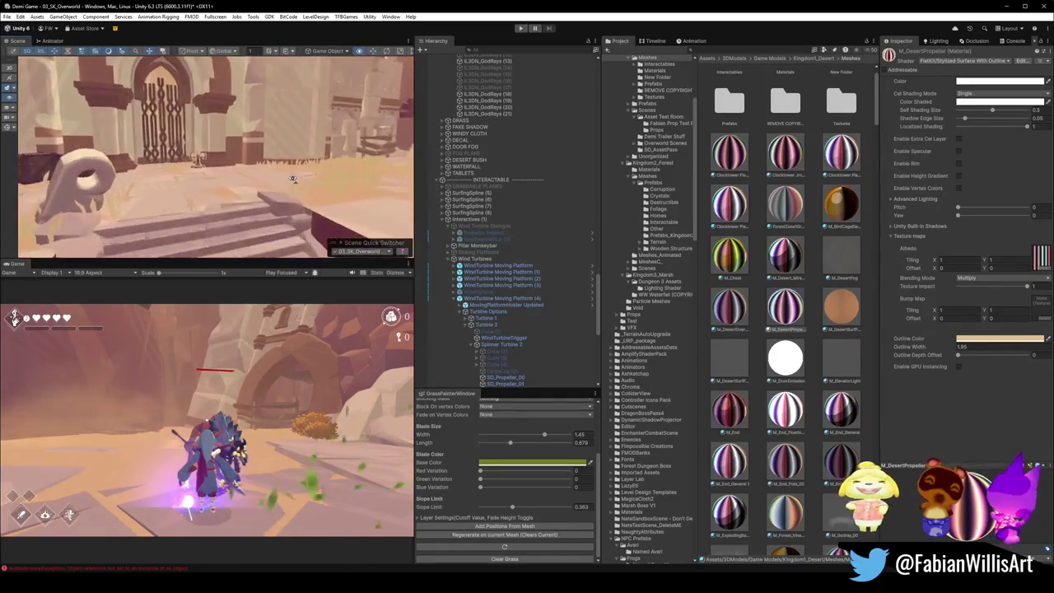
{"action": "key", "text": "w"}
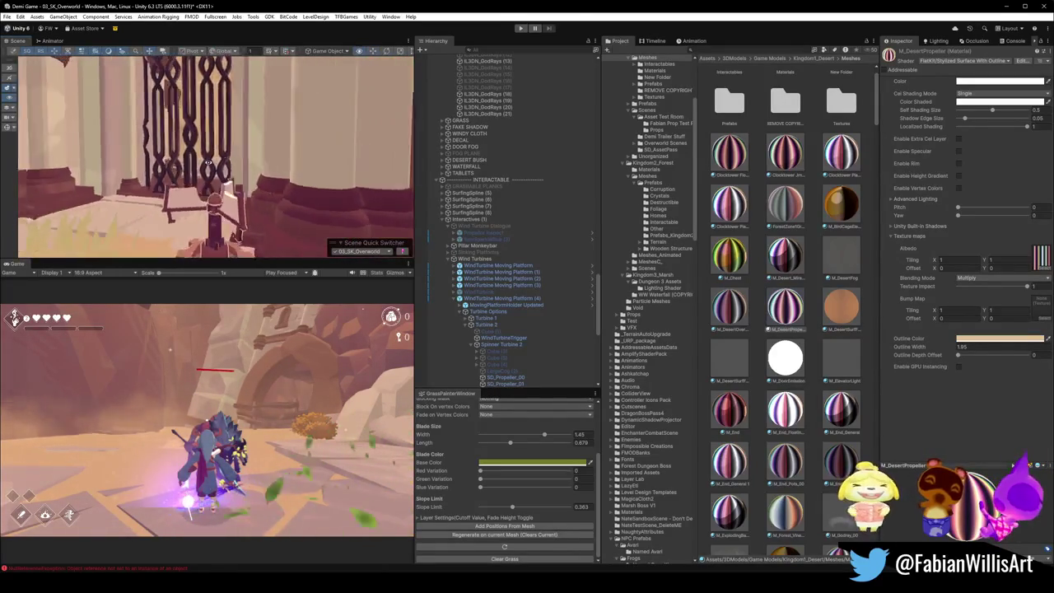
{"action": "key", "text": "w"}
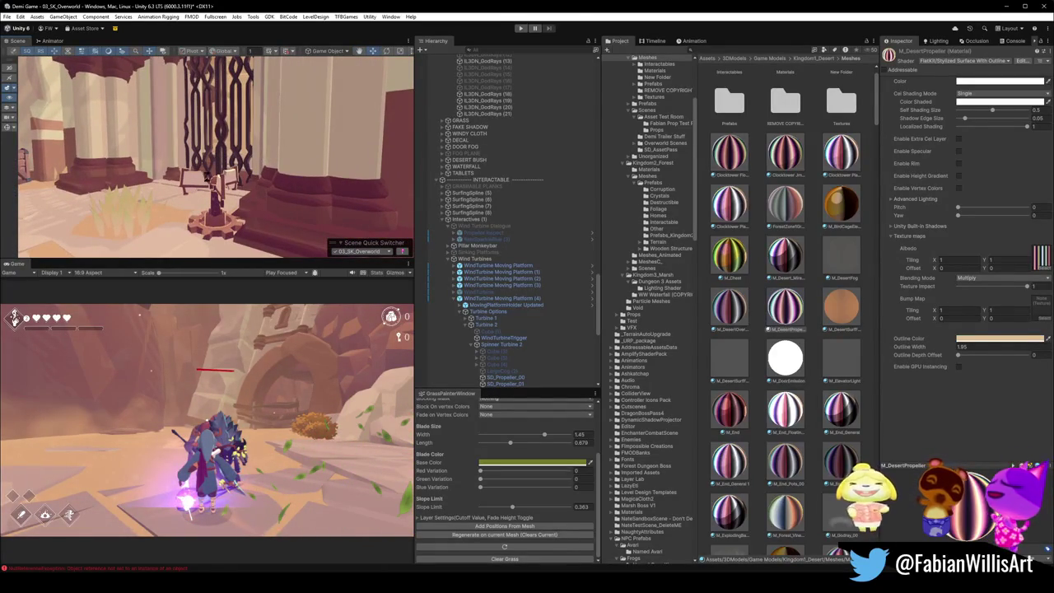
{"action": "key", "text": "w"}
{"action": "key", "text": "w"}
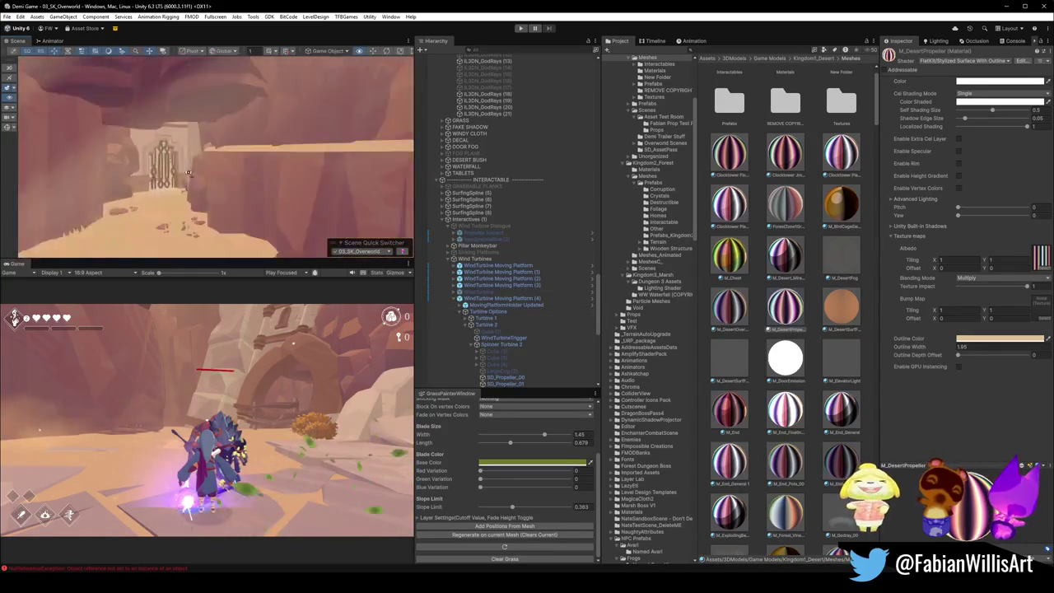
{"action": "key", "text": "w"}
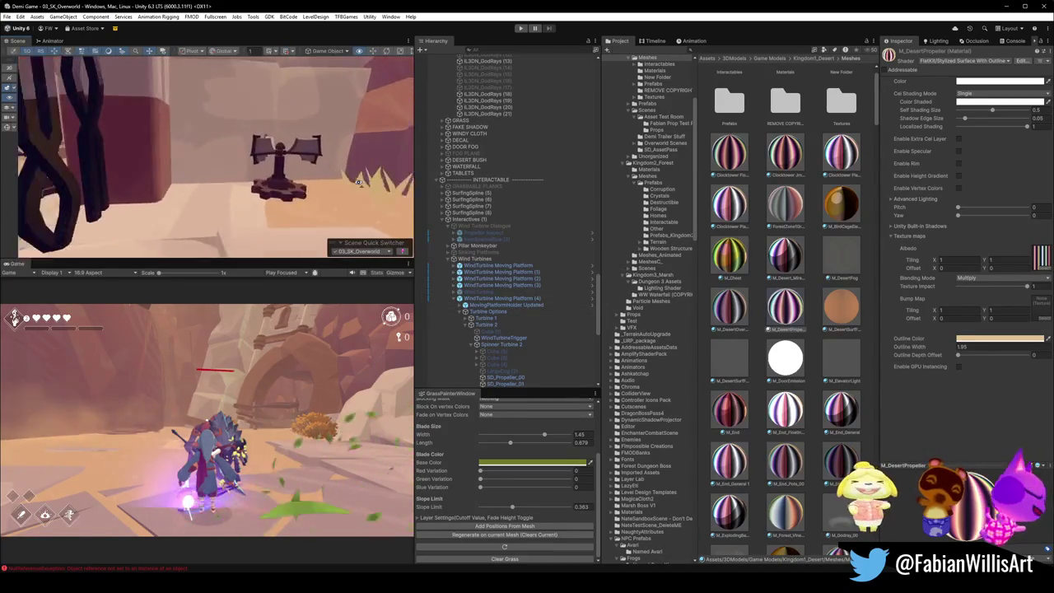
Step: Select WindTurbine Moving Platform (3) and fly the scene view back up to the turbine
{"action": "left_click", "coordinate": [182, 182]}
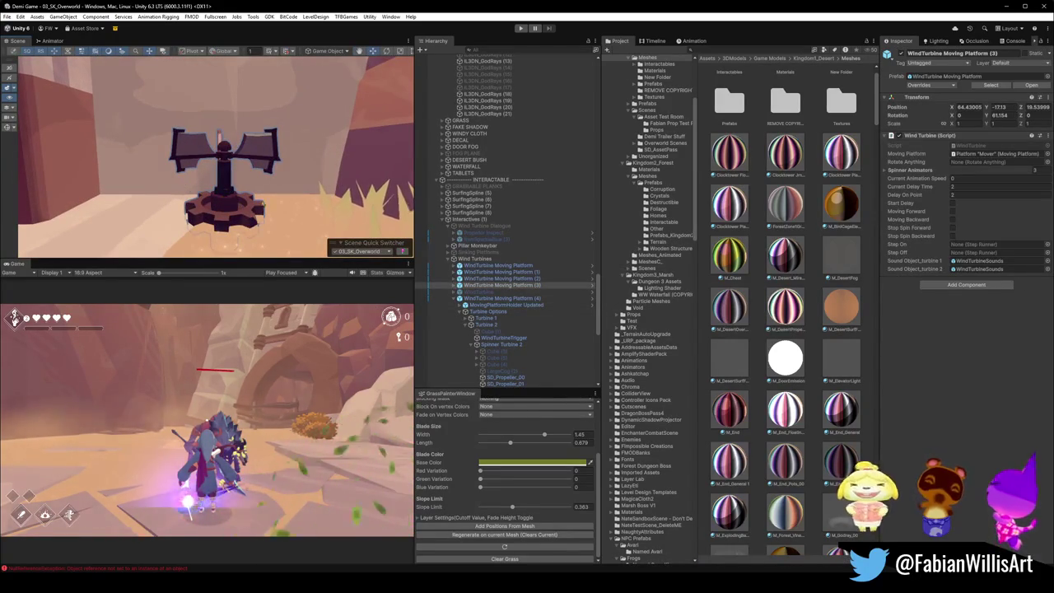
{"action": "key", "text": "w"}
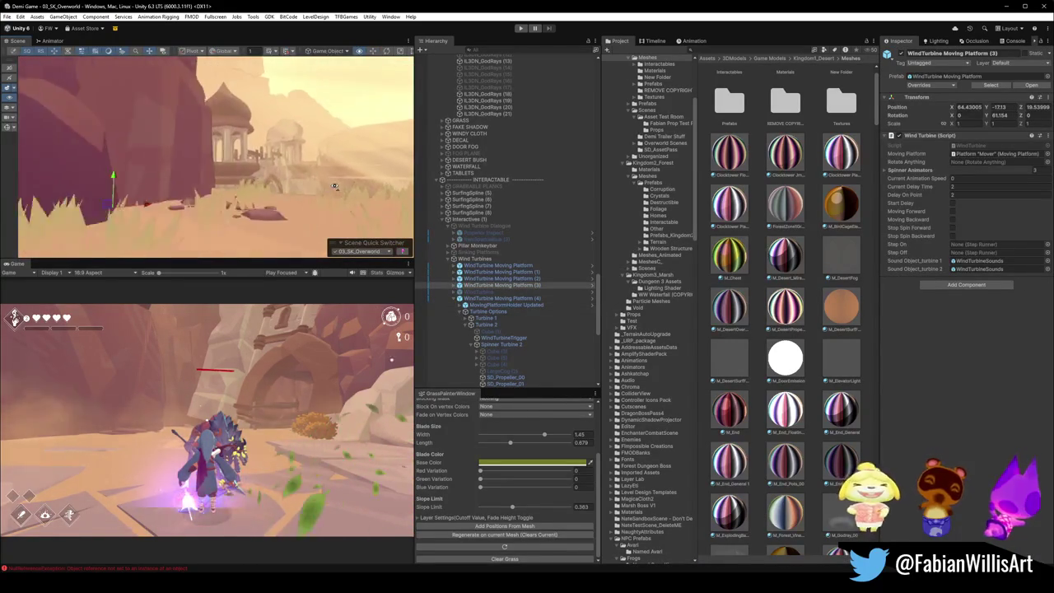
{"action": "key", "text": "w"}
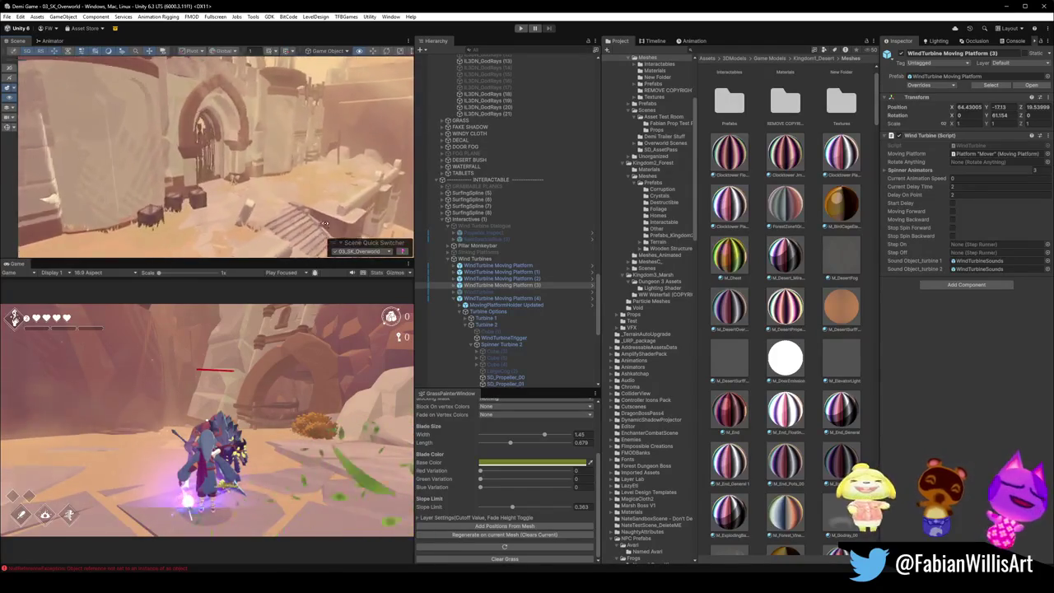
{"action": "key", "text": "w"}
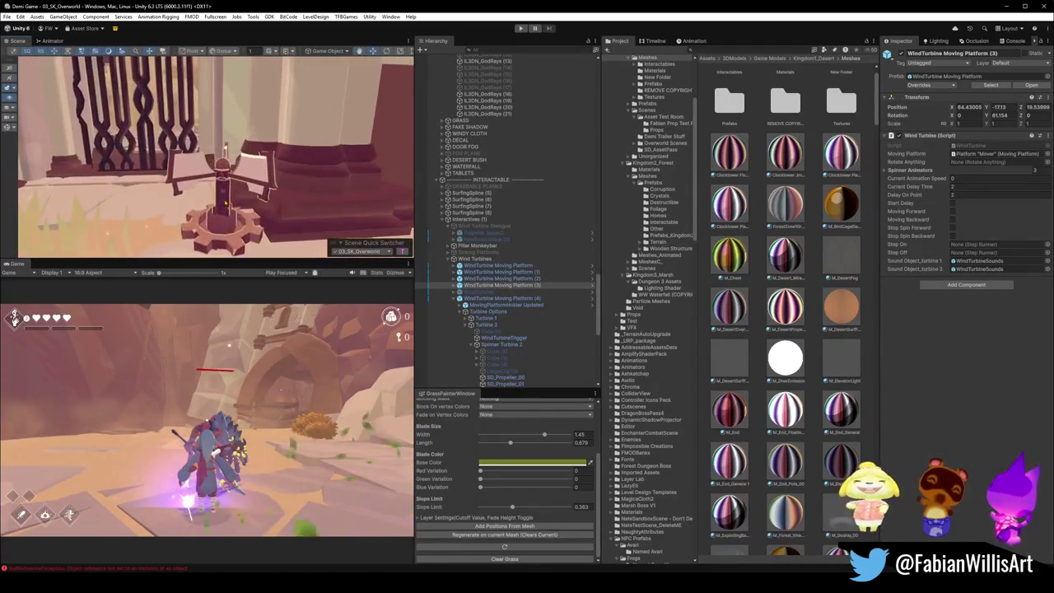
Step: Select SD_PropellerBase_00, then WindTurbine Moving Platform (4), and review its prefab overrides
{"action": "left_click", "coordinate": [222, 212]}
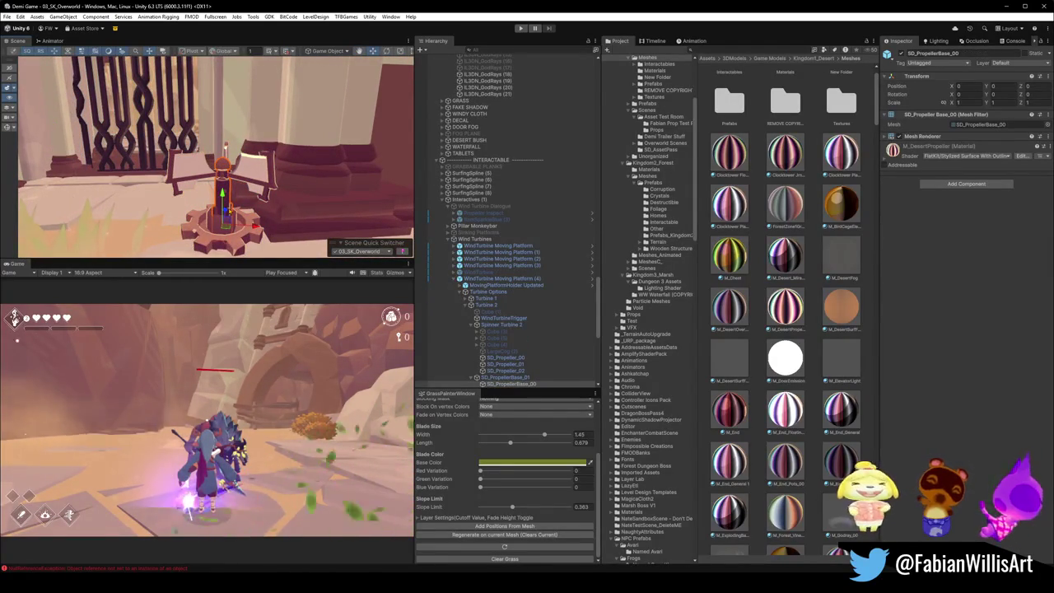
{"action": "left_click", "coordinate": [486, 305]}
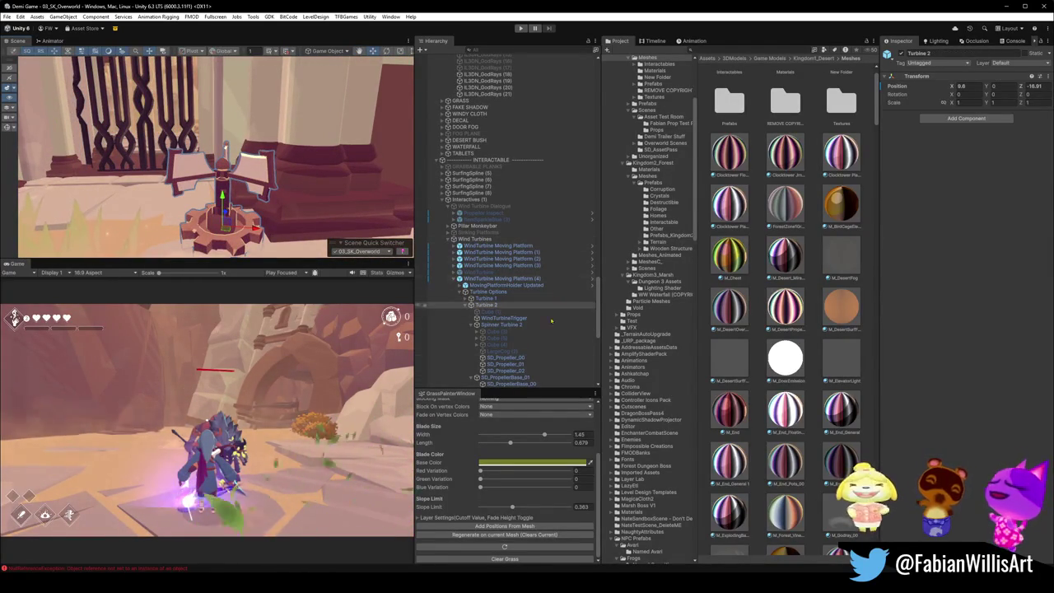
{"action": "left_click", "coordinate": [502, 278]}
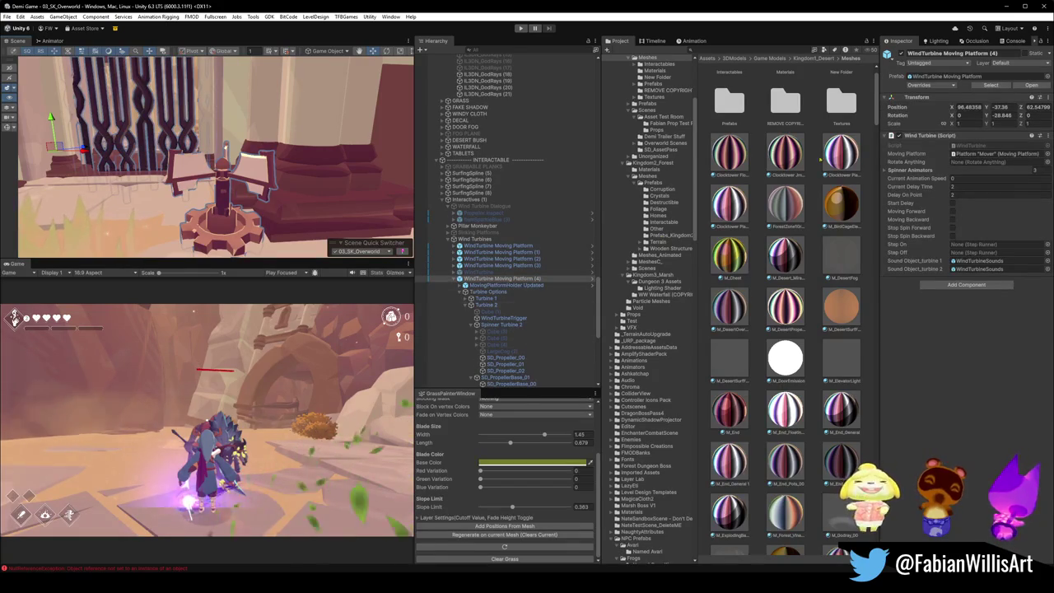
{"action": "left_click", "coordinate": [920, 84]}
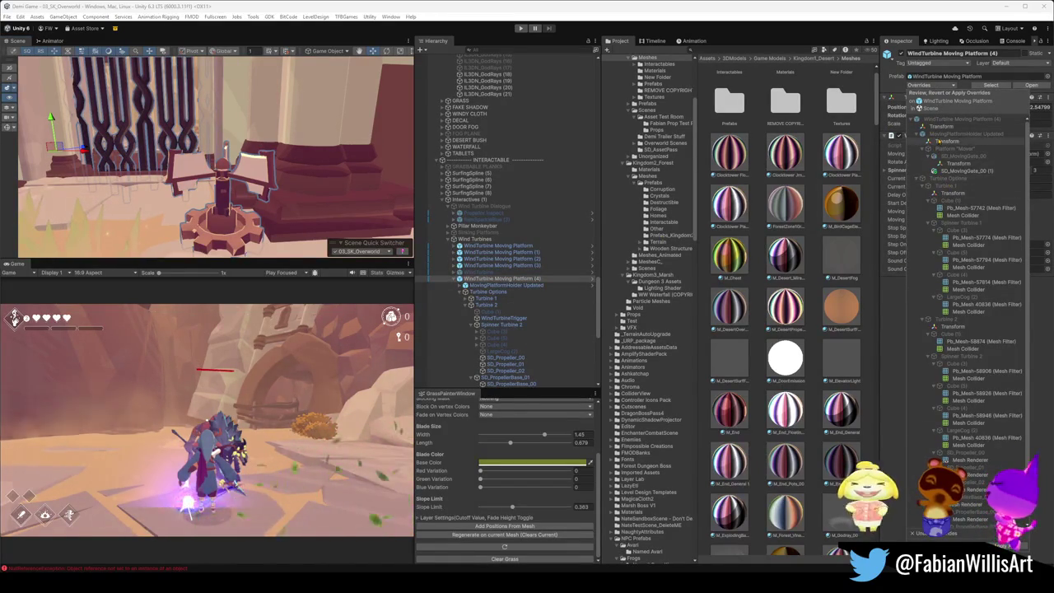
{"action": "scroll", "coordinate": [962, 369], "scroll_direction": "down", "scroll_amount": 1}
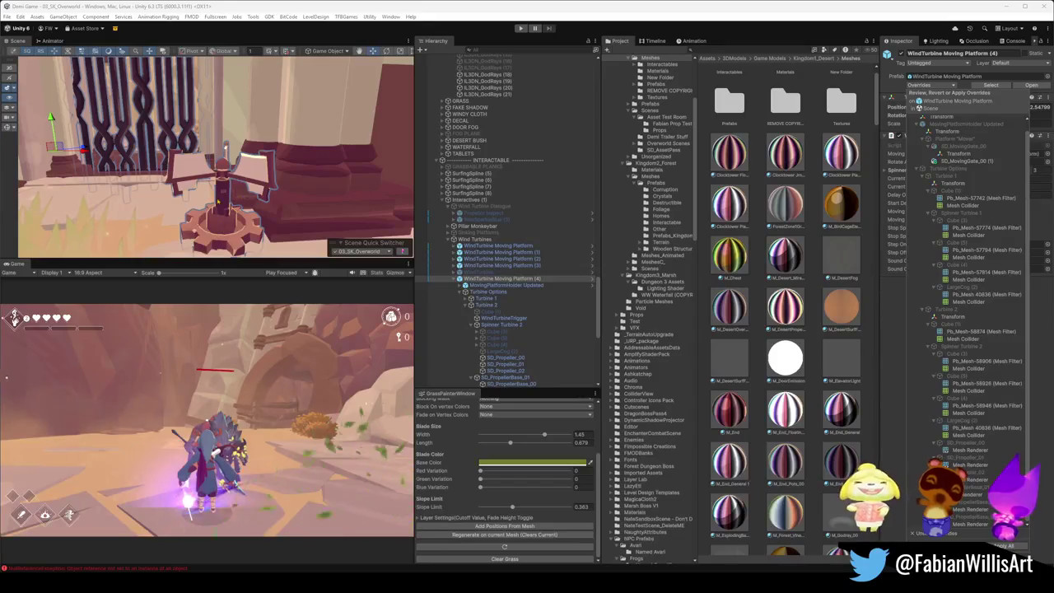
{"action": "left_click", "coordinate": [221, 201]}
{"action": "left_click", "coordinate": [222, 200]}
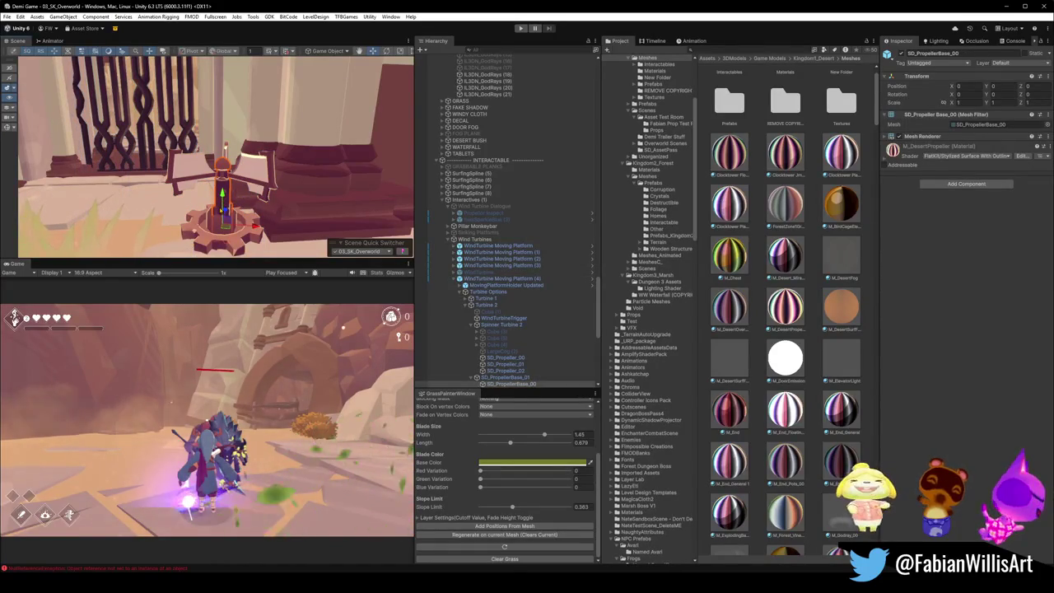
{"action": "key", "text": "ctrl+z"}
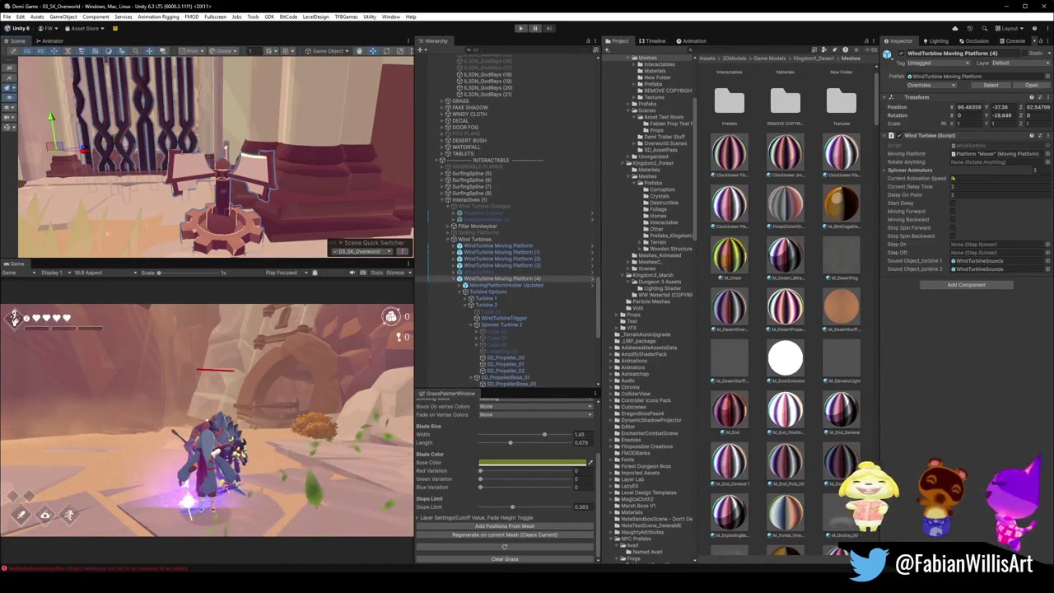
{"action": "left_click", "coordinate": [946, 84]}
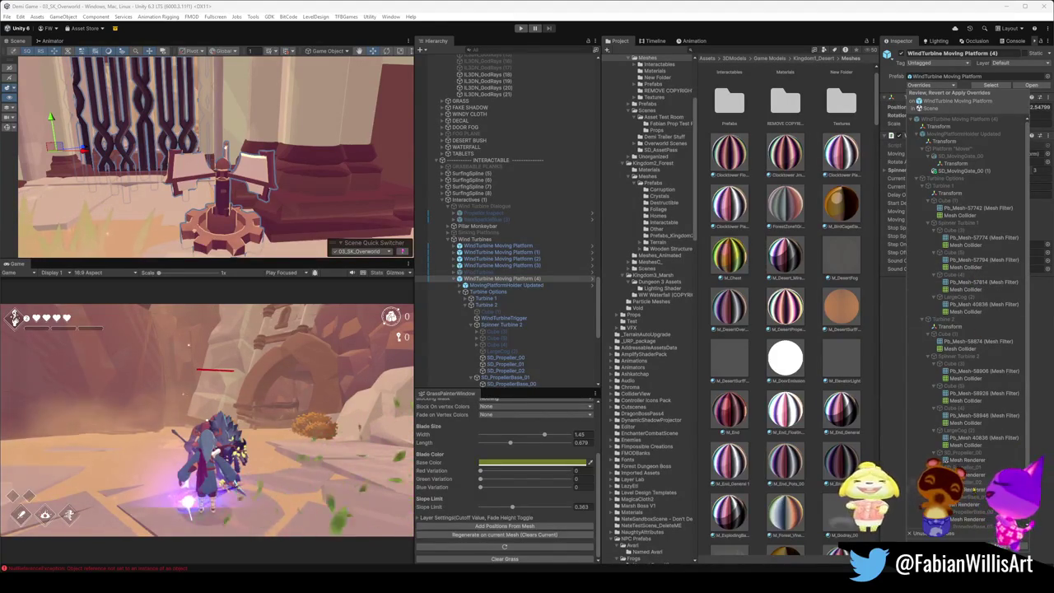
{"action": "left_click", "coordinate": [973, 490]}
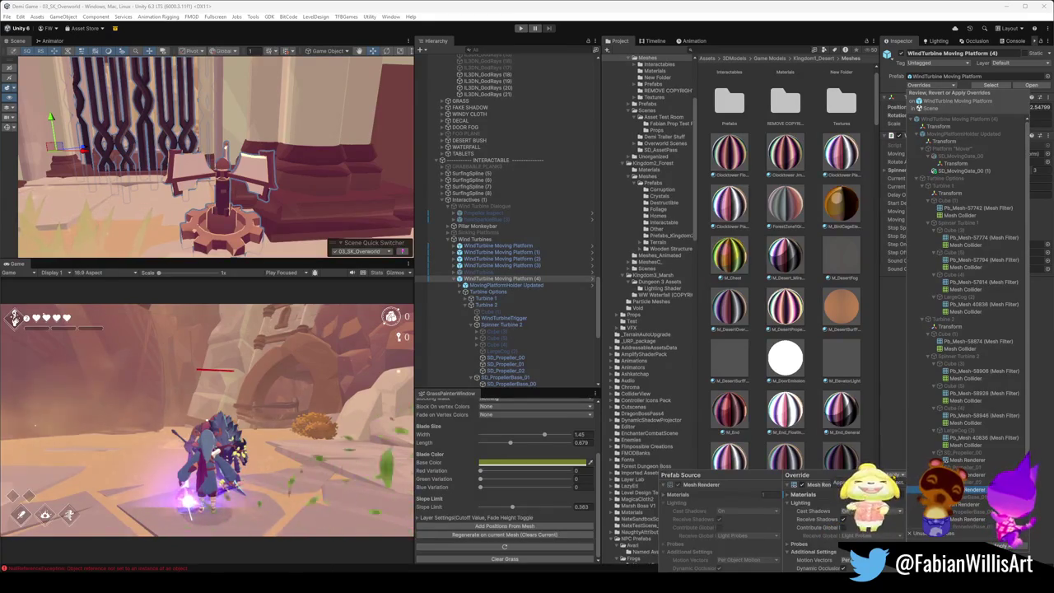
Step: Compare the Mesh Renderer override's M_DesertPropeller material against the prefab's original material
{"action": "mouse_move", "coordinate": [245, 152]}
{"action": "left_mouse_down"}
{"action": "mouse_move", "coordinate": [227, 158]}
{"action": "mouse_move", "coordinate": [356, 192]}
{"action": "left_mouse_up"}
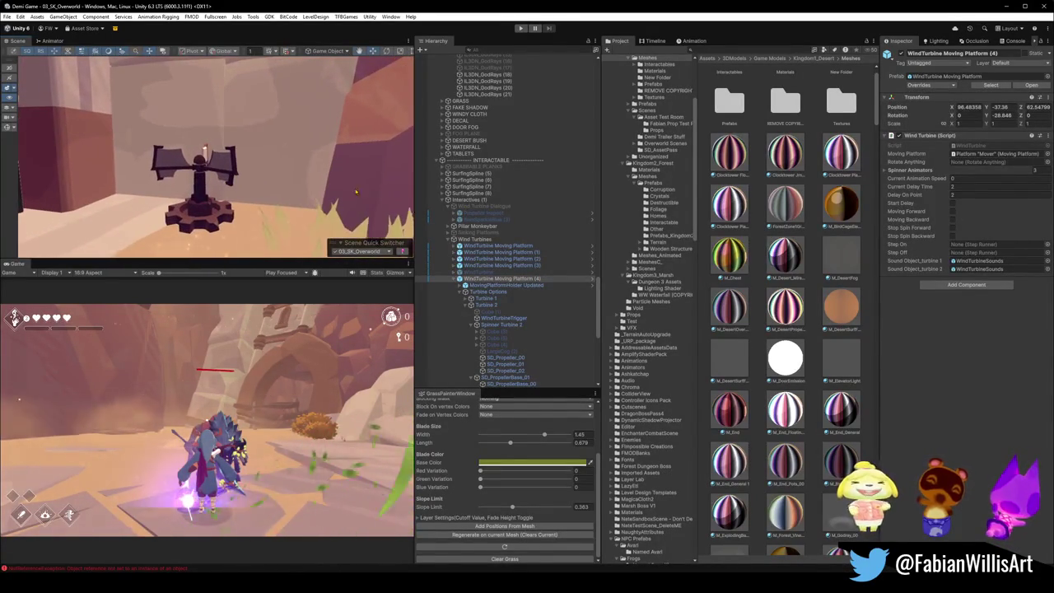
{"action": "left_click", "coordinate": [919, 85]}
{"action": "scroll", "coordinate": [957, 531], "scroll_direction": "down", "scroll_amount": 1}
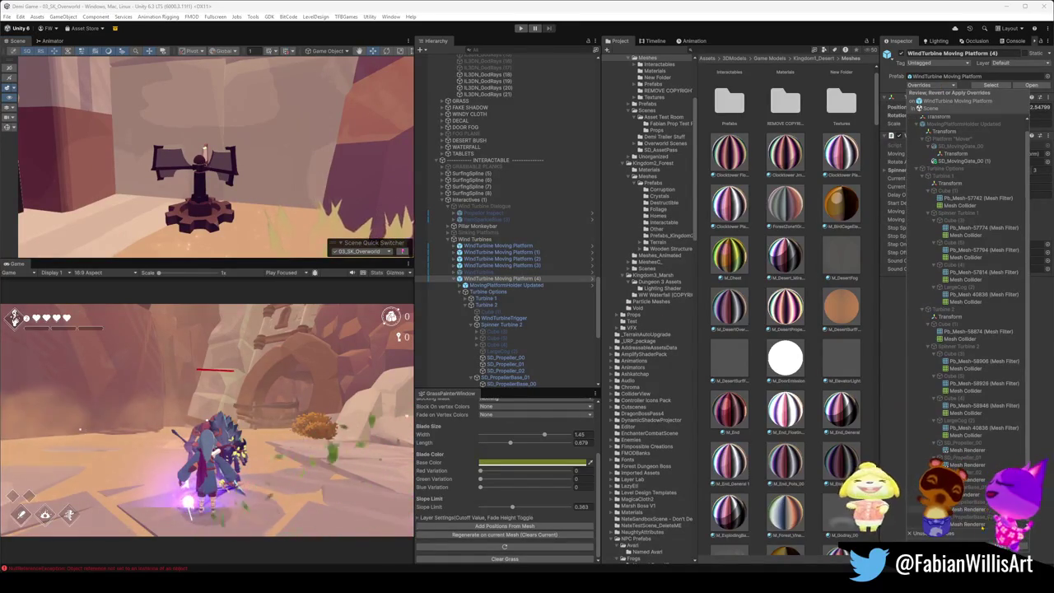
{"action": "left_click", "coordinate": [957, 524]}
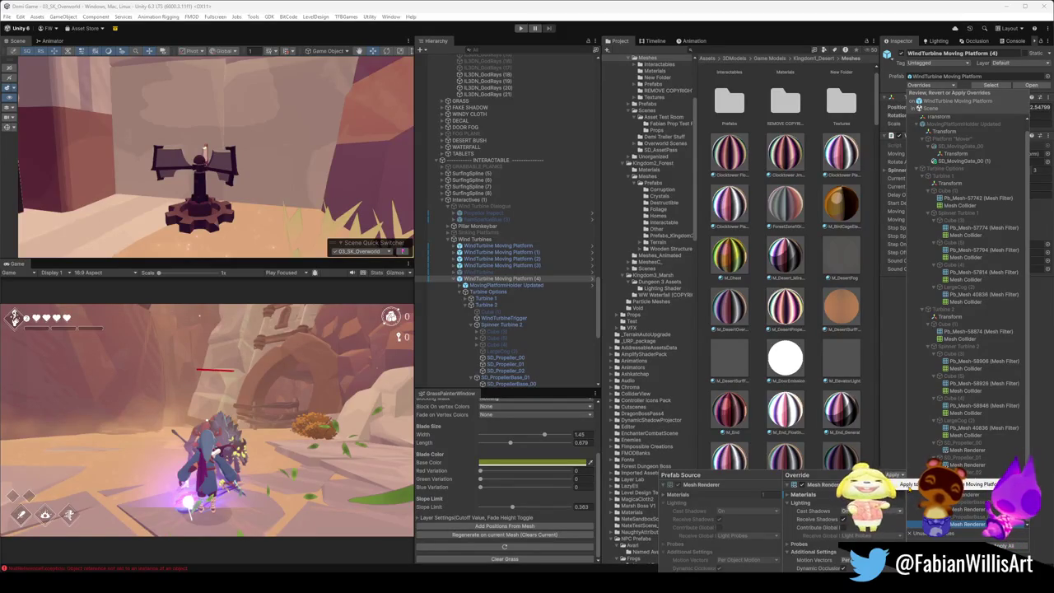
{"action": "left_click", "coordinate": [909, 491]}
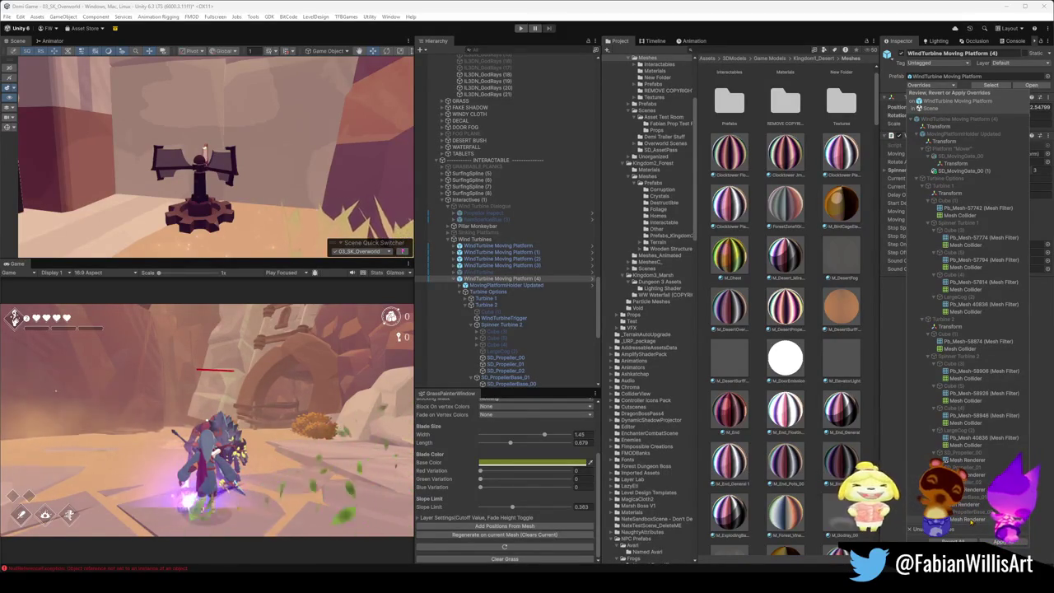
{"action": "left_click", "coordinate": [971, 521]}
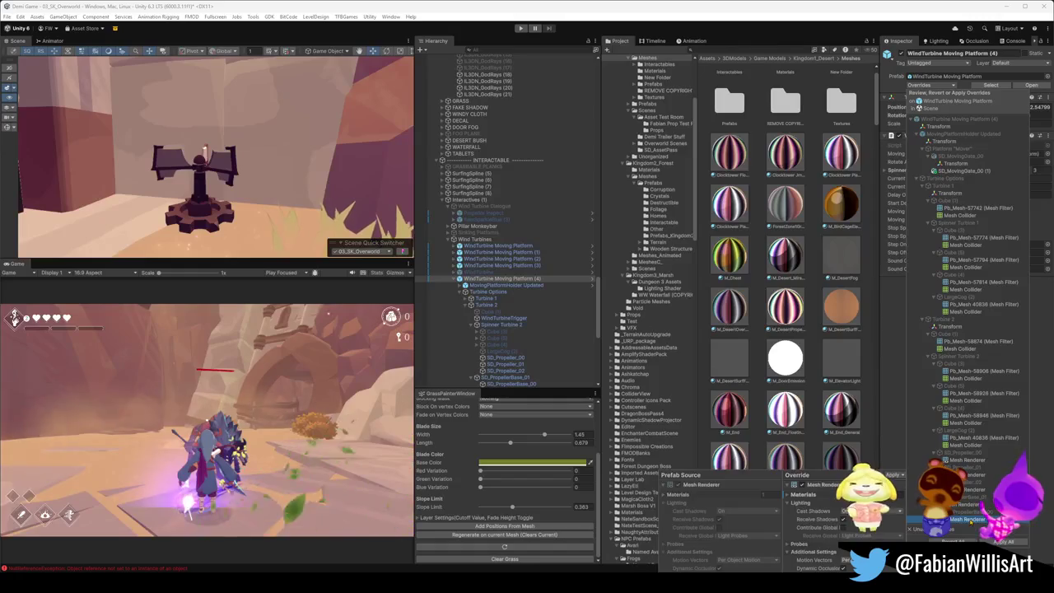
{"action": "left_click", "coordinate": [972, 519]}
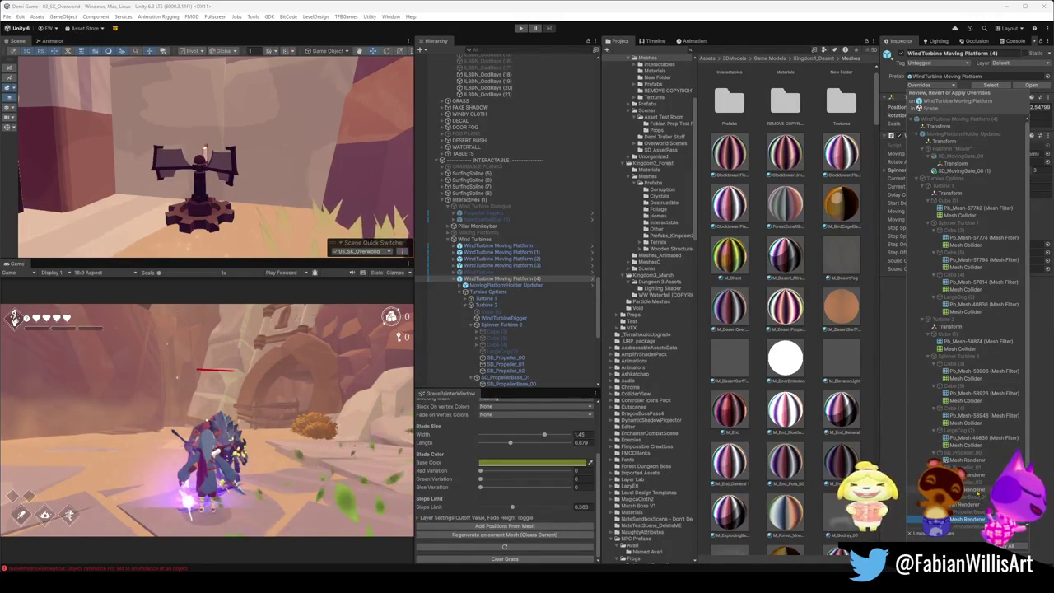
{"action": "left_click", "coordinate": [974, 489]}
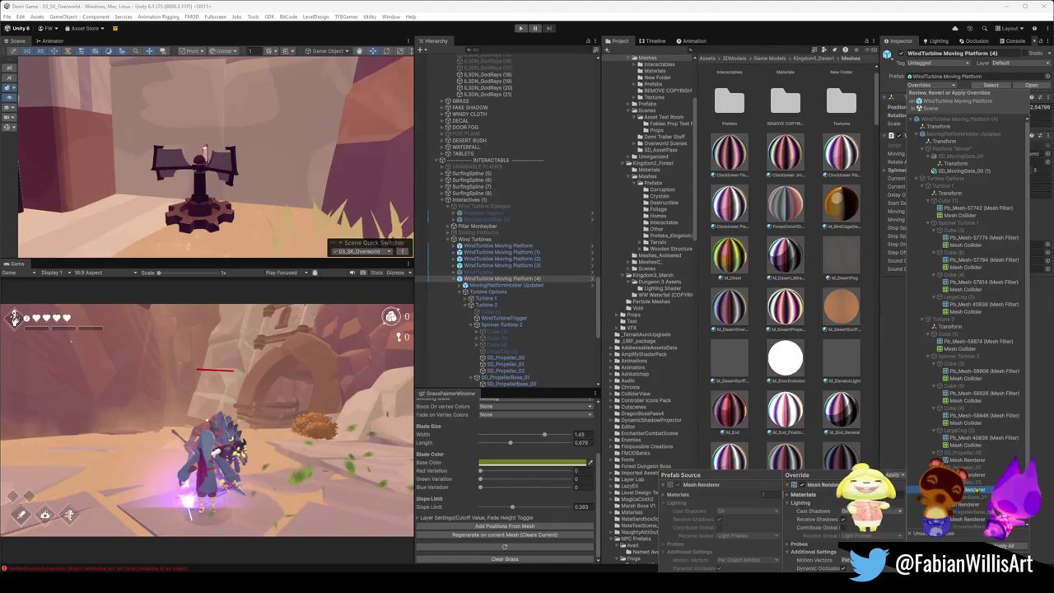
{"action": "left_click", "coordinate": [790, 494]}
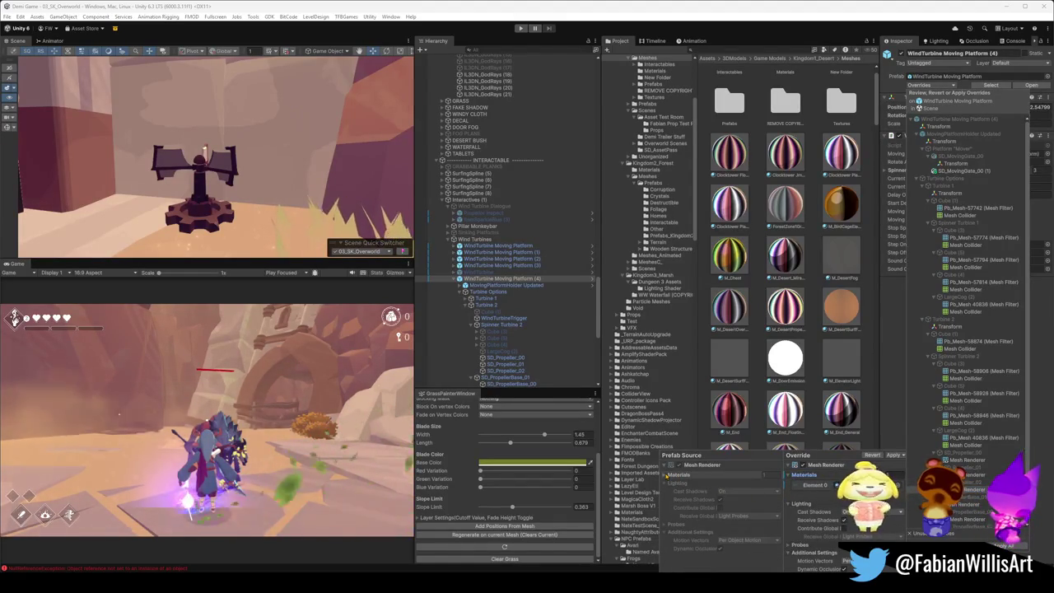
{"action": "left_click", "coordinate": [666, 475]}
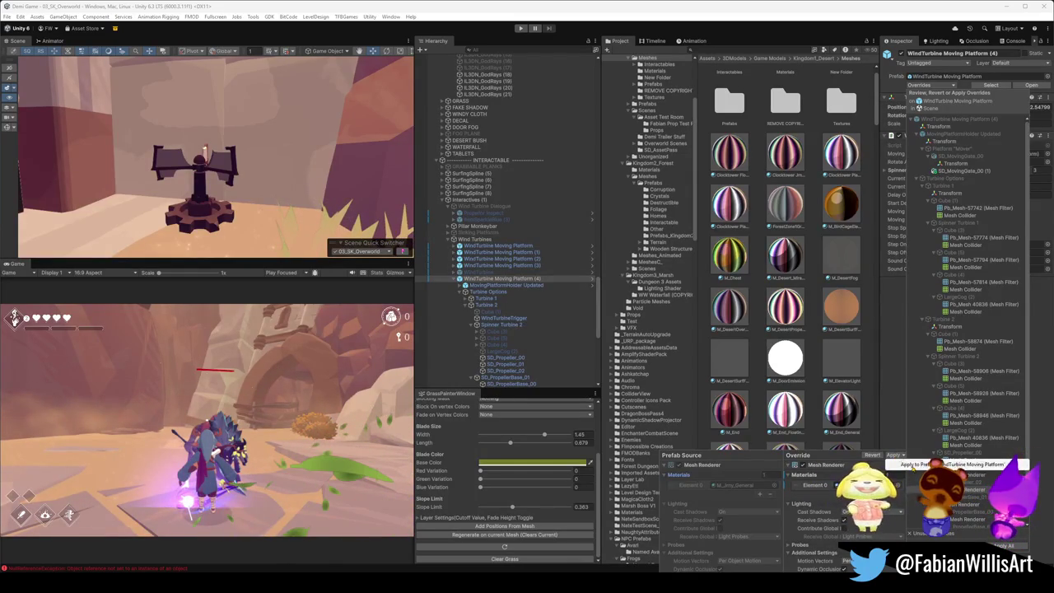
Step: Apply the first Mesh Renderer material overrides to prefab 'WindTurbine Moving Platform'
{"action": "left_click", "coordinate": [910, 465]}
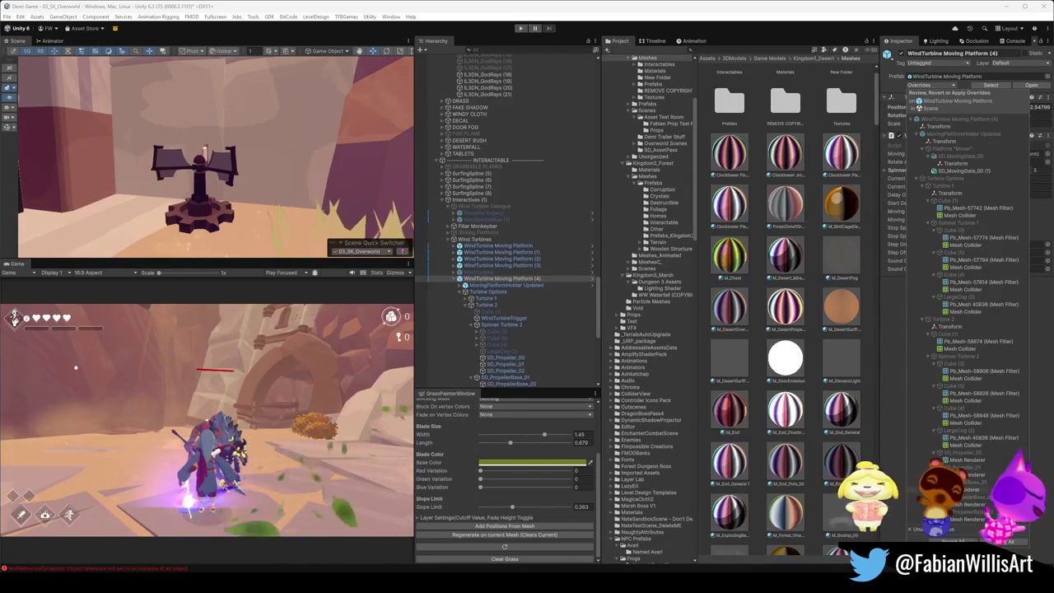
{"action": "left_click", "coordinate": [967, 489]}
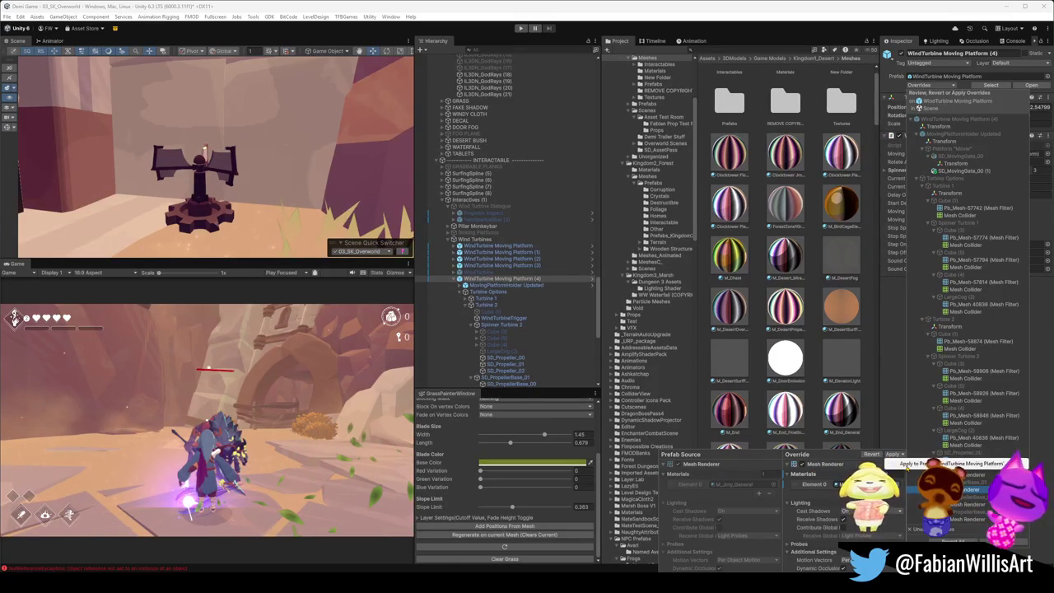
{"action": "left_click", "coordinate": [955, 464]}
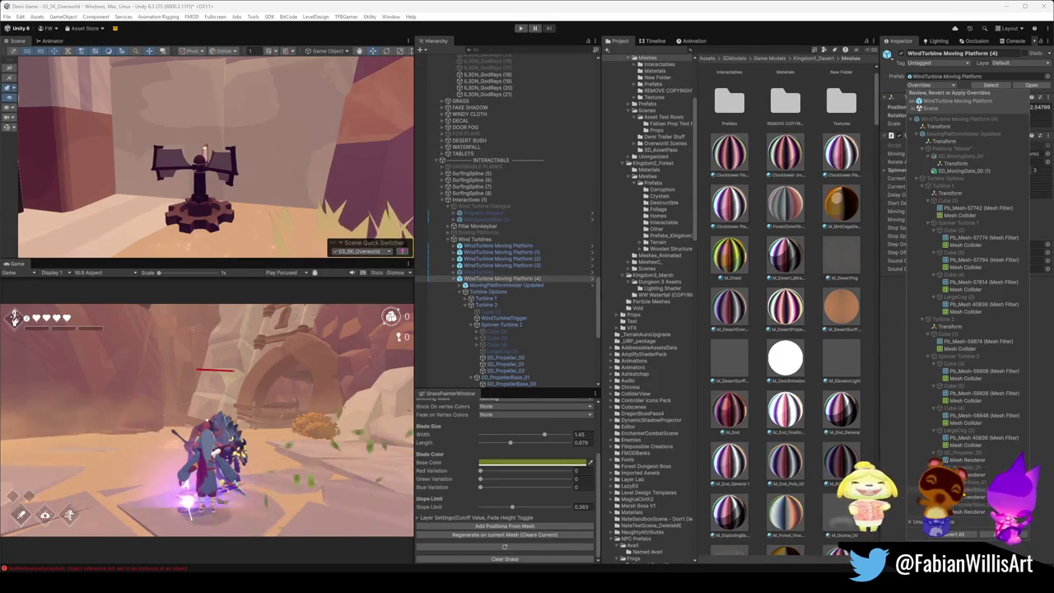
{"action": "left_click", "coordinate": [971, 496]}
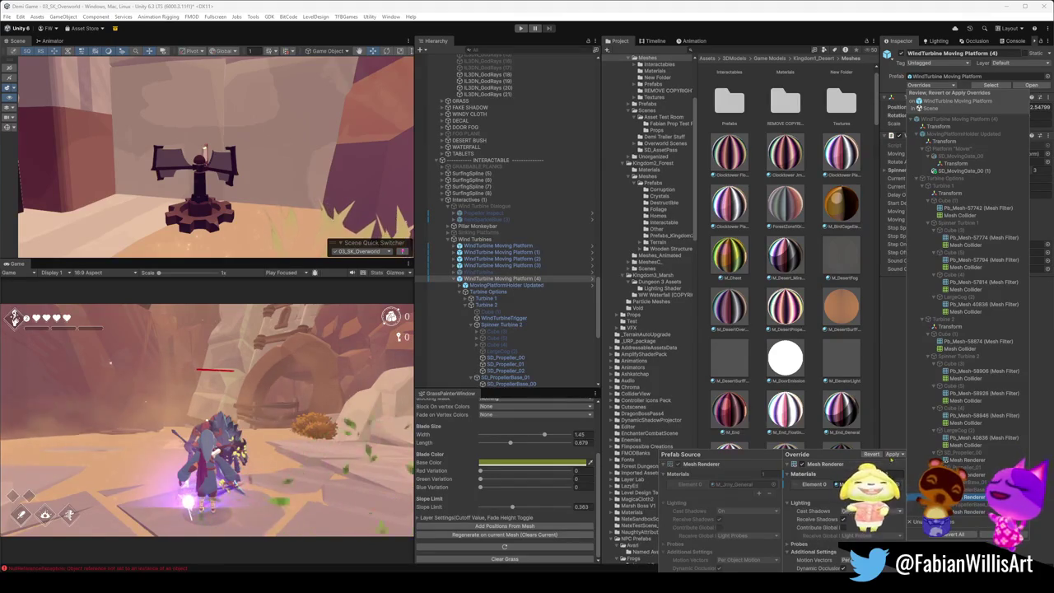
{"action": "left_click", "coordinate": [892, 454]}
{"action": "left_click", "coordinate": [954, 464]}
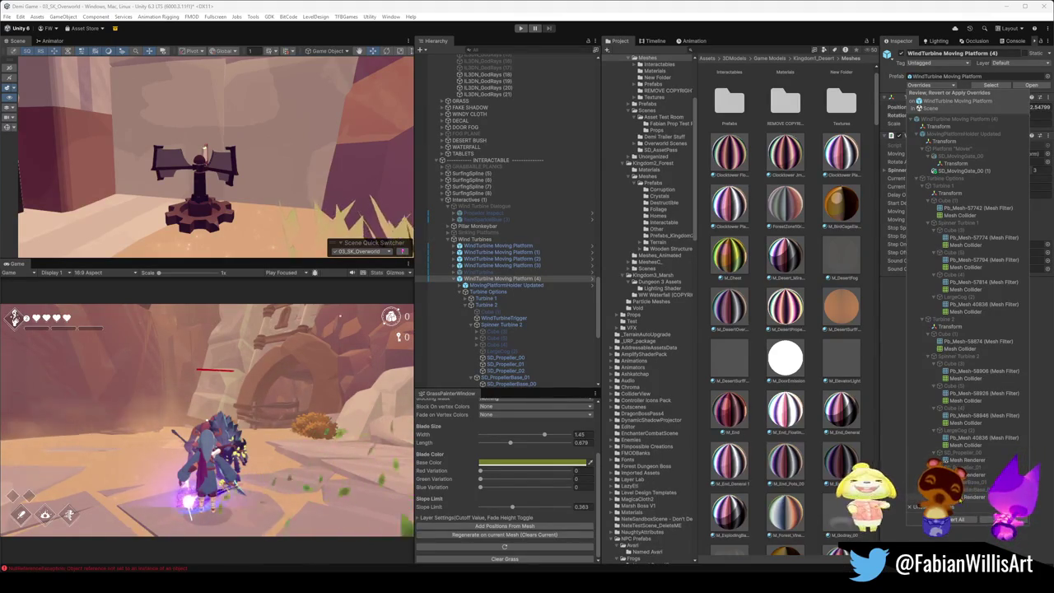
Step: Apply the remaining propeller Mesh Renderer material overrides to the WindTurbine Moving Platform prefab
{"action": "left_click", "coordinate": [972, 496]}
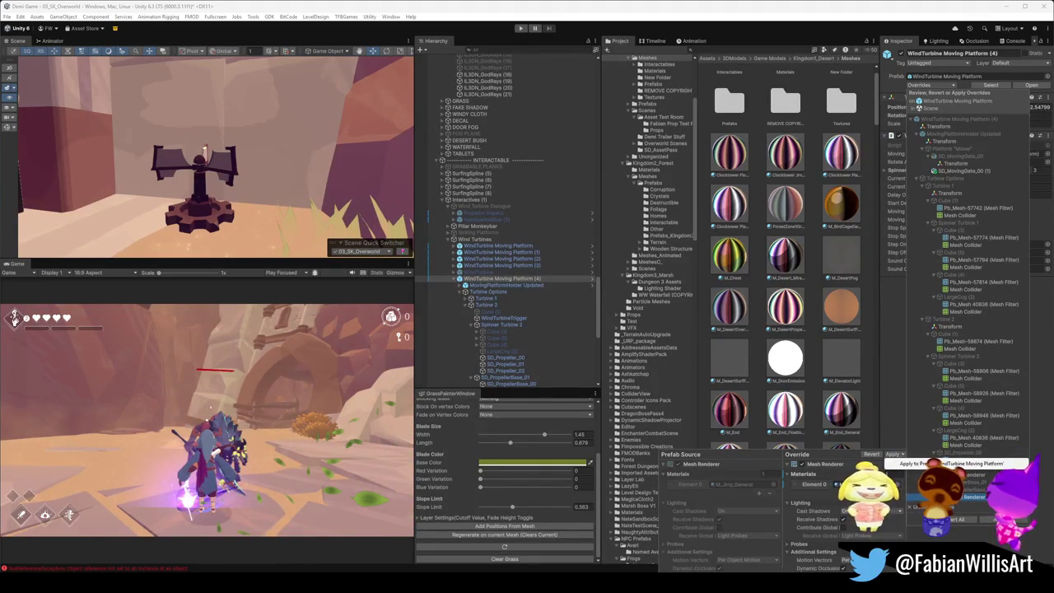
{"action": "left_click", "coordinate": [955, 464]}
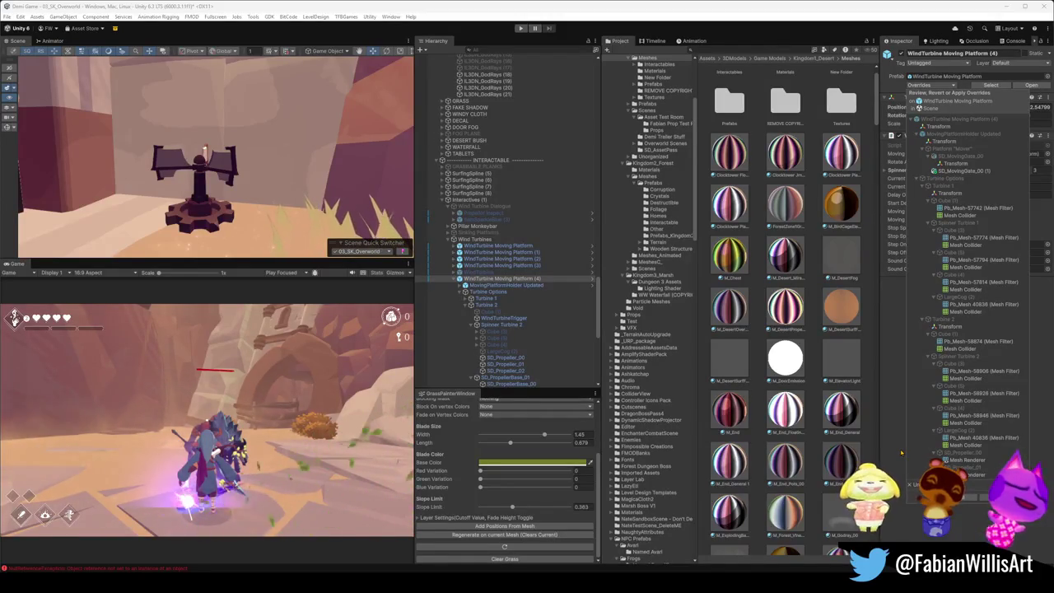
{"action": "left_click", "coordinate": [972, 462]}
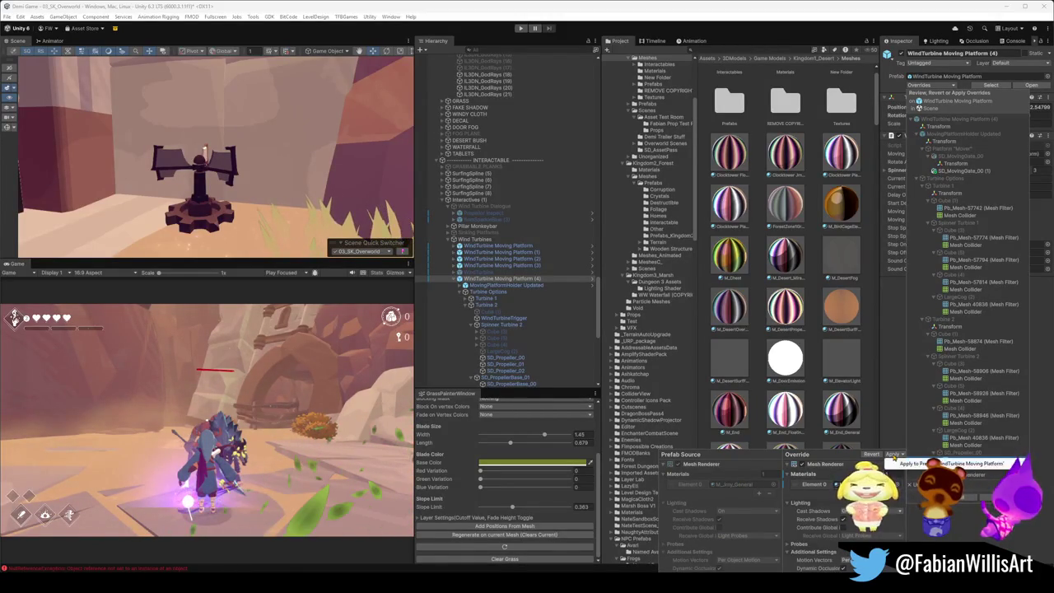
{"action": "left_click", "coordinate": [976, 463]}
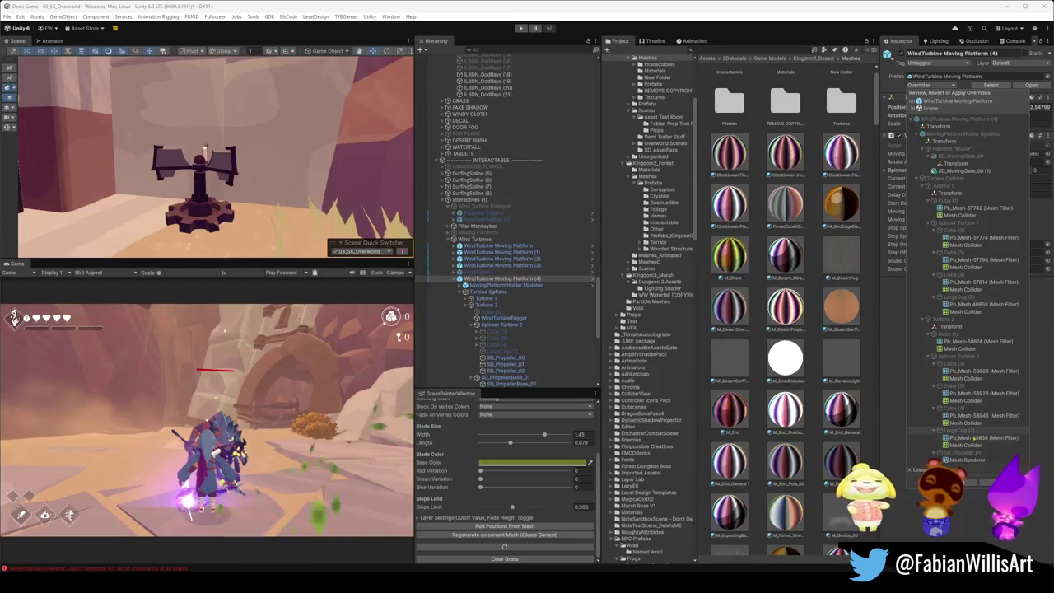
{"action": "left_click", "coordinate": [979, 438]}
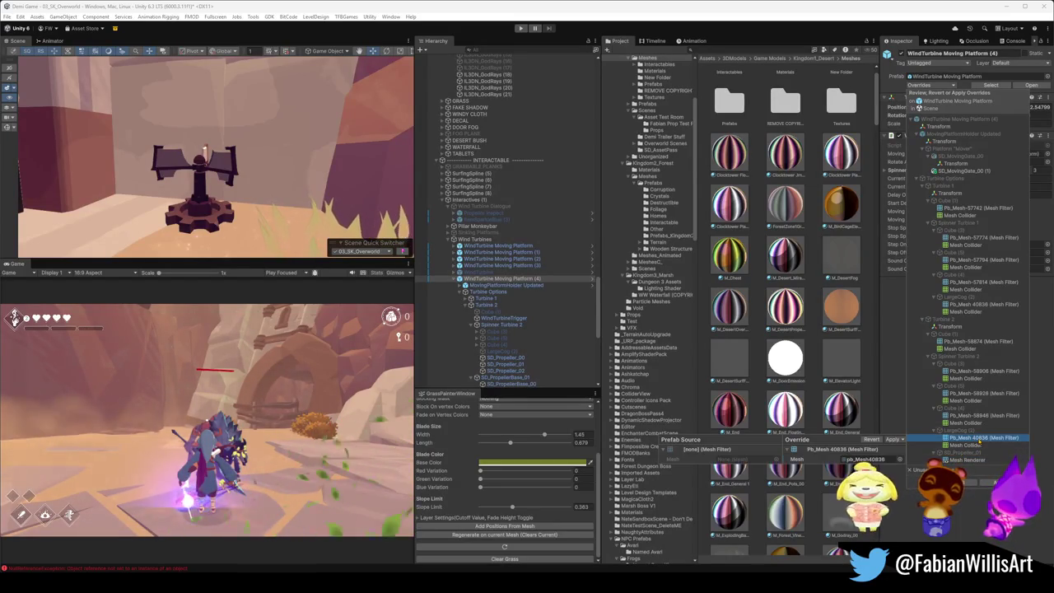
{"action": "left_click", "coordinate": [975, 461]}
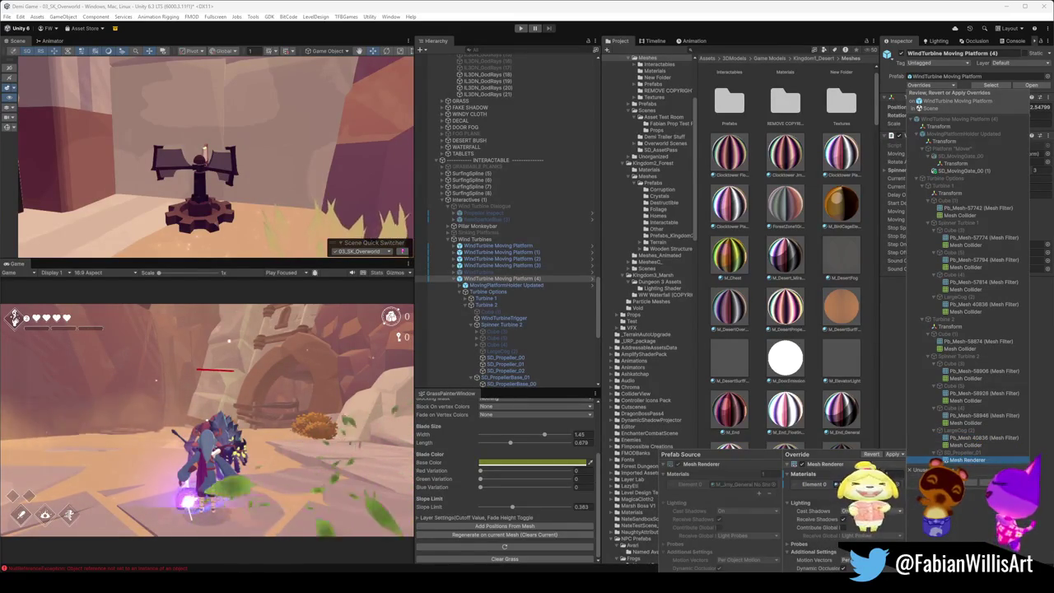
{"action": "left_click", "coordinate": [926, 465]}
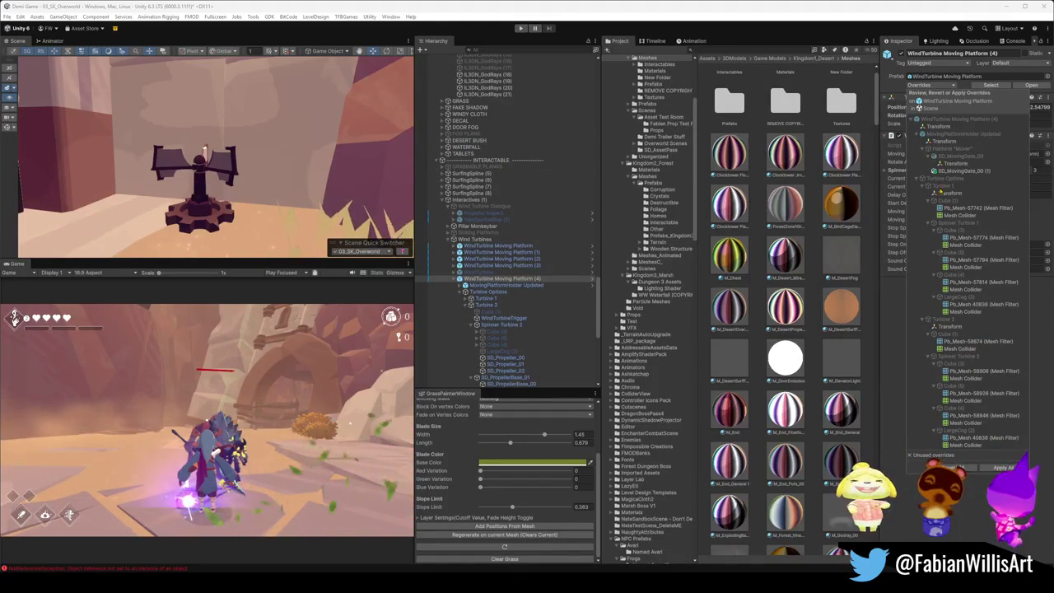
{"action": "right_click", "coordinate": [281, 162]}
Step: Fly around the turbine, then select WindTurbine Moving Platform (3)'s SD_PropellerBase_00
{"action": "key", "text": "w"}
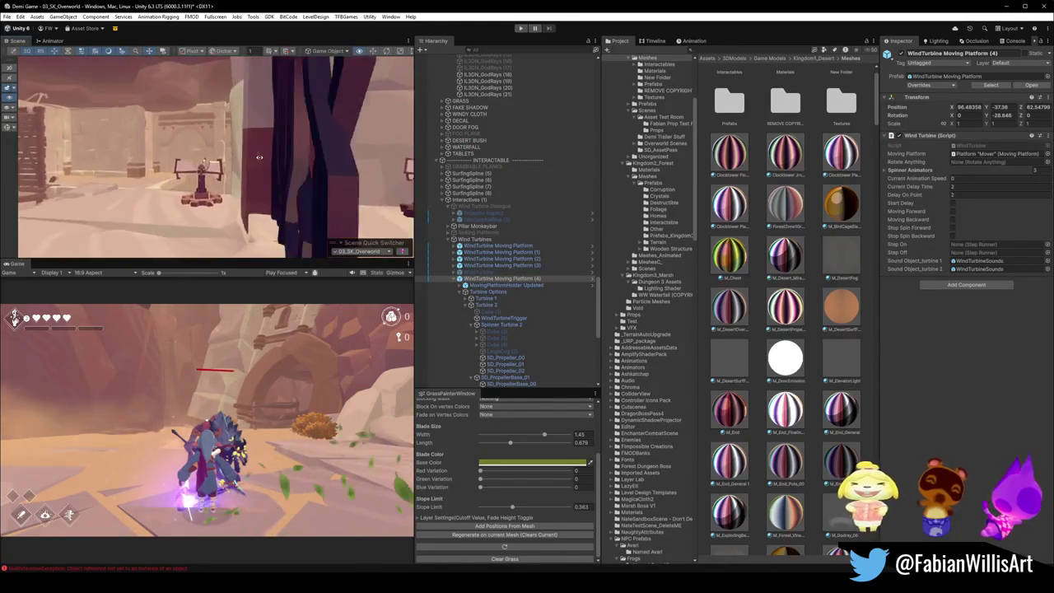
{"action": "key", "text": "s"}
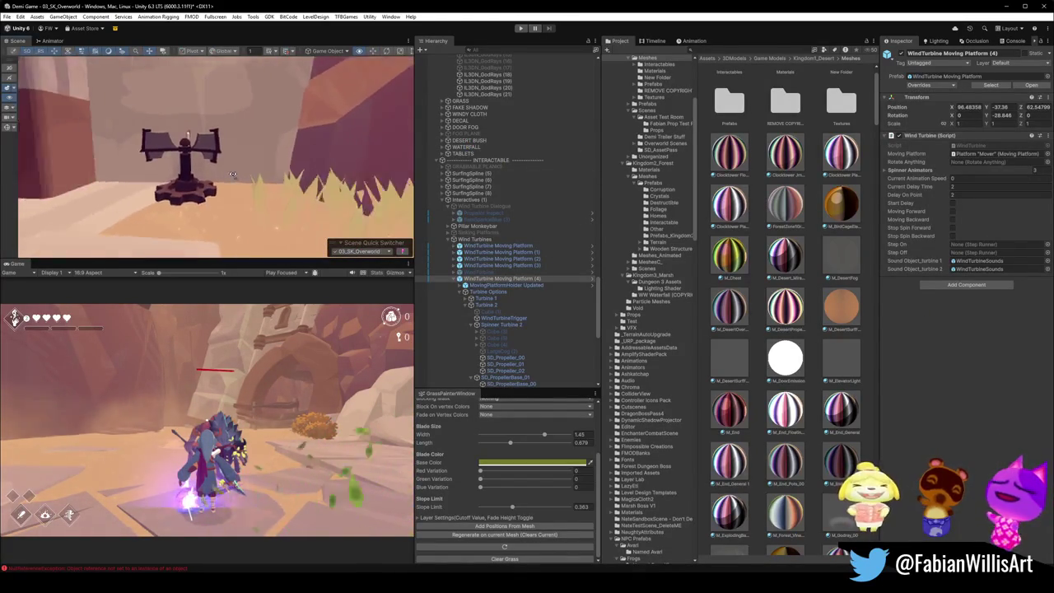
{"action": "key", "text": "w"}
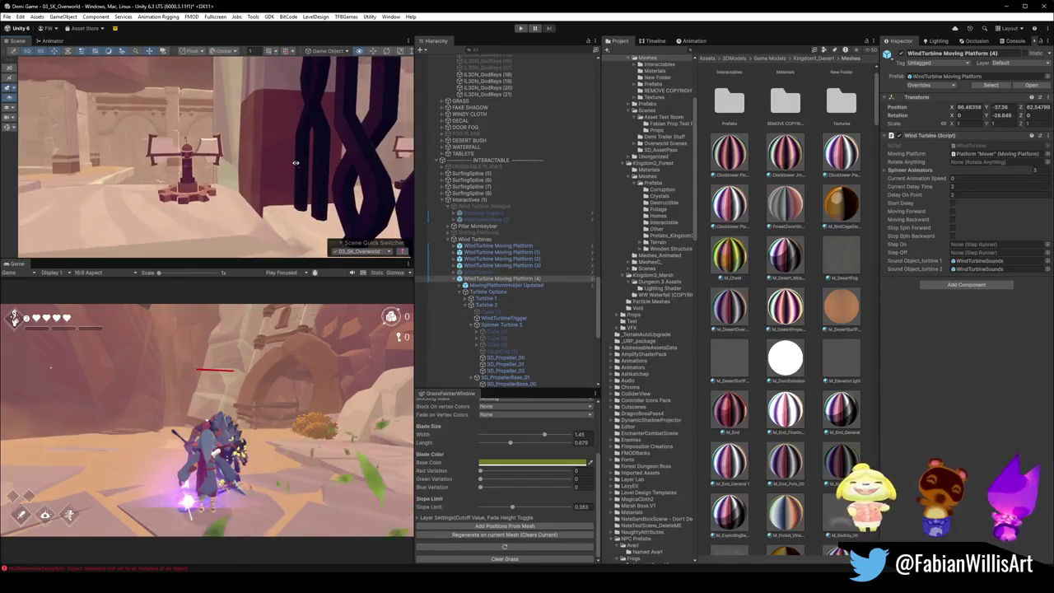
{"action": "key", "text": "s"}
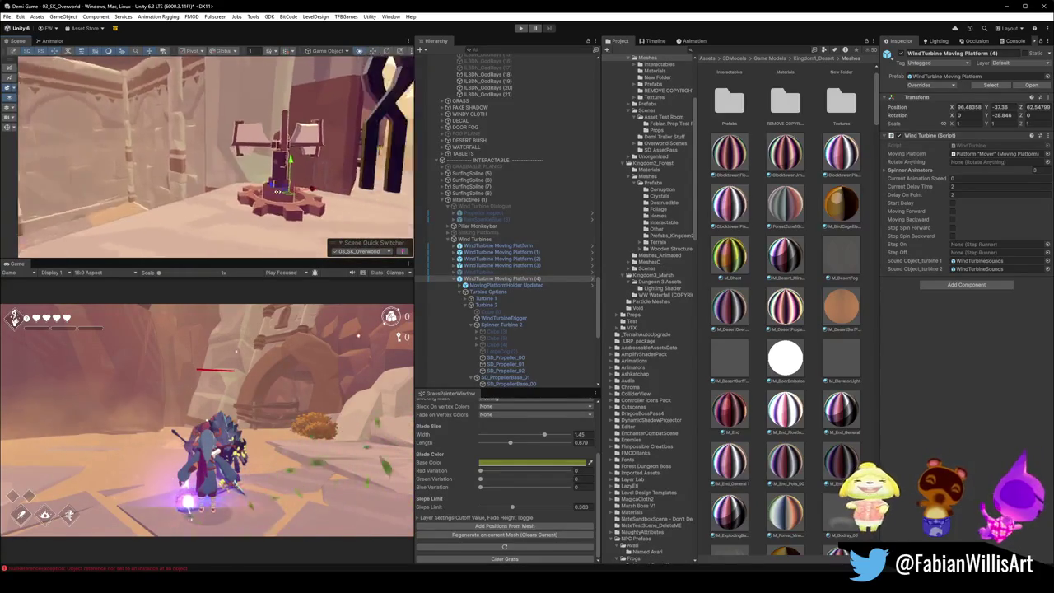
{"action": "key", "text": "s"}
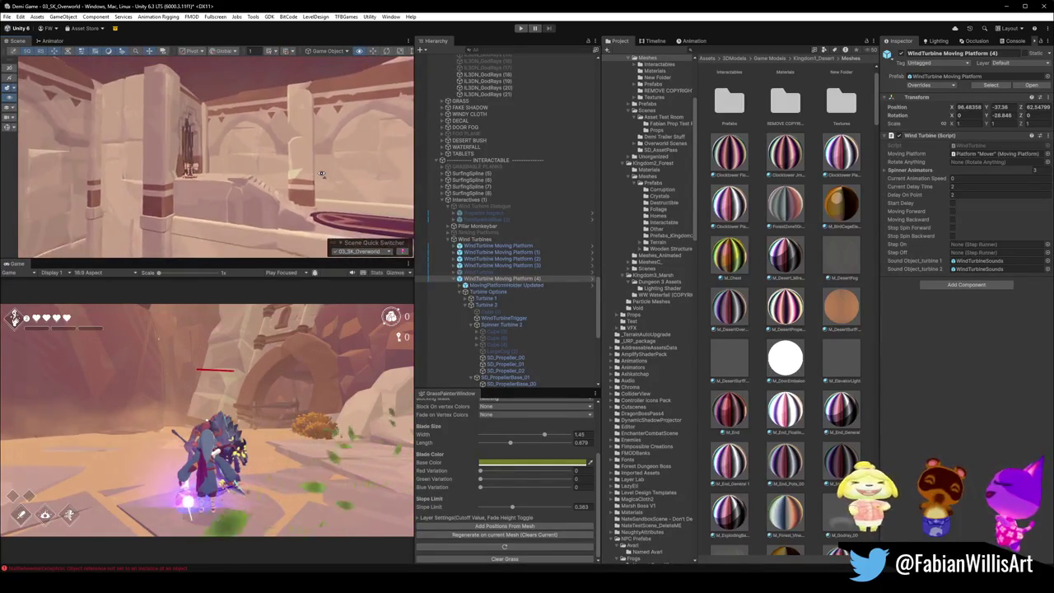
{"action": "key", "text": "w"}
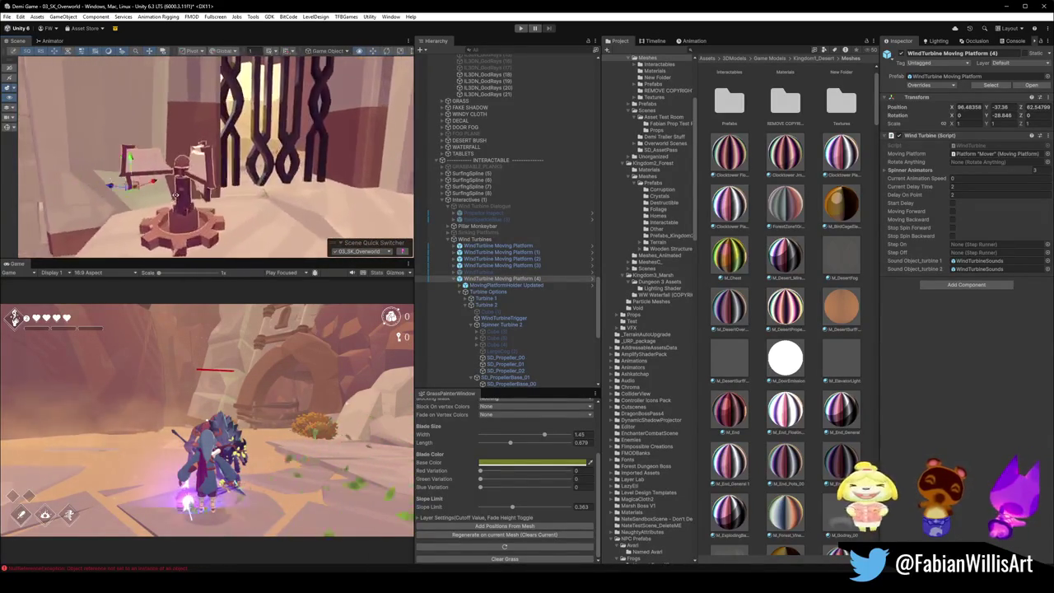
{"action": "key", "text": "s"}
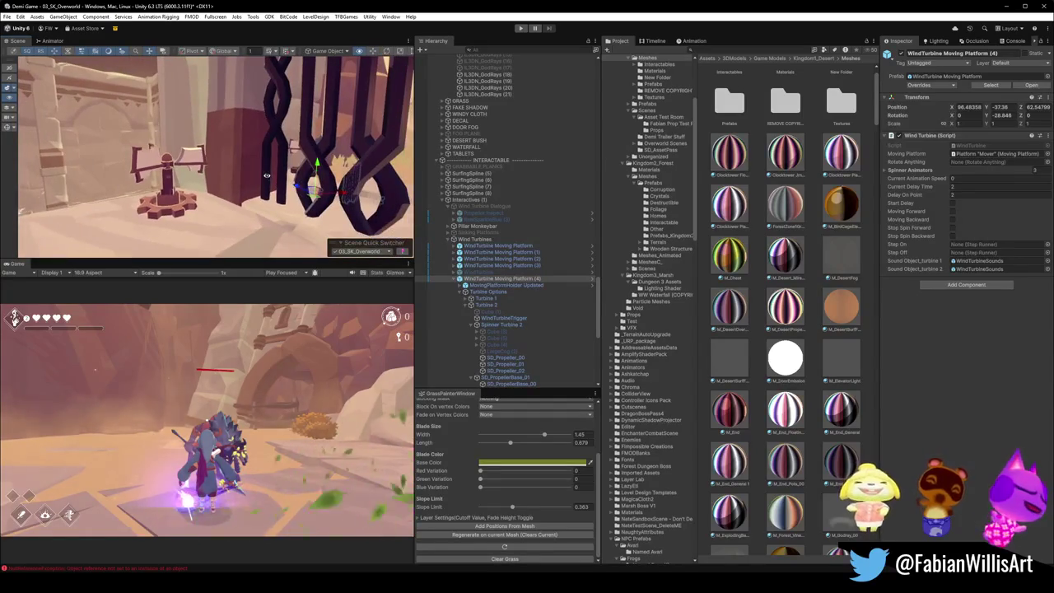
{"action": "left_click", "coordinate": [502, 265]}
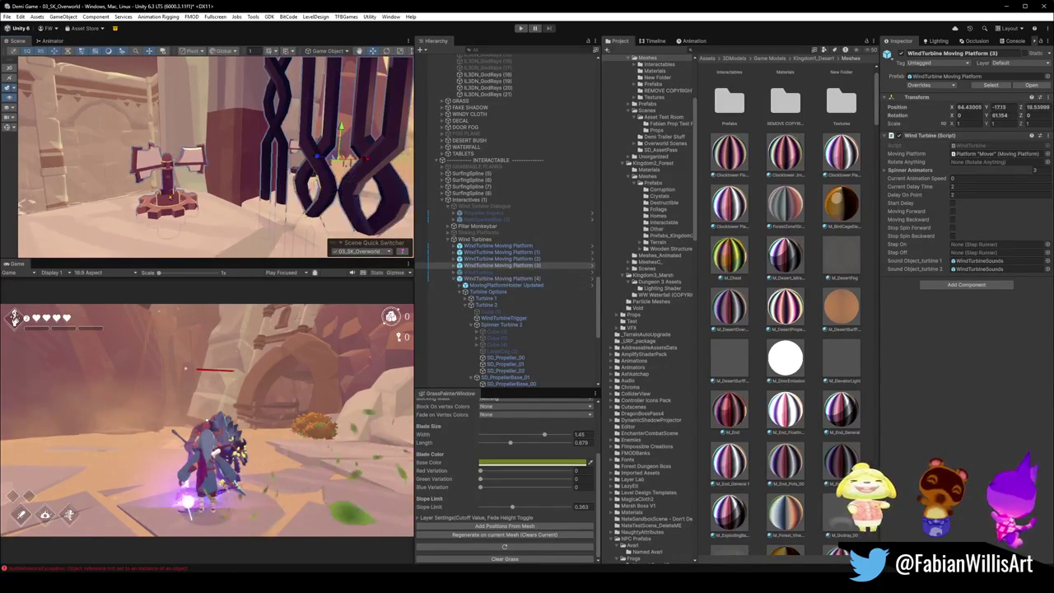
{"action": "left_click", "coordinate": [170, 186]}
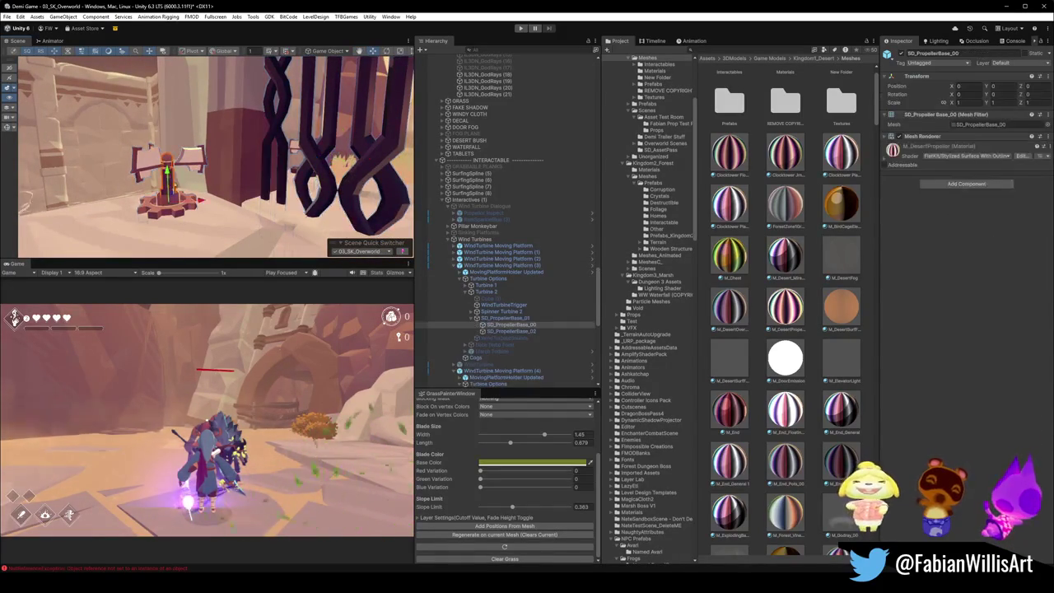
Step: Assign M_DesertPropeller to Spinner Turbine 1's propellers SD_Propeller_00–02
{"action": "key", "text": "f"}
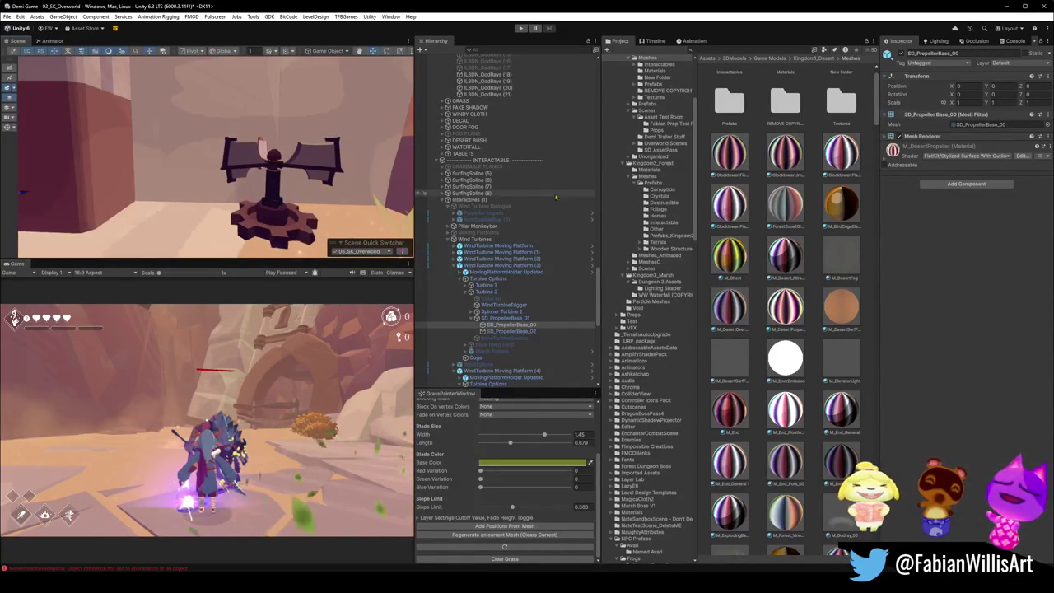
{"action": "left_click", "coordinate": [265, 195]}
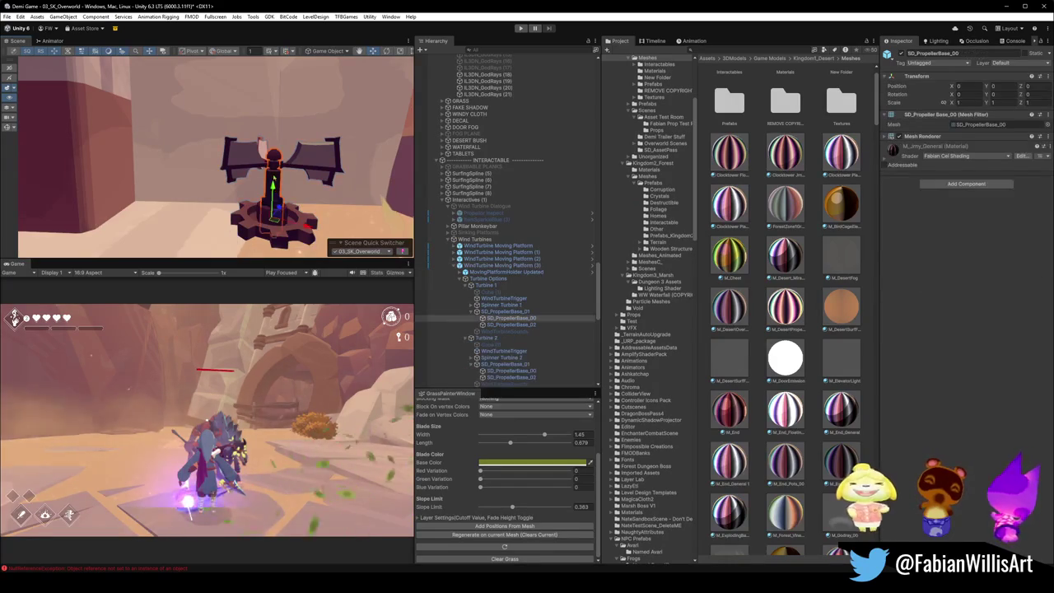
{"action": "left_click", "coordinate": [518, 325], "text": "shift"}
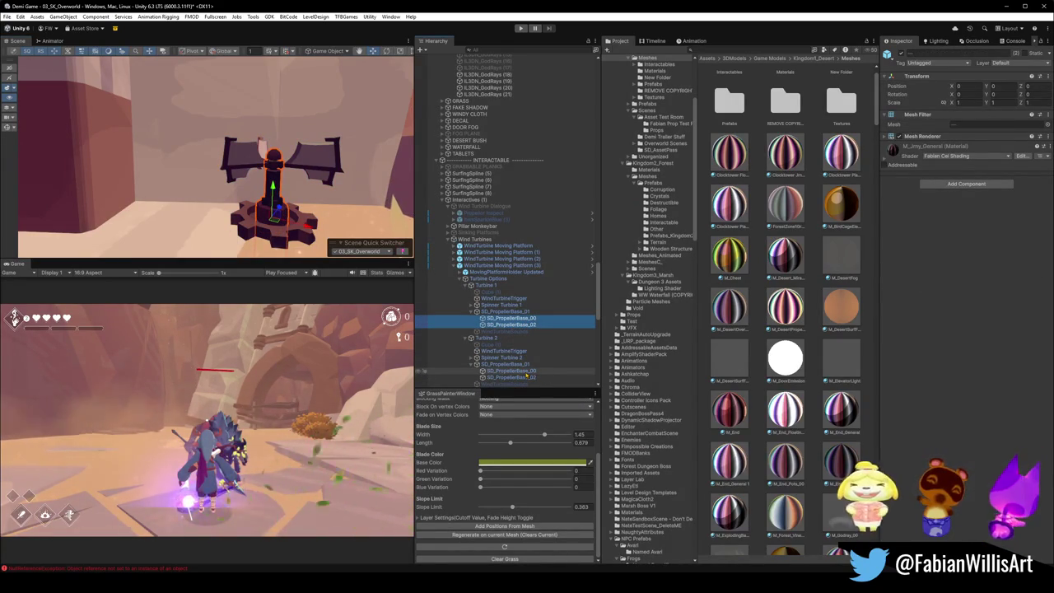
{"action": "left_click", "coordinate": [526, 371], "text": "ctrl"}
{"action": "left_click", "coordinate": [527, 372], "text": "ctrl"}
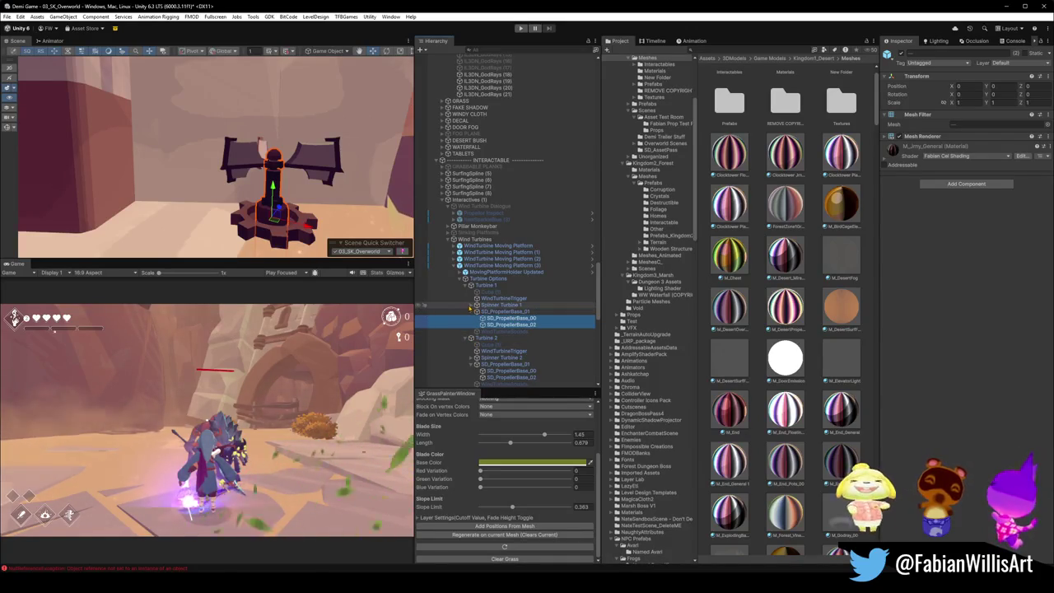
{"action": "left_click", "coordinate": [476, 305]}
{"action": "left_click", "coordinate": [506, 350], "text": "ctrl"}
{"action": "left_click", "coordinate": [505, 338], "text": "shift"}
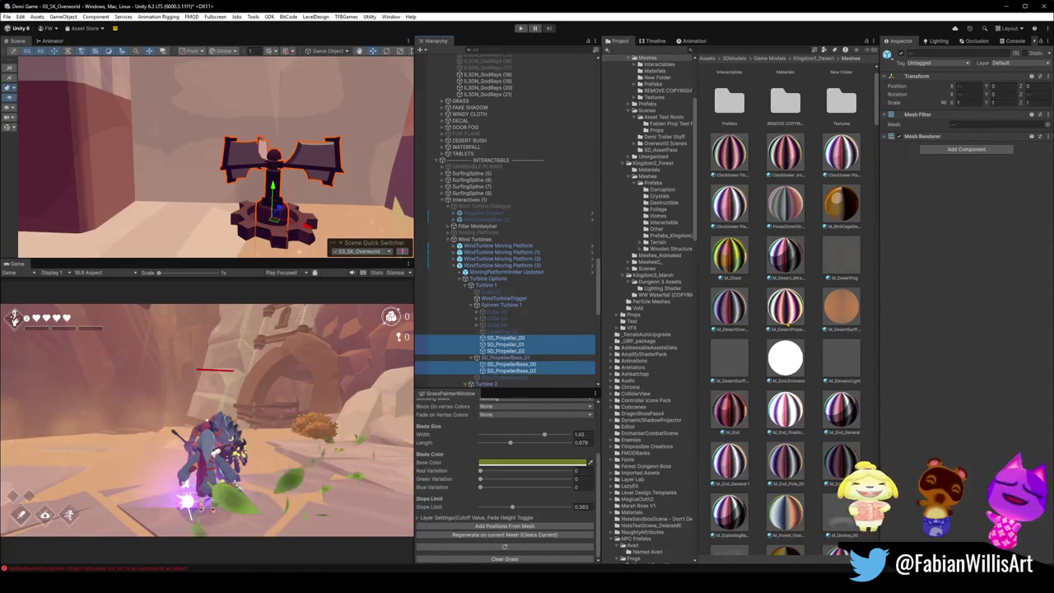
{"action": "mouse_move", "coordinate": [784, 306]}
{"action": "left_mouse_down"}
{"action": "mouse_move", "coordinate": [946, 142]}
{"action": "mouse_move", "coordinate": [954, 150]}
{"action": "left_mouse_up"}
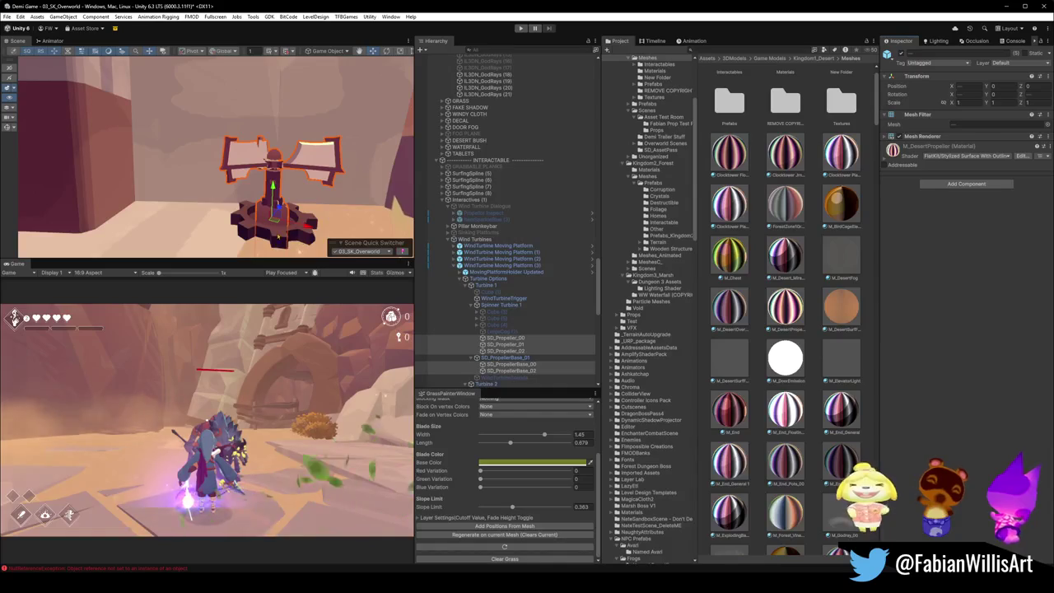
Step: Replace SD_PropellerBase_01's M_Jmy_General material with M_DesertPropeller
{"action": "left_click", "coordinate": [277, 232]}
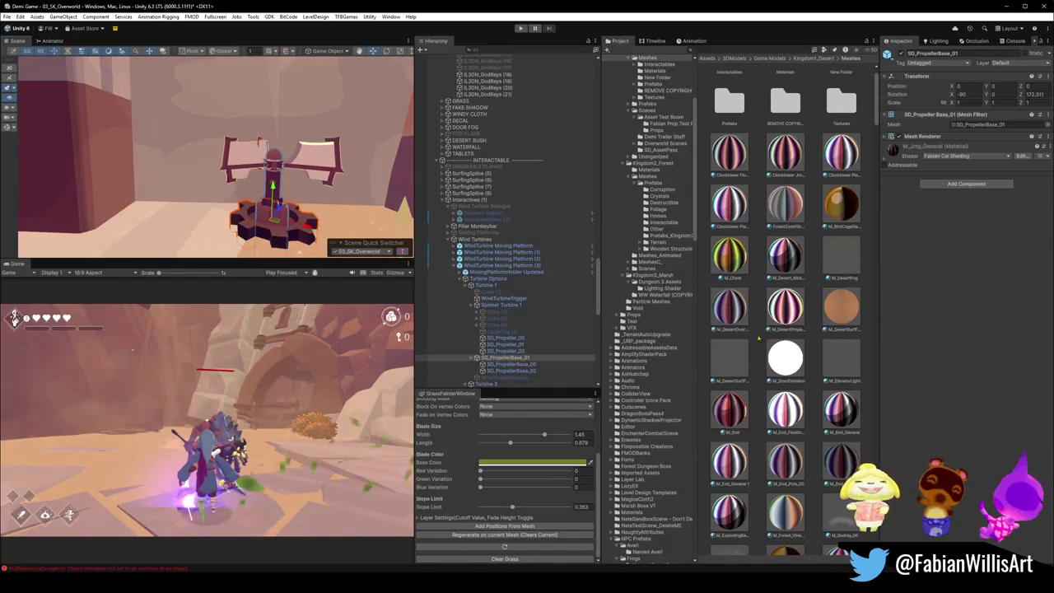
{"action": "left_click_drag", "start_coordinate": [939, 327], "coordinate": [947, 165]}
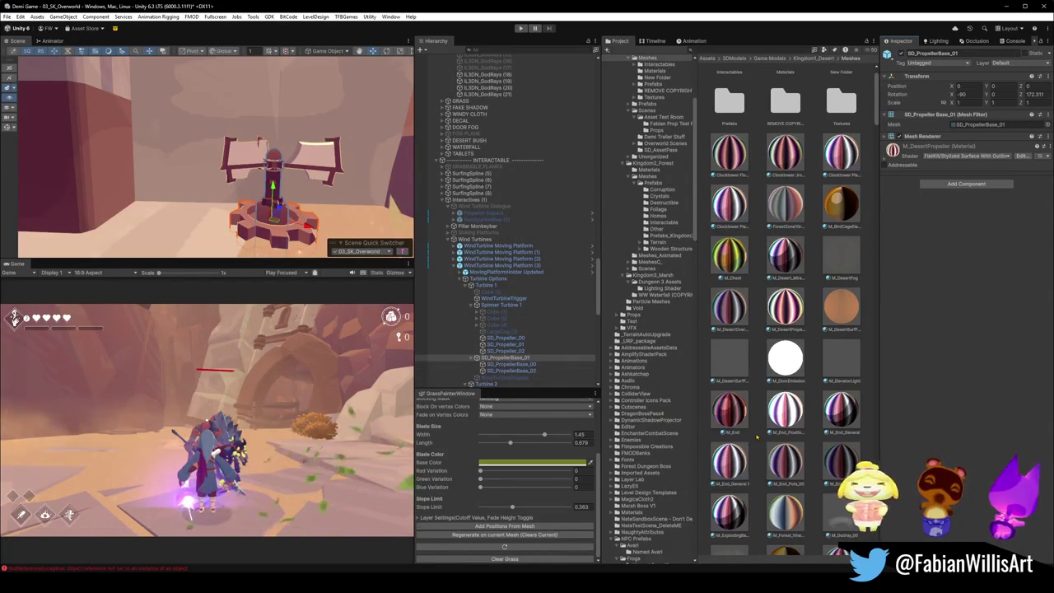
{"action": "mouse_move", "coordinate": [302, 220]}
{"action": "left_mouse_down"}
{"action": "mouse_move", "coordinate": [341, 229]}
{"action": "mouse_move", "coordinate": [334, 200]}
{"action": "mouse_move", "coordinate": [325, 213]}
{"action": "mouse_move", "coordinate": [253, 187]}
{"action": "left_mouse_up"}
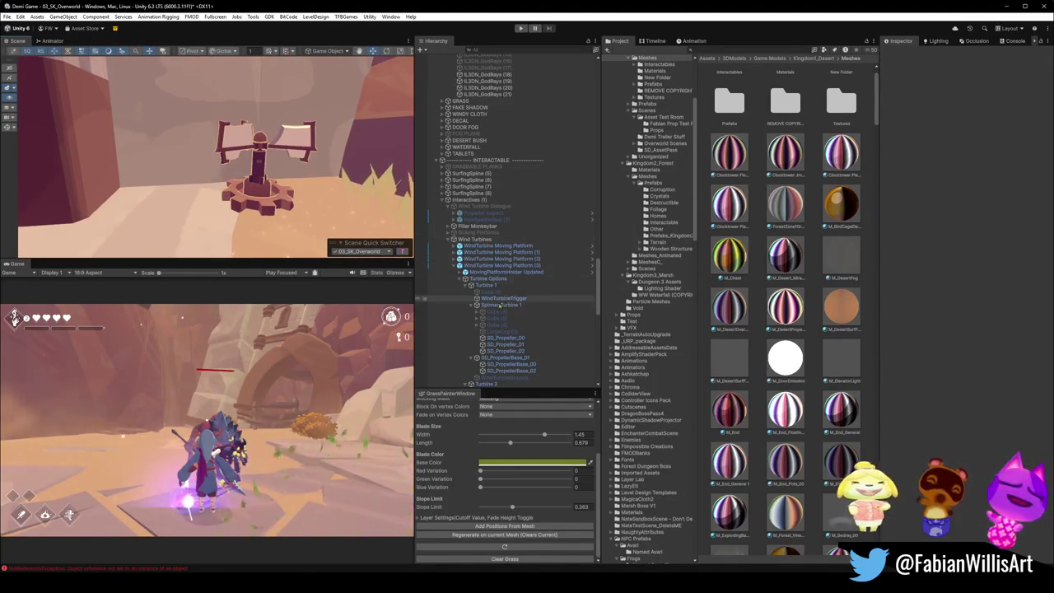
{"action": "left_click", "coordinate": [512, 271]}
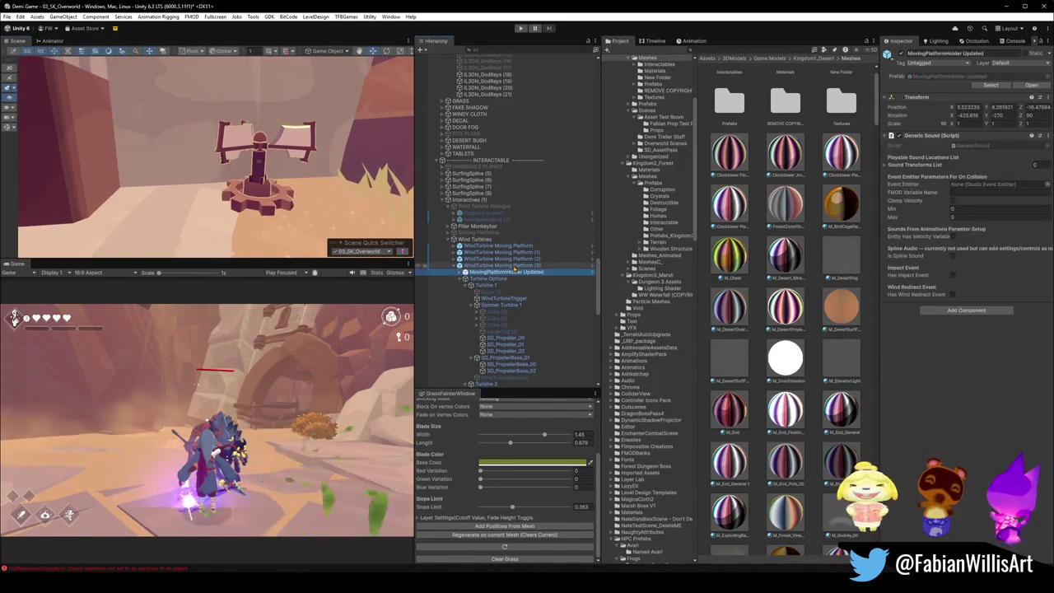
Step: Open WindTurbine Moving Platform (3)'s overrides and compare its Mesh Renderer overrides with the prefab
{"action": "left_click", "coordinate": [510, 265]}
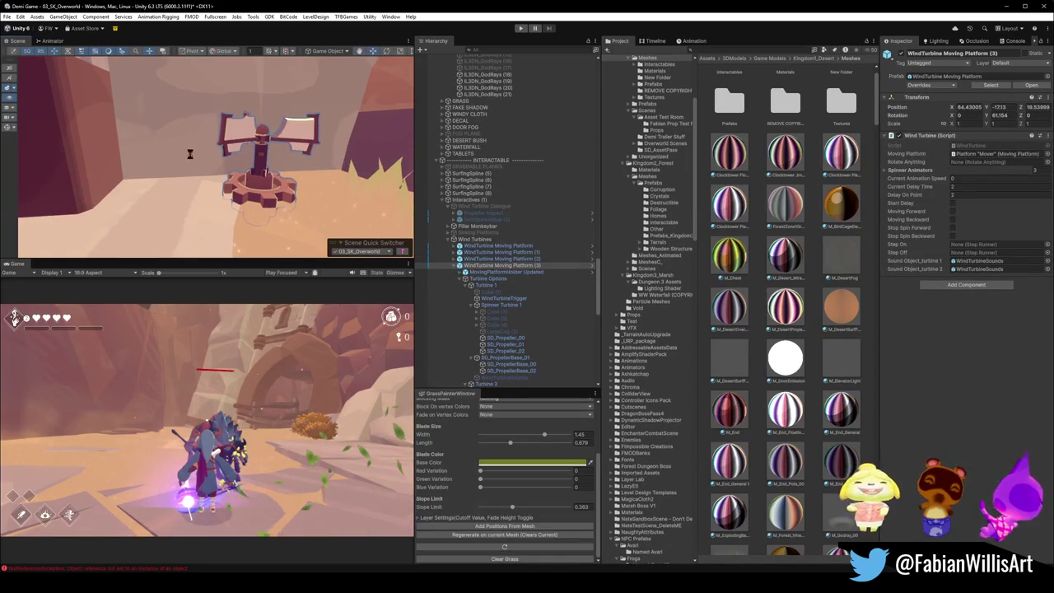
{"action": "left_click", "coordinate": [920, 85]}
{"action": "scroll", "coordinate": [971, 329], "scroll_direction": "down", "scroll_amount": 1}
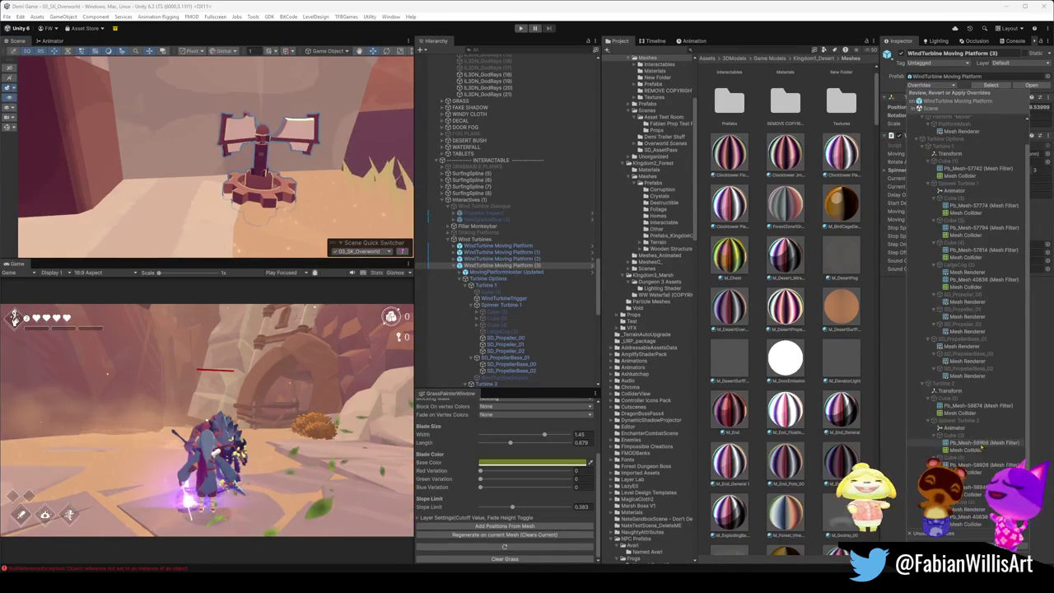
{"action": "left_click", "coordinate": [971, 509]}
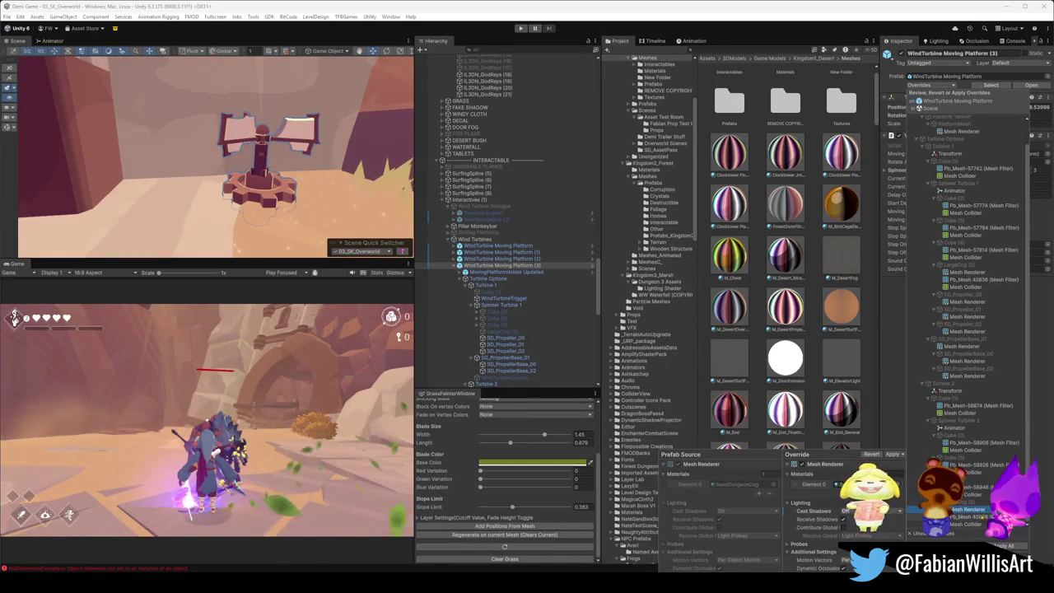
{"action": "left_click", "coordinate": [967, 517]}
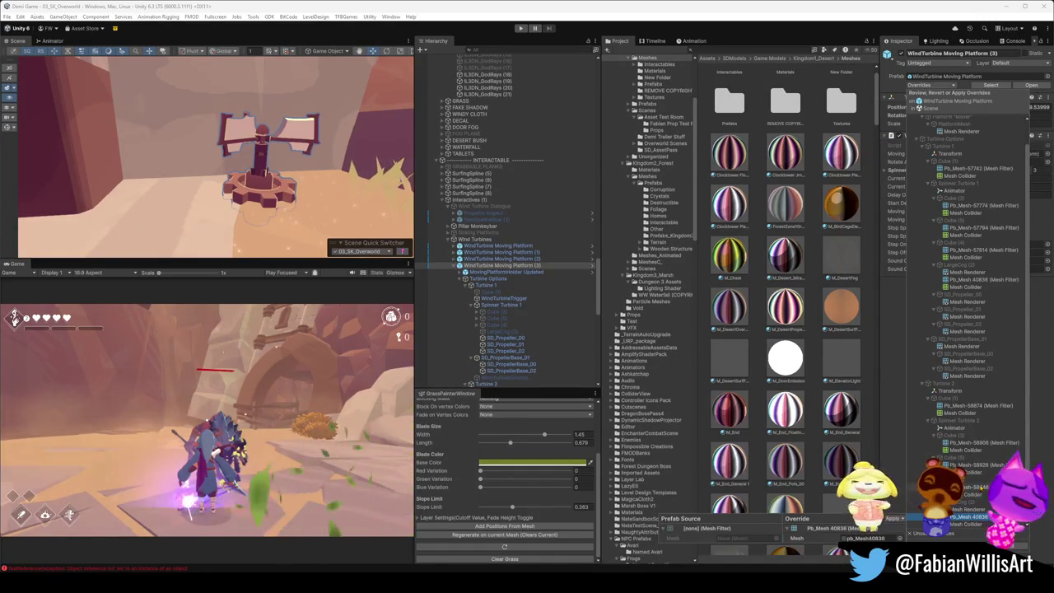
{"action": "left_click", "coordinate": [970, 376]}
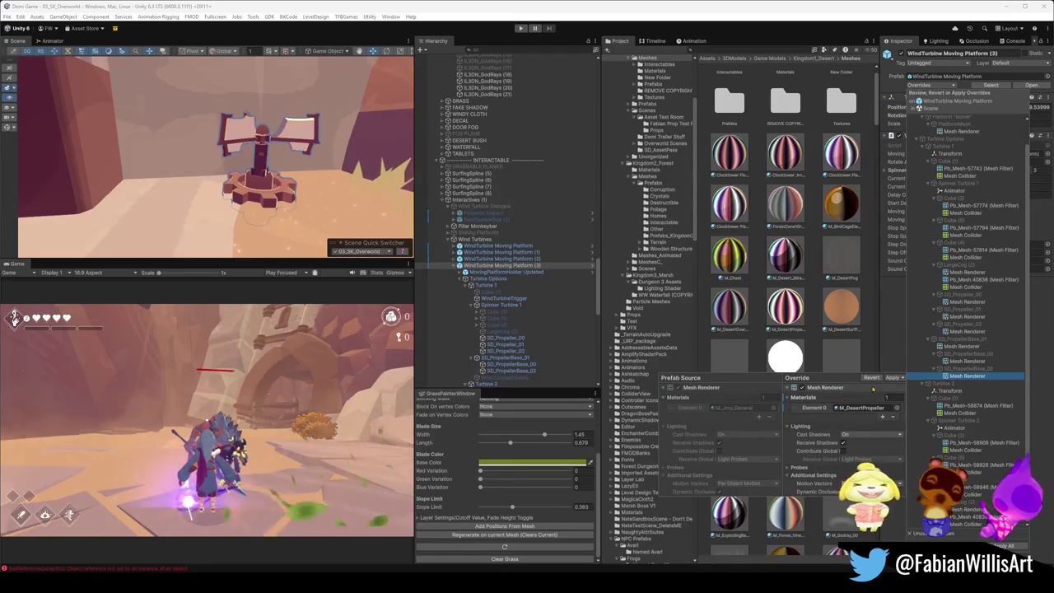
{"action": "left_click", "coordinate": [975, 361]}
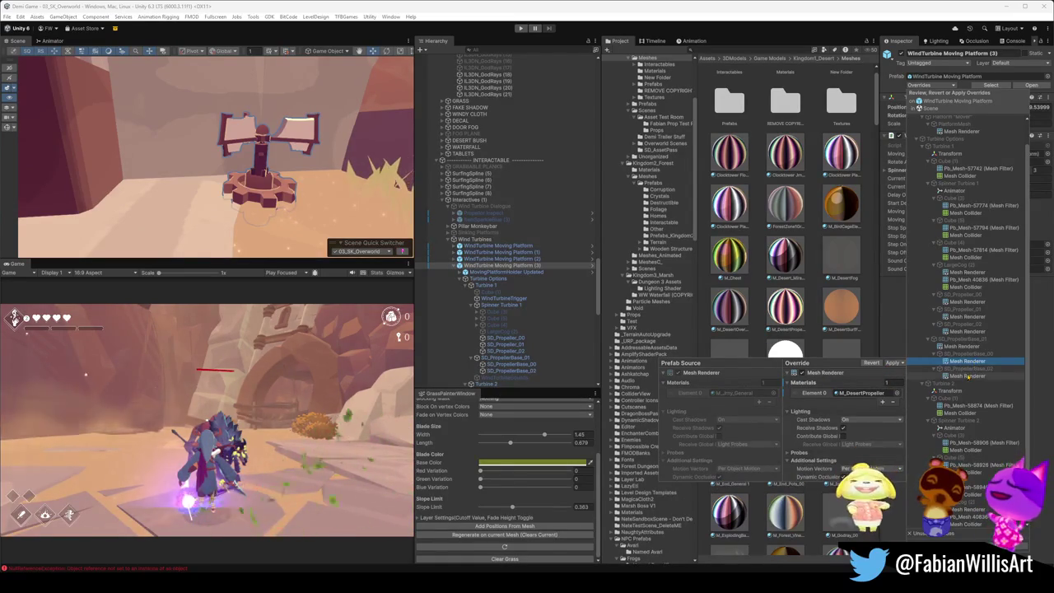
Step: Select several Mesh Renderer overrides together in the overrides list
{"action": "left_click", "coordinate": [973, 376], "text": "ctrl"}
{"action": "left_click", "coordinate": [973, 377]}
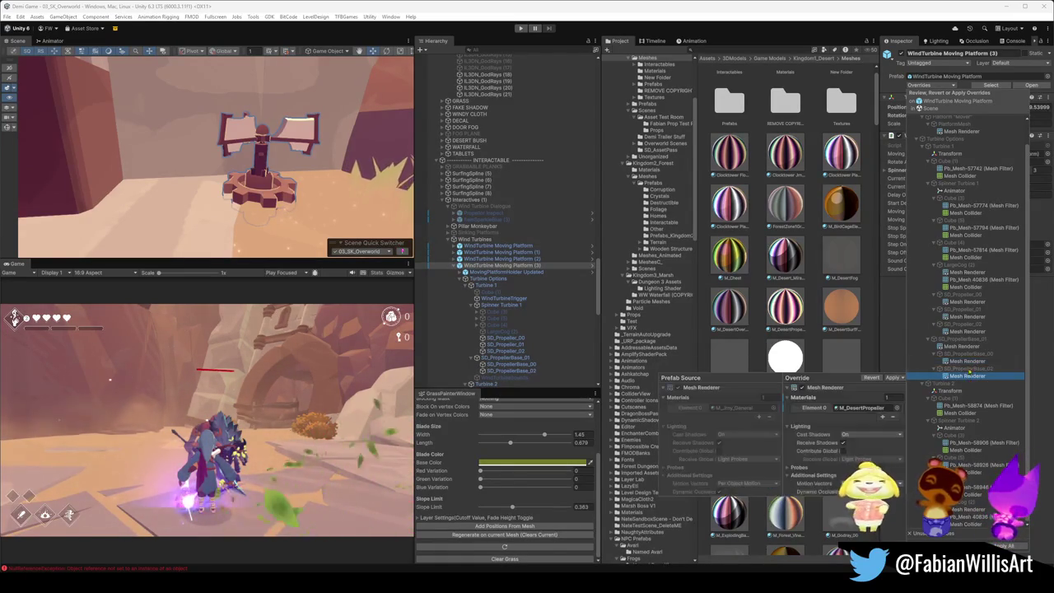
{"action": "left_click", "coordinate": [971, 362]}
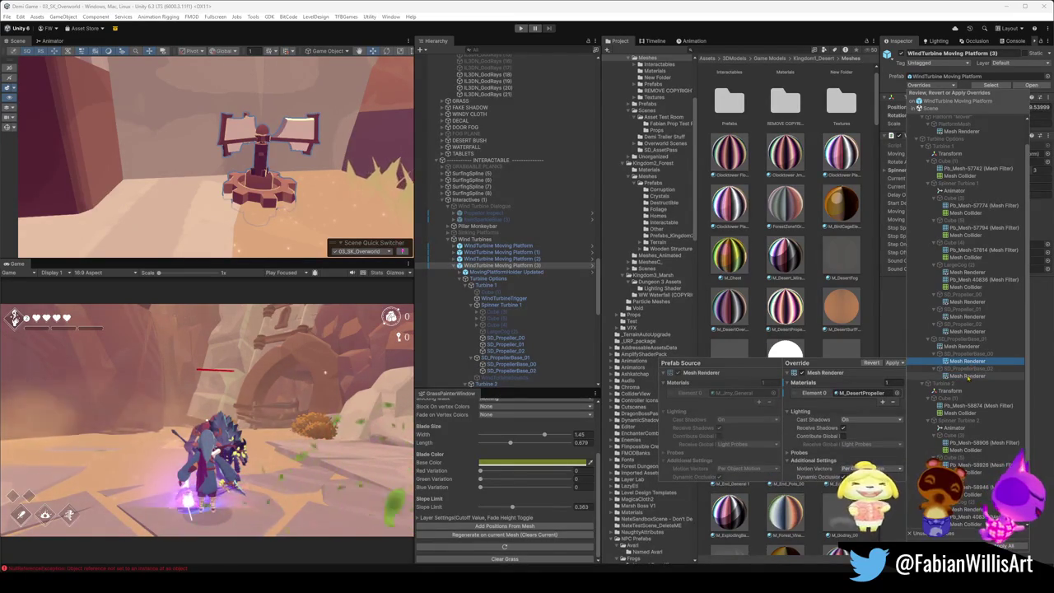
{"action": "left_click", "coordinate": [973, 377]}
{"action": "left_click", "coordinate": [971, 346], "text": "ctrl"}
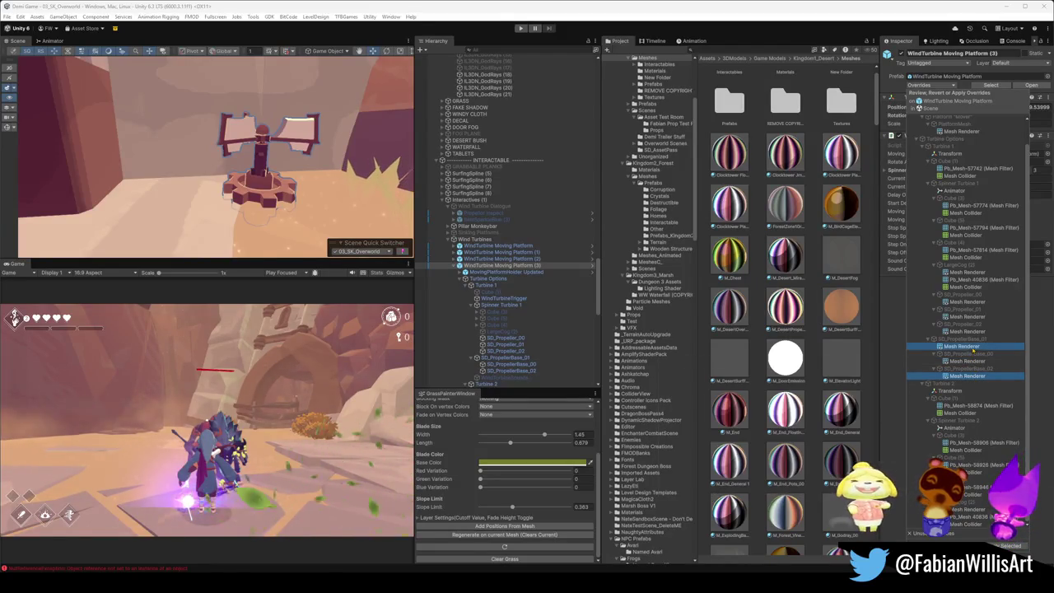
{"action": "left_click", "coordinate": [973, 331], "text": "ctrl"}
{"action": "left_click", "coordinate": [971, 316], "text": "ctrl"}
{"action": "left_click", "coordinate": [971, 301], "text": "ctrl"}
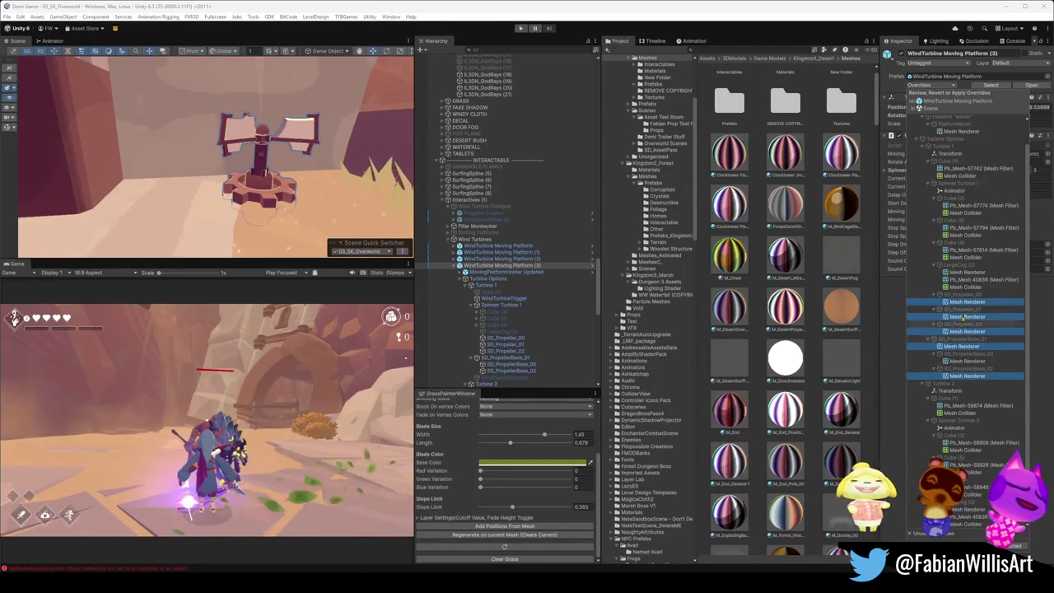
{"action": "left_click", "coordinate": [955, 87]}
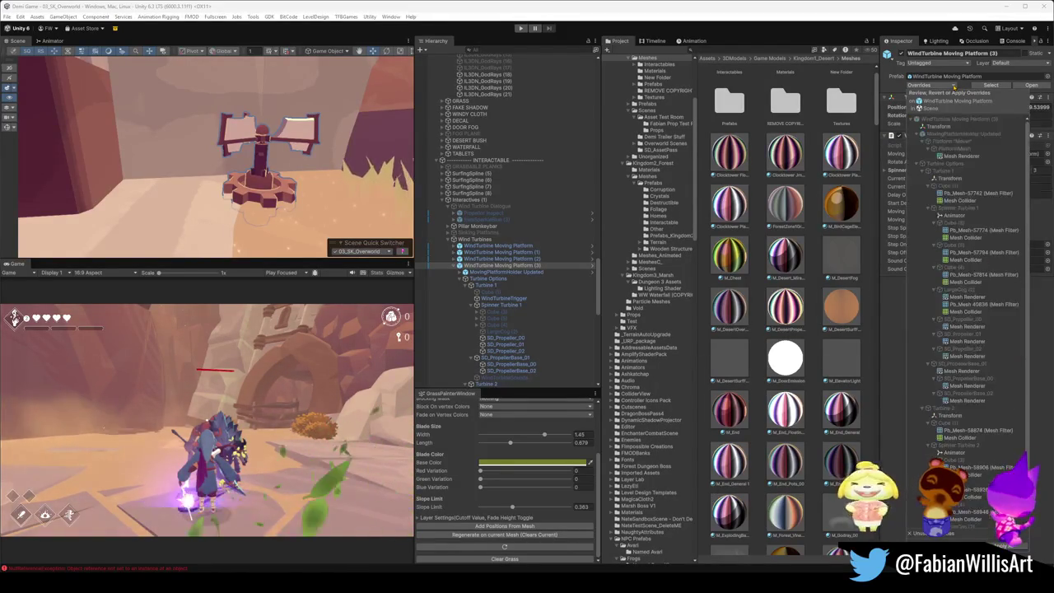
Step: Apply each propeller and base material override to prefab 'WindTurbine Moving Platform'
{"action": "left_click", "coordinate": [968, 400]}
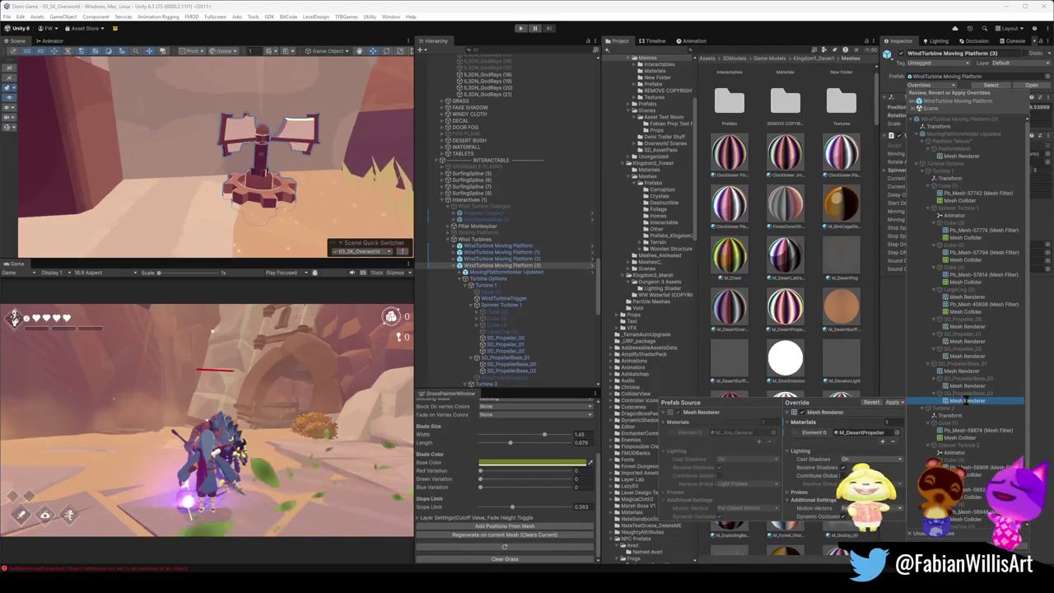
{"action": "left_click", "coordinate": [894, 403]}
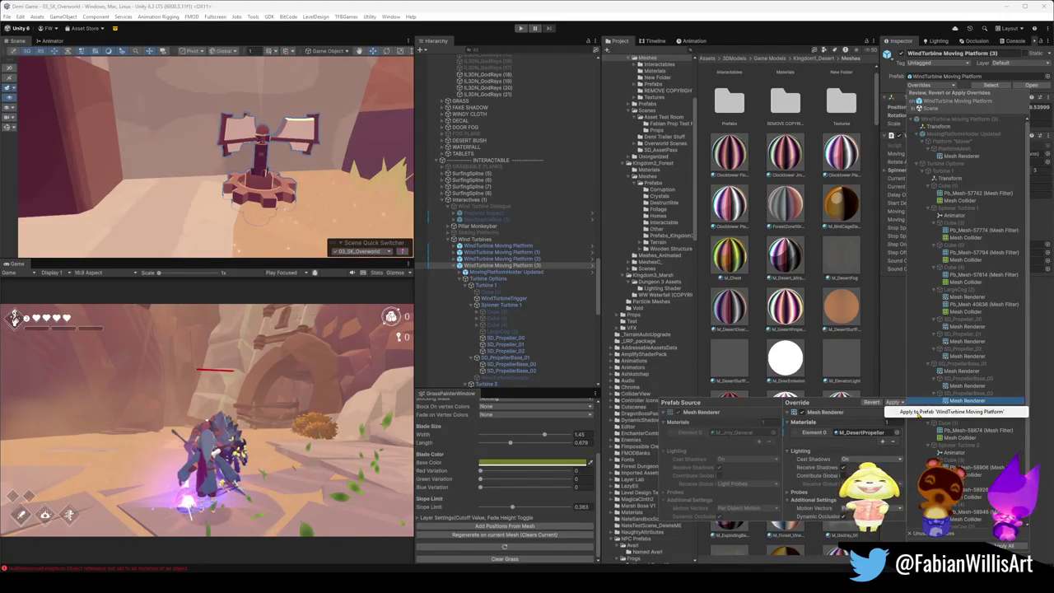
{"action": "left_click", "coordinate": [919, 413]}
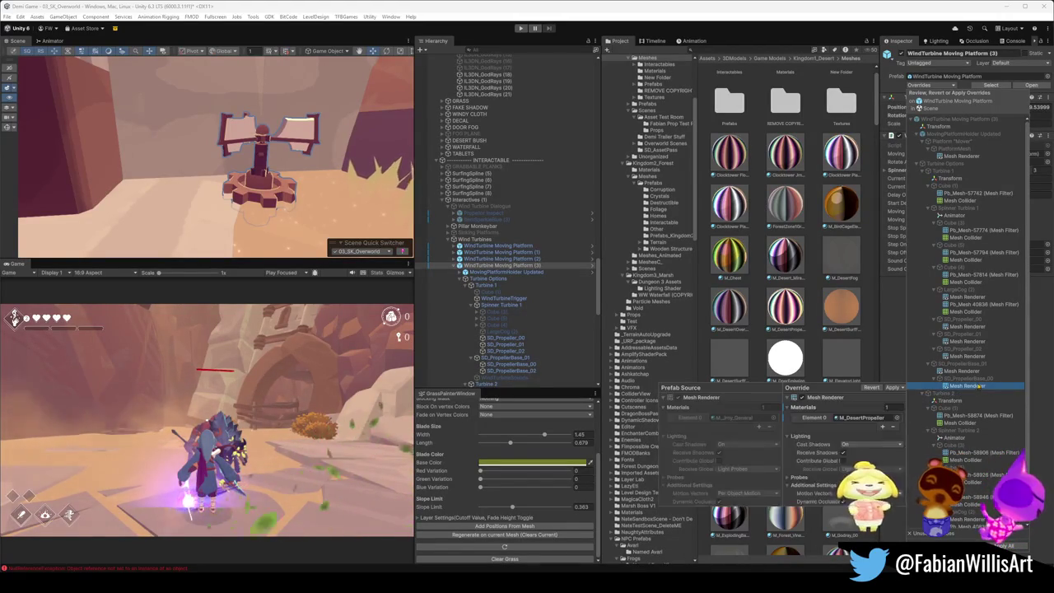
{"action": "left_click", "coordinate": [897, 388]}
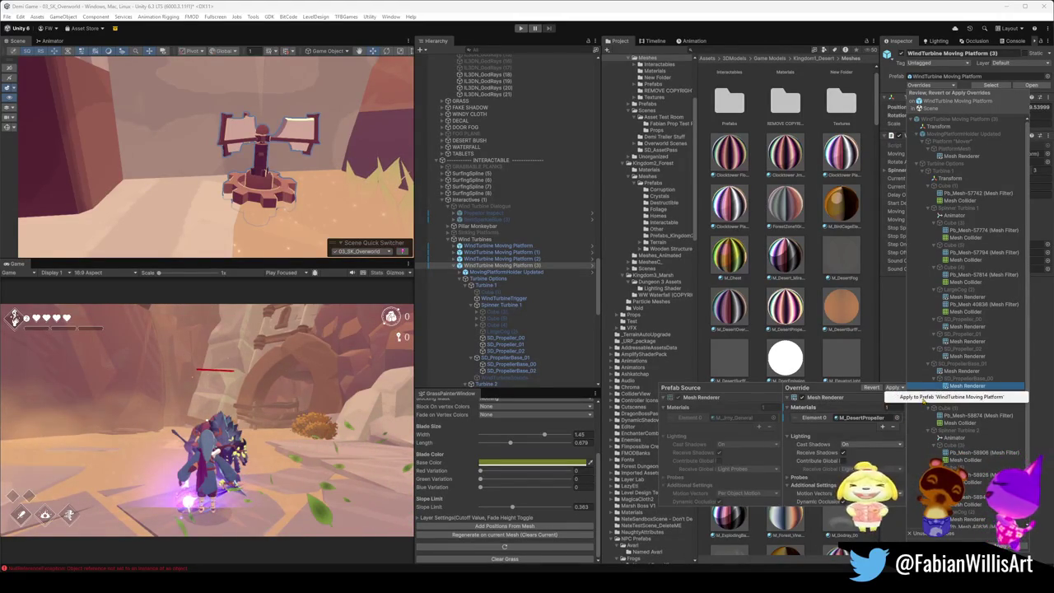
{"action": "left_click", "coordinate": [922, 399]}
{"action": "left_click", "coordinate": [893, 372]}
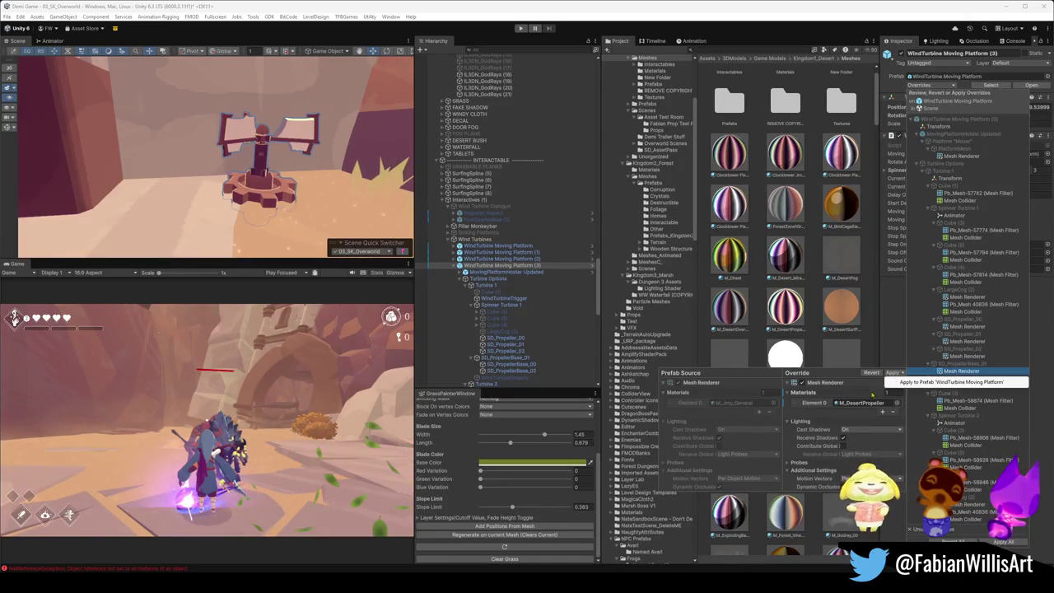
{"action": "left_click", "coordinate": [918, 382]}
{"action": "left_click", "coordinate": [893, 359]}
{"action": "left_click", "coordinate": [918, 367]}
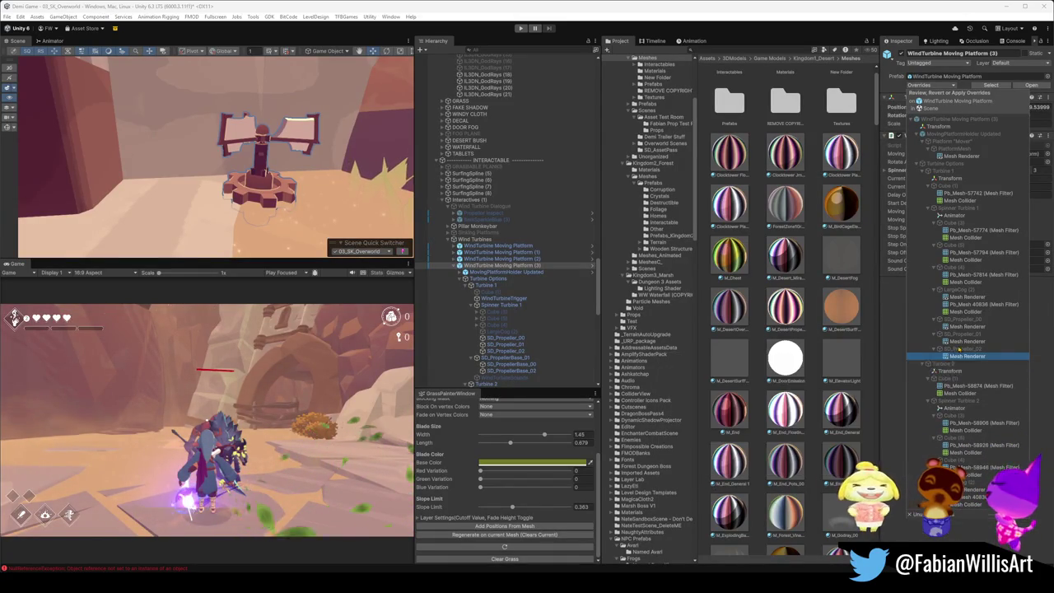
{"action": "left_click", "coordinate": [893, 343]}
{"action": "left_click", "coordinate": [918, 354]}
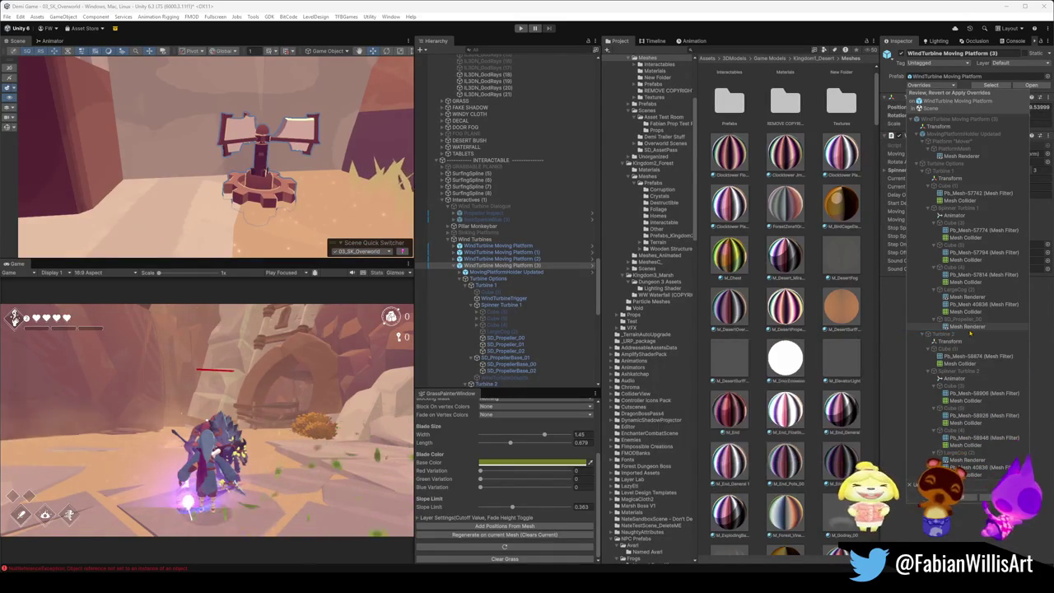
{"action": "left_click", "coordinate": [973, 330]}
{"action": "left_click", "coordinate": [893, 327]}
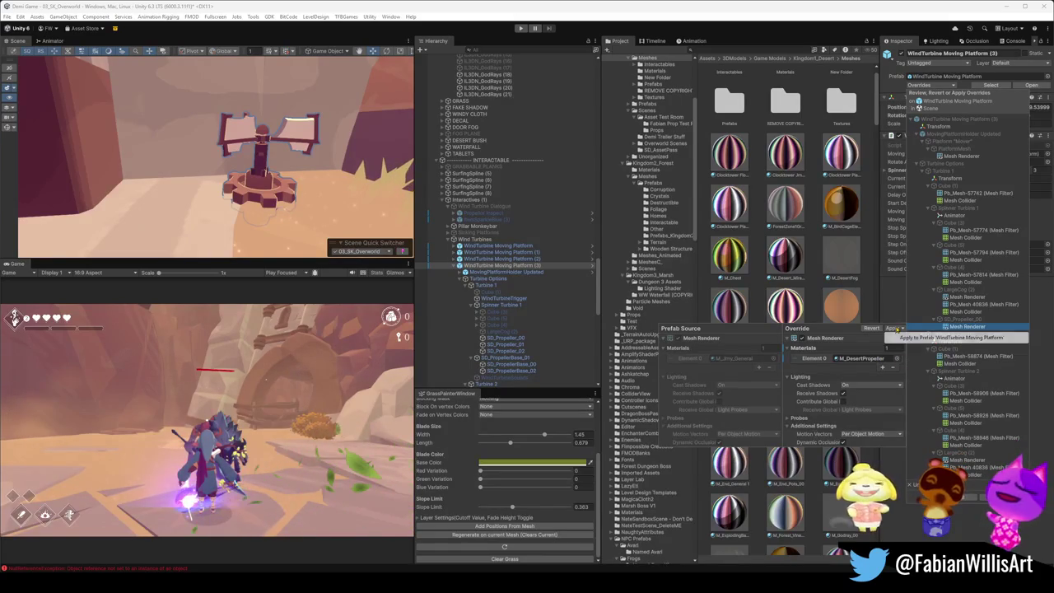
{"action": "left_click", "coordinate": [926, 338]}
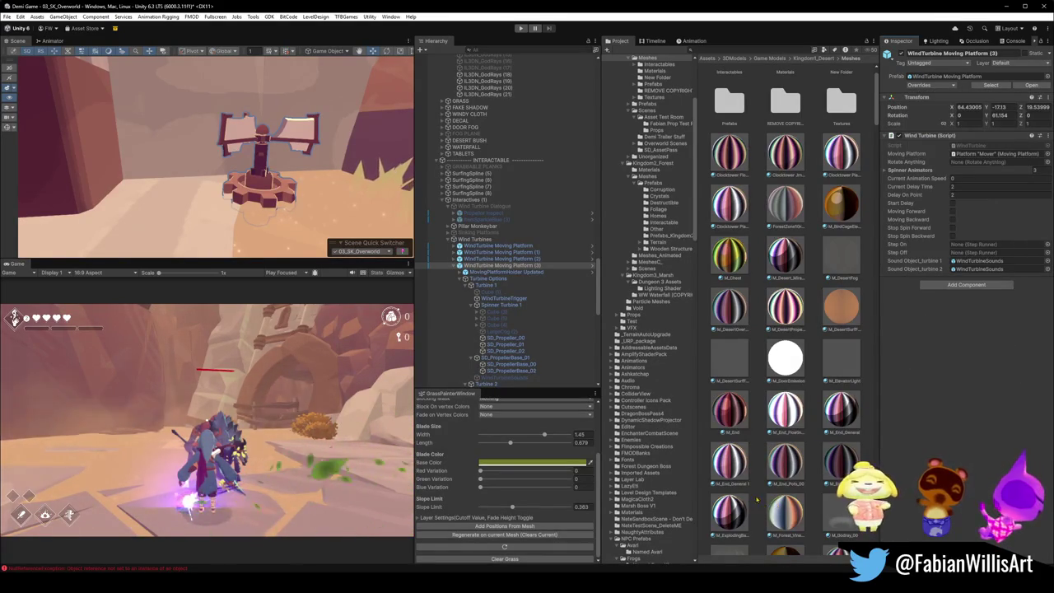
Step: Close the overrides review and fly past the wall toward the small wind turbine
{"action": "left_click", "coordinate": [431, 258]}
{"action": "key", "text": "w"}
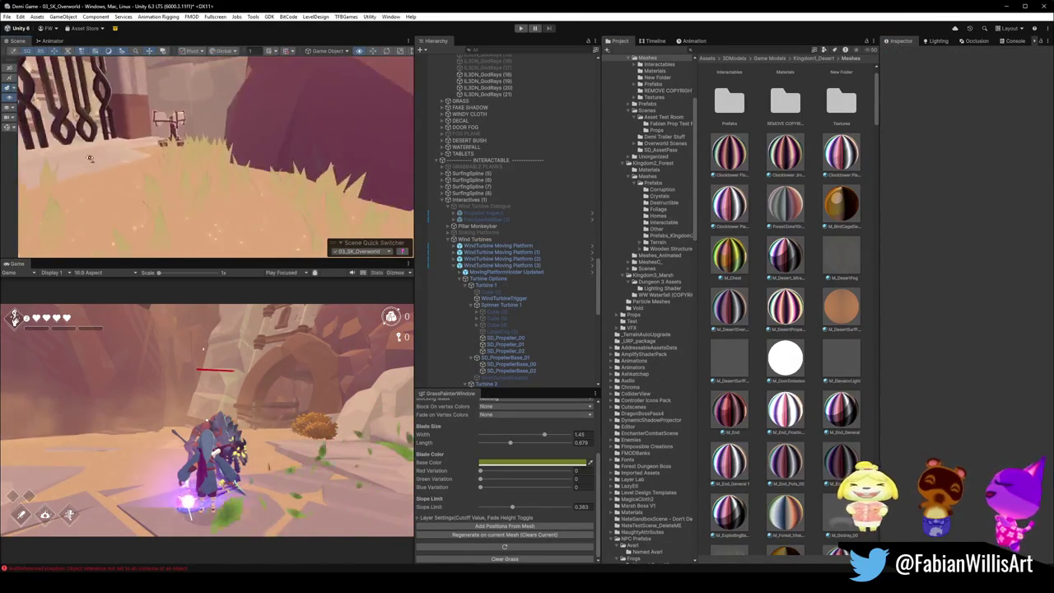
{"action": "key", "text": "w"}
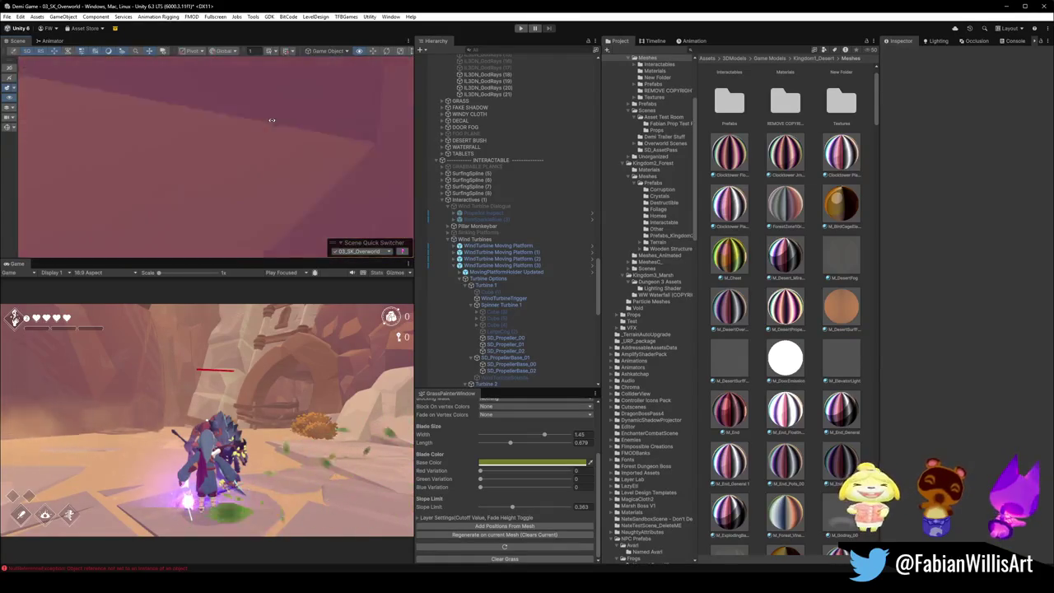
{"action": "key", "text": "w"}
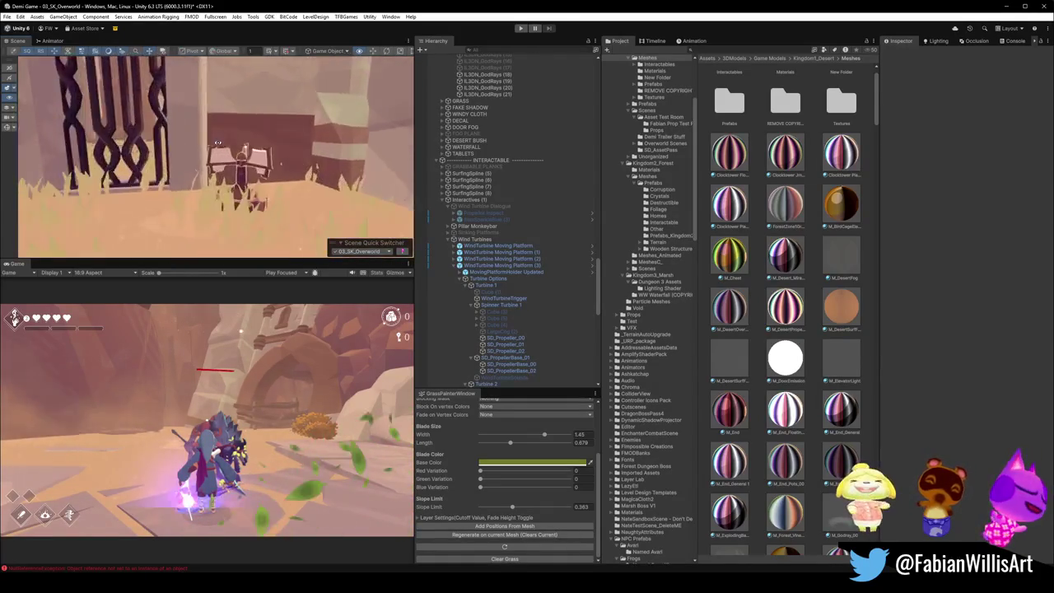
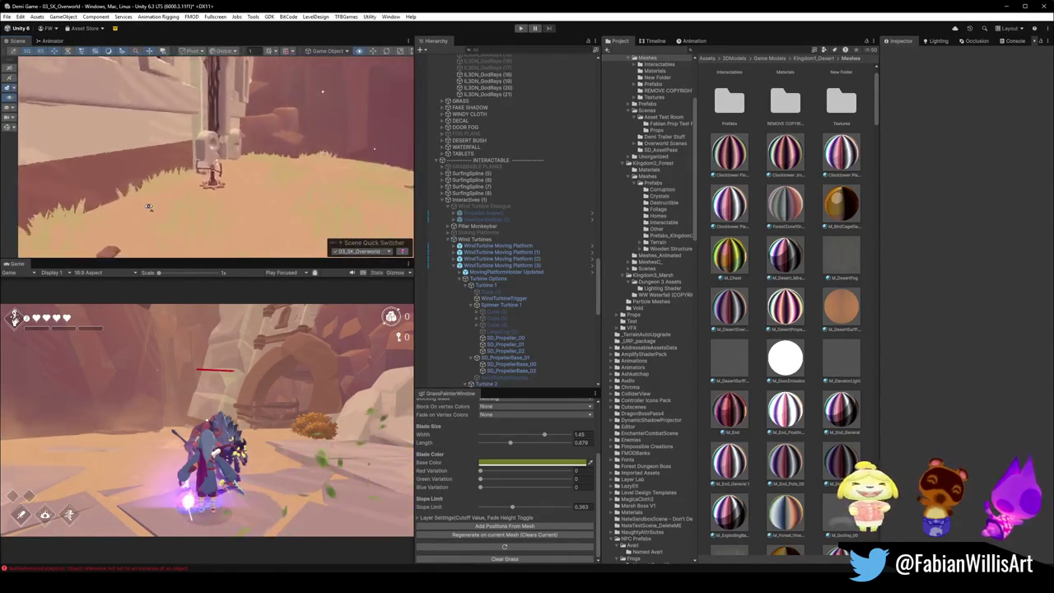
Step: Fly the Unity Scene view around the lattice gate and the banded and pale walls to inspect them
{"action": "key", "text": "w"}
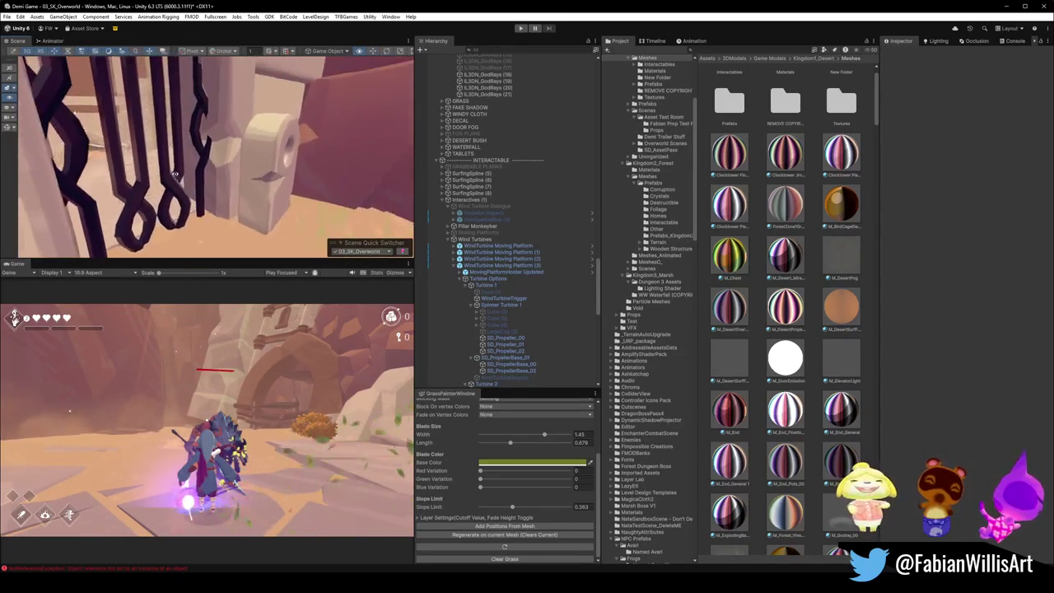
{"action": "key", "text": "w"}
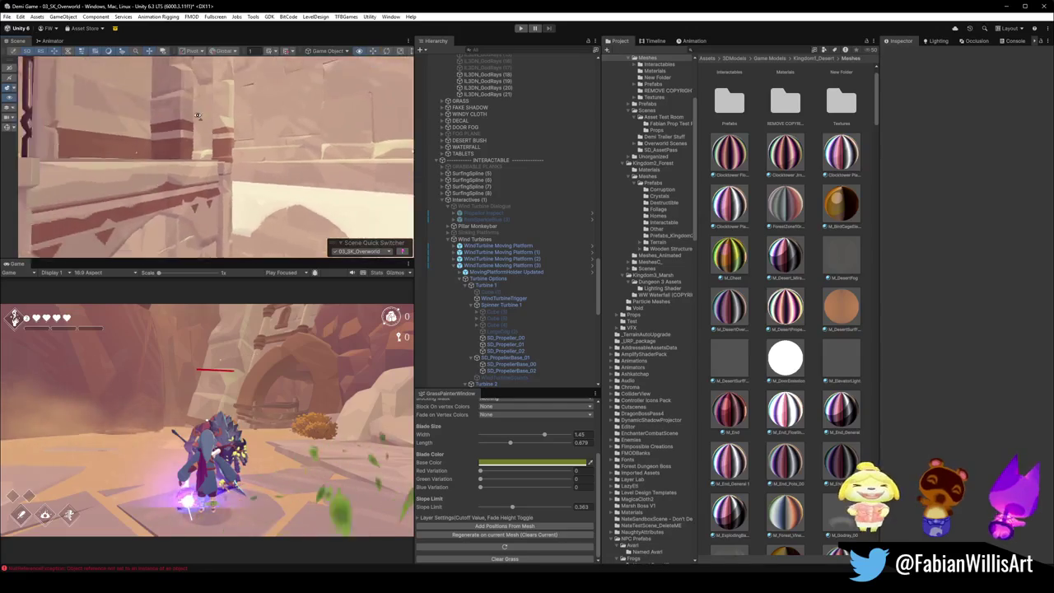
{"action": "key", "text": "w"}
{"action": "key", "text": "w"}
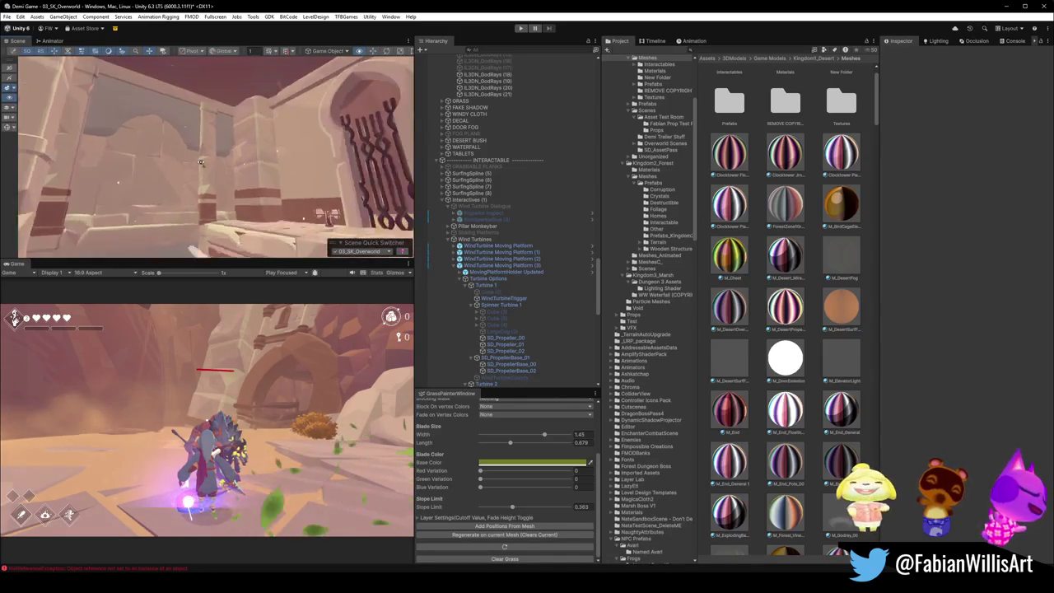
{"action": "key", "text": "w"}
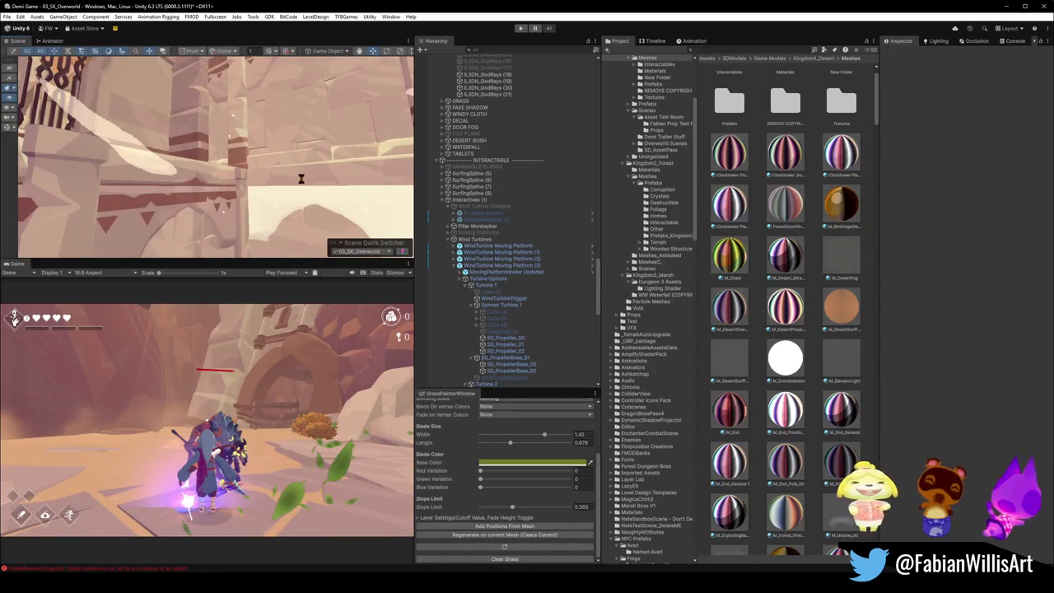
{"action": "key", "text": "w"}
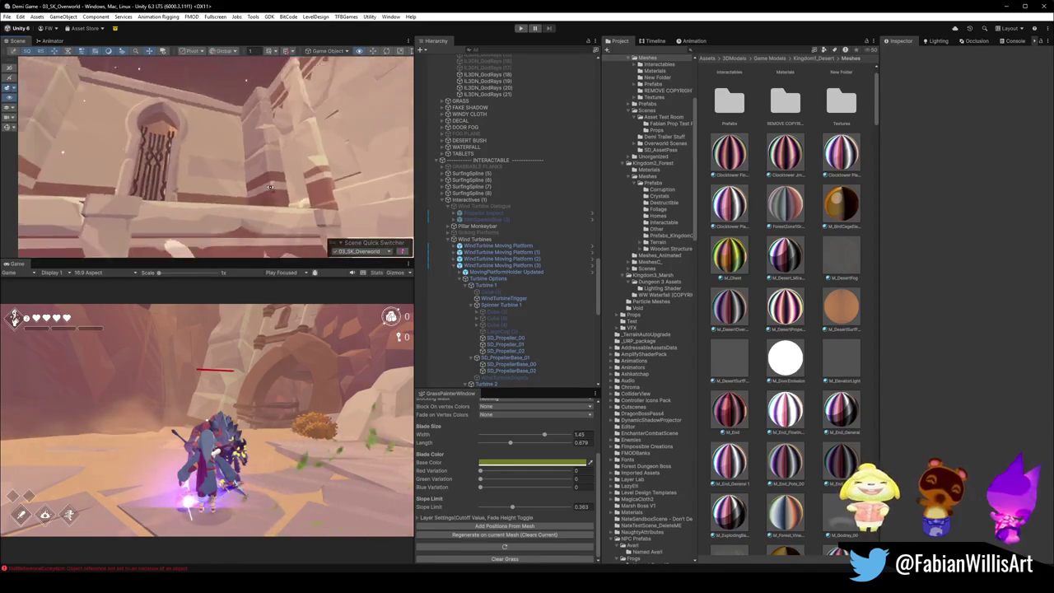
{"action": "key", "text": "w"}
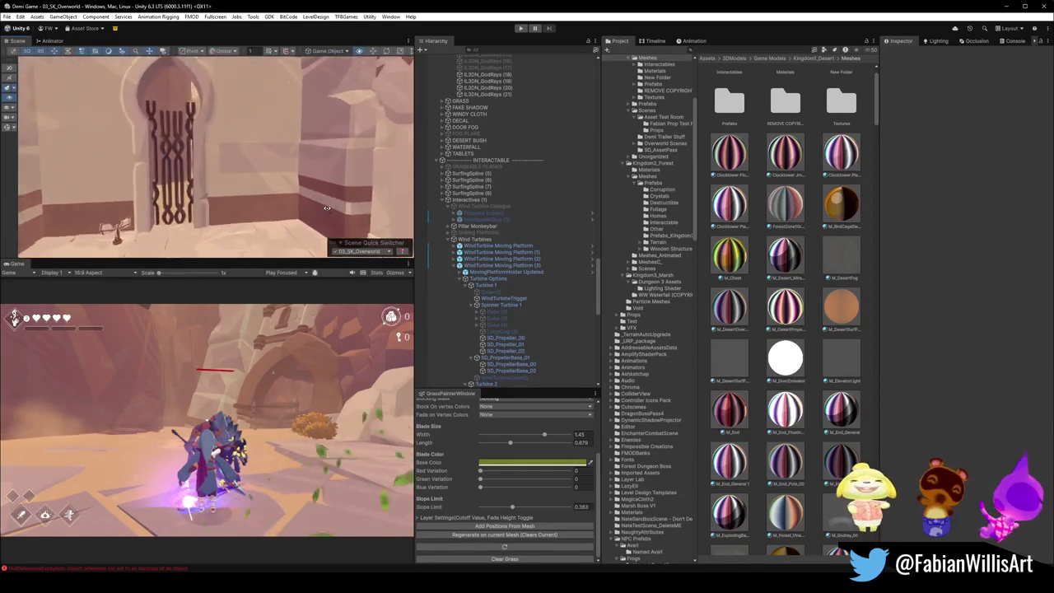
{"action": "key", "text": "w"}
{"action": "key", "text": "w"}
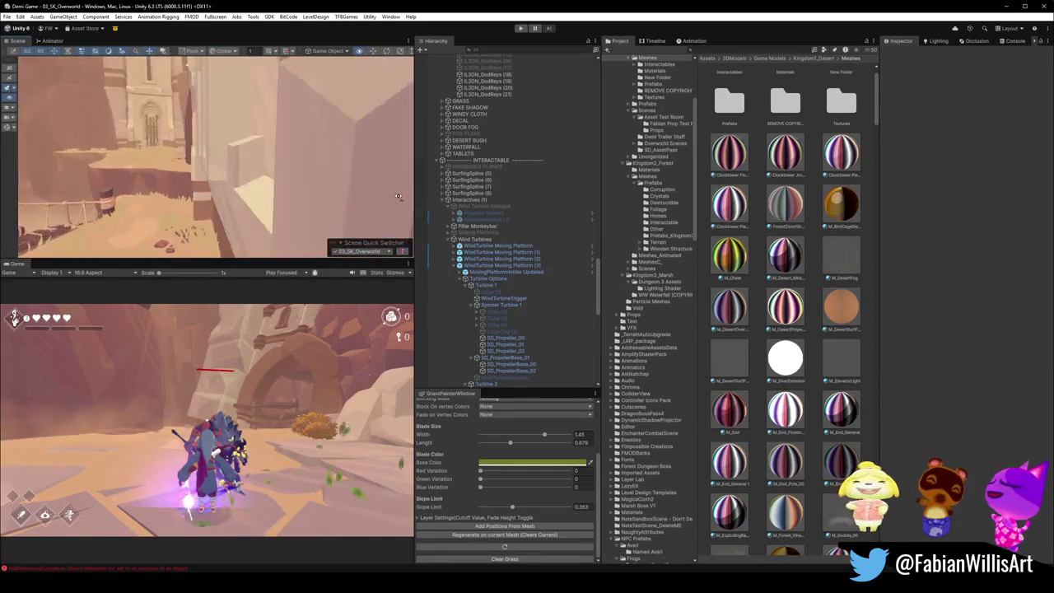
{"action": "key", "text": "w"}
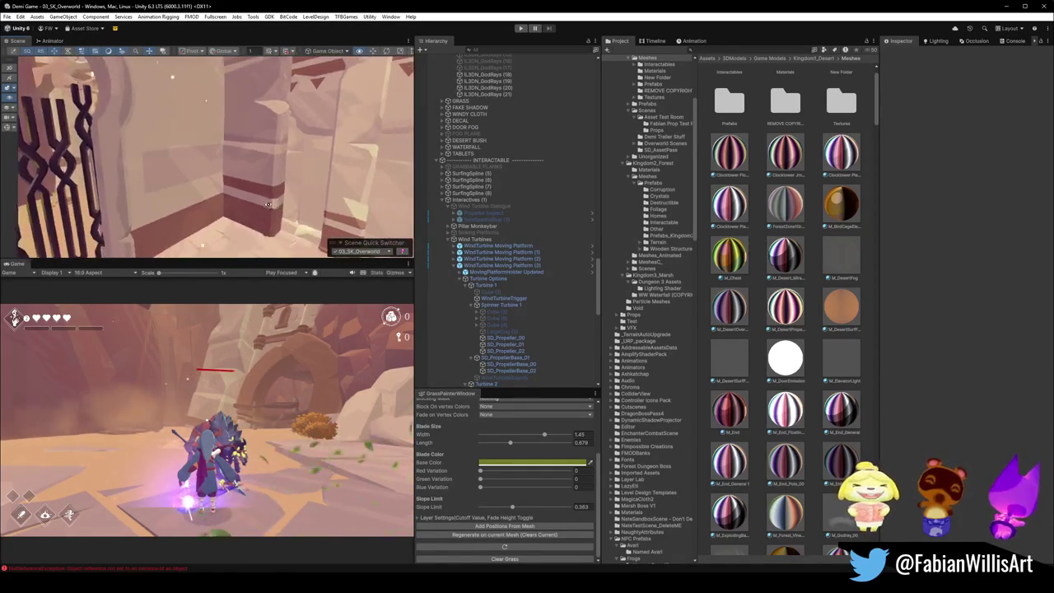
{"action": "key", "text": "s"}
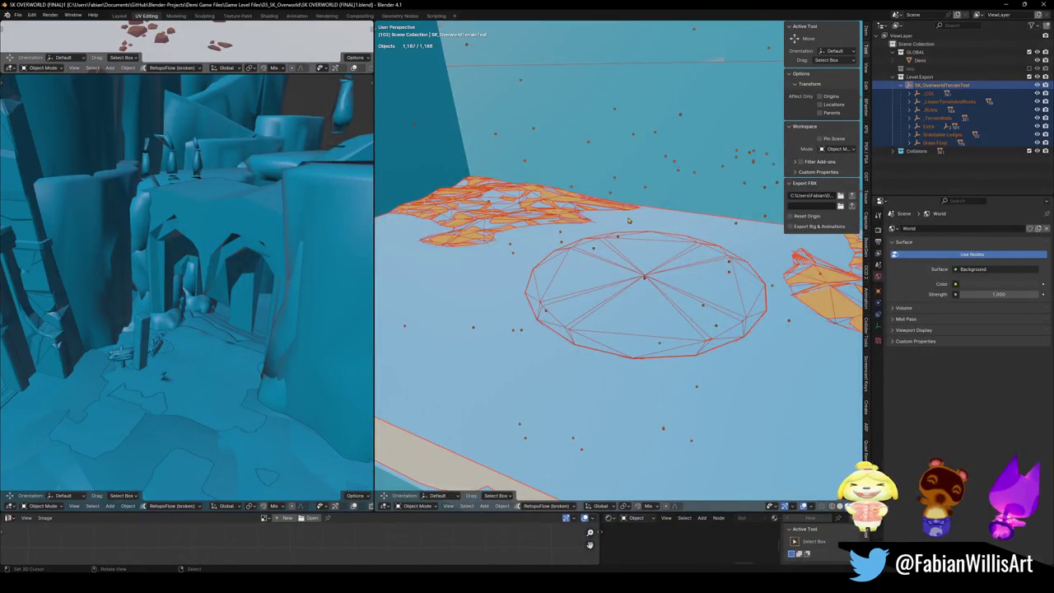
{"action": "left_click", "coordinate": [627, 220]}
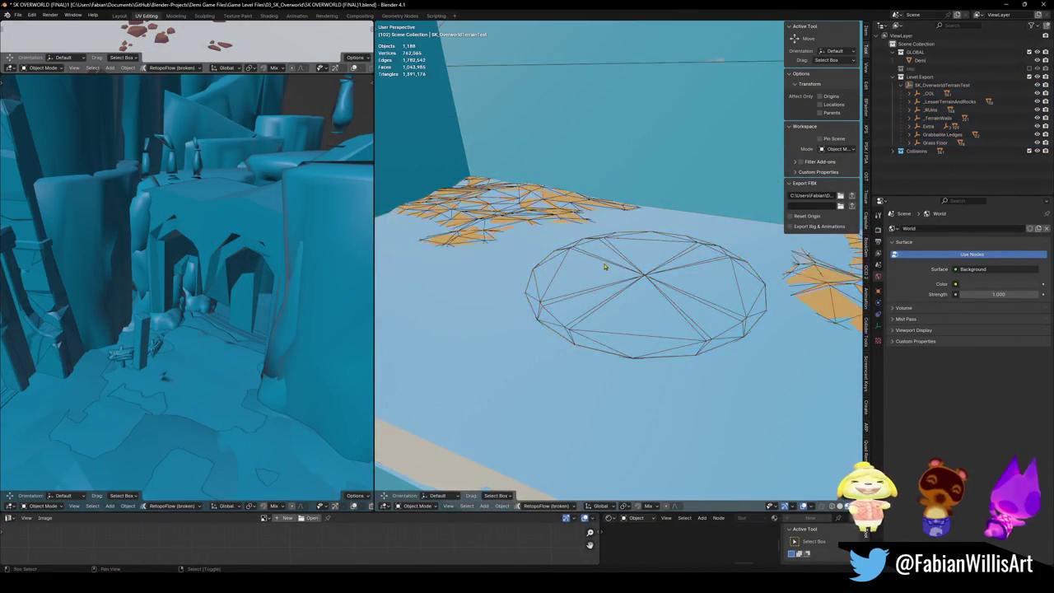
Step: Walk the view through the doorway and select the step board mesh instead of its collider
{"action": "key", "text": "shift+grave"}
{"action": "key", "text": "w"}
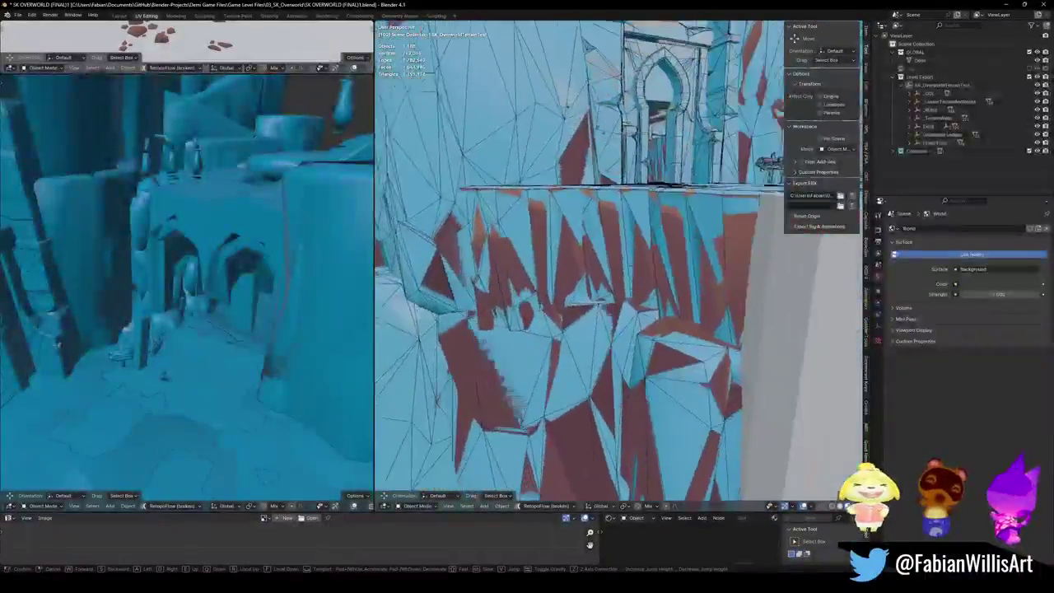
{"action": "left_click", "coordinate": [593, 313]}
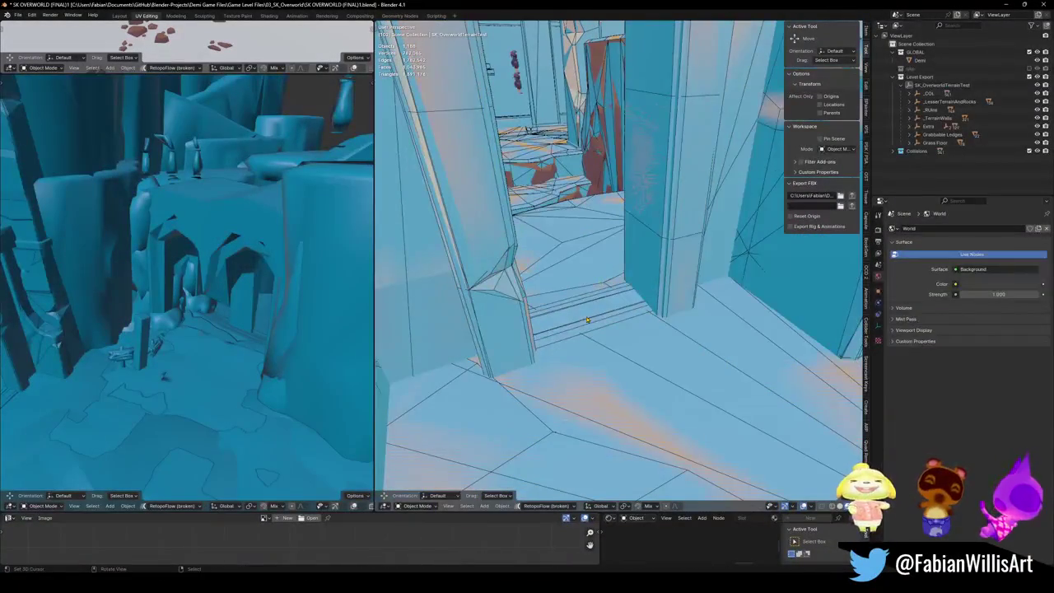
{"action": "left_click", "coordinate": [592, 313]}
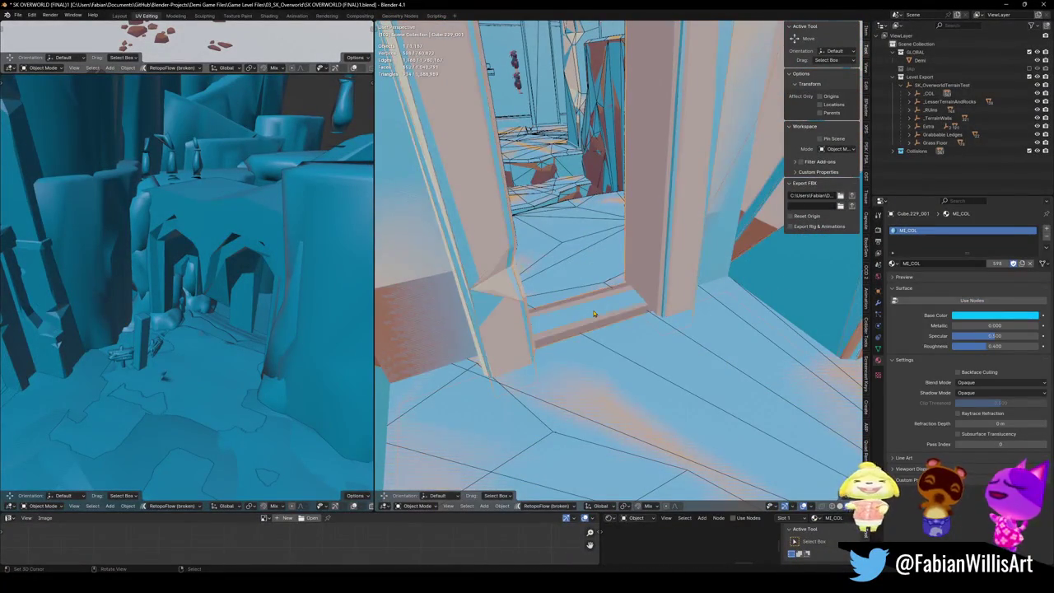
{"action": "left_click", "coordinate": [592, 313]}
Step: Duplicate the step board's linked faces in place and separate them into a new object
{"action": "key", "text": "Tab"}
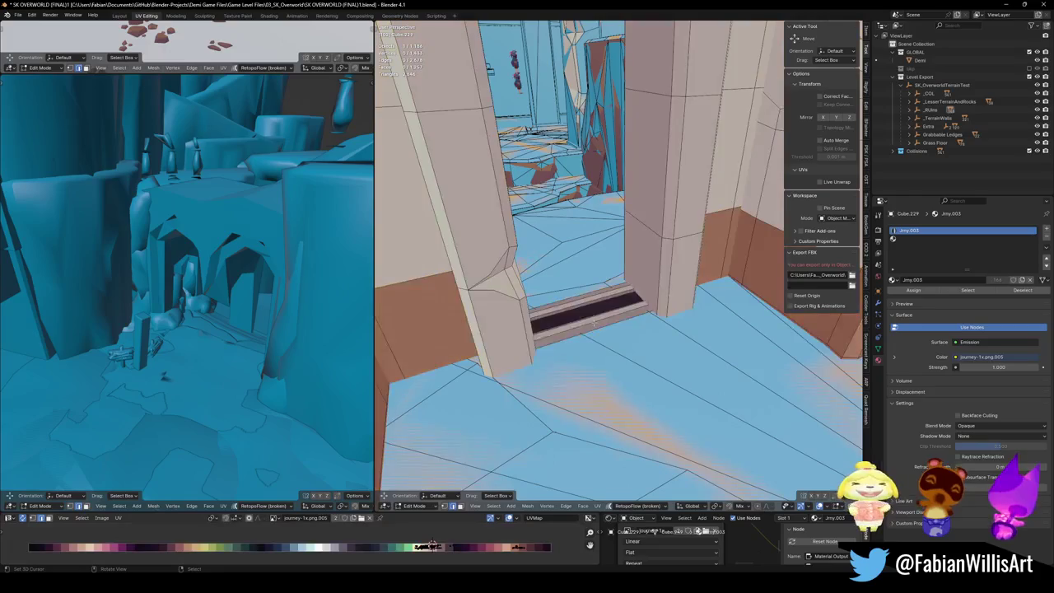
{"action": "key", "text": "l"}
{"action": "key", "text": "shift+d"}
{"action": "key", "text": "Escape"}
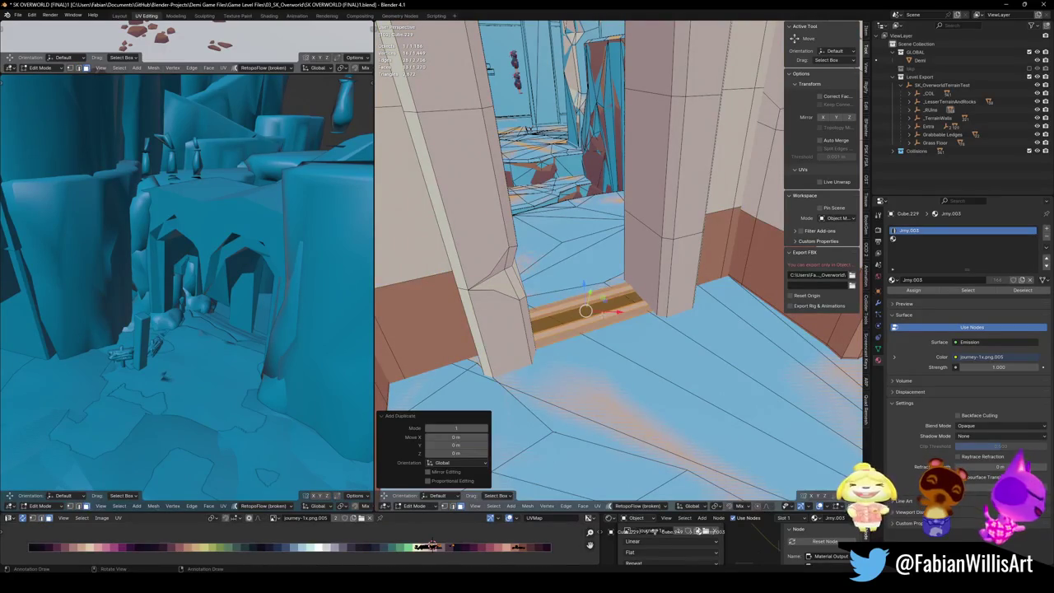
{"action": "left_click", "coordinate": [594, 317]}
{"action": "key", "text": "Tab"}
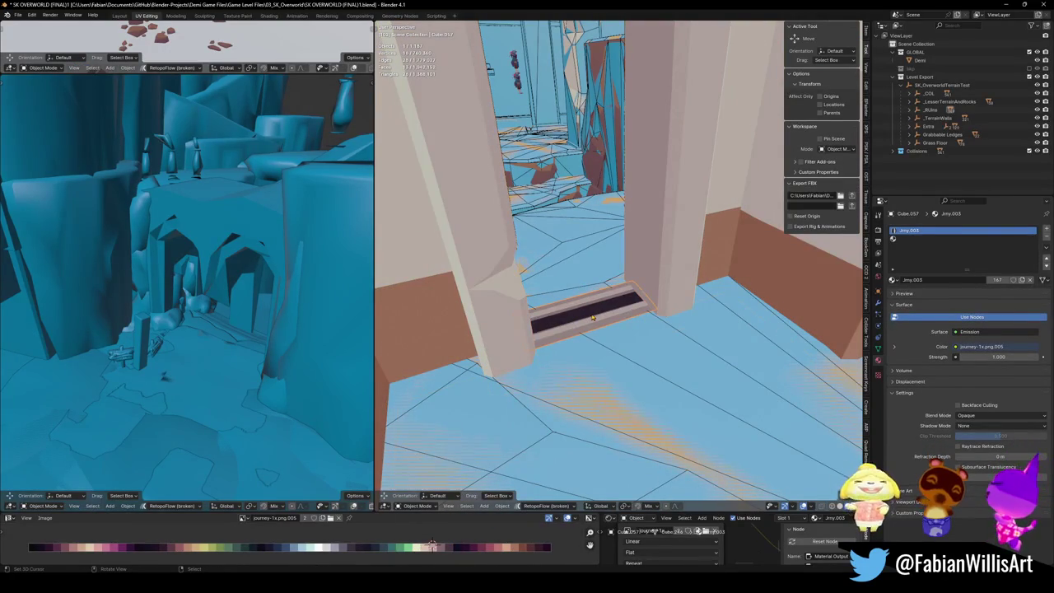
Step: Set the new board Cube.057's origin to its geometry
{"action": "right_click", "coordinate": [590, 317]}
{"action": "left_click", "coordinate": [566, 245]}
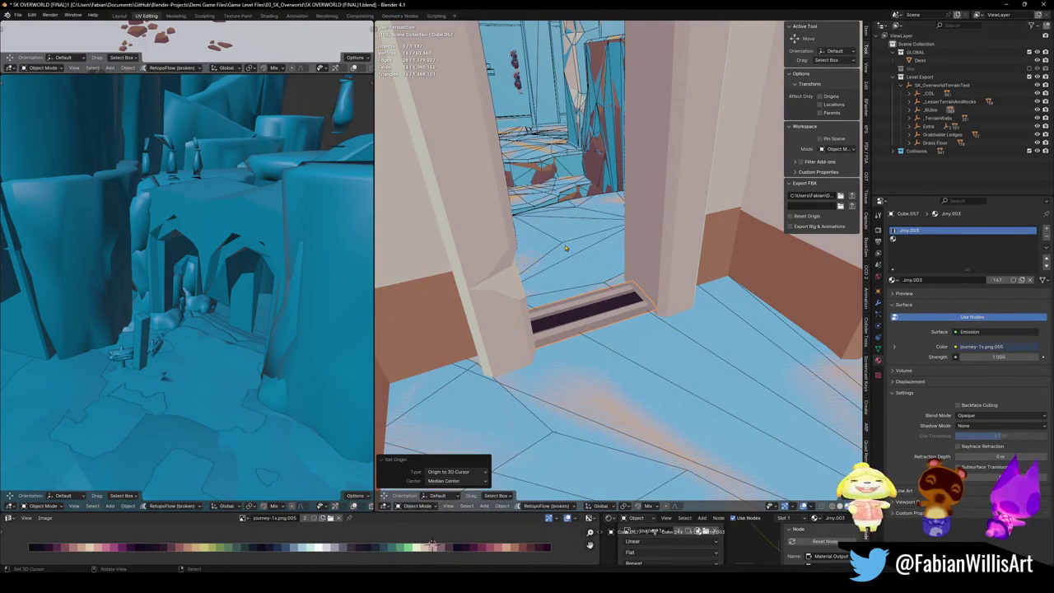
{"action": "key", "text": "q"}
{"action": "left_click", "coordinate": [549, 253]}
{"action": "key", "text": "shift+grave"}
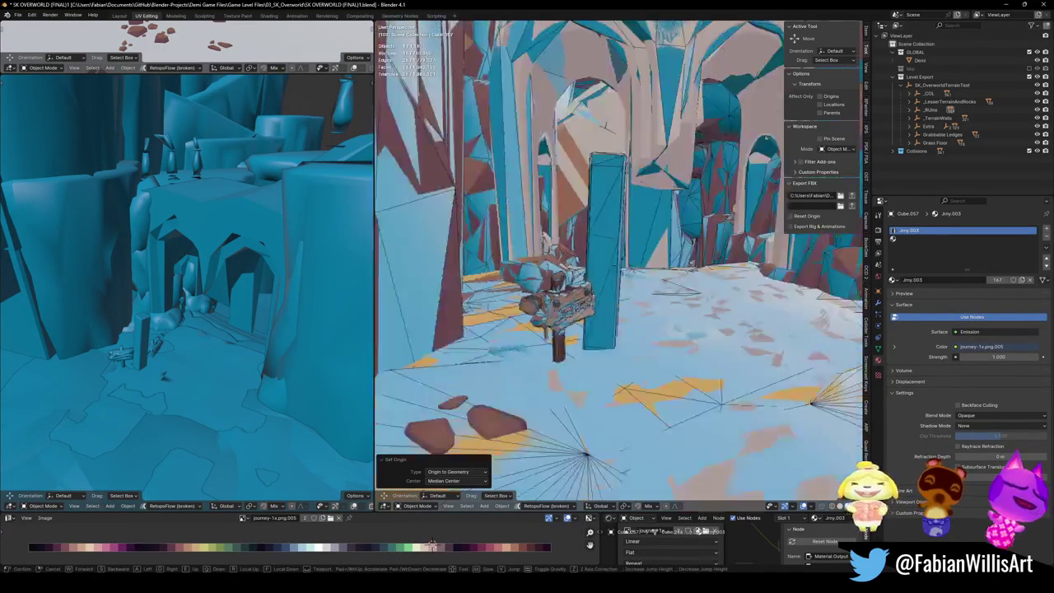
Step: Walk to the doorway between the two stones and snap the board to the 3D cursor
{"action": "key", "text": "w"}
{"action": "left_click", "coordinate": [572, 285]}
{"action": "key", "text": "shift+s"}
{"action": "left_click", "coordinate": [609, 247]}
Step: Rotate the board about -0.553° around Z so it lines up in the doorway
{"action": "key", "text": "r"}
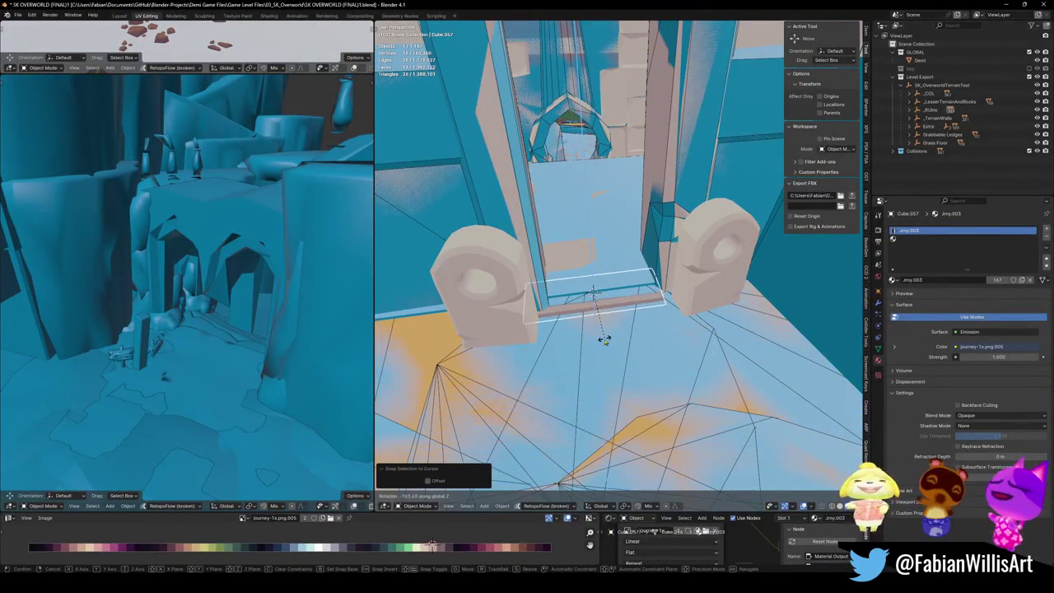
{"action": "left_click", "coordinate": [607, 331]}
{"action": "key", "text": "r"}
{"action": "key", "text": "z"}
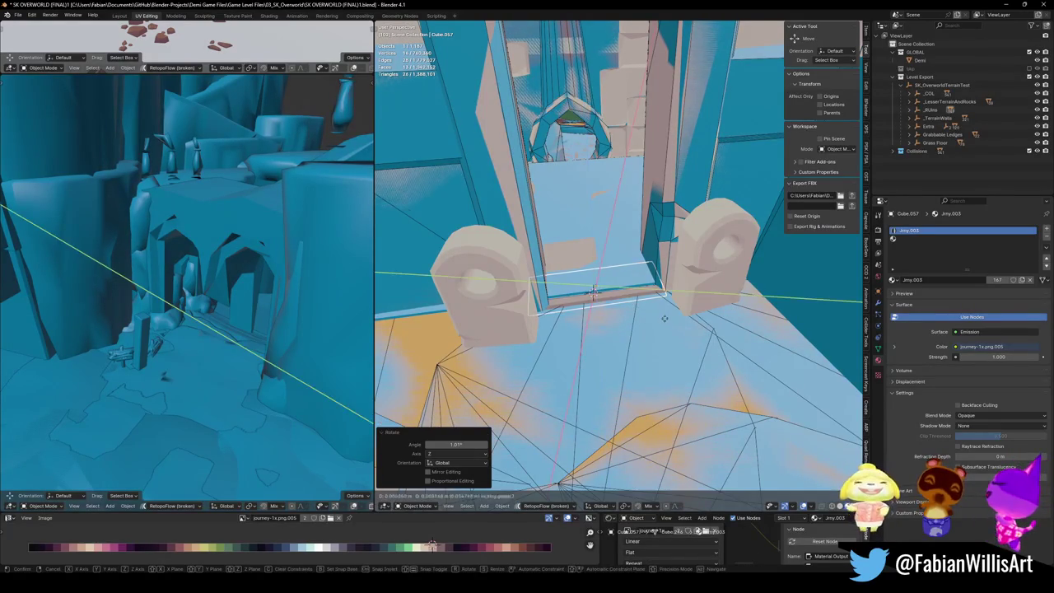
{"action": "left_click", "coordinate": [638, 298]}
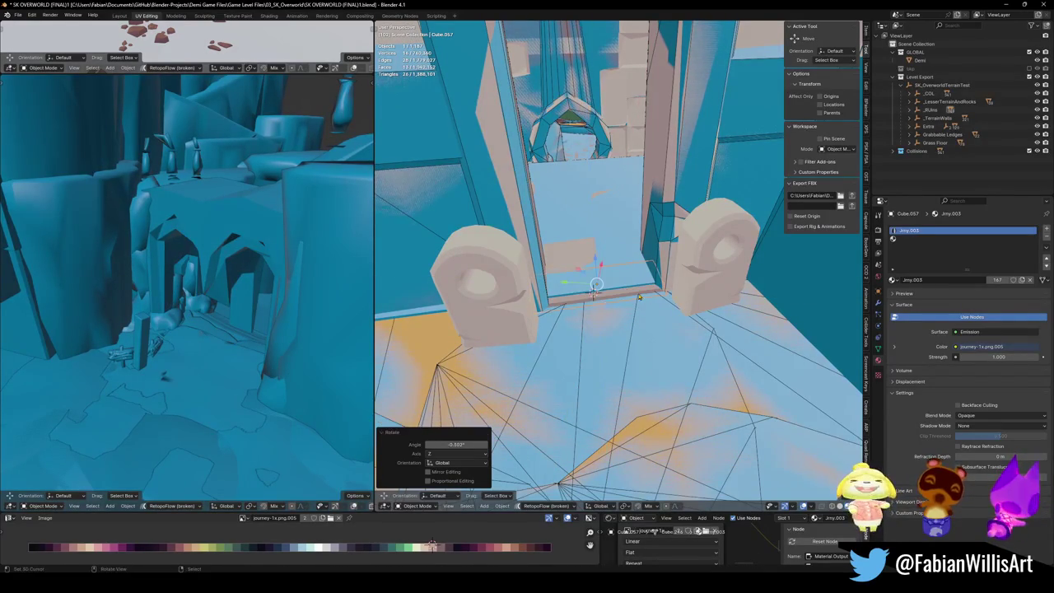
Step: Zoom in and select the wall's collider mesh beside the doorway
{"action": "scroll", "coordinate": [608, 211], "scroll_direction": "up", "scroll_amount": 5}
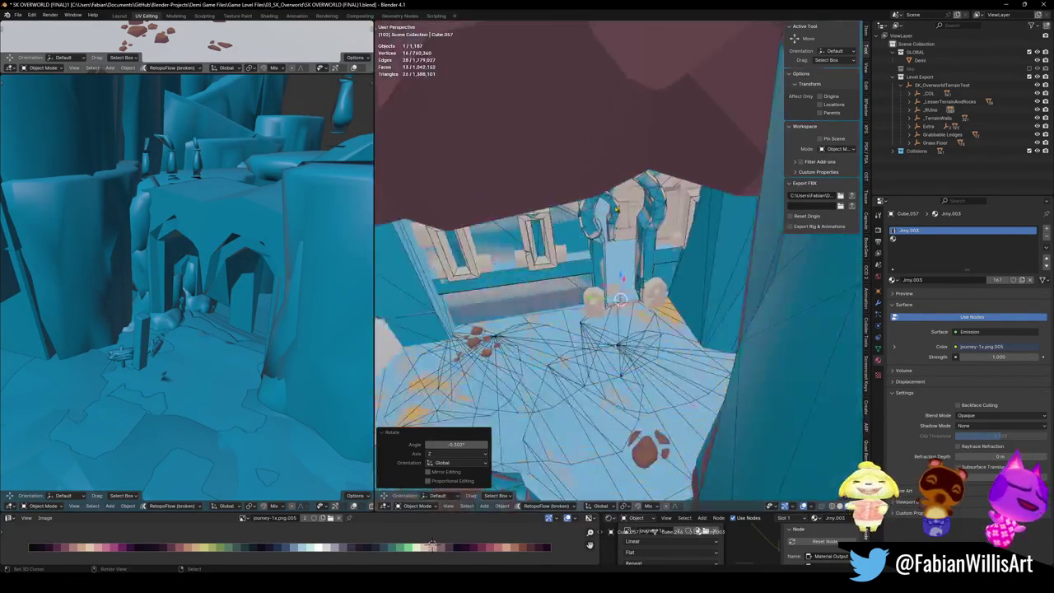
{"action": "scroll", "coordinate": [576, 296], "scroll_direction": "up", "scroll_amount": 5}
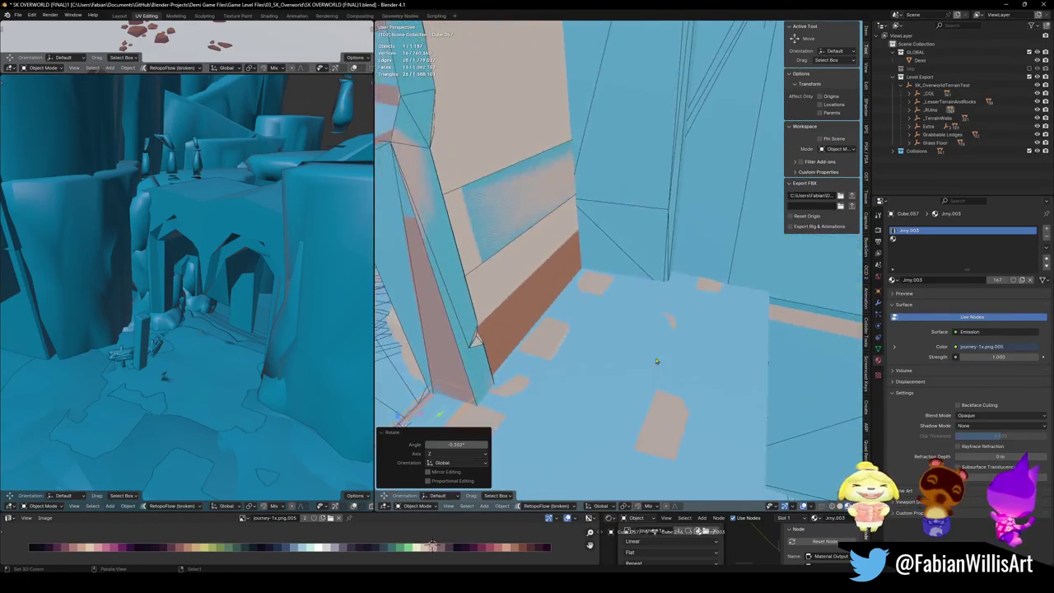
{"action": "left_click", "coordinate": [609, 222]}
{"action": "scroll", "coordinate": [636, 234], "scroll_direction": "down", "scroll_amount": 3}
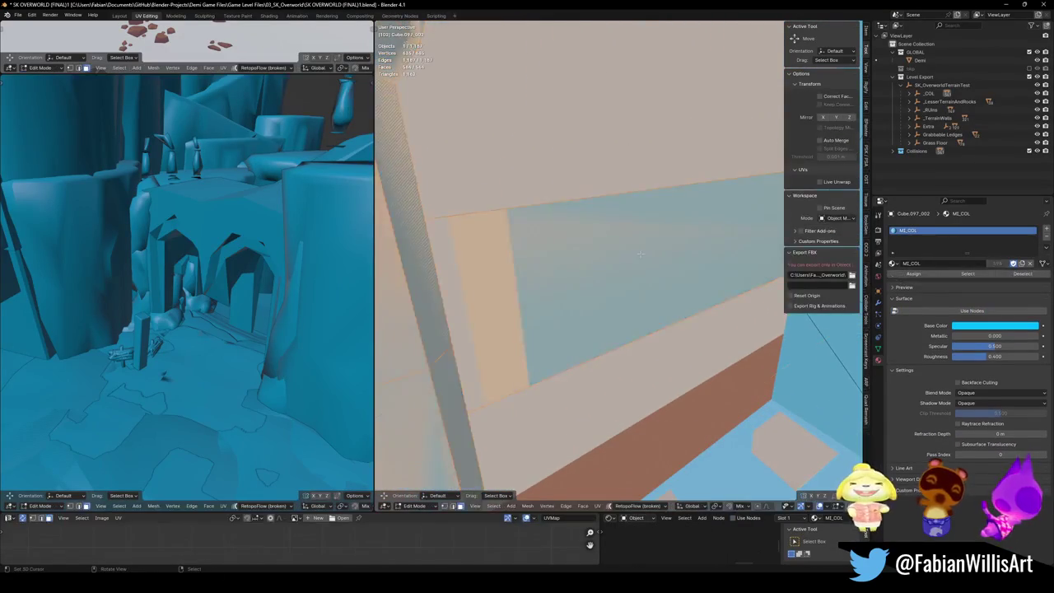
Step: Nudge a face of the wall collider along the X axis
{"action": "key", "text": "Tab"}
{"action": "left_click", "coordinate": [733, 222]}
{"action": "key", "text": "g"}
{"action": "key", "text": "x"}
{"action": "left_click", "coordinate": [708, 279]}
{"action": "key", "text": "Tab"}
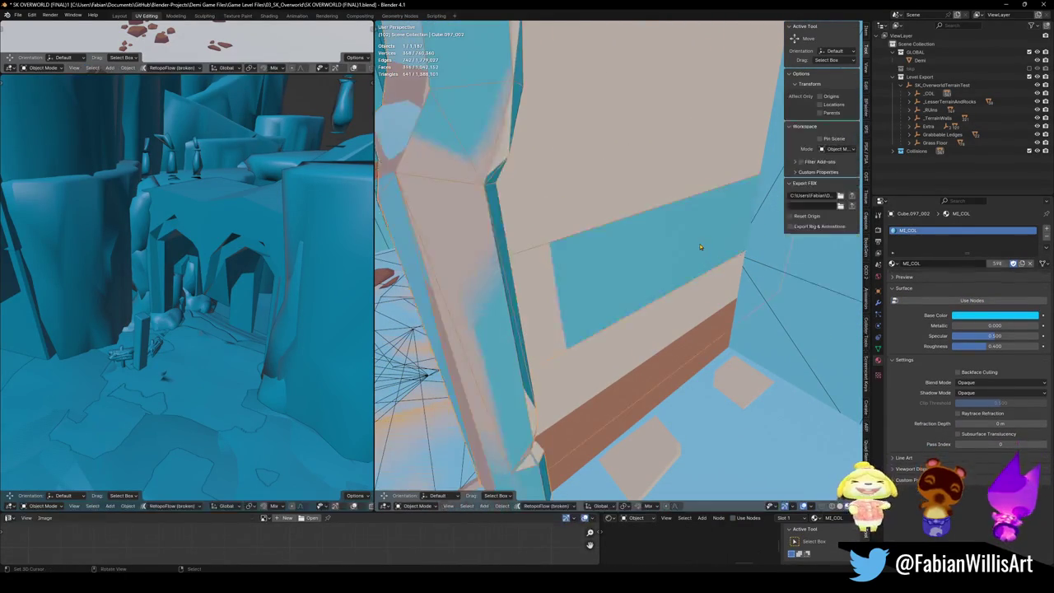
Step: Nudge the matching face of the wall mesh underneath along the X axis
{"action": "left_click", "coordinate": [699, 246]}
{"action": "key", "text": "Tab"}
{"action": "key", "text": "g"}
{"action": "key", "text": "z"}
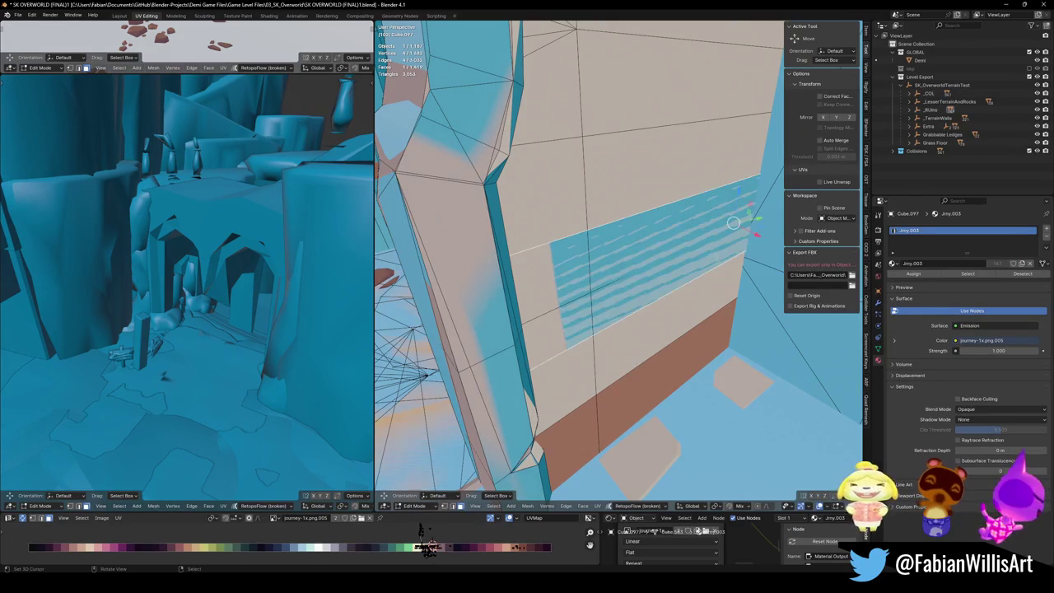
{"action": "key", "text": "x"}
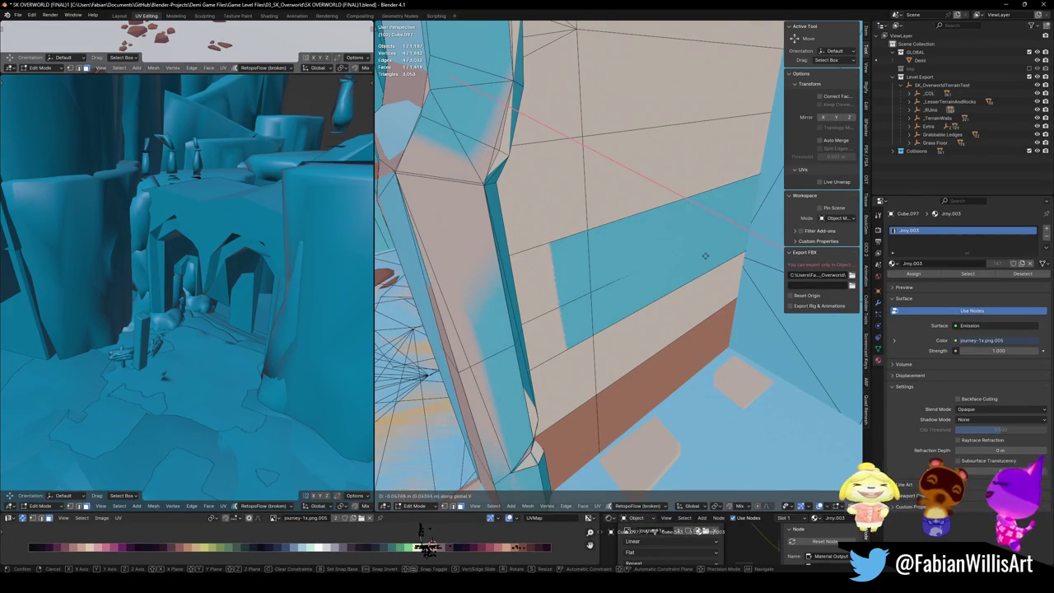
{"action": "left_click", "coordinate": [704, 260]}
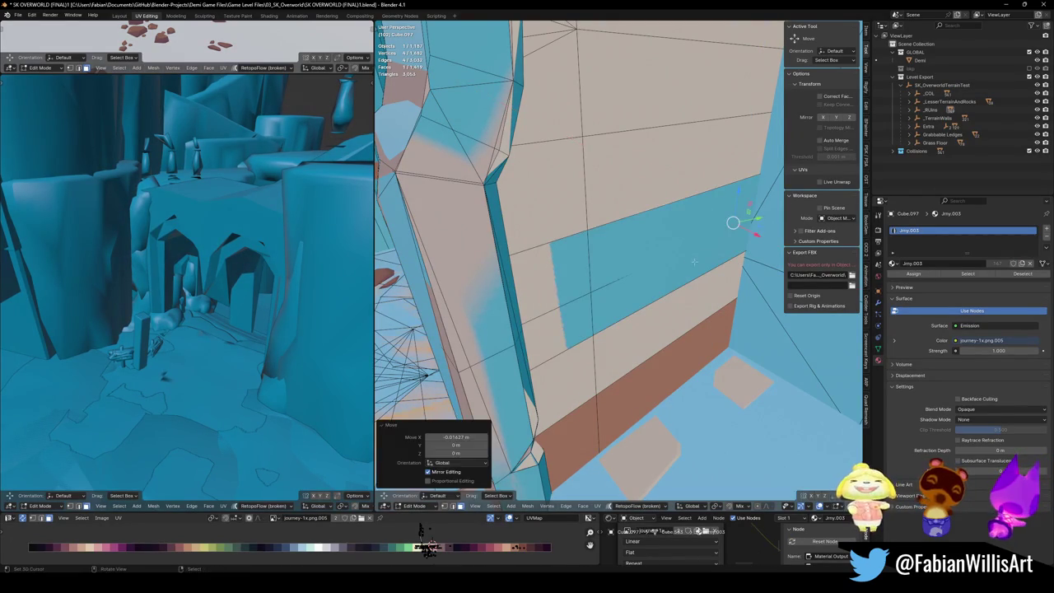
{"action": "key", "text": "Tab"}
Step: Rotate the chosen face of wall Cube.097 about 1.41° around the Z axis
{"action": "left_click", "coordinate": [704, 259]}
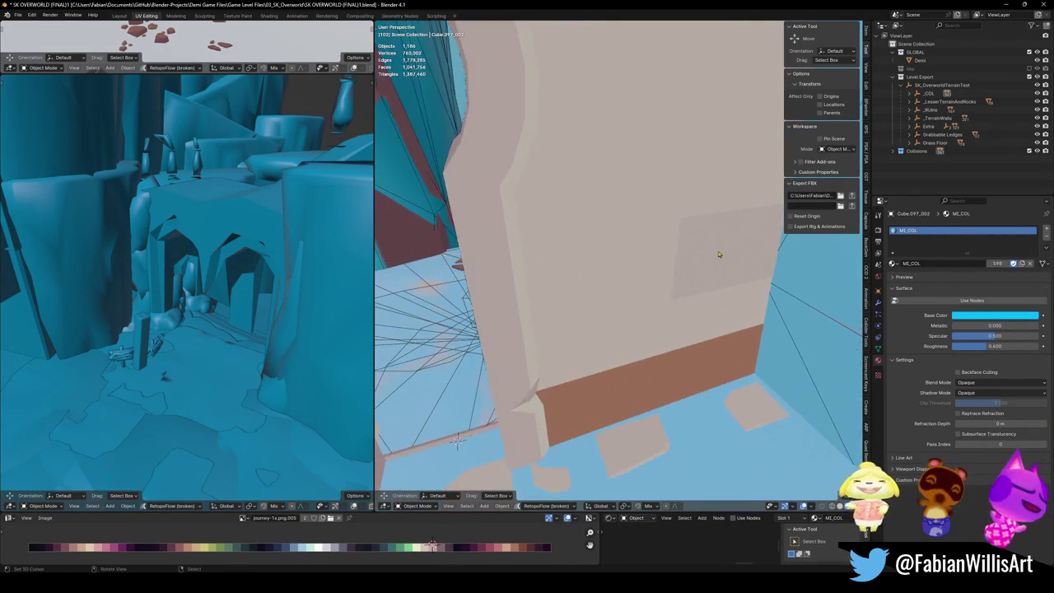
{"action": "left_click", "coordinate": [716, 255]}
{"action": "key", "text": "Tab"}
{"action": "scroll", "coordinate": [715, 271], "scroll_direction": "up", "scroll_amount": 3}
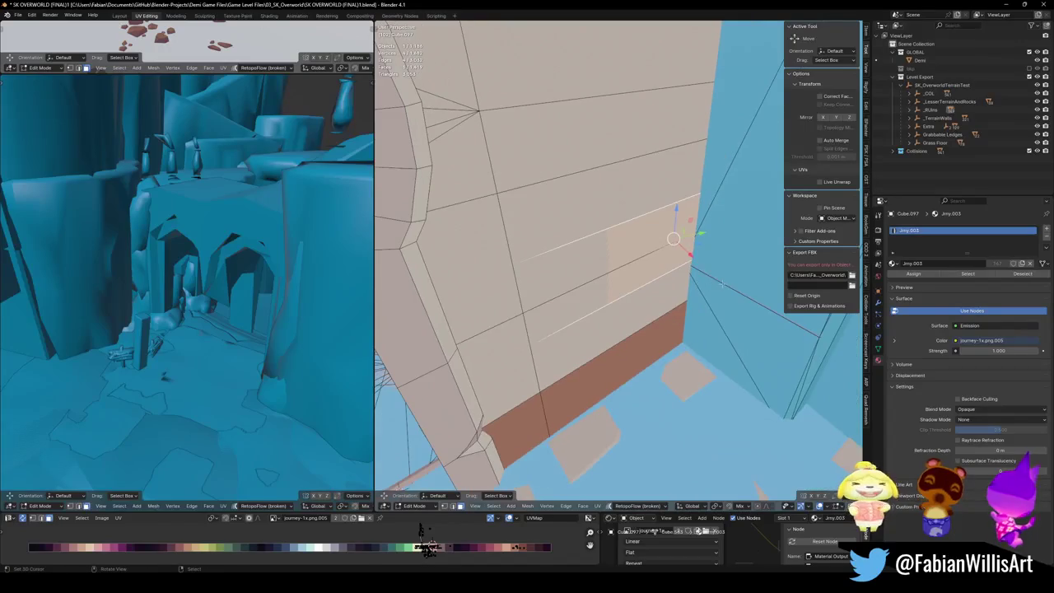
{"action": "key", "text": "r"}
{"action": "key", "text": "z"}
{"action": "key", "text": "Escape"}
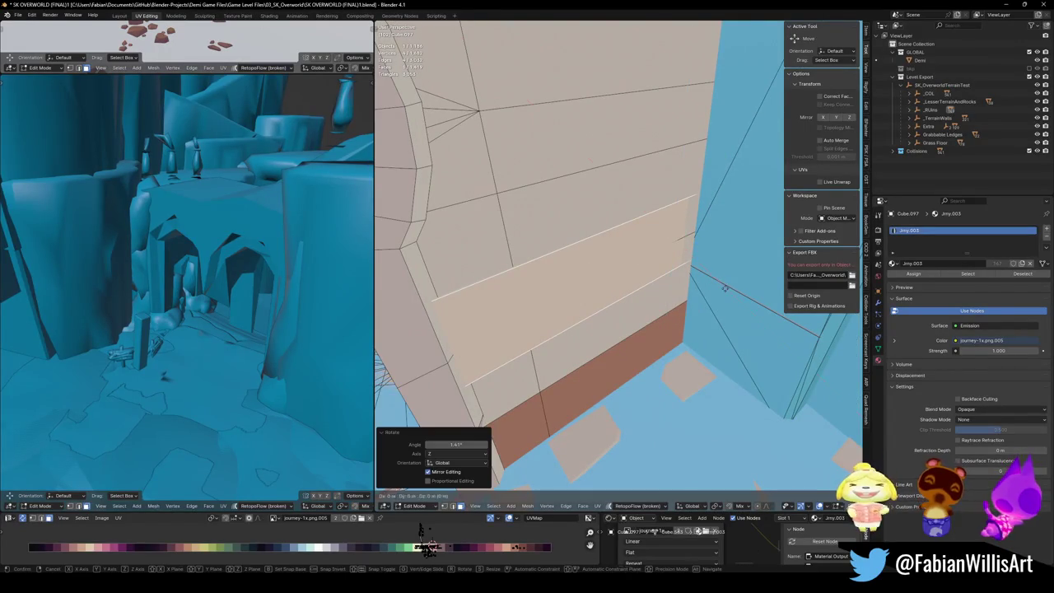
{"action": "key", "text": "r"}
{"action": "key", "text": "z"}
{"action": "key", "text": "Escape"}
{"action": "key", "text": "Tab"}
Step: Zoom back out and save the level file
{"action": "scroll", "coordinate": [667, 238], "scroll_direction": "down", "scroll_amount": 4}
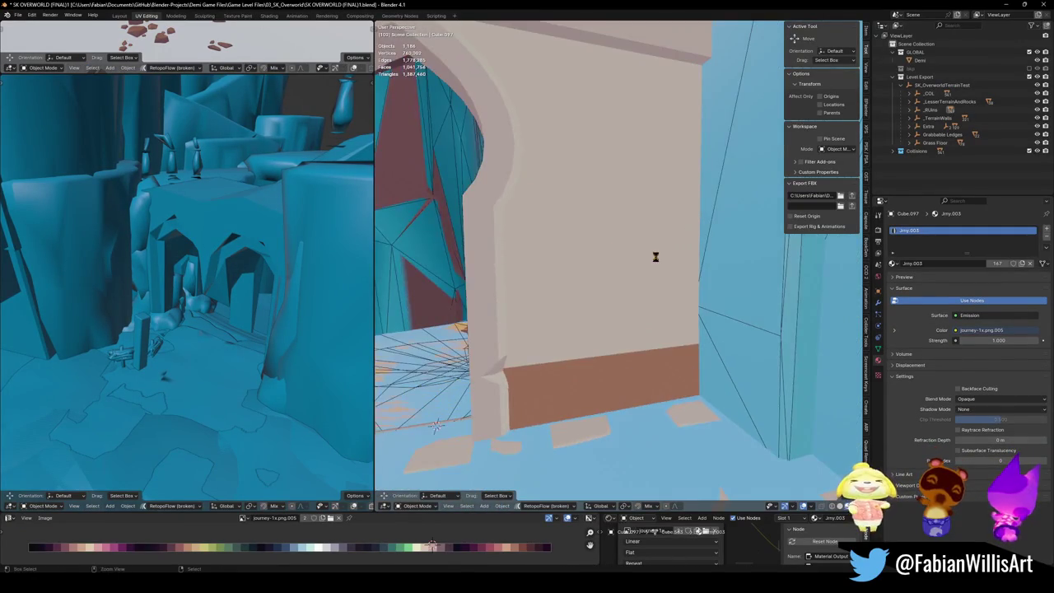
{"action": "scroll", "coordinate": [656, 263], "scroll_direction": "down", "scroll_amount": 5}
{"action": "key", "text": "KP_Decimal"}
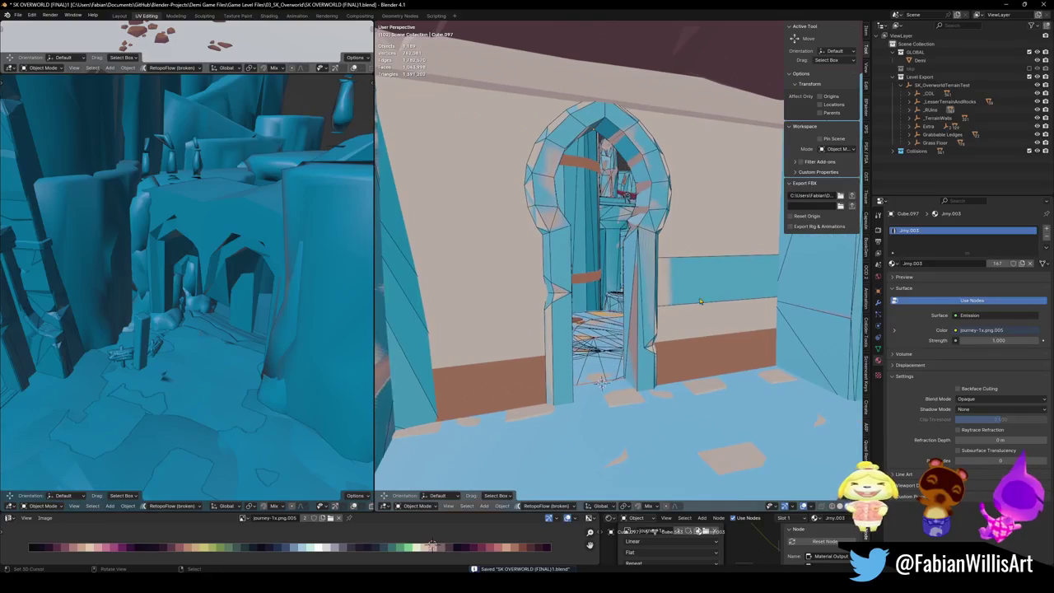
Step: Select the arch wall and isolate it in Local view
{"action": "mouse_move", "coordinate": [710, 234]}
{"action": "left_mouse_down"}
{"action": "mouse_move", "coordinate": [630, 295]}
{"action": "mouse_move", "coordinate": [684, 263]}
{"action": "left_mouse_up"}
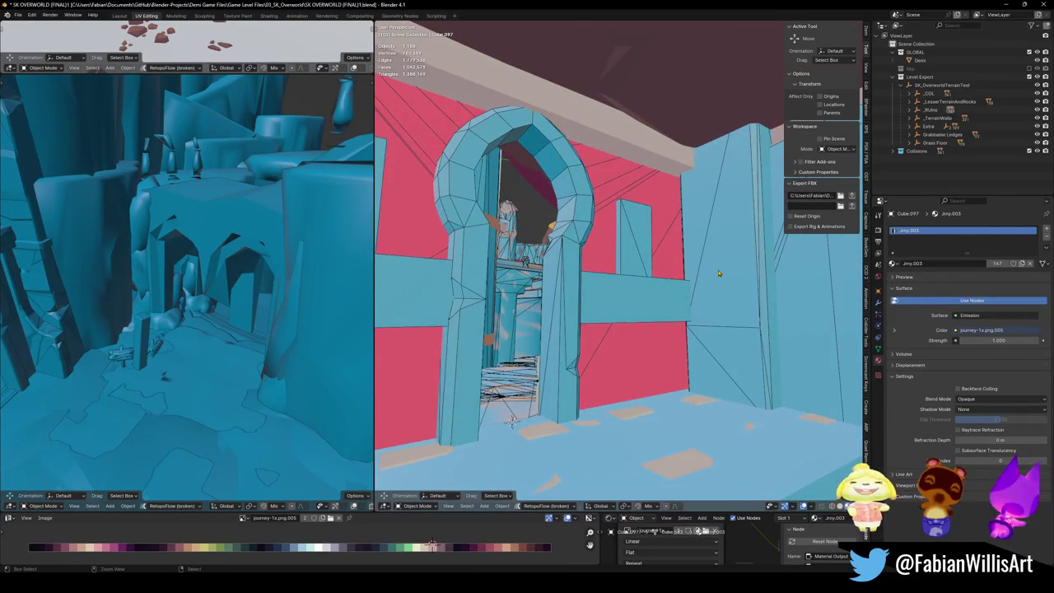
{"action": "left_click", "coordinate": [711, 274], "text": "shift"}
{"action": "key", "text": "KP_Divide"}
{"action": "mouse_move", "coordinate": [694, 272]}
{"action": "left_mouse_down"}
{"action": "mouse_move", "coordinate": [645, 247]}
{"action": "mouse_move", "coordinate": [722, 256]}
{"action": "mouse_move", "coordinate": [699, 247]}
{"action": "left_mouse_up"}
{"action": "scroll", "coordinate": [646, 247], "scroll_direction": "down", "scroll_amount": 3}
{"action": "scroll", "coordinate": [722, 256], "scroll_direction": "up", "scroll_amount": 5}
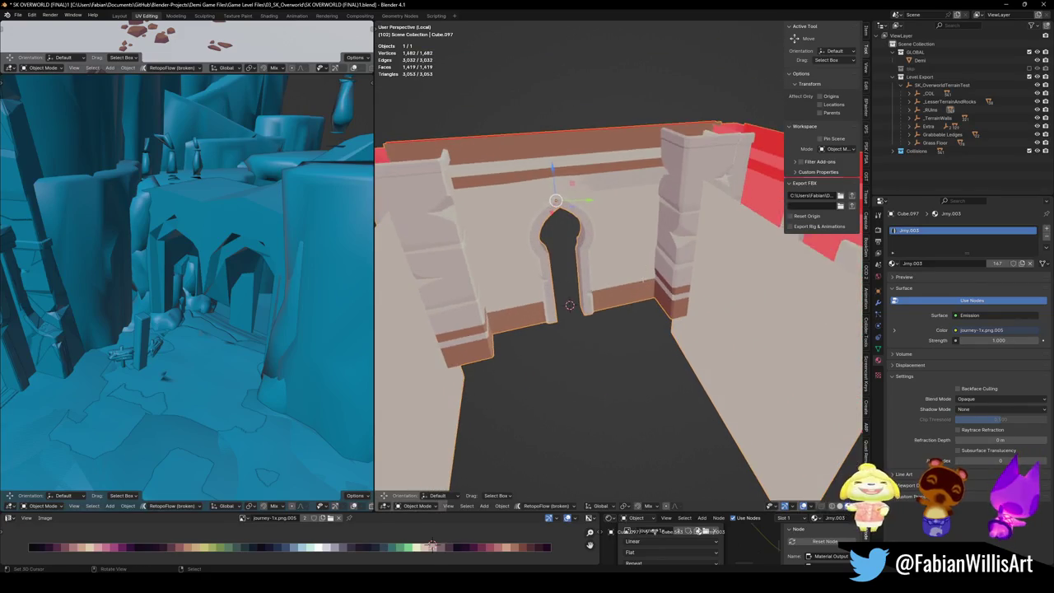
Step: Select all of the arch's linked geometry and generate a simplified collider mesh, Cube.097_003
{"action": "key", "text": "Tab"}
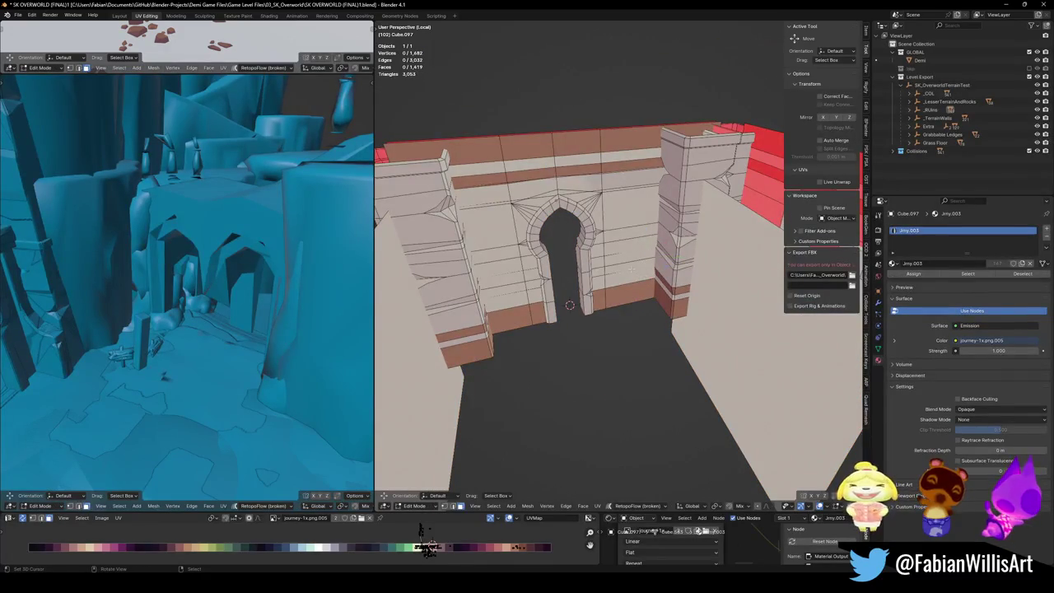
{"action": "mouse_move", "coordinate": [569, 305]}
{"action": "left_mouse_down"}
{"action": "mouse_move", "coordinate": [565, 374]}
{"action": "mouse_move", "coordinate": [573, 326]}
{"action": "mouse_move", "coordinate": [561, 337]}
{"action": "left_mouse_up"}
{"action": "scroll", "coordinate": [566, 374], "scroll_direction": "down", "scroll_amount": 3}
{"action": "scroll", "coordinate": [571, 334], "scroll_direction": "up", "scroll_amount": 3}
{"action": "key", "text": "l"}
{"action": "key", "text": "shift+alt+c"}
{"action": "key", "text": "shift+alt+c"}
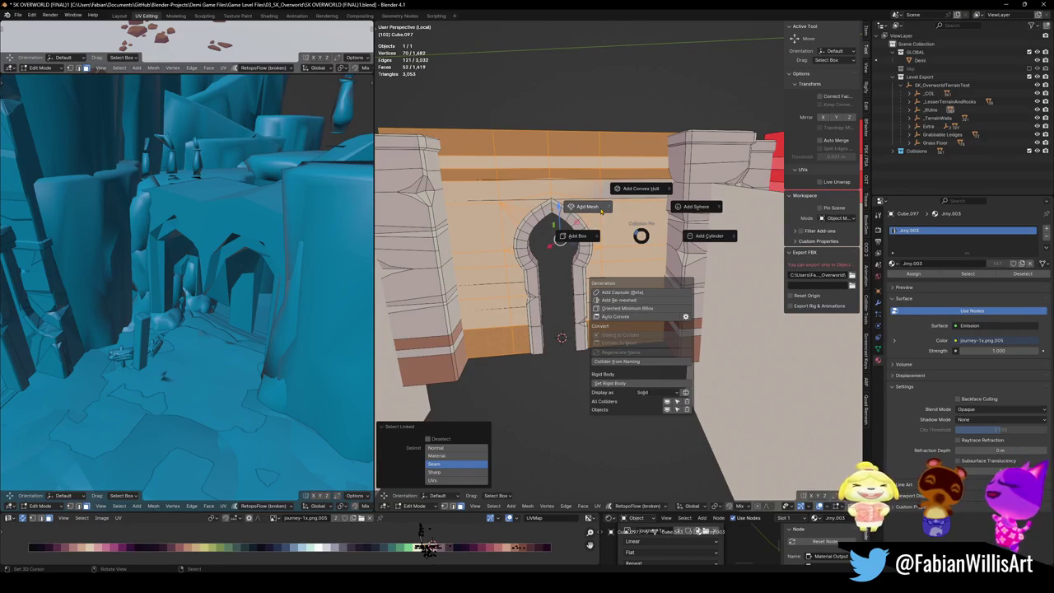
{"action": "left_click", "coordinate": [587, 206]}
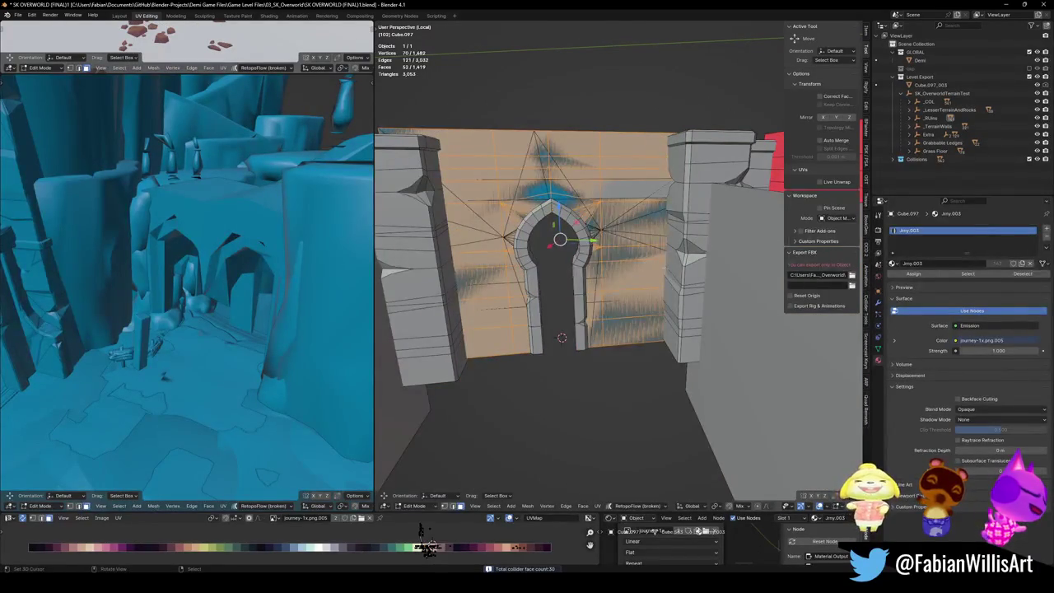
Step: Return to Object Mode and switch the viewport to Material Preview shading
{"action": "key", "text": "Tab"}
{"action": "key", "text": "z"}
{"action": "left_click", "coordinate": [642, 275]}
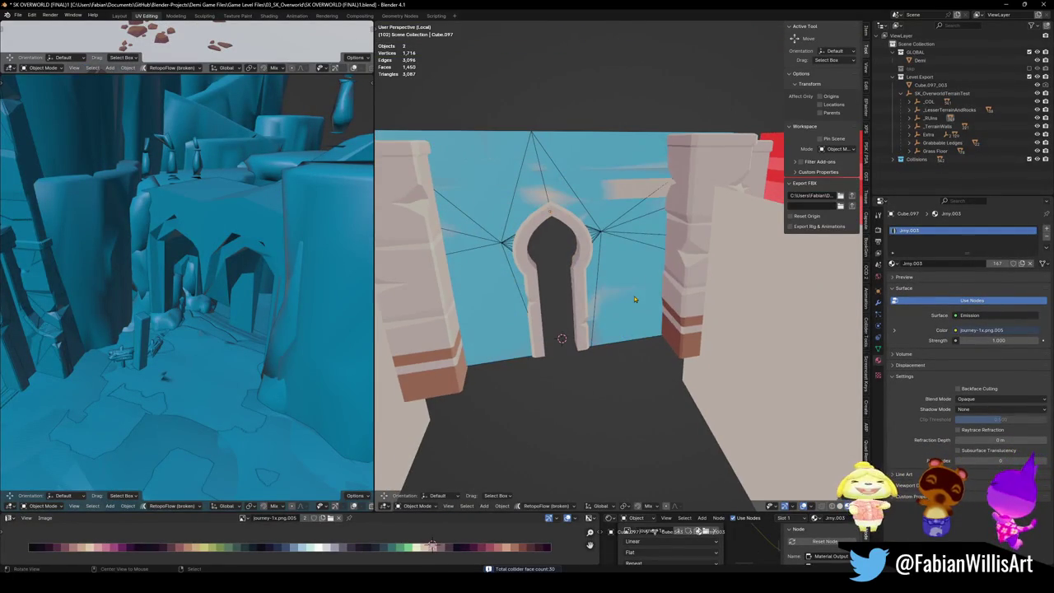
Step: Leave Local view, save the level, and re-frame the view on the arch
{"action": "key", "text": "slash"}
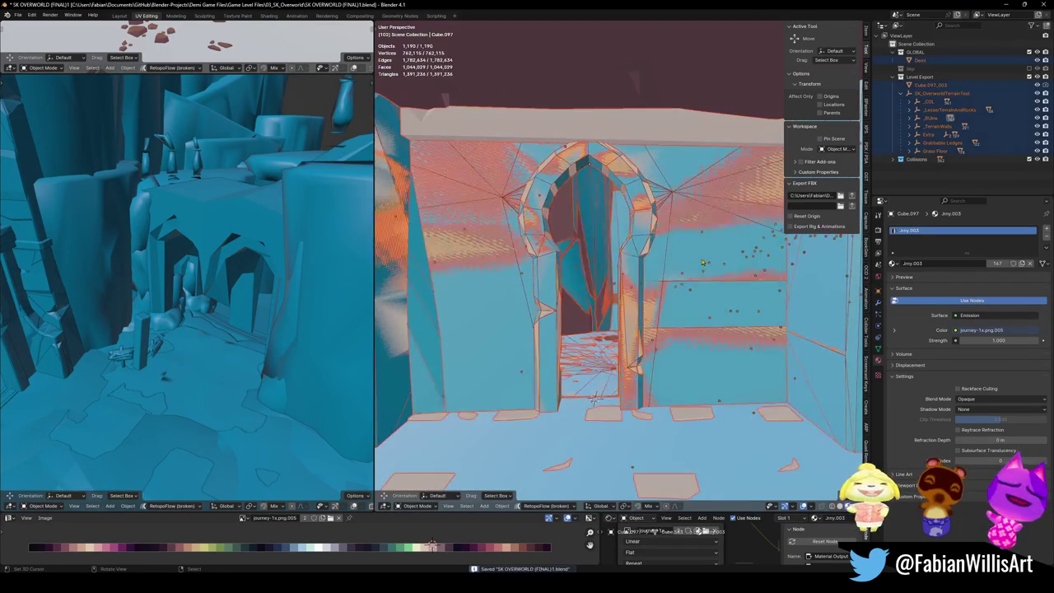
{"action": "key", "text": "ctrl+s"}
{"action": "left_click_drag", "start_coordinate": [705, 365], "coordinate": [668, 220]}
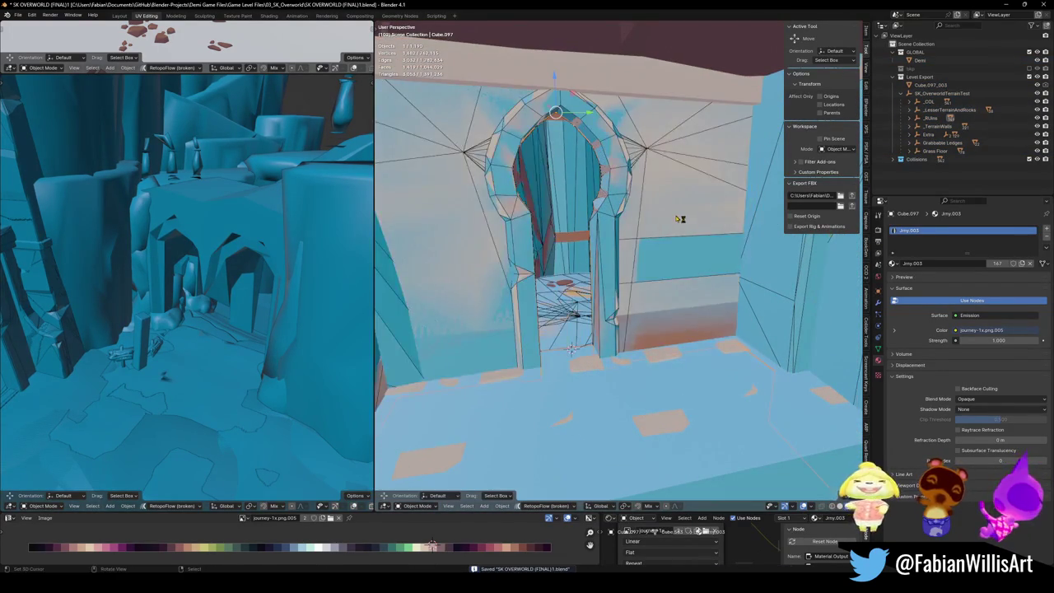
Step: Move Cube.097_003 into the Collisions collection and parent it to _COL with Object (Keep Transform)
{"action": "left_click", "coordinate": [680, 219]}
{"action": "key", "text": "g"}
{"action": "right_click", "coordinate": [710, 313]}
{"action": "key", "text": "m"}
{"action": "left_click", "coordinate": [695, 277]}
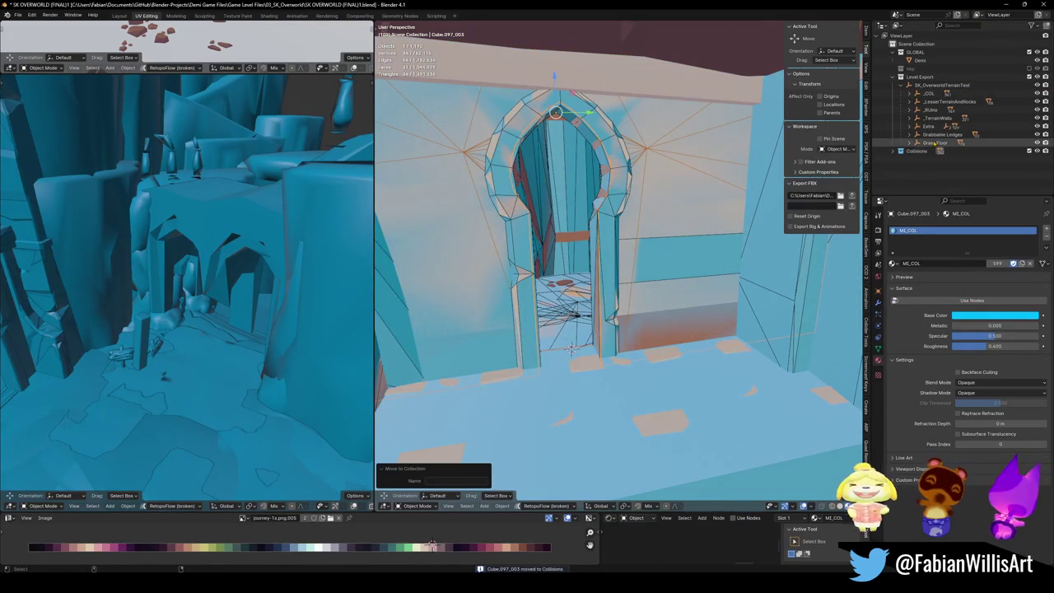
{"action": "key", "text": "ctrl+p"}
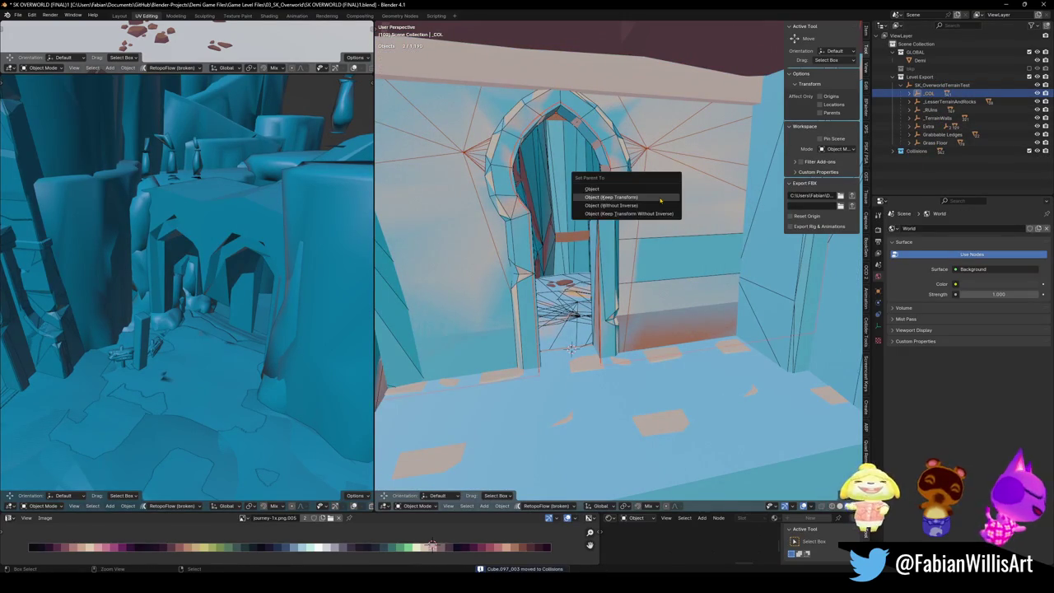
{"action": "left_click", "coordinate": [659, 200]}
Step: Fly to a new viewpoint, select all objects sharing the collider material, and save
{"action": "key", "text": "ctrl+s"}
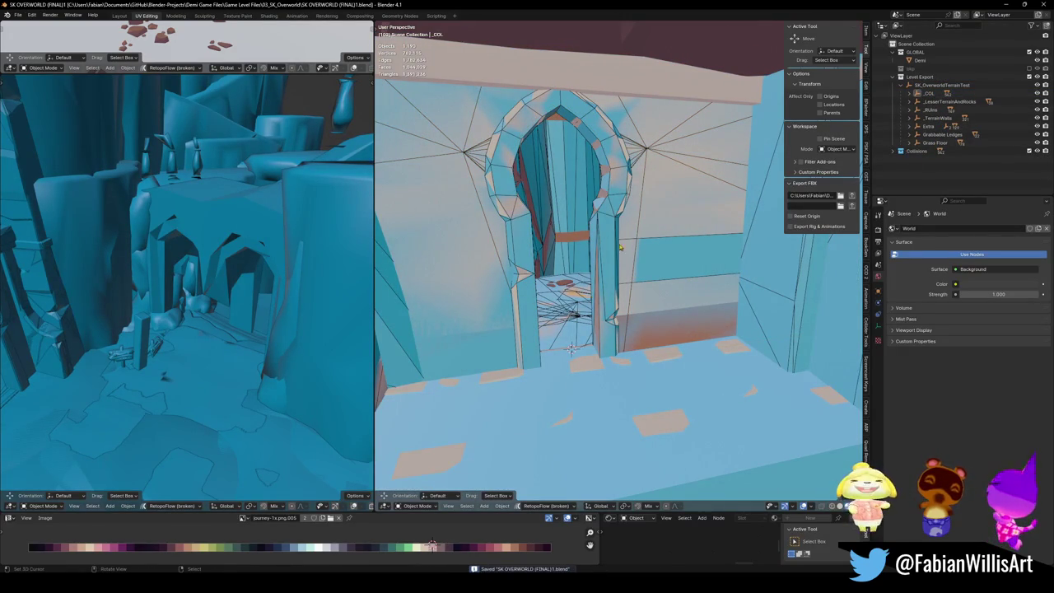
{"action": "key", "text": "shift+grave"}
{"action": "key", "text": "w"}
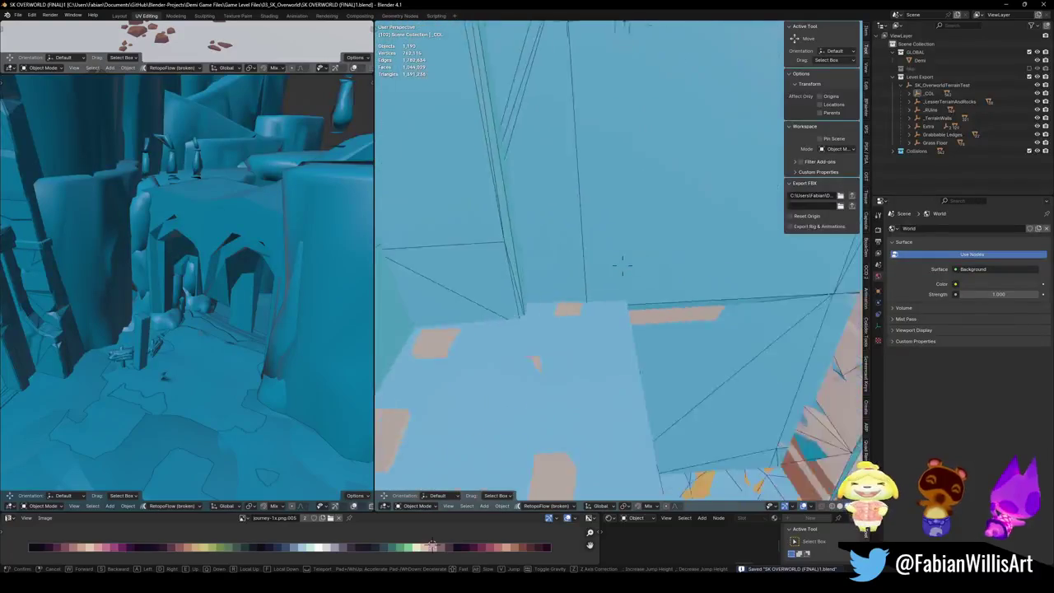
{"action": "left_click", "coordinate": [623, 261]}
{"action": "key", "text": "shift+l"}
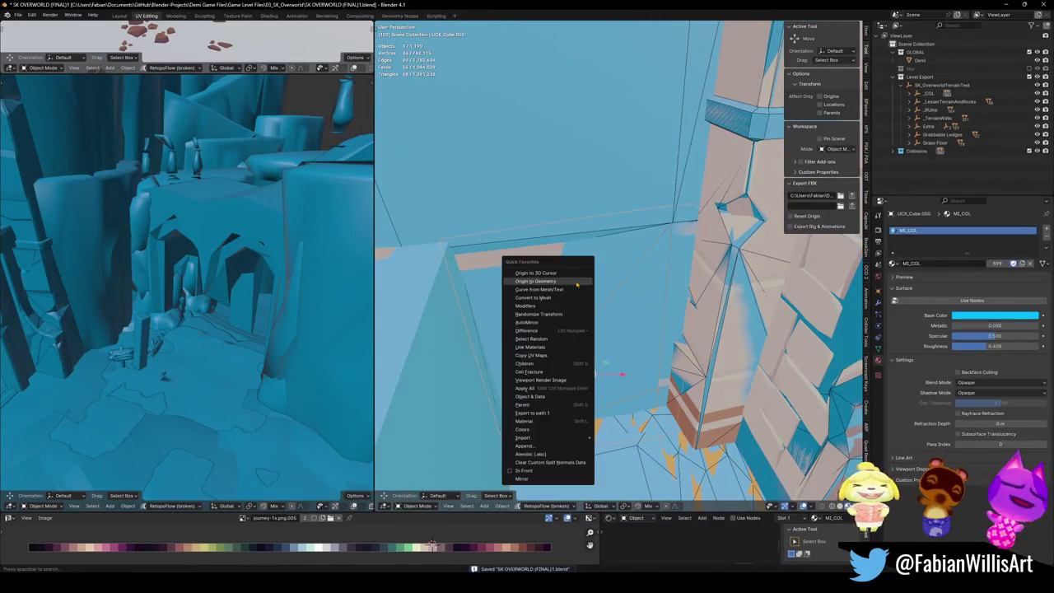
{"action": "left_click", "coordinate": [580, 421]}
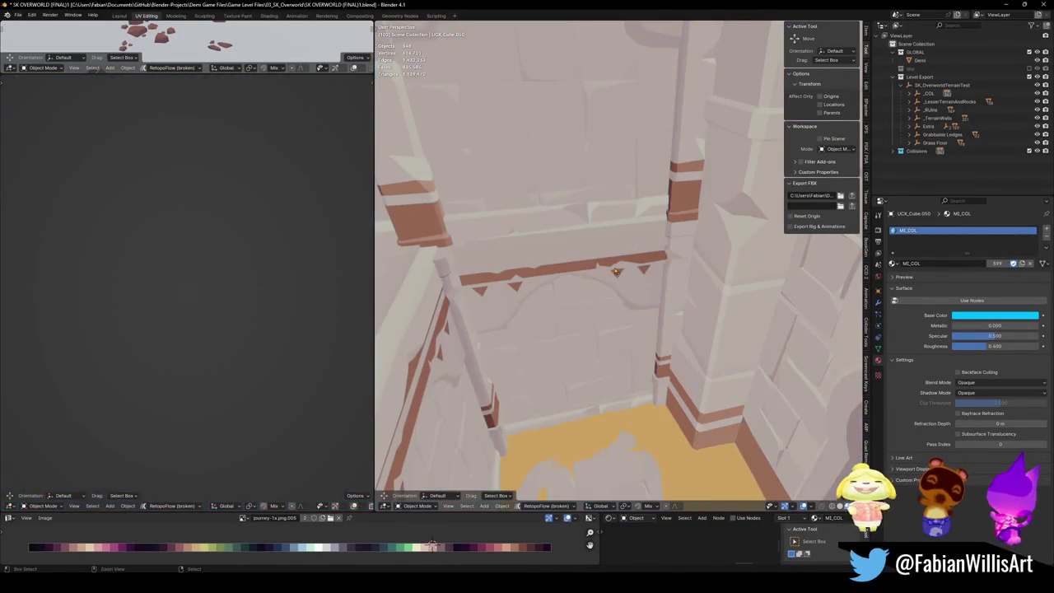
{"action": "key", "text": "ctrl+s"}
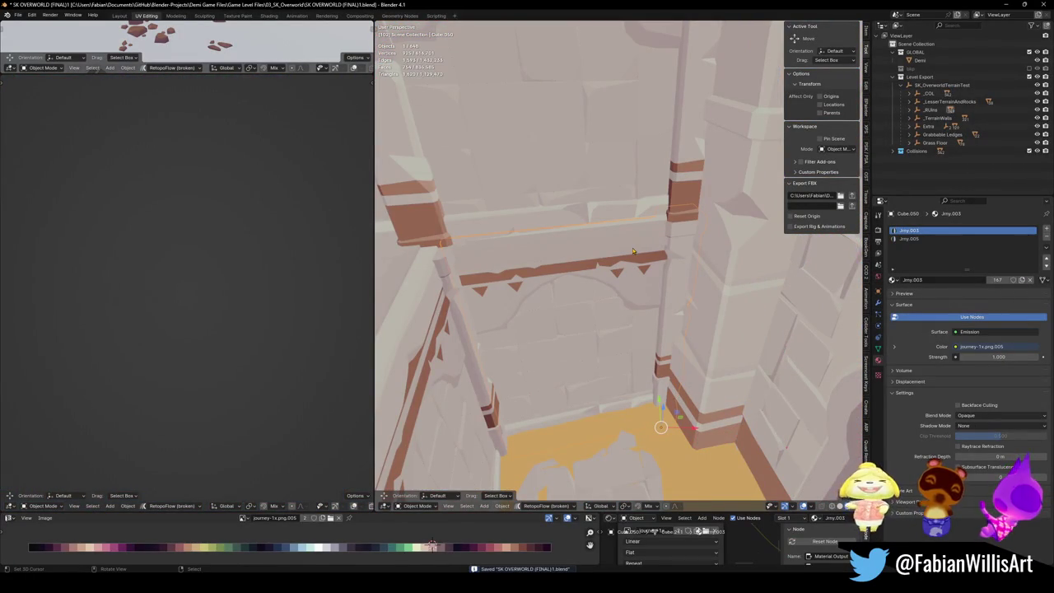
Step: Inspect the doorway post Plane.027 and beams Cube.050 and Cube.051, then fly toward the doorway
{"action": "left_click", "coordinate": [462, 337]}
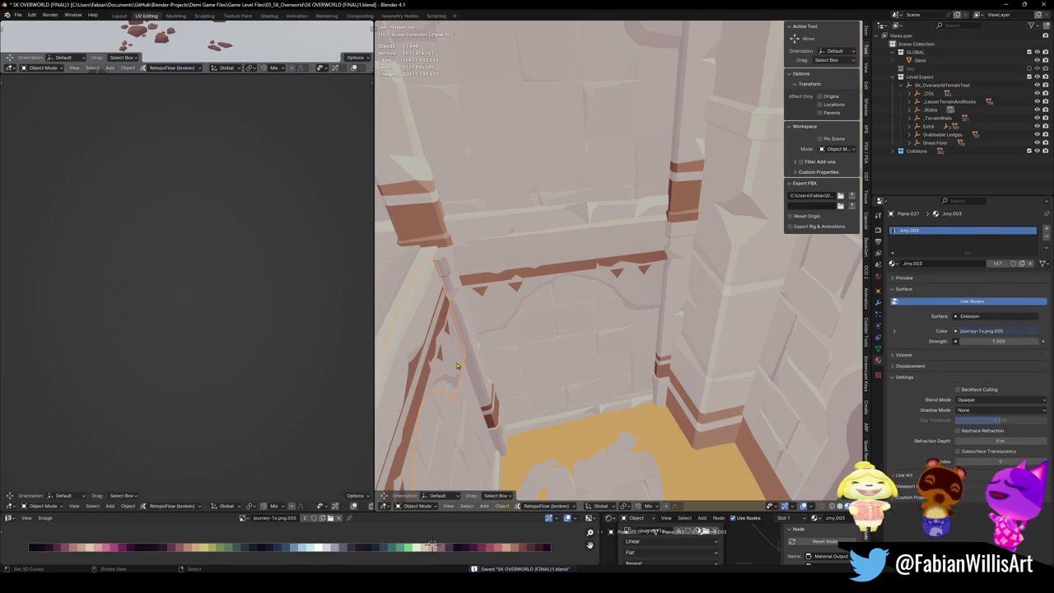
{"action": "left_click", "coordinate": [645, 305]}
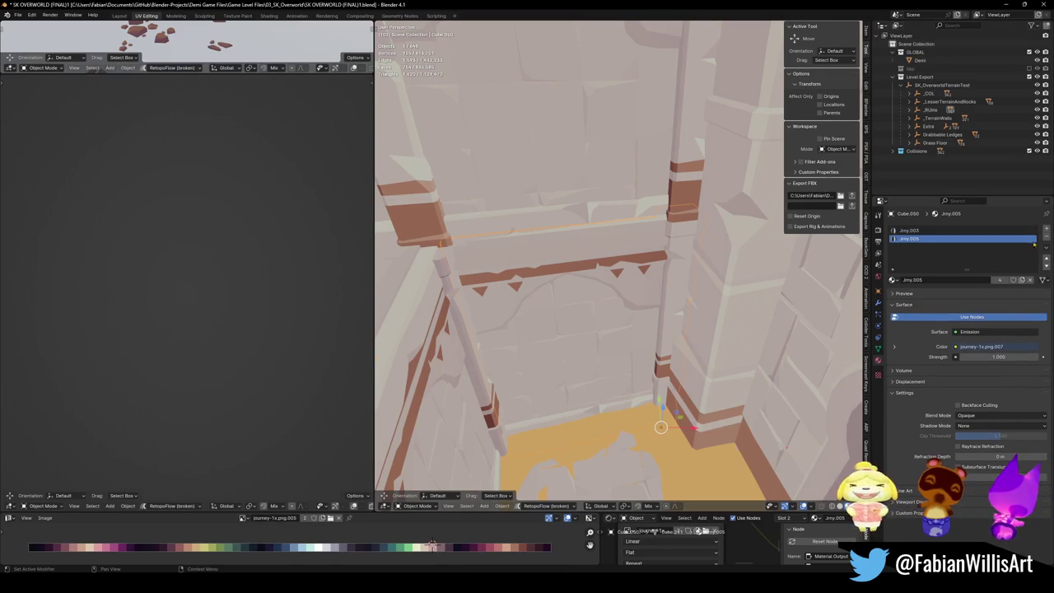
{"action": "left_click", "coordinate": [682, 177]}
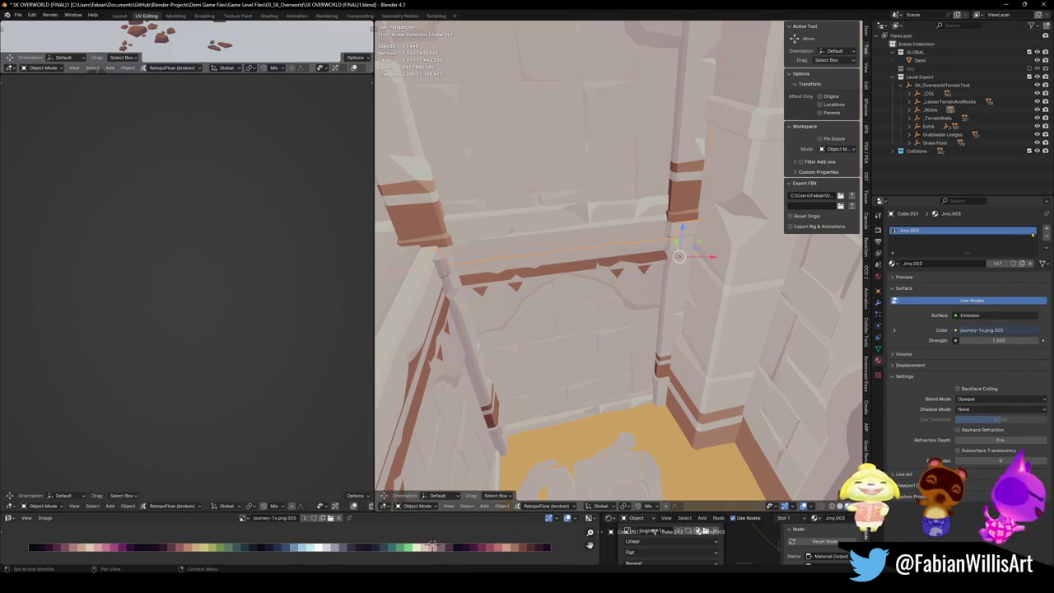
{"action": "key", "text": "shift+grave"}
{"action": "left_click", "coordinate": [602, 253]}
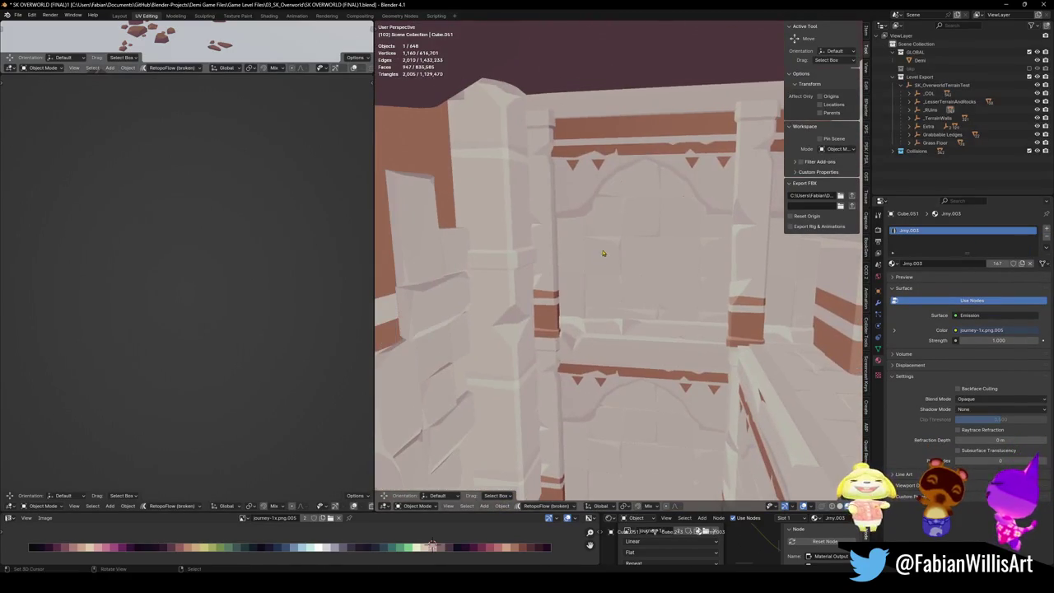
Step: Remove the Jmy.005 material slot from ledge Cube.046, inspect Cube.045 and Cube.049, and save
{"action": "left_click", "coordinate": [456, 244]}
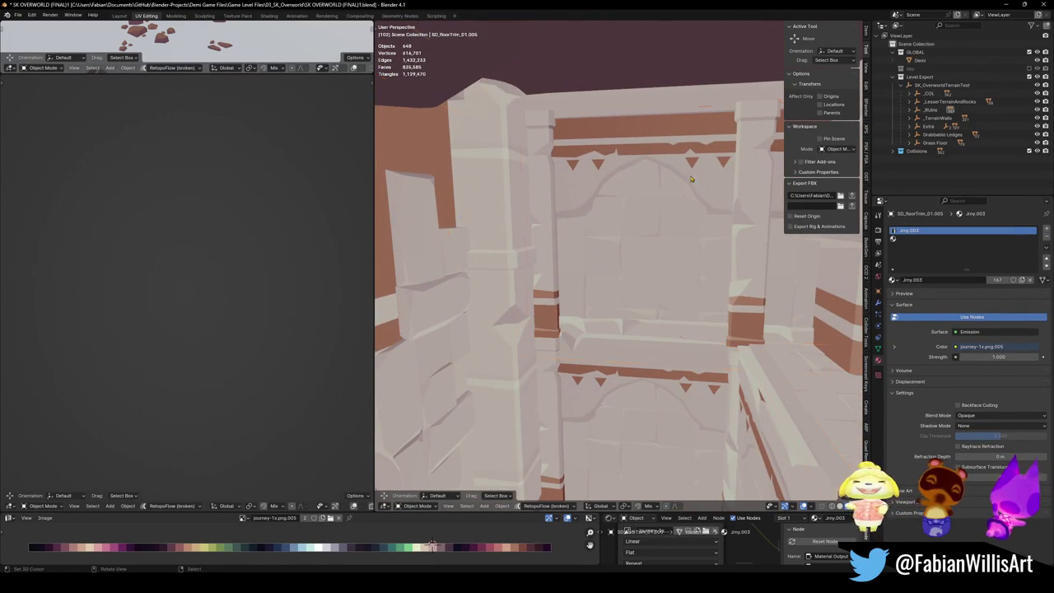
{"action": "left_click", "coordinate": [1004, 239]}
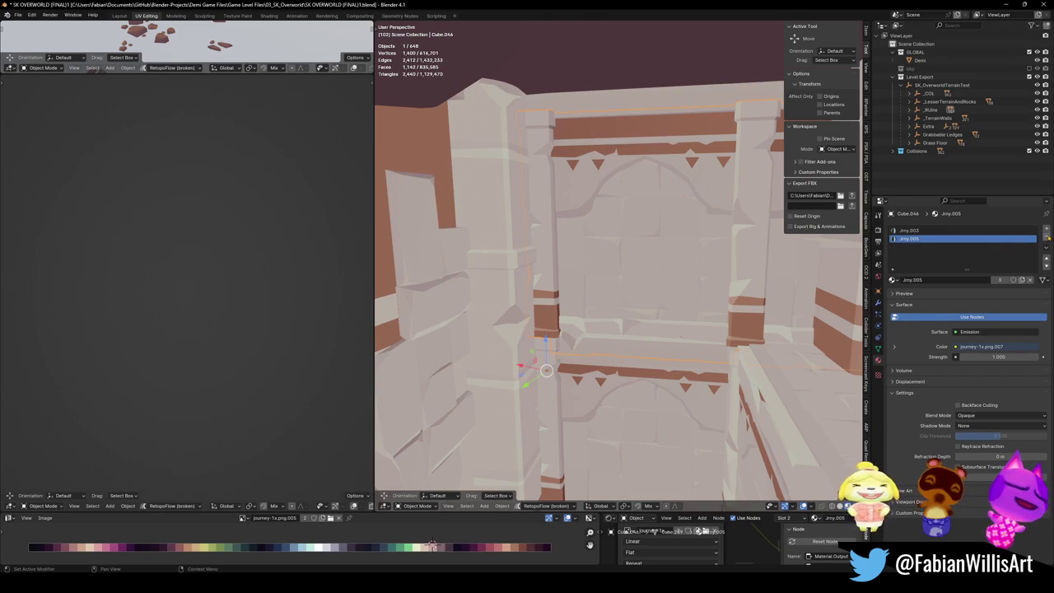
{"action": "left_click", "coordinate": [1047, 238]}
{"action": "left_click", "coordinate": [669, 398]}
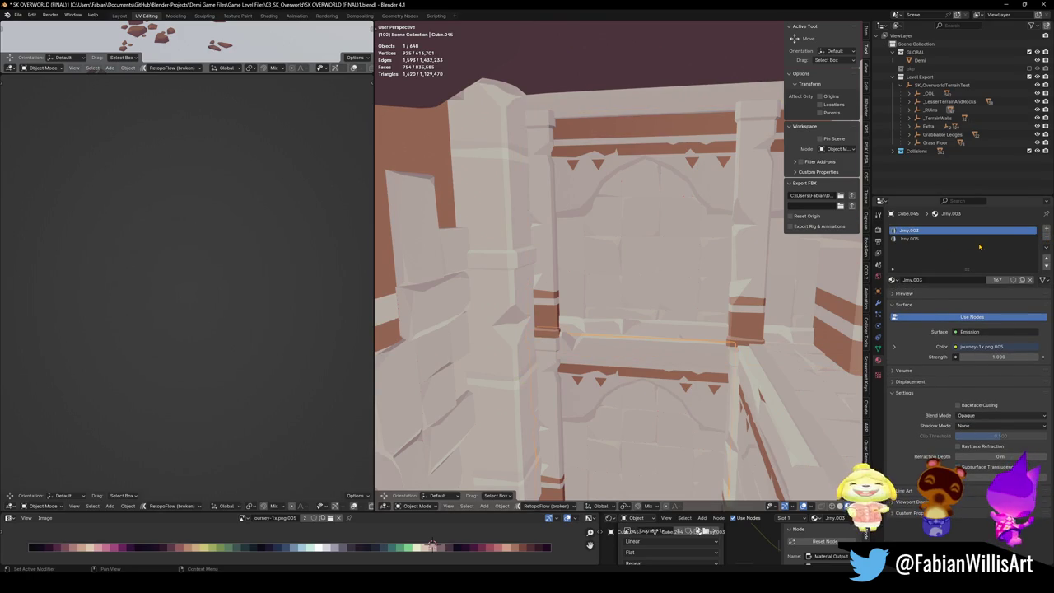
{"action": "left_click", "coordinate": [764, 423]}
{"action": "key", "text": "ctrl+s"}
Step: Remove the Jmy.005 slot from beam Cube.049 and check the materials on nearby beams and Cube.088
{"action": "left_click", "coordinate": [1018, 238]}
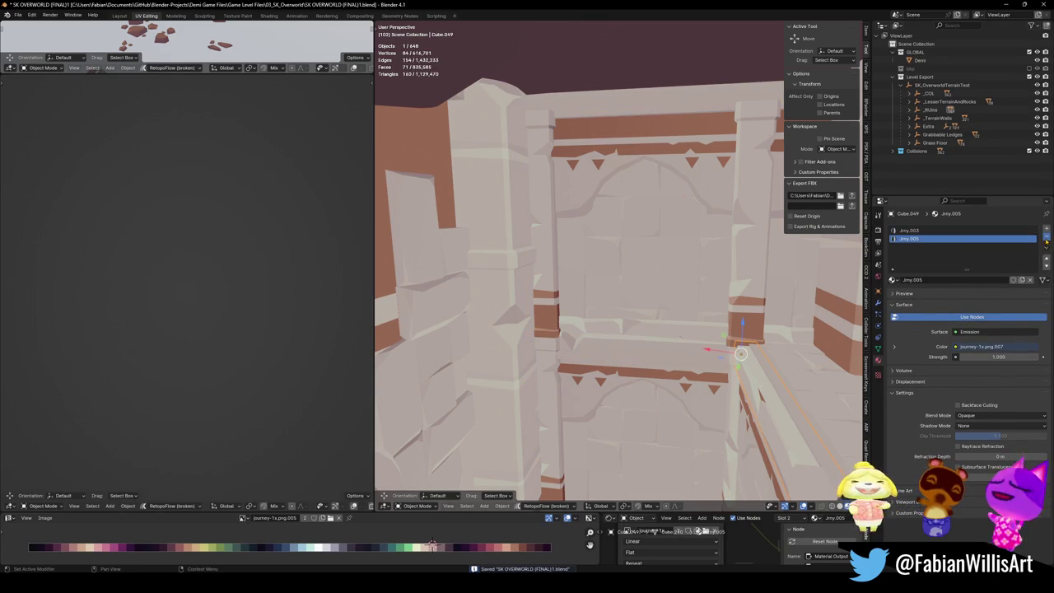
{"action": "left_click", "coordinate": [1046, 241]}
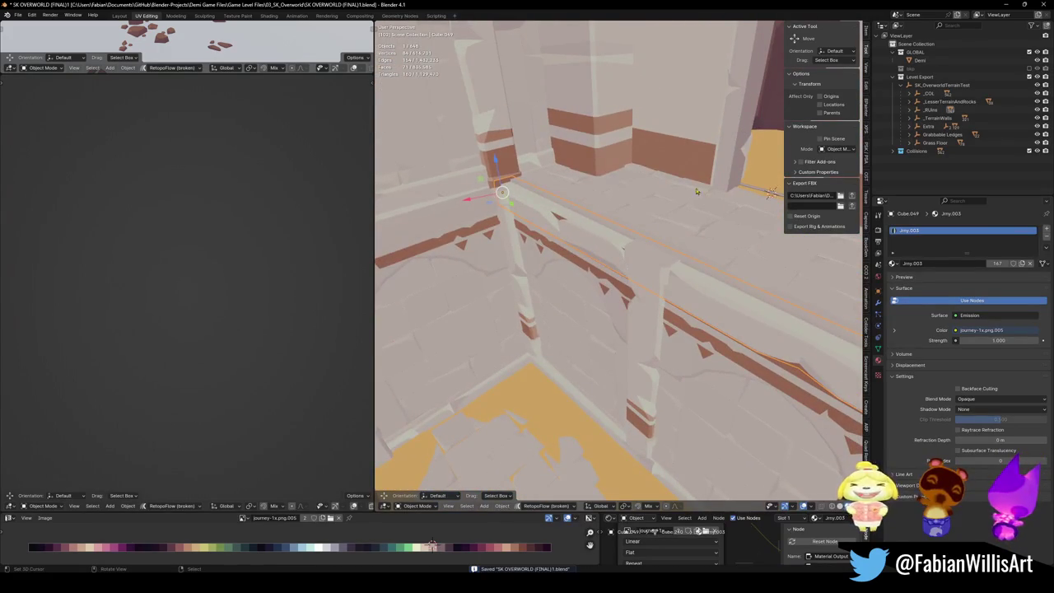
{"action": "left_click", "coordinate": [612, 300]}
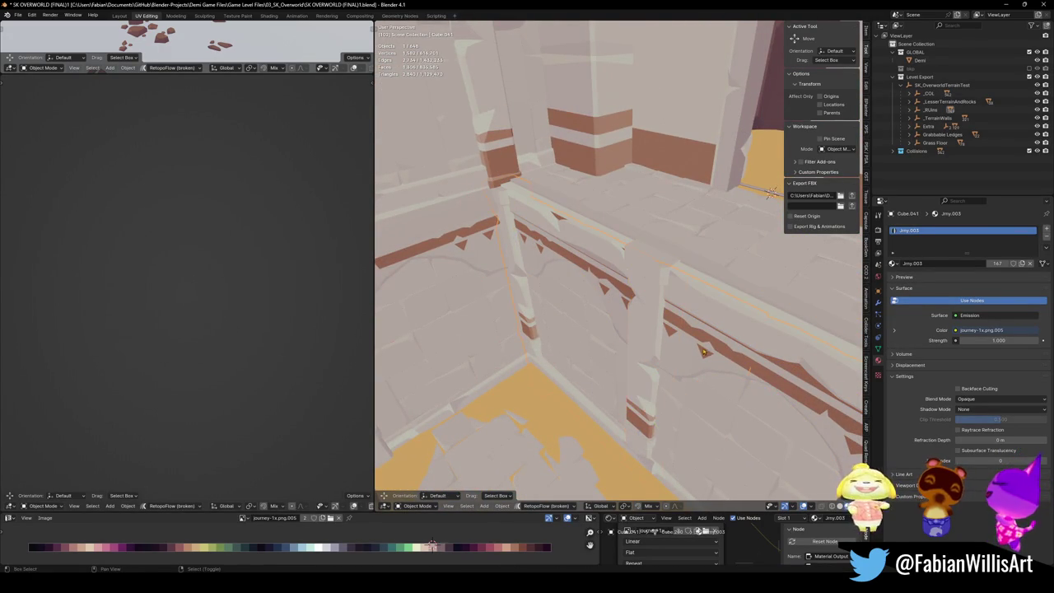
{"action": "left_click", "coordinate": [565, 329]}
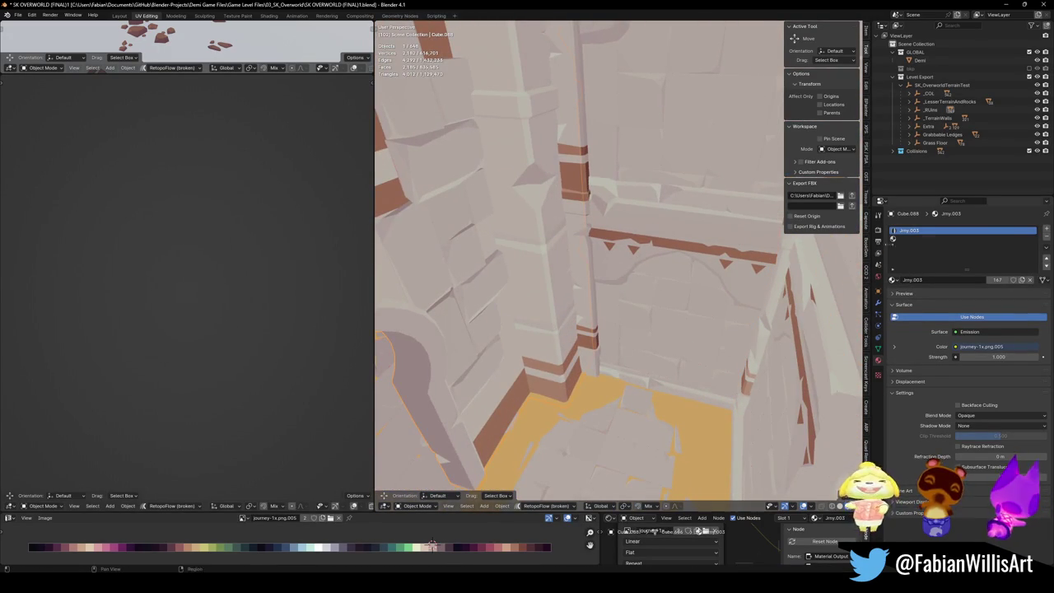
{"action": "left_click", "coordinate": [1046, 233]}
{"action": "left_click", "coordinate": [1047, 240]}
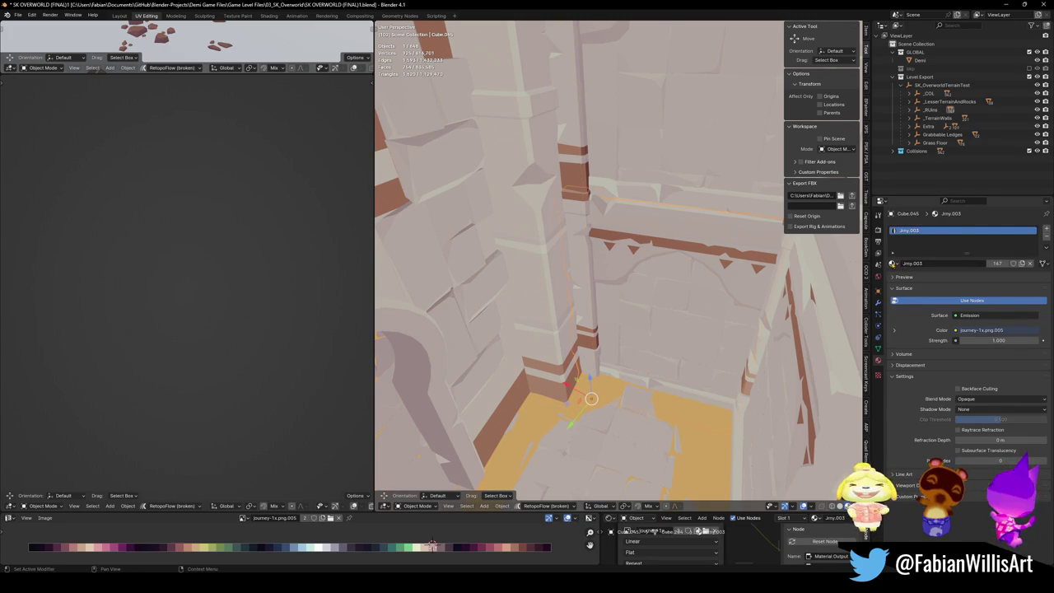
Step: Reassign the slot's material from the browse list, then select and isolate all objects sharing it
{"action": "left_click", "coordinate": [893, 263]}
{"action": "left_click", "coordinate": [925, 330]}
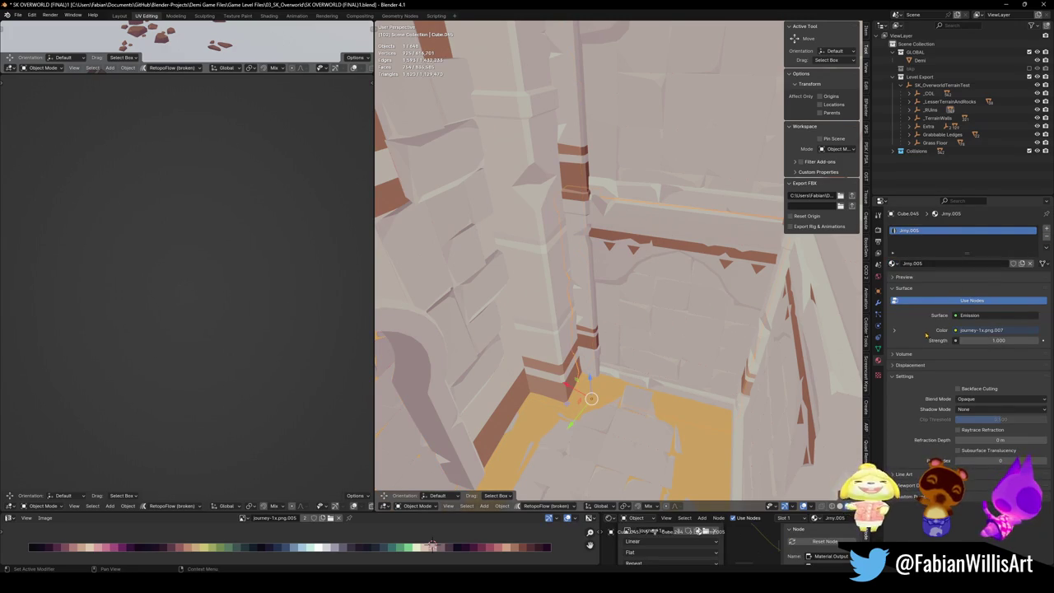
{"action": "key", "text": "q"}
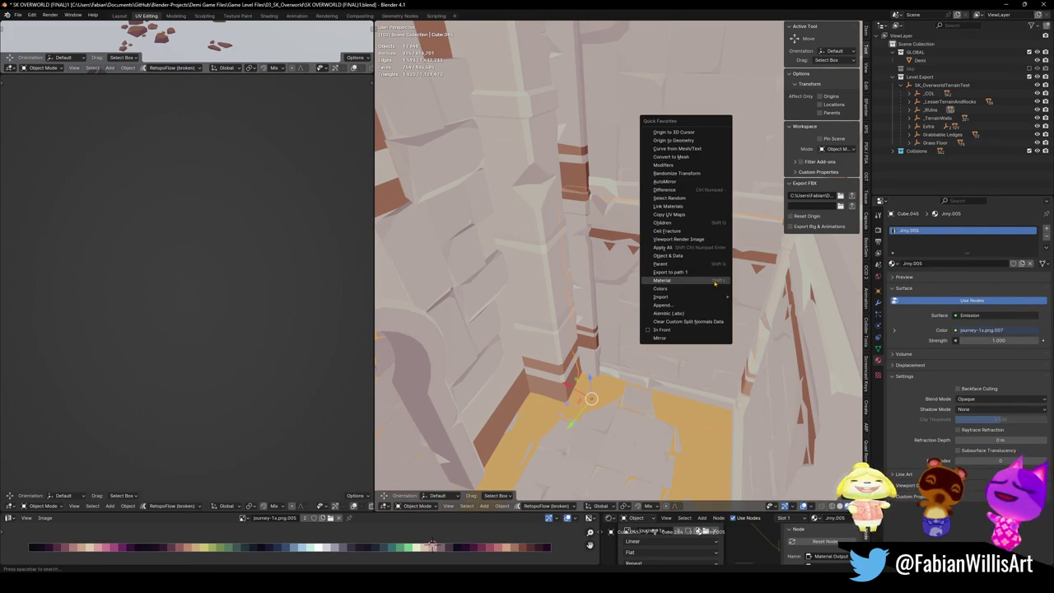
{"action": "left_click", "coordinate": [714, 282]}
{"action": "key", "text": "KP_Divide"}
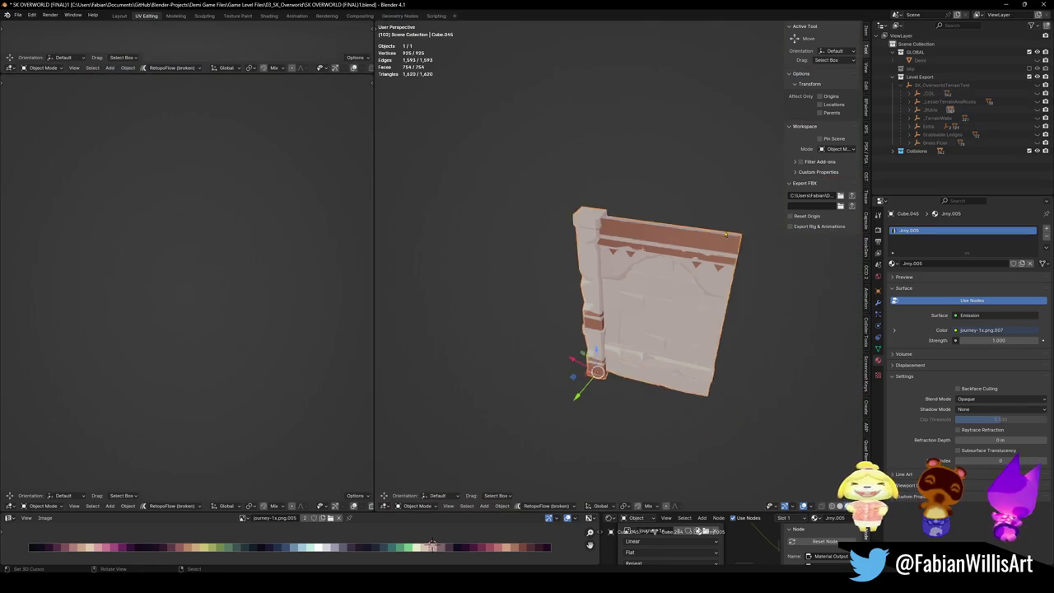
{"action": "key", "text": "KP_Divide"}
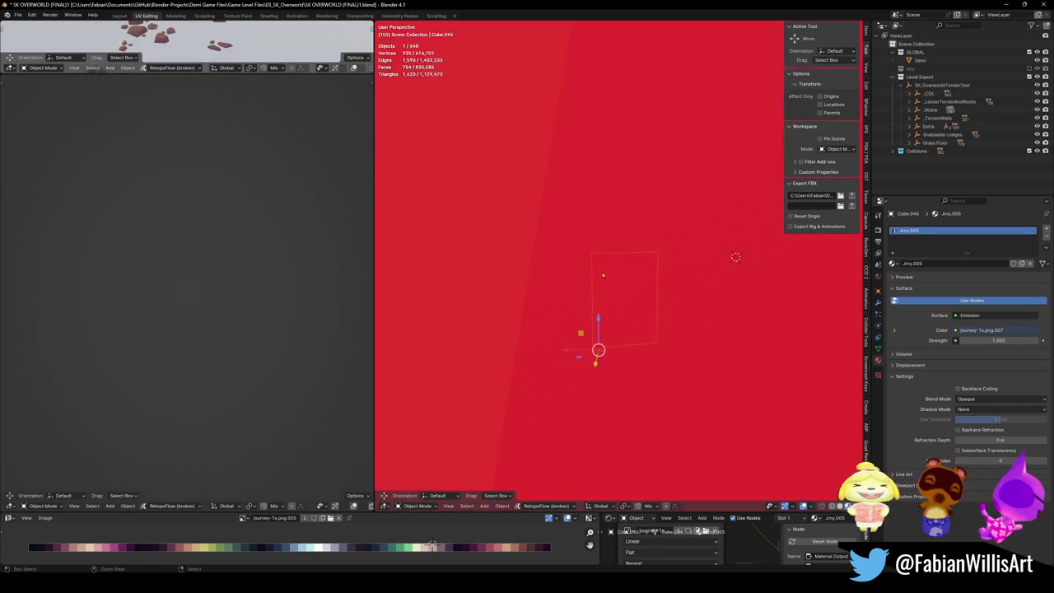
Step: Save the level file and reveal all hidden objects
{"action": "scroll", "coordinate": [664, 280], "scroll_direction": "down", "scroll_amount": 5}
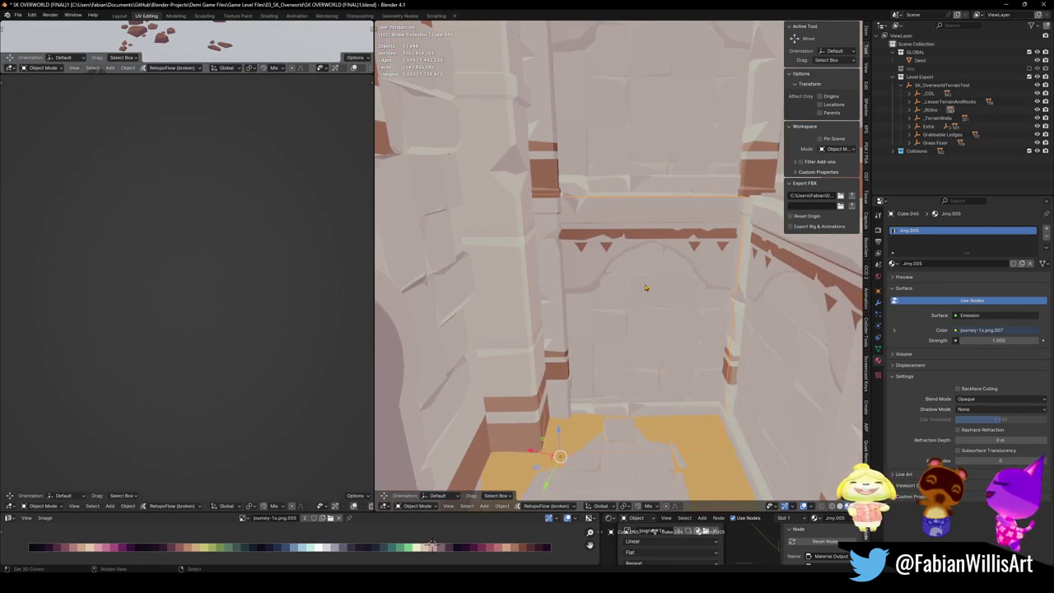
{"action": "key", "text": "ctrl+s"}
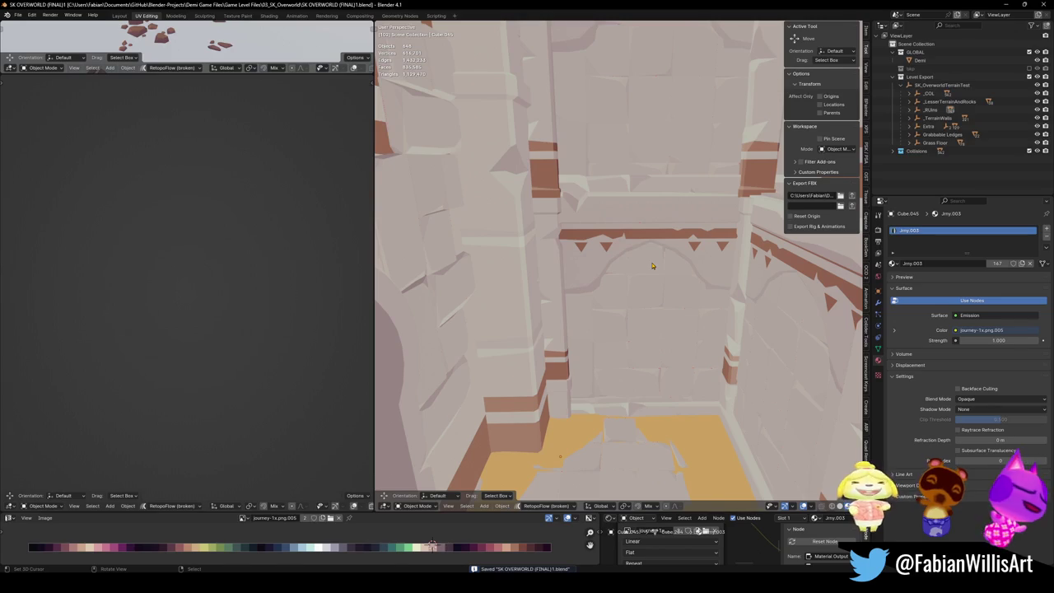
{"action": "key", "text": "alt+h"}
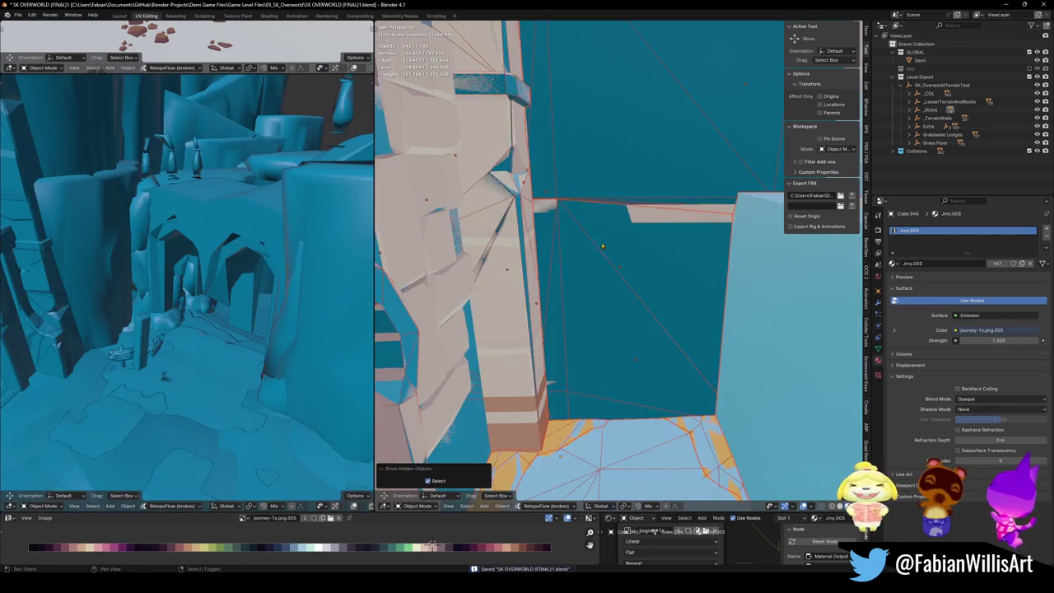
Step: Undo the reveal to re-hide the objects, select everything, and switch to the Unity editor
{"action": "scroll", "coordinate": [650, 214], "scroll_direction": "down", "scroll_amount": 3}
{"action": "key", "text": "ctrl+z"}
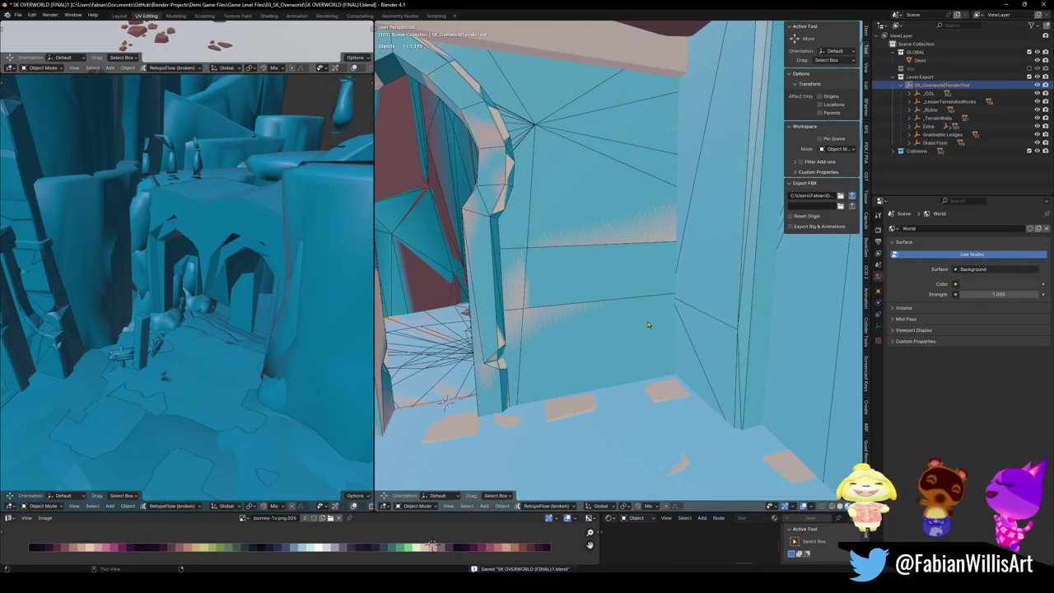
{"action": "key", "text": "a"}
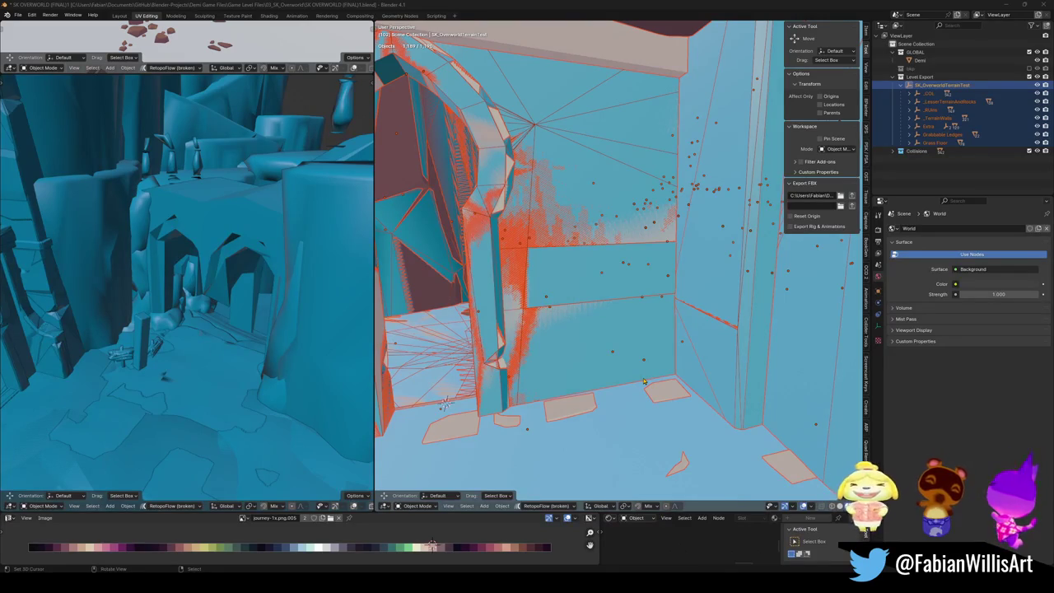
{"action": "key", "text": "alt+Tab"}
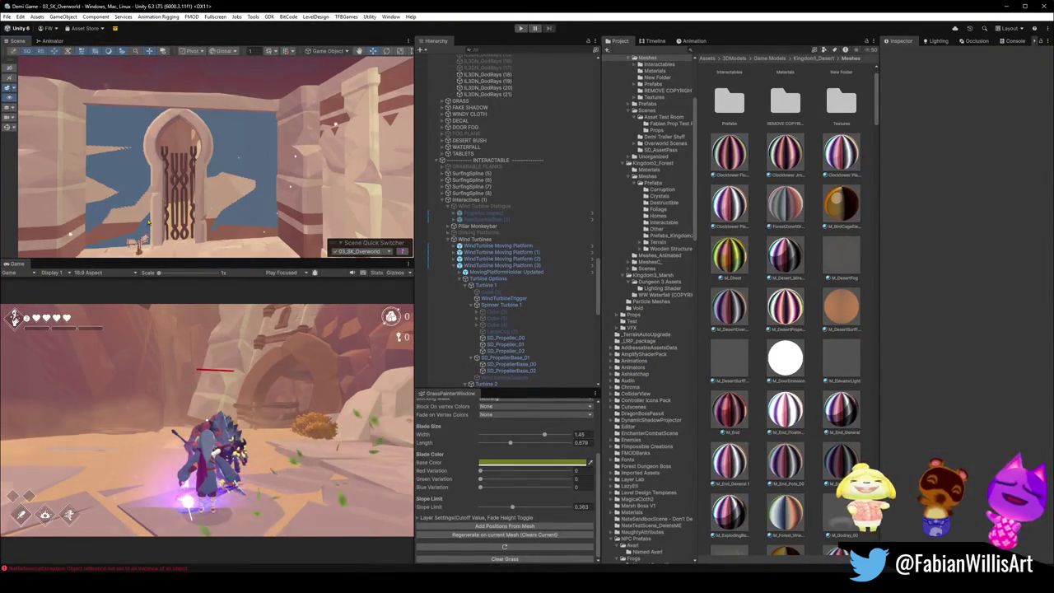
Step: Frame the WaveSmoke particle object, then collapse the Interactives (1) group in the Hierarchy
{"action": "left_click", "coordinate": [250, 171]}
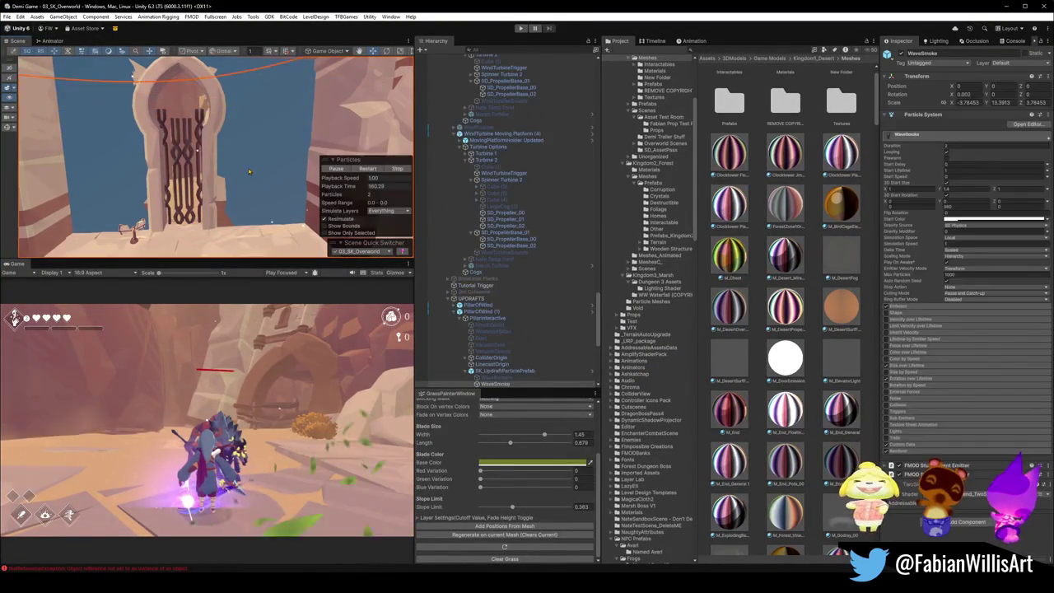
{"action": "key", "text": "f"}
{"action": "key", "text": "Left"}
{"action": "key", "text": "Left"}
{"action": "key", "text": "Left"}
{"action": "key", "text": "Left"}
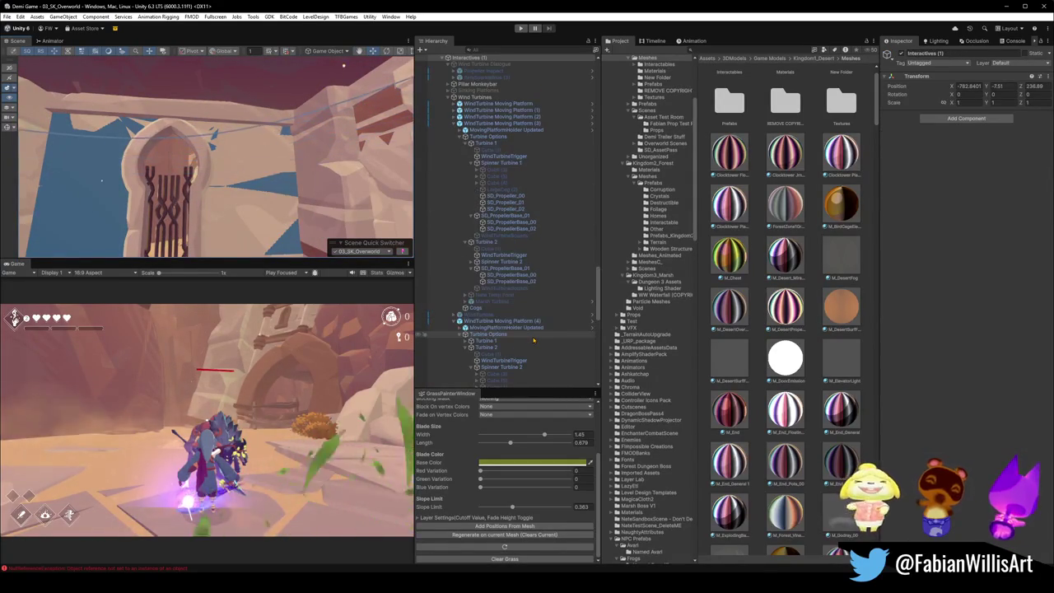
{"action": "scroll", "coordinate": [535, 156], "scroll_direction": "up", "scroll_amount": 3}
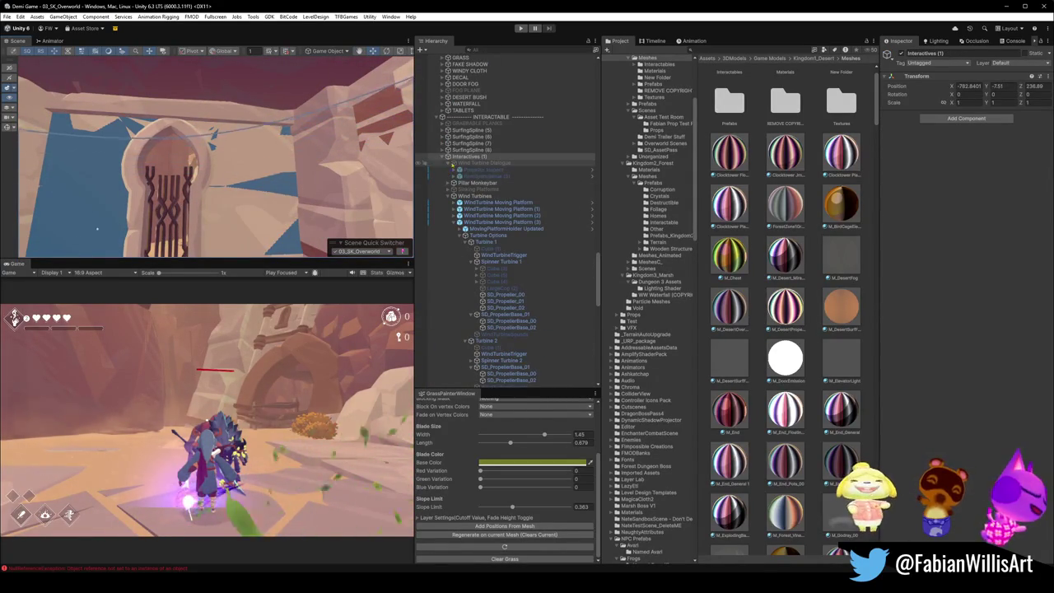
{"action": "left_click", "coordinate": [473, 157]}
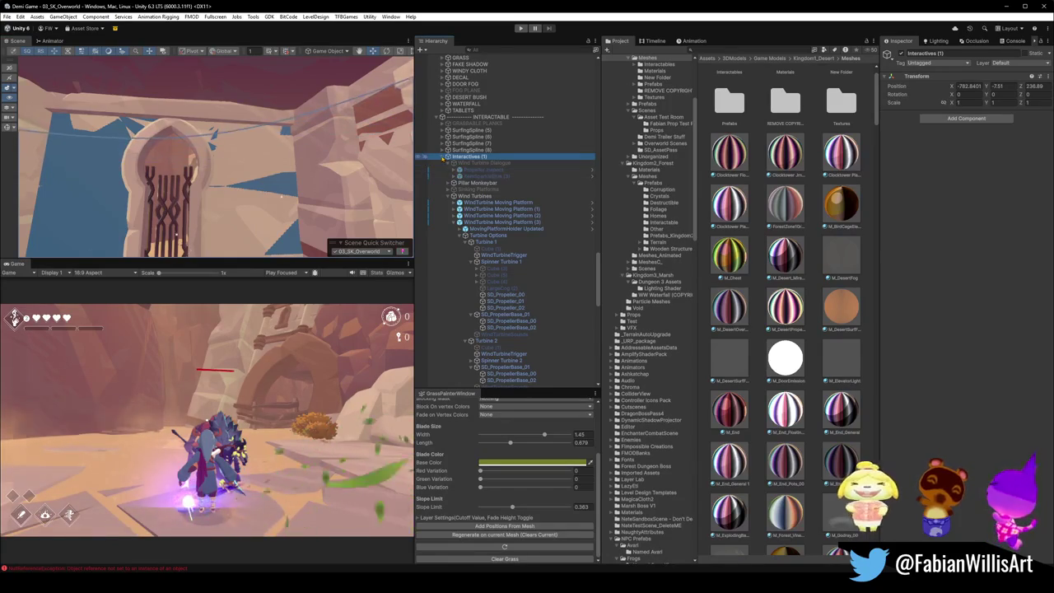
{"action": "key", "text": "Left"}
Step: Select SK_OverworldTerrainTest's collider piece Cube.097_003 under _COL and frame it
{"action": "mouse_move", "coordinate": [247, 156]}
{"action": "left_mouse_down"}
{"action": "mouse_move", "coordinate": [306, 159]}
{"action": "mouse_move", "coordinate": [284, 139]}
{"action": "left_mouse_up"}
{"action": "left_click", "coordinate": [284, 138]}
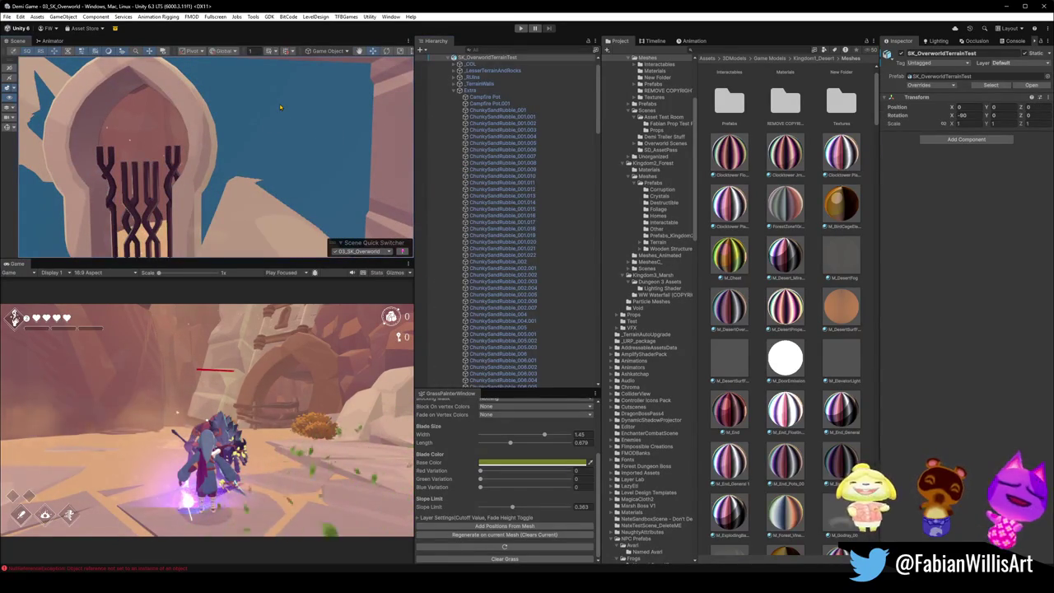
{"action": "left_click", "coordinate": [280, 107]}
{"action": "key", "text": "f"}
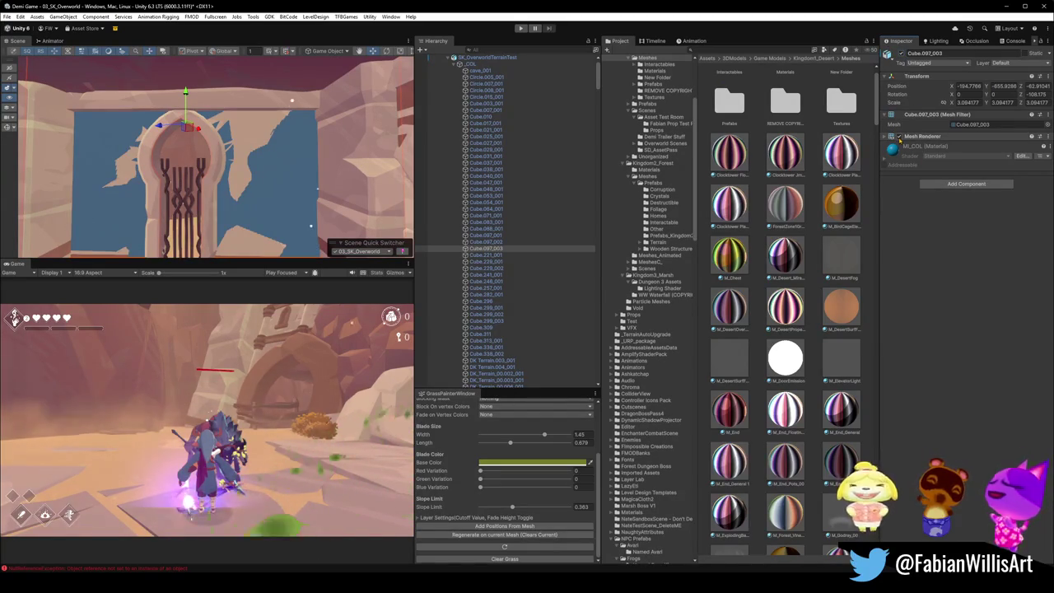
Step: Add a Mesh Collider component to Cube.097_003 and frame it in the Scene view
{"action": "left_click", "coordinate": [966, 184]}
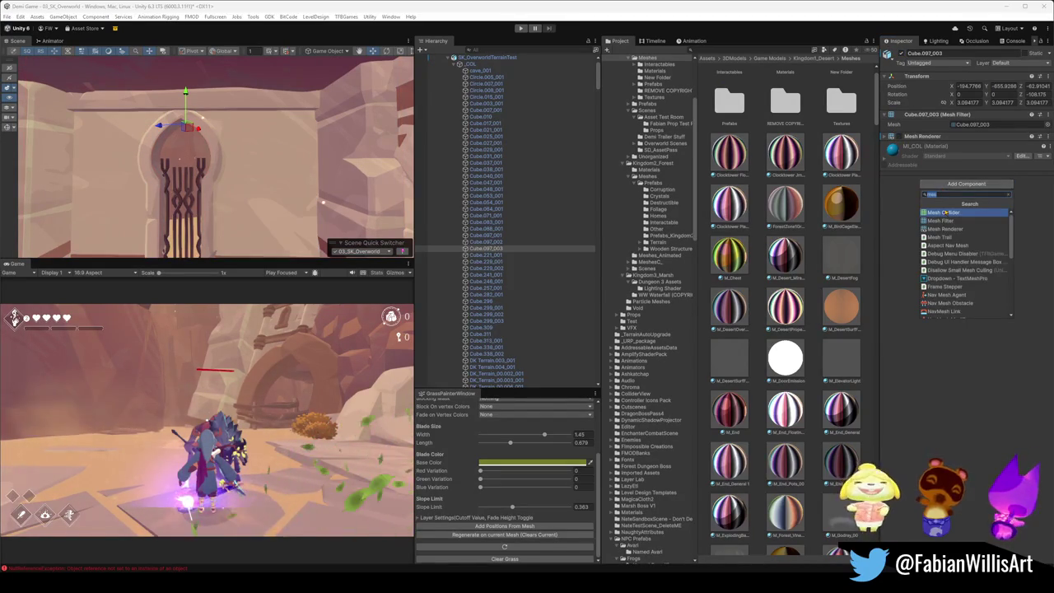
{"action": "left_click", "coordinate": [955, 216]}
{"action": "key", "text": "f"}
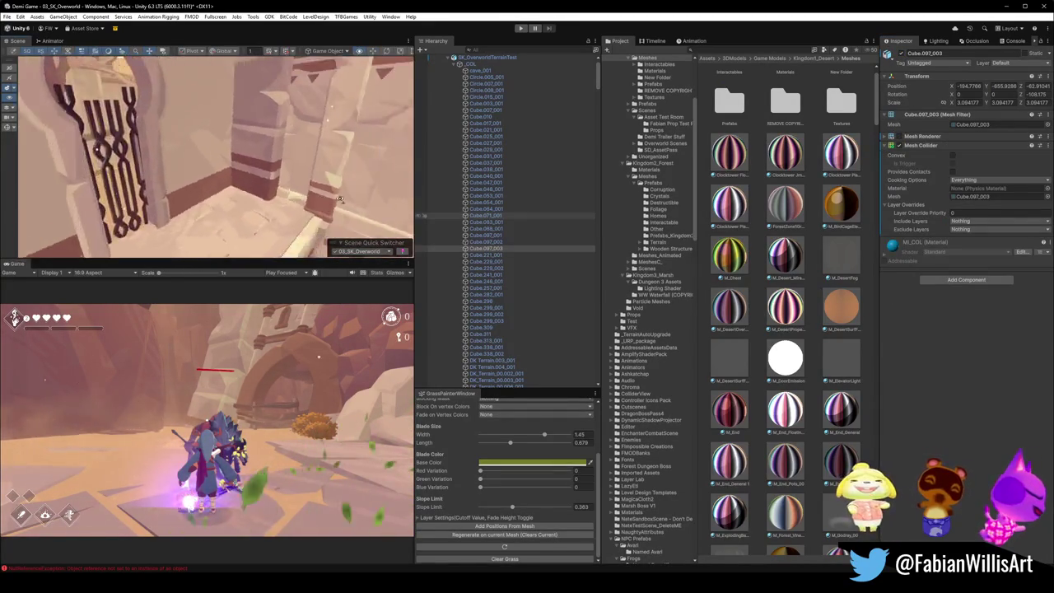
Step: Fly through the canyon level past the rock wall and arch, then select fence piece Cube.042
{"action": "mouse_move", "coordinate": [237, 178]}
{"action": "left_mouse_down"}
{"action": "mouse_move", "coordinate": [157, 189]}
{"action": "mouse_move", "coordinate": [409, 174]}
{"action": "mouse_move", "coordinate": [365, 126]}
{"action": "left_mouse_up"}
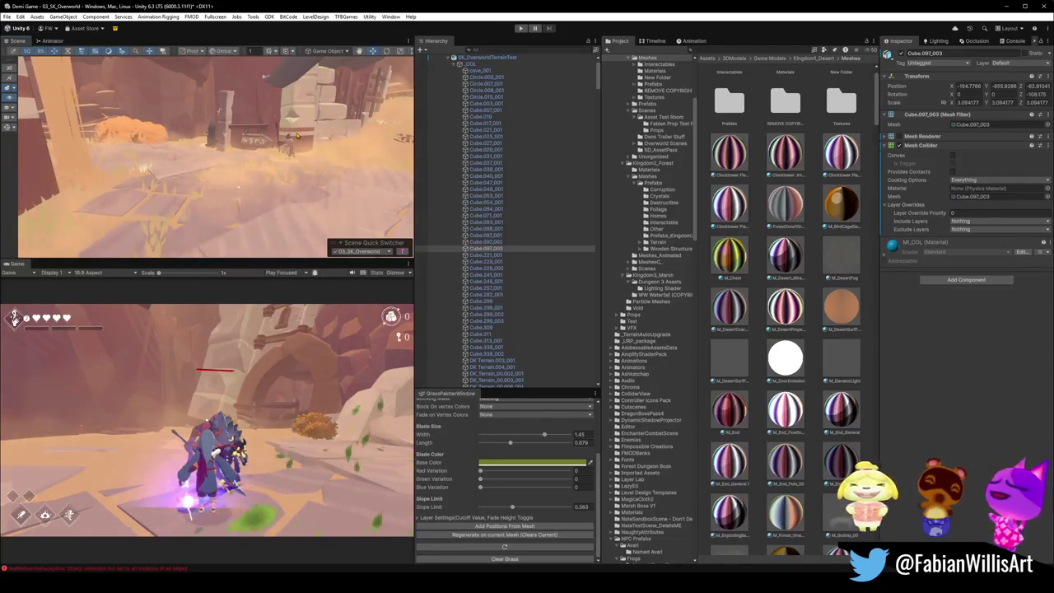
{"action": "mouse_move", "coordinate": [248, 90]}
{"action": "left_mouse_down"}
{"action": "mouse_move", "coordinate": [333, 107]}
{"action": "mouse_move", "coordinate": [209, 176]}
{"action": "mouse_move", "coordinate": [310, 182]}
{"action": "left_mouse_up"}
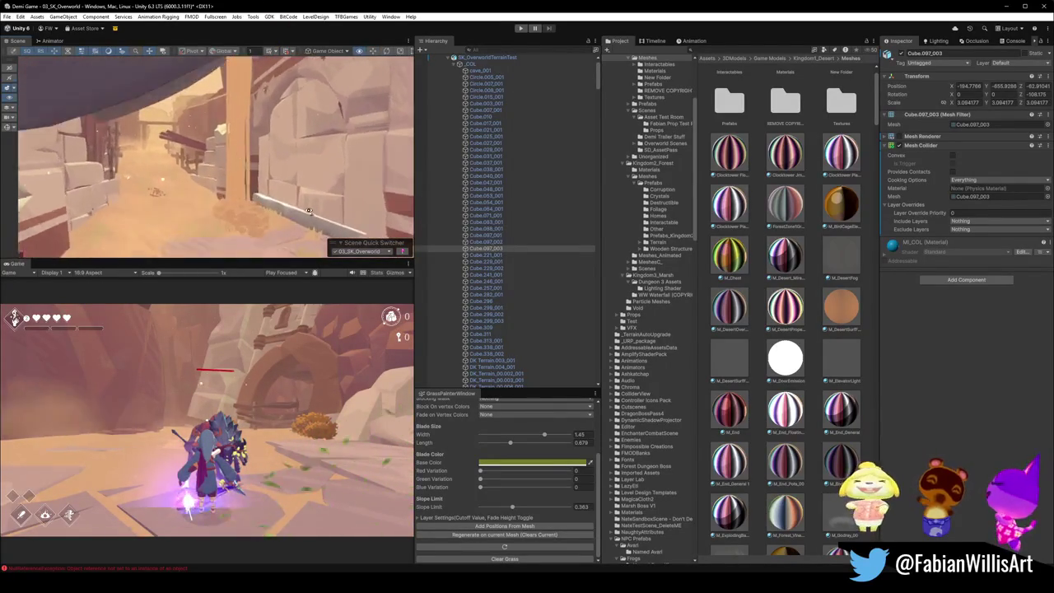
{"action": "left_click_drag", "start_coordinate": [235, 175], "coordinate": [415, 177]}
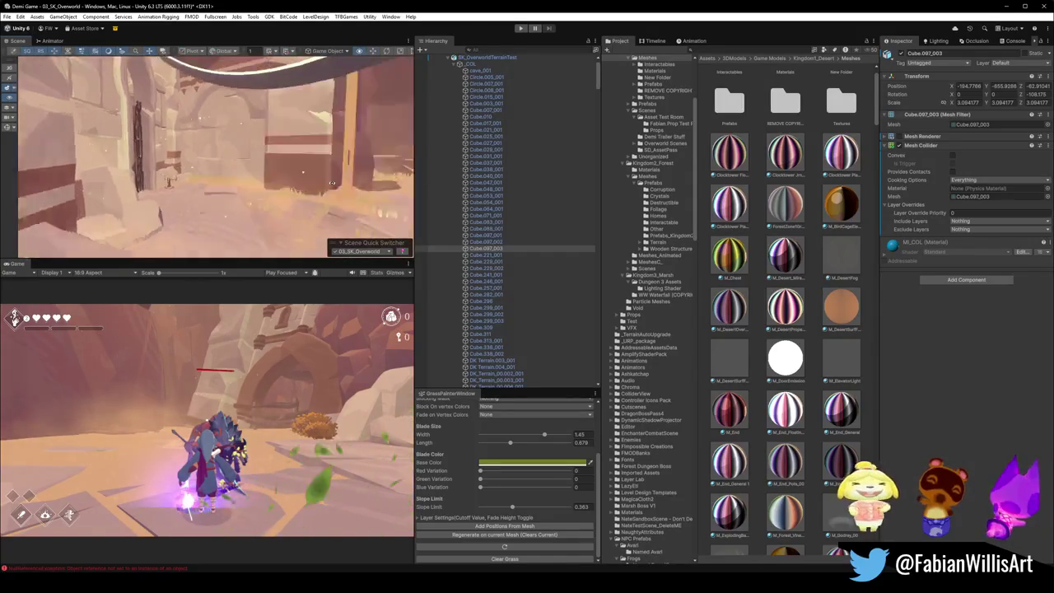
{"action": "mouse_move", "coordinate": [336, 184]}
{"action": "left_mouse_down"}
{"action": "mouse_move", "coordinate": [348, 146]}
{"action": "mouse_move", "coordinate": [180, 181]}
{"action": "left_mouse_up"}
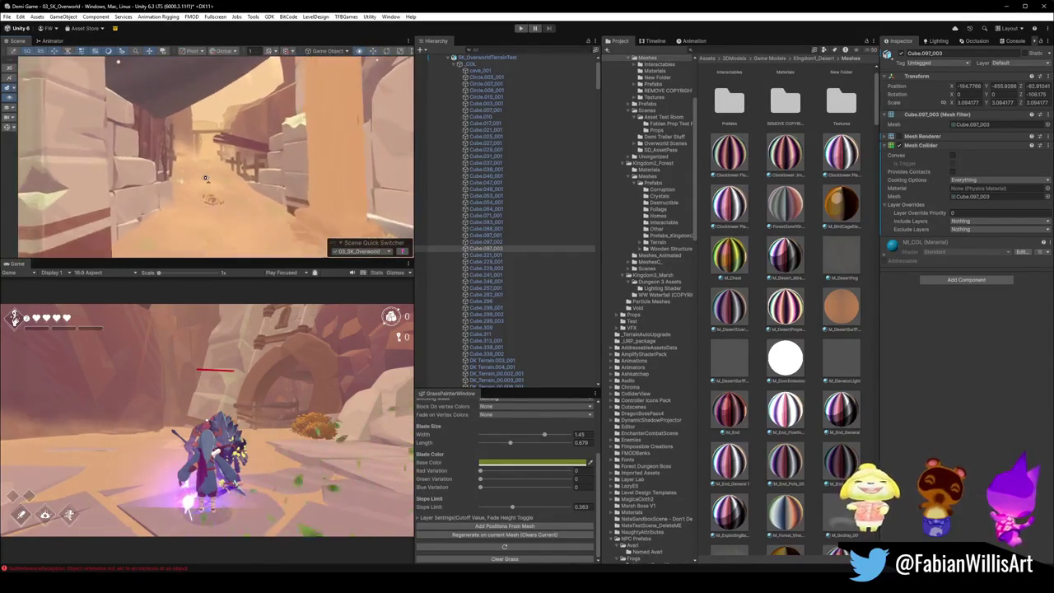
{"action": "left_click_drag", "start_coordinate": [205, 178], "coordinate": [246, 179]}
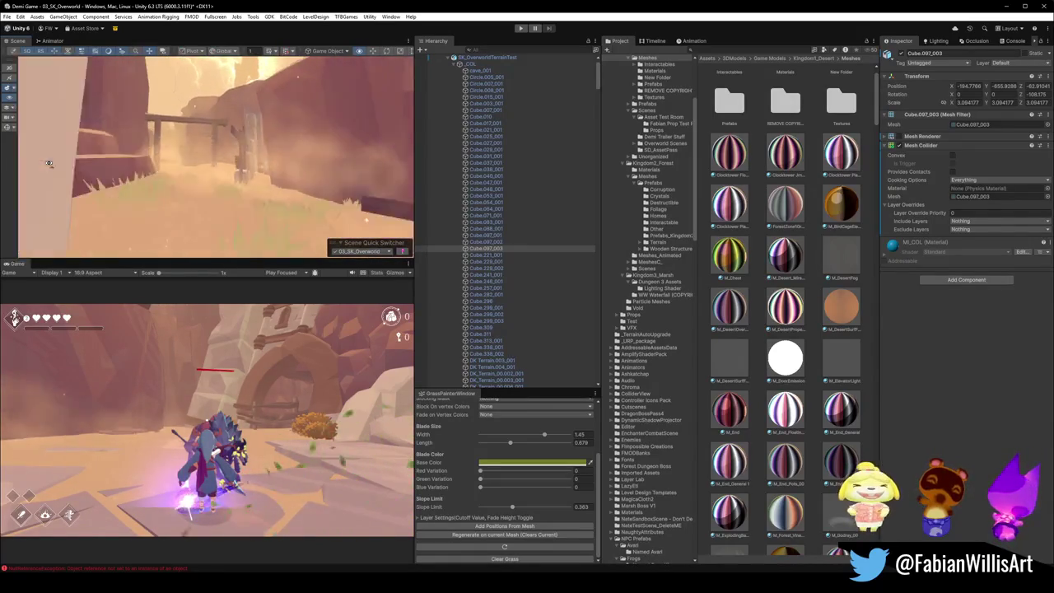
{"action": "left_click_drag", "start_coordinate": [43, 162], "coordinate": [39, 163]}
{"action": "mouse_move", "coordinate": [216, 146]}
{"action": "left_mouse_down"}
{"action": "mouse_move", "coordinate": [248, 147]}
{"action": "mouse_move", "coordinate": [189, 133]}
{"action": "mouse_move", "coordinate": [153, 173]}
{"action": "mouse_move", "coordinate": [213, 195]}
{"action": "left_mouse_up"}
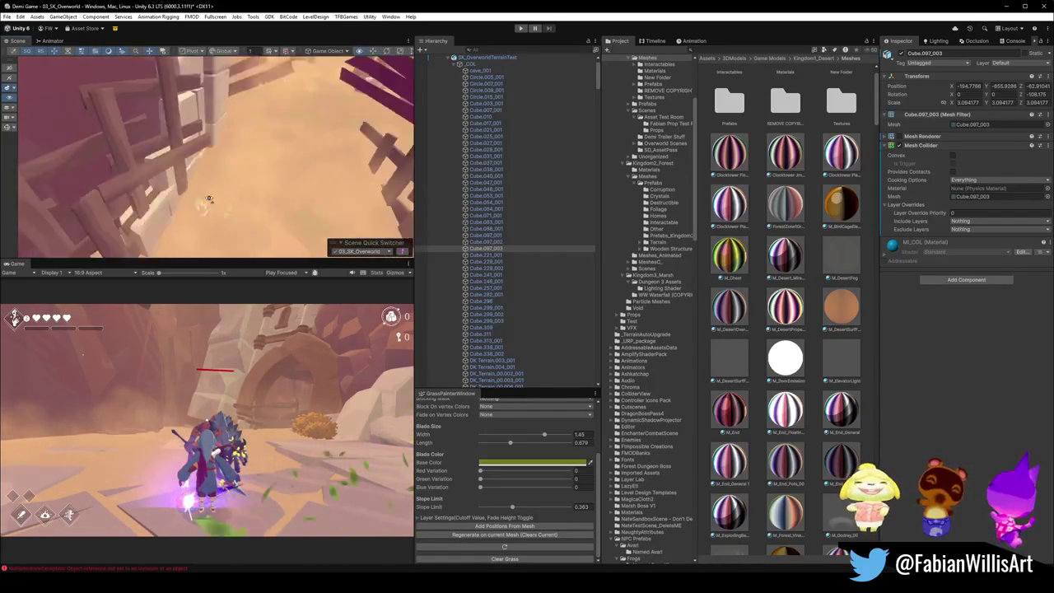
{"action": "left_click", "coordinate": [214, 150]}
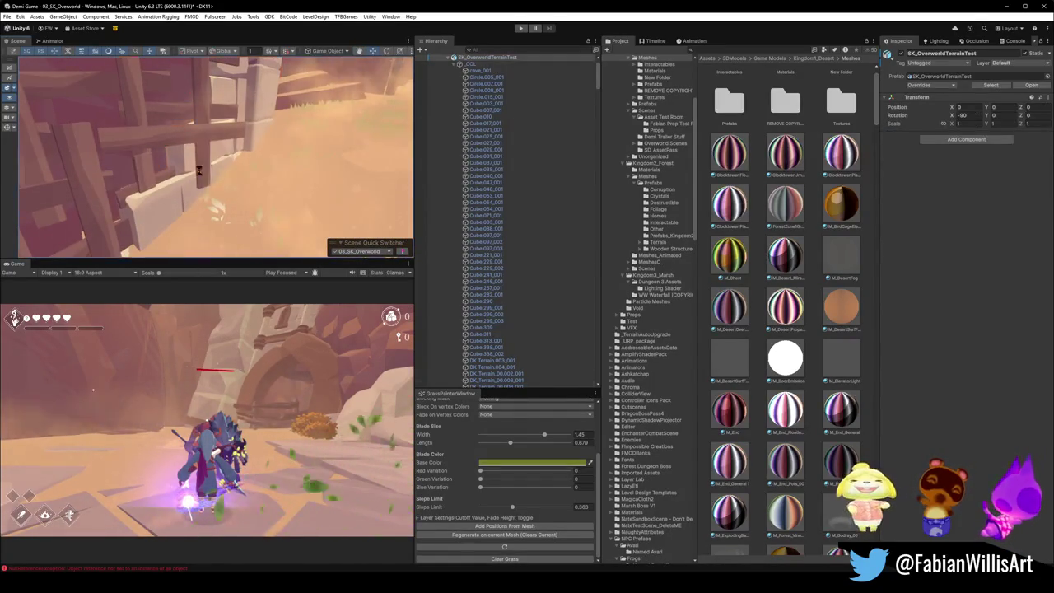
{"action": "mouse_move", "coordinate": [214, 151]}
{"action": "left_mouse_down"}
{"action": "mouse_move", "coordinate": [311, 157]}
{"action": "mouse_move", "coordinate": [248, 128]}
{"action": "left_mouse_up"}
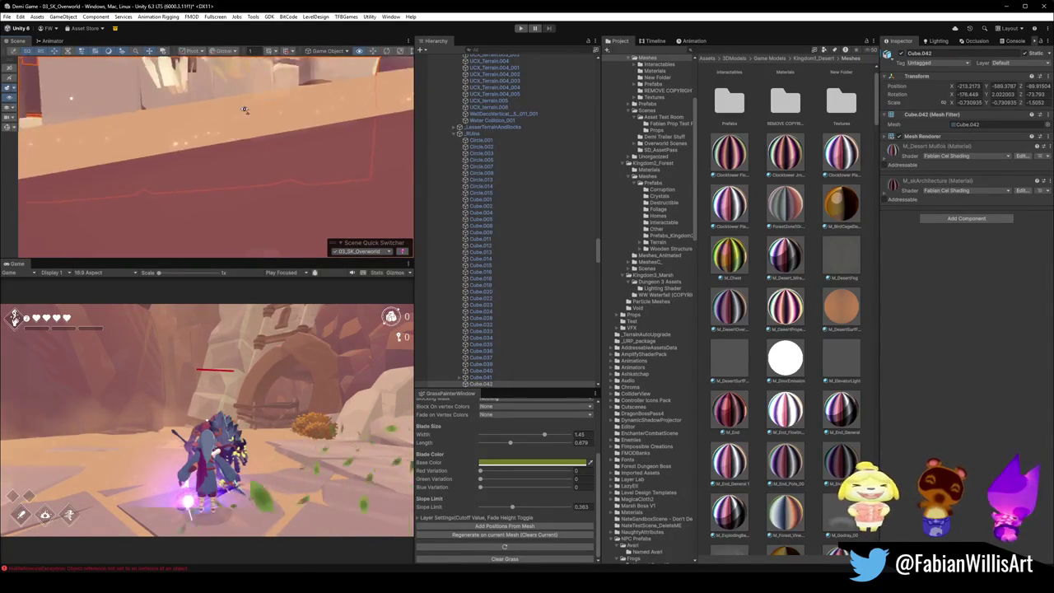
{"action": "left_click", "coordinate": [236, 133]}
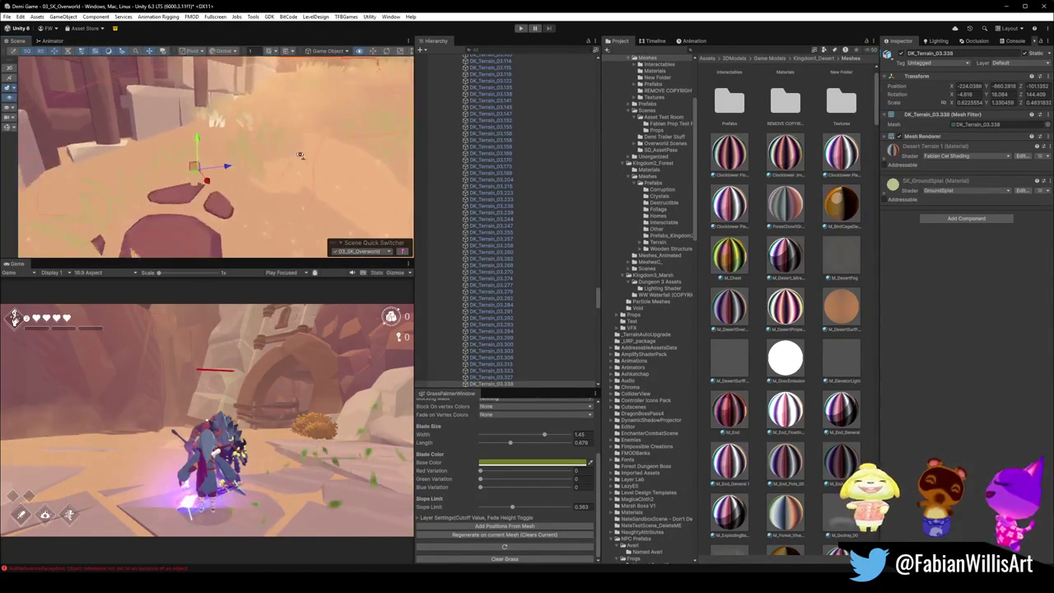
{"action": "left_click", "coordinate": [273, 174]}
{"action": "left_click_drag", "start_coordinate": [274, 174], "coordinate": [277, 174]}
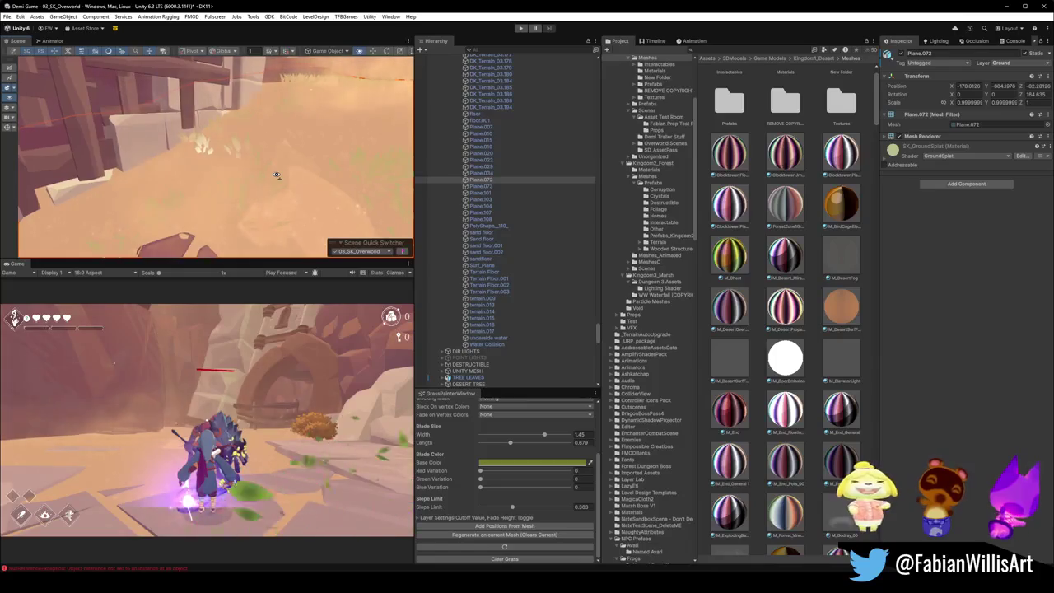
{"action": "left_click", "coordinate": [257, 182]}
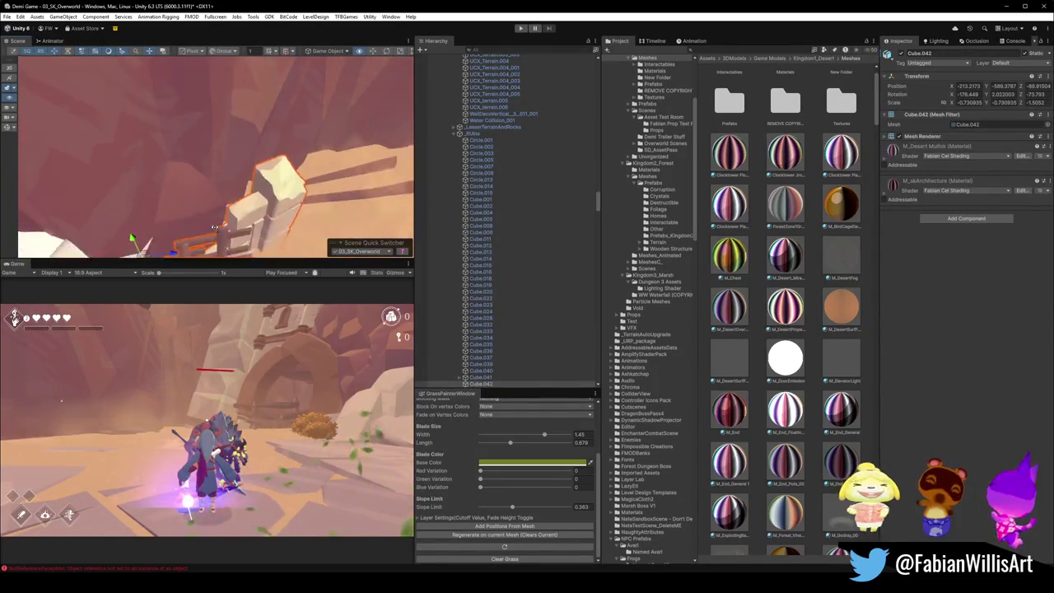
{"action": "left_click_drag", "start_coordinate": [257, 234], "coordinate": [271, 241]}
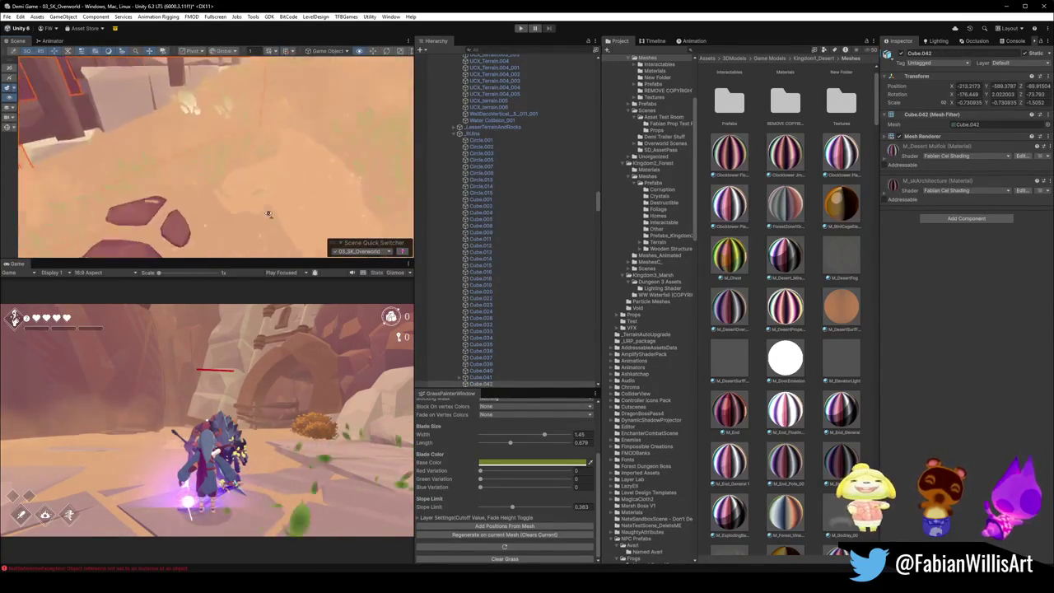
{"action": "left_click_drag", "start_coordinate": [252, 171], "coordinate": [270, 191]}
{"action": "left_click", "coordinate": [226, 193]}
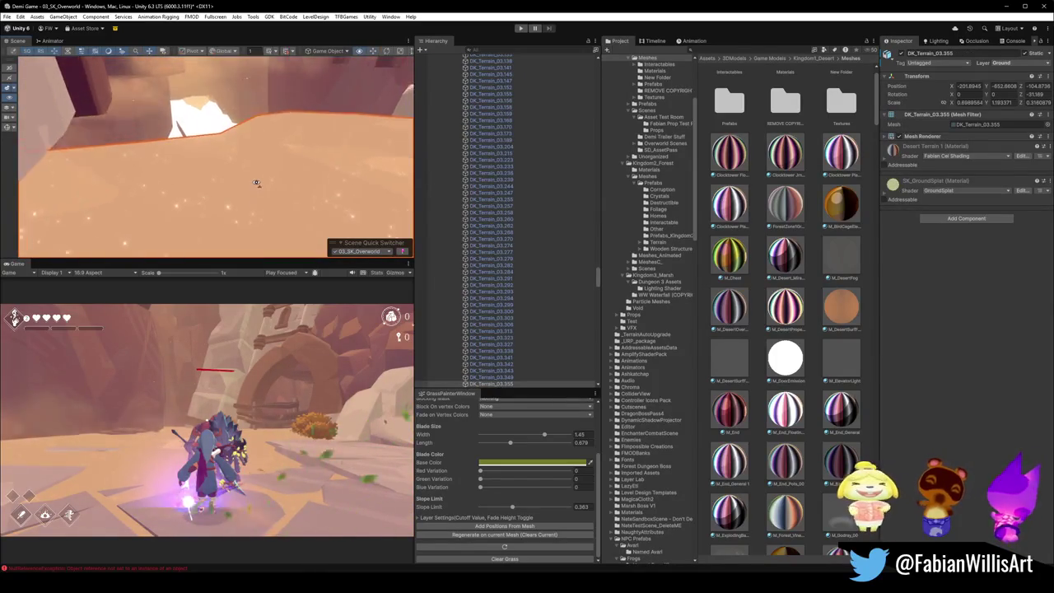
{"action": "left_click_drag", "start_coordinate": [214, 154], "coordinate": [215, 155]}
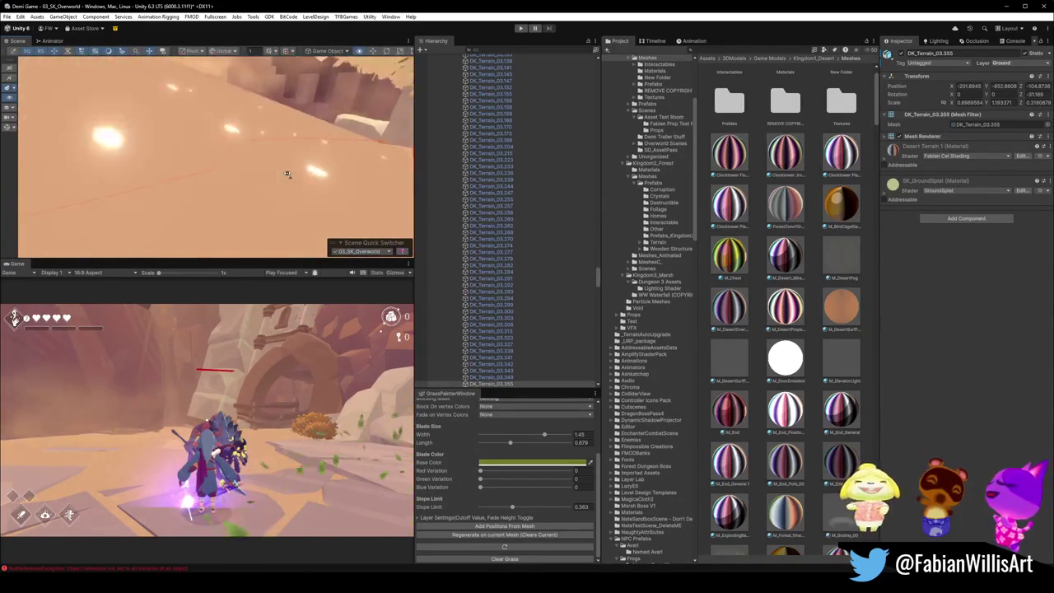
{"action": "left_click_drag", "start_coordinate": [296, 190], "coordinate": [436, 107]}
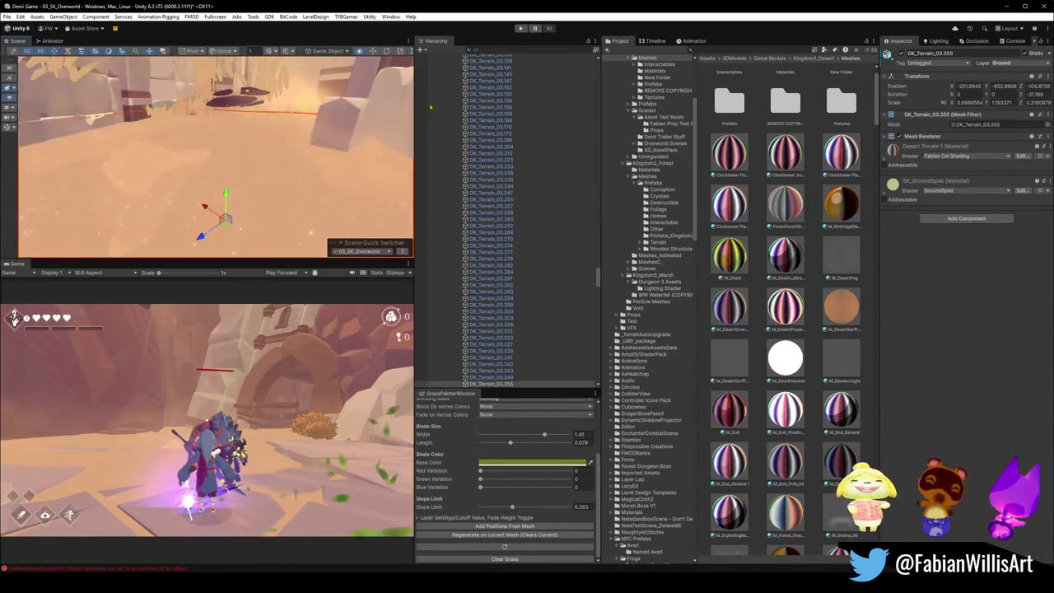
{"action": "mouse_move", "coordinate": [277, 130]}
{"action": "left_mouse_down"}
{"action": "mouse_move", "coordinate": [303, 164]}
{"action": "mouse_move", "coordinate": [333, 145]}
{"action": "mouse_move", "coordinate": [303, 165]}
{"action": "mouse_move", "coordinate": [365, 171]}
{"action": "mouse_move", "coordinate": [284, 146]}
{"action": "left_mouse_up"}
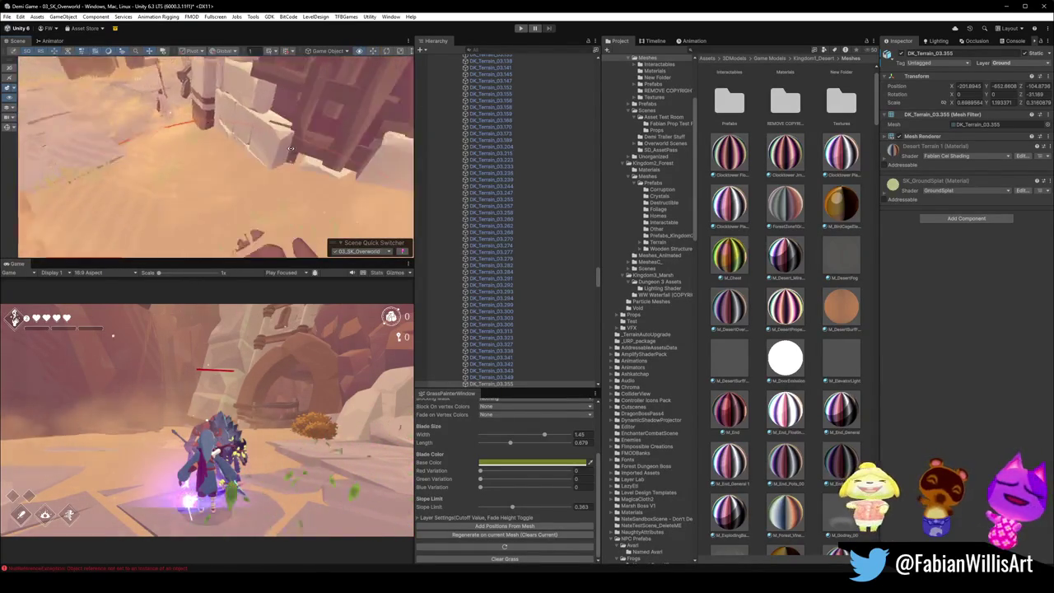
{"action": "mouse_move", "coordinate": [367, 107]}
{"action": "left_mouse_down"}
{"action": "mouse_move", "coordinate": [389, 70]}
{"action": "mouse_move", "coordinate": [270, 141]}
{"action": "left_mouse_up"}
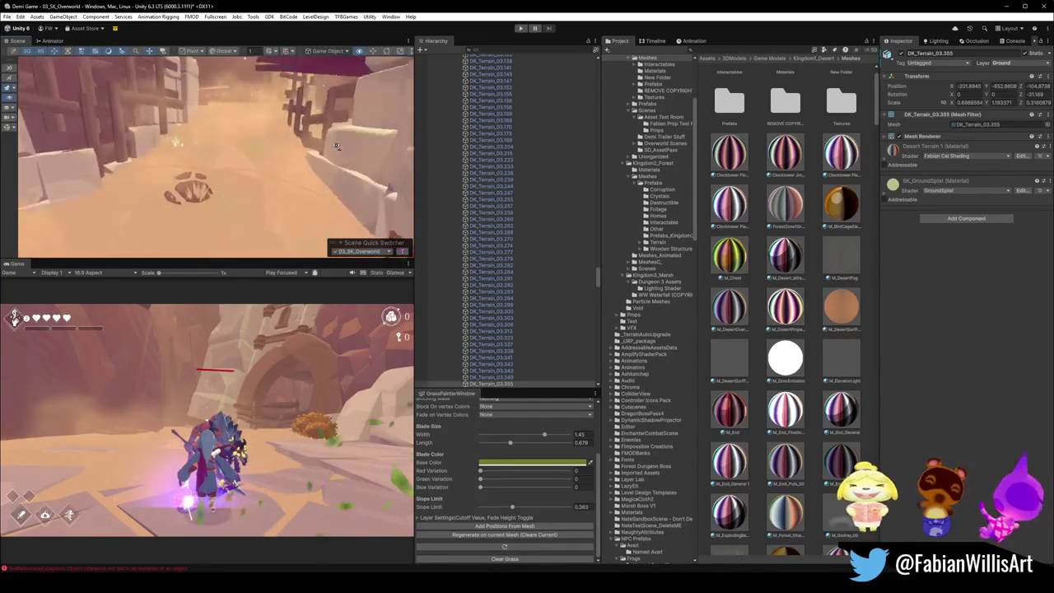
{"action": "left_click_drag", "start_coordinate": [336, 145], "coordinate": [246, 133]}
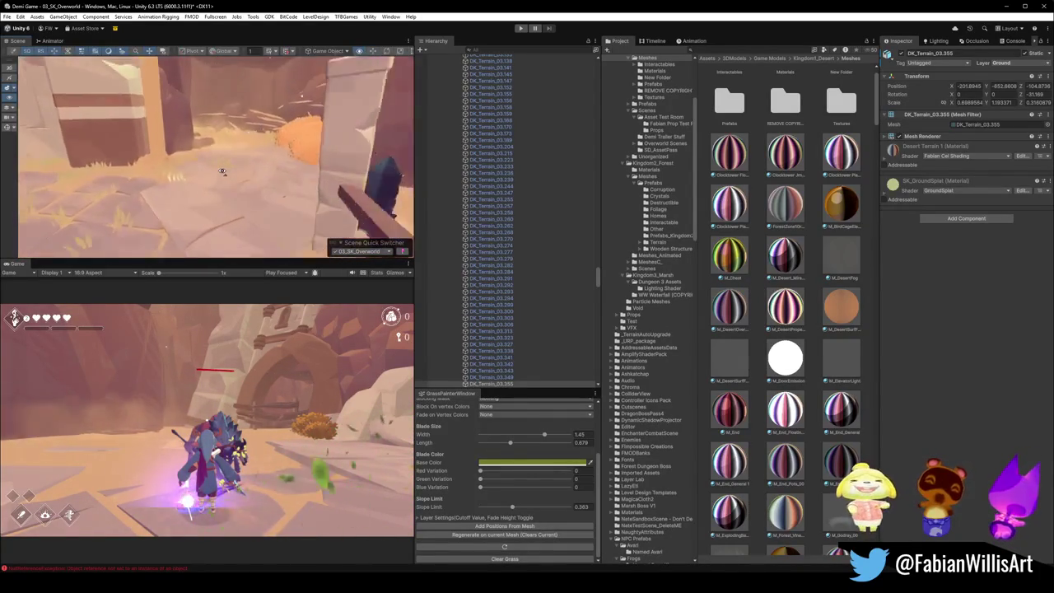
{"action": "left_click", "coordinate": [213, 201]}
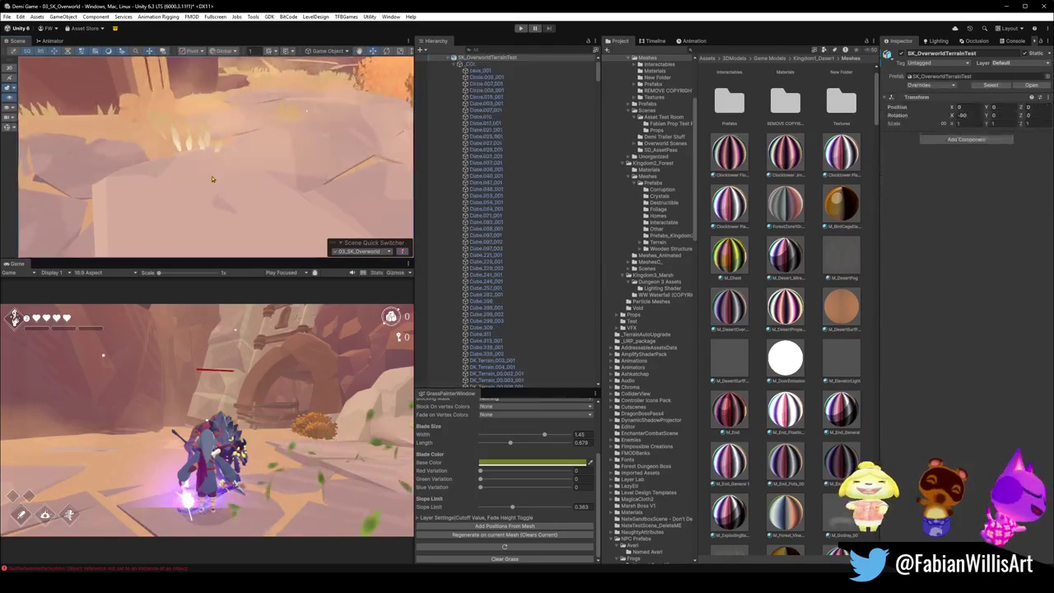
{"action": "mouse_move", "coordinate": [229, 160]}
{"action": "left_mouse_down"}
{"action": "mouse_move", "coordinate": [233, 121]}
{"action": "mouse_move", "coordinate": [297, 178]}
{"action": "left_mouse_up"}
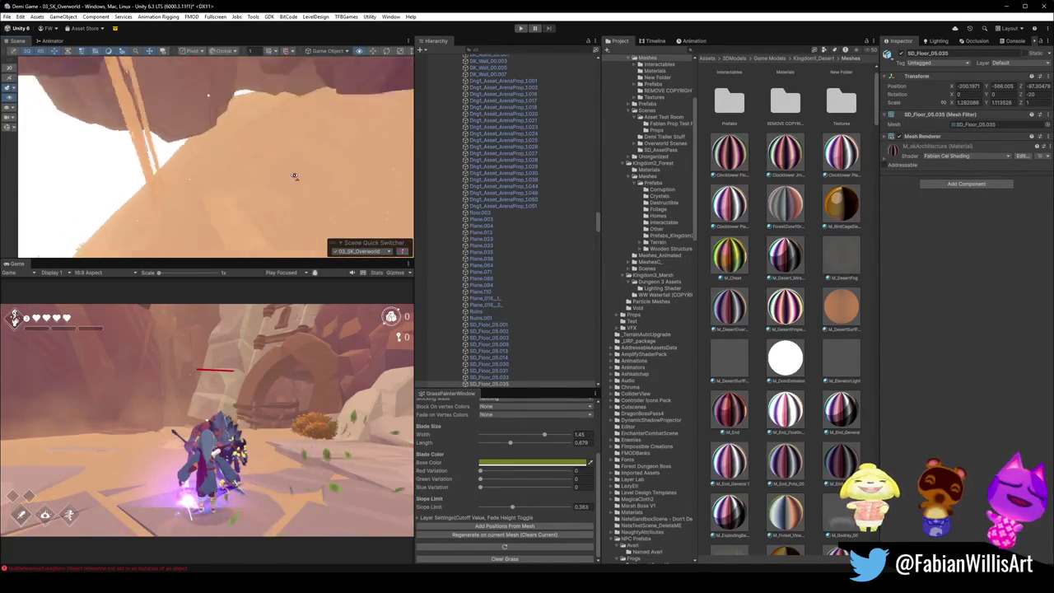
{"action": "scroll", "coordinate": [257, 194], "scroll_direction": "down", "scroll_amount": 3}
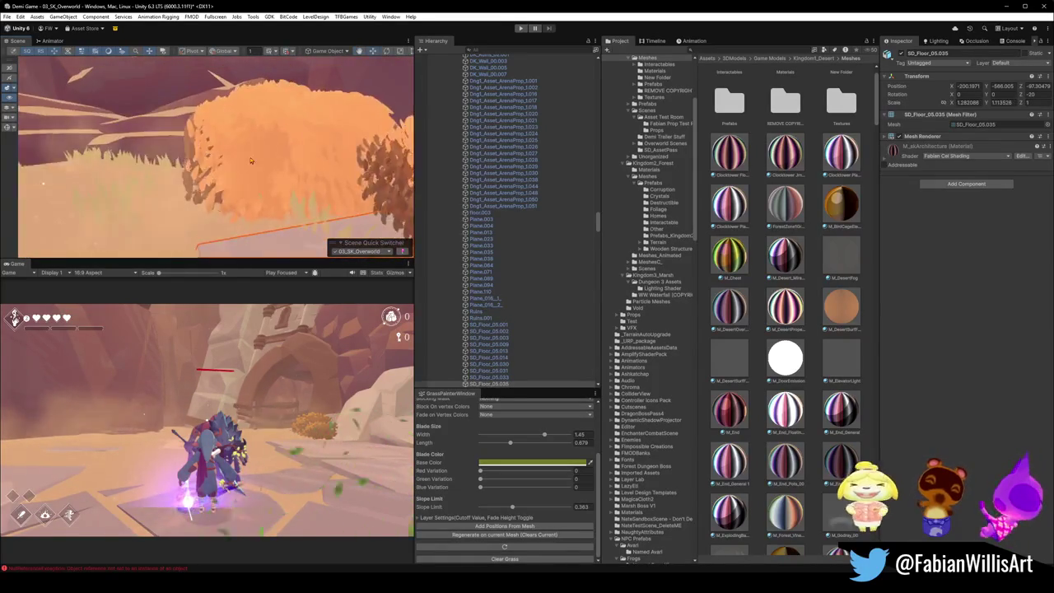
{"action": "scroll", "coordinate": [224, 178], "scroll_direction": "up", "scroll_amount": 2}
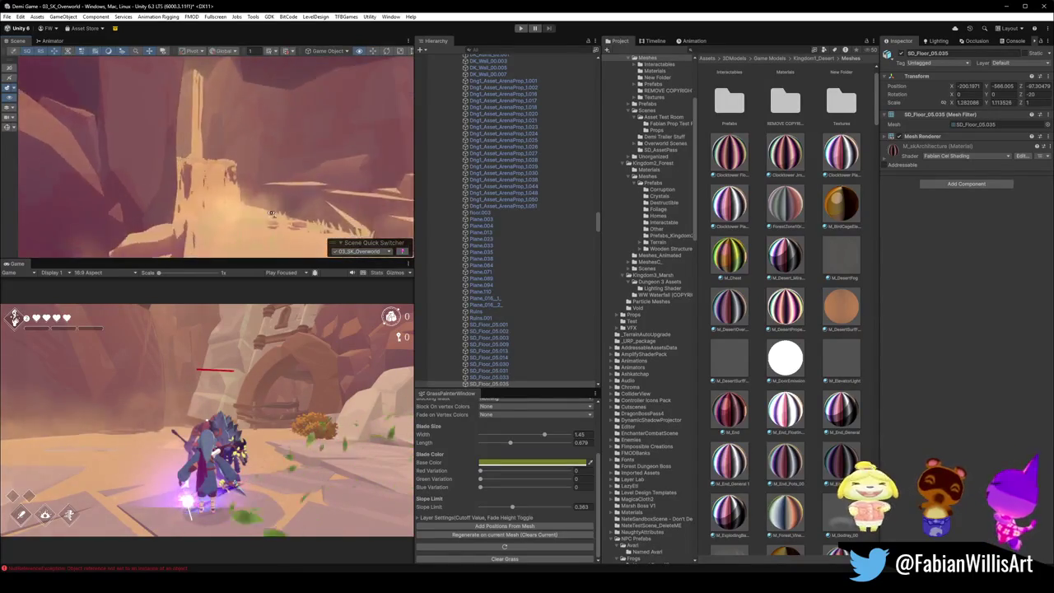
{"action": "scroll", "coordinate": [275, 212], "scroll_direction": "up", "scroll_amount": 3}
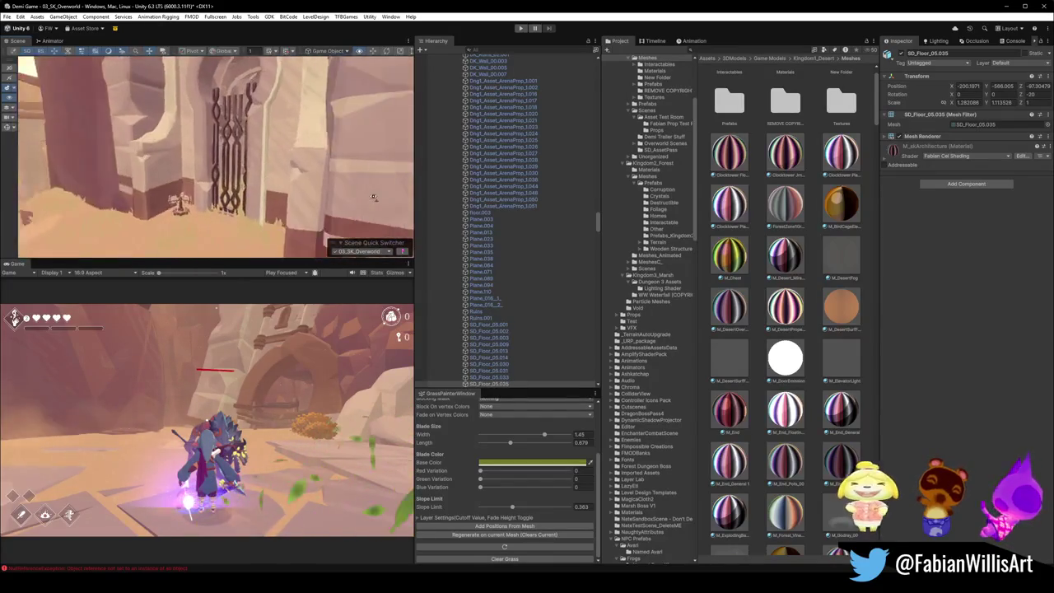
{"action": "left_click_drag", "start_coordinate": [373, 197], "coordinate": [177, 197]}
{"action": "left_click_drag", "start_coordinate": [277, 194], "coordinate": [373, 208]}
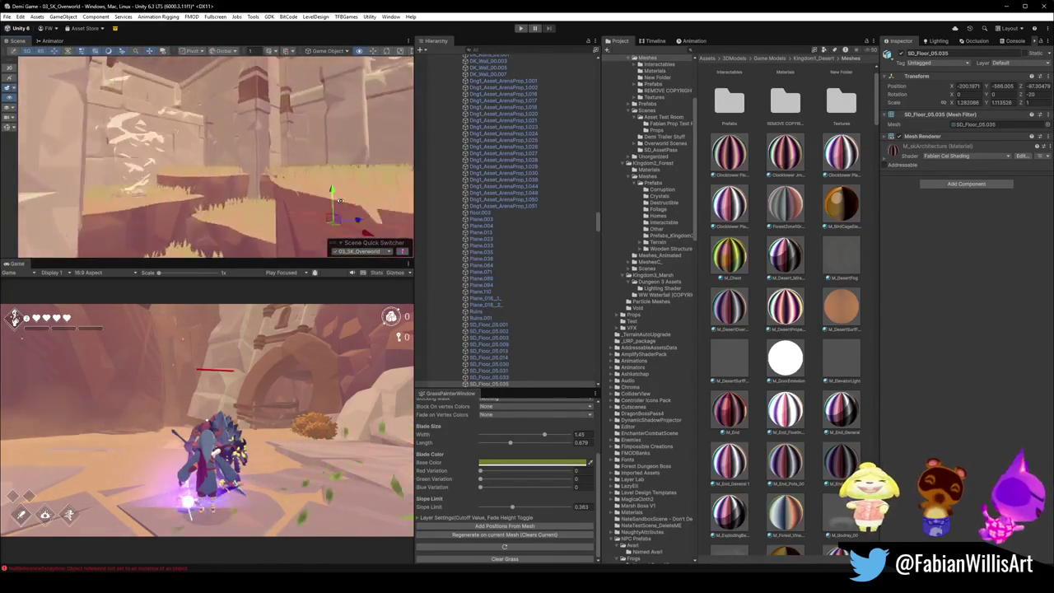
{"action": "mouse_move", "coordinate": [298, 203]}
{"action": "left_mouse_down"}
{"action": "mouse_move", "coordinate": [80, 181]}
{"action": "mouse_move", "coordinate": [87, 173]}
{"action": "left_mouse_up"}
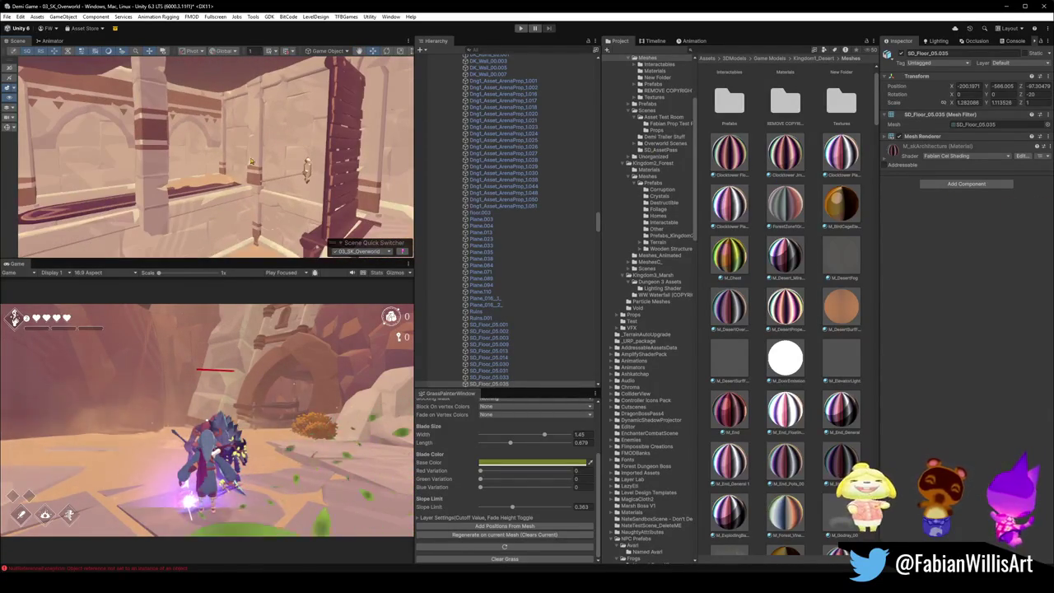
{"action": "mouse_move", "coordinate": [300, 178]}
{"action": "left_mouse_down"}
{"action": "mouse_move", "coordinate": [318, 183]}
{"action": "mouse_move", "coordinate": [260, 169]}
{"action": "mouse_move", "coordinate": [188, 186]}
{"action": "mouse_move", "coordinate": [290, 208]}
{"action": "mouse_move", "coordinate": [283, 204]}
{"action": "left_mouse_up"}
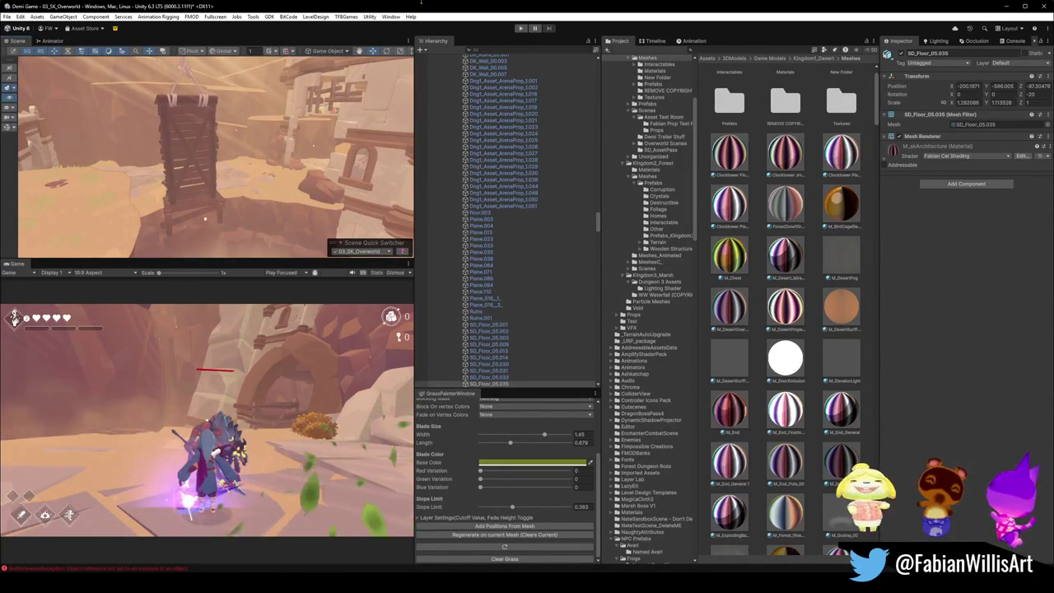
{"action": "scroll", "coordinate": [299, 163], "scroll_direction": "up", "scroll_amount": 10}
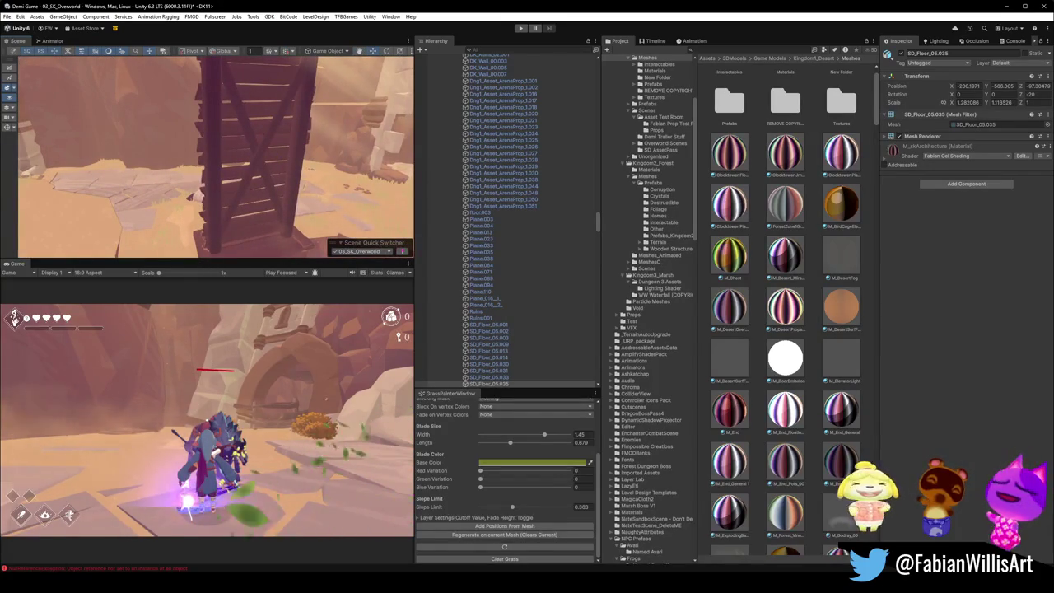
{"action": "mouse_move", "coordinate": [226, 200]}
{"action": "left_mouse_down"}
{"action": "mouse_move", "coordinate": [107, 189]}
{"action": "mouse_move", "coordinate": [364, 162]}
{"action": "mouse_move", "coordinate": [305, 169]}
{"action": "mouse_move", "coordinate": [248, 221]}
{"action": "mouse_move", "coordinate": [148, 115]}
{"action": "mouse_move", "coordinate": [210, 162]}
{"action": "mouse_move", "coordinate": [259, 227]}
{"action": "mouse_move", "coordinate": [214, 165]}
{"action": "left_mouse_up"}
{"action": "left_click", "coordinate": [216, 176]}
{"action": "left_click", "coordinate": [217, 176]}
{"action": "left_click", "coordinate": [138, 105], "text": "shift"}
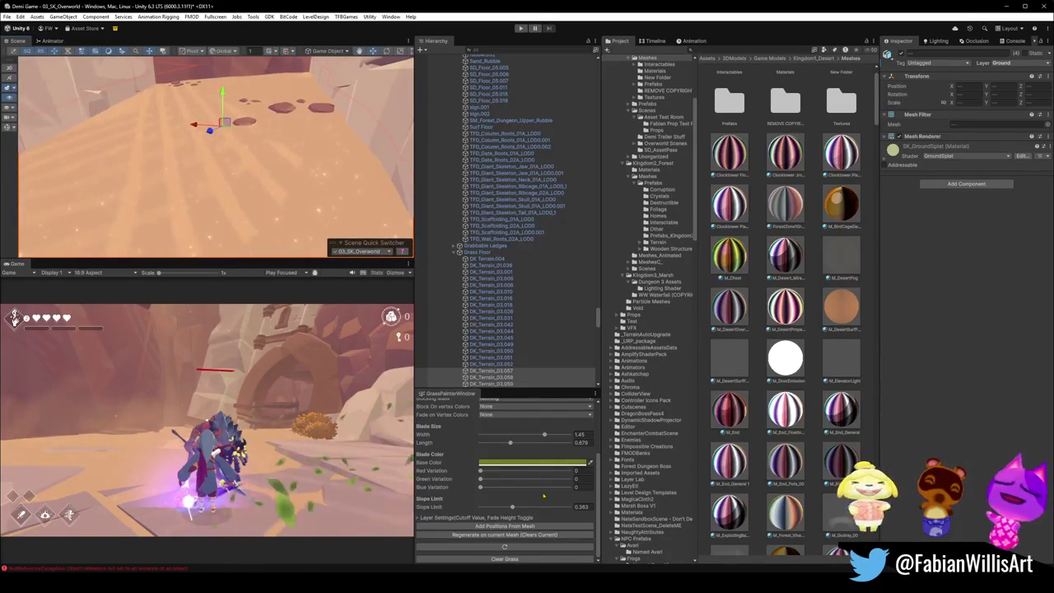
{"action": "left_click_drag", "start_coordinate": [220, 169], "coordinate": [258, 234]}
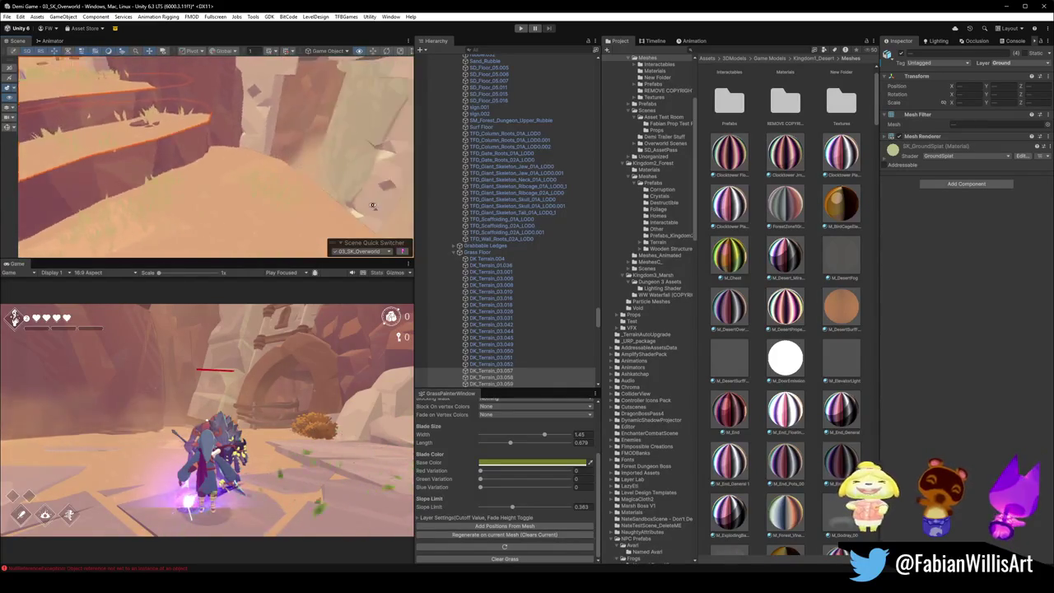
{"action": "left_click_drag", "start_coordinate": [259, 234], "coordinate": [383, 163]}
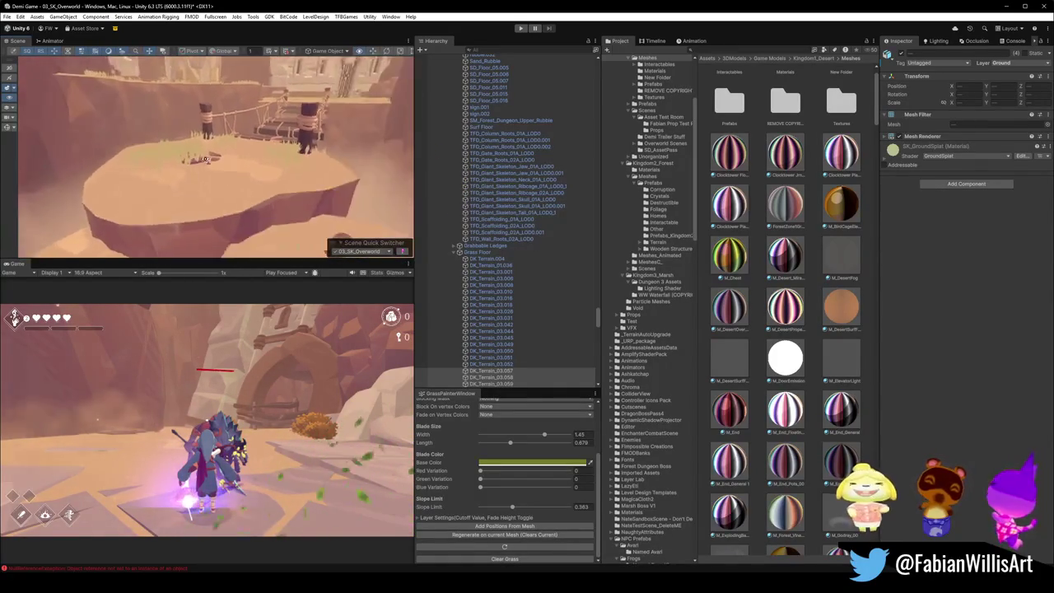
{"action": "left_click", "coordinate": [233, 193]}
{"action": "left_click", "coordinate": [238, 172]}
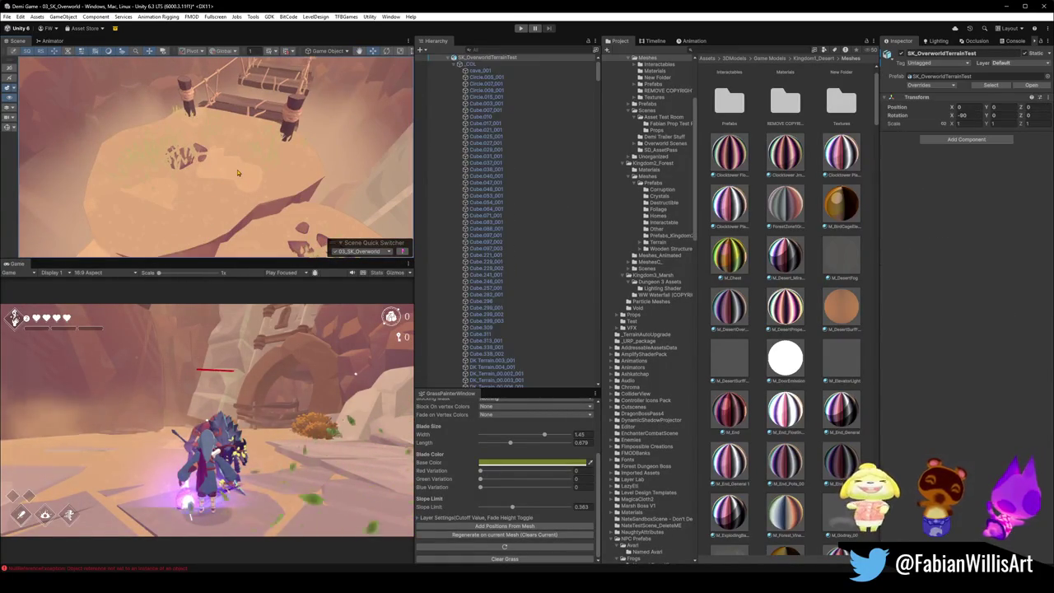
{"action": "left_click", "coordinate": [237, 172]}
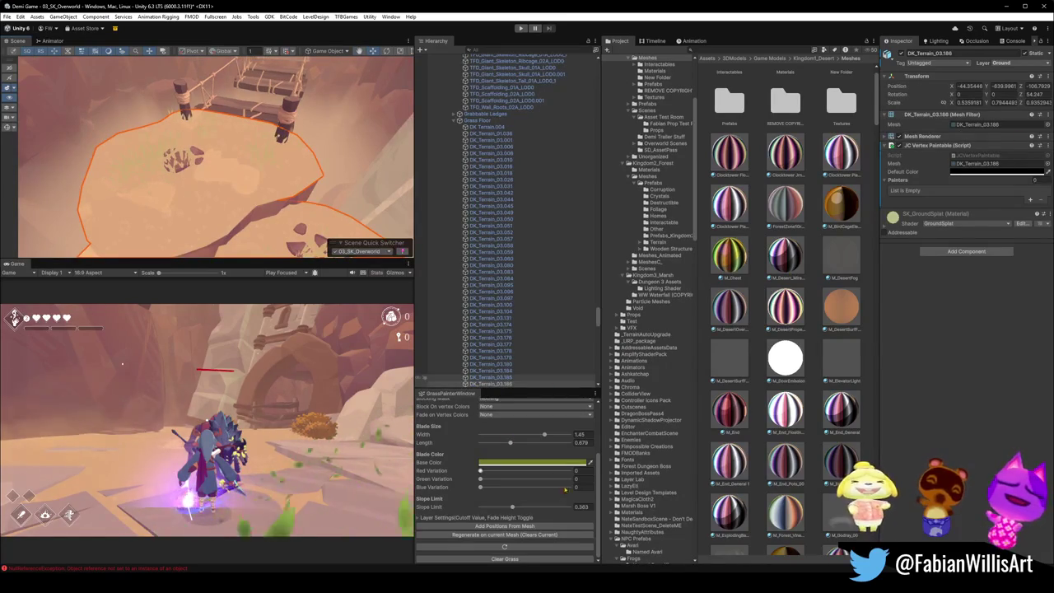
{"action": "left_click_drag", "start_coordinate": [202, 194], "coordinate": [369, 155]}
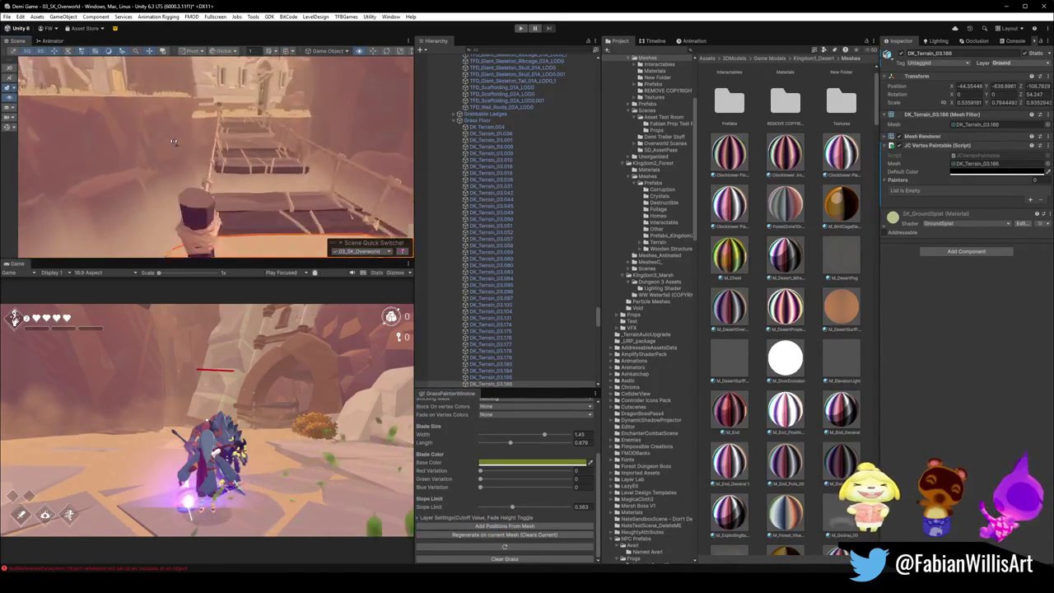
{"action": "left_click_drag", "start_coordinate": [182, 142], "coordinate": [290, 144]}
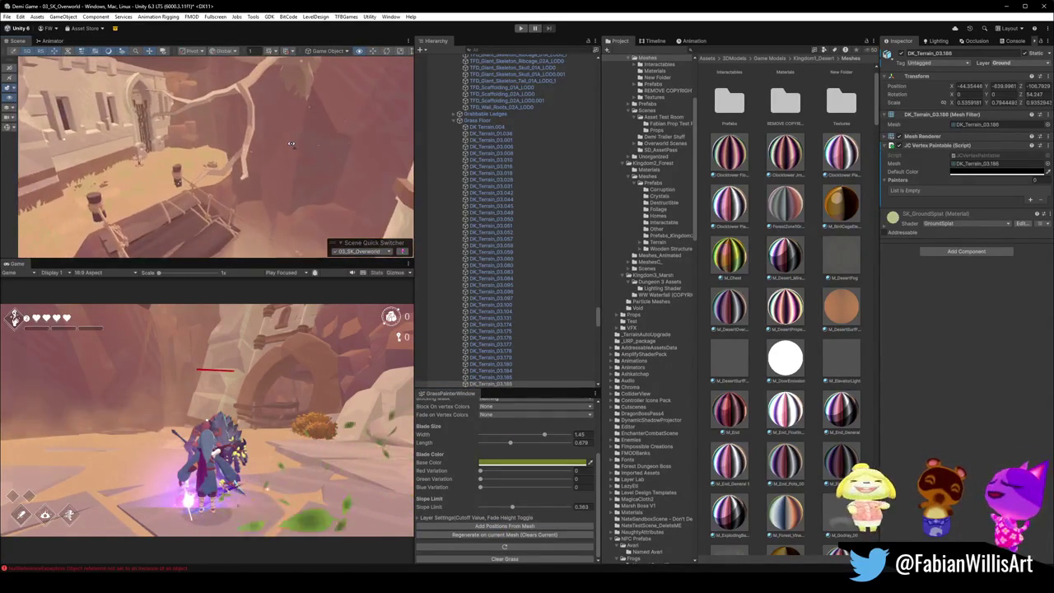
{"action": "mouse_move", "coordinate": [381, 98]}
{"action": "left_mouse_down"}
{"action": "mouse_move", "coordinate": [325, 158]}
{"action": "mouse_move", "coordinate": [312, 135]}
{"action": "left_mouse_up"}
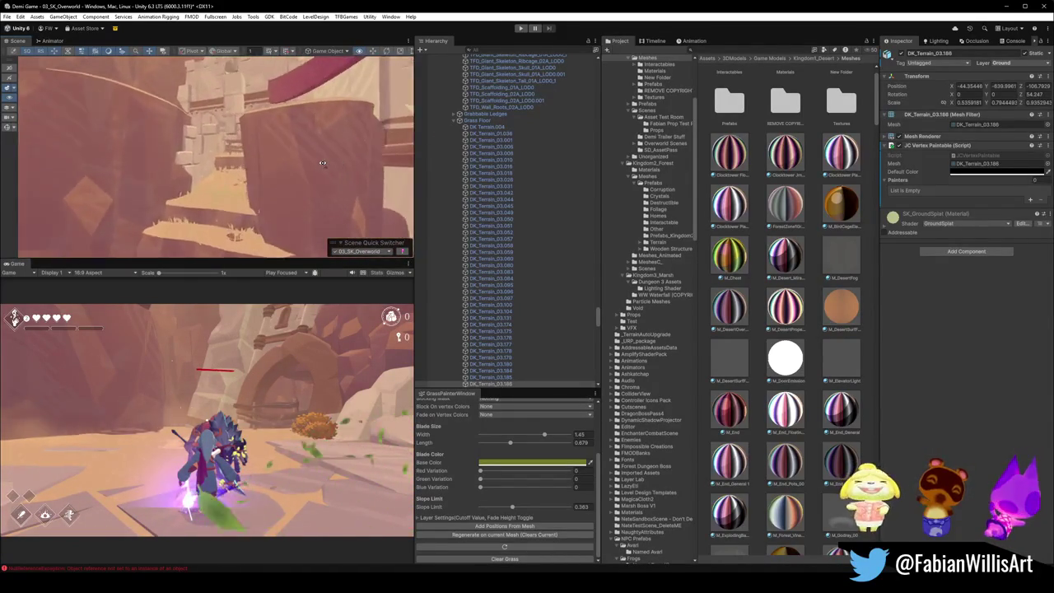
{"action": "scroll", "coordinate": [371, 156], "scroll_direction": "up", "scroll_amount": 5}
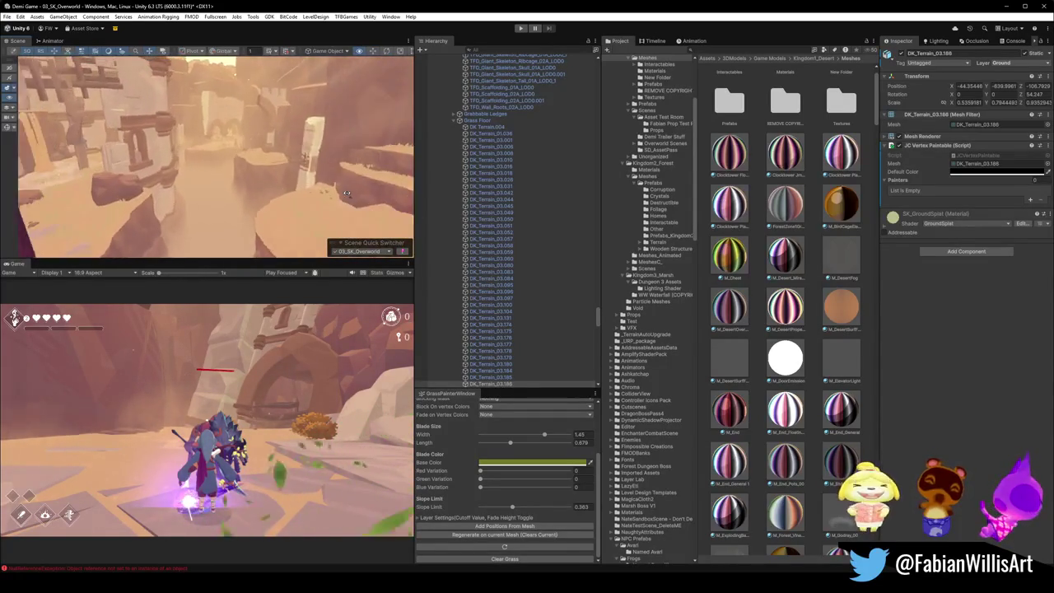
{"action": "left_click_drag", "start_coordinate": [390, 184], "coordinate": [370, 182]}
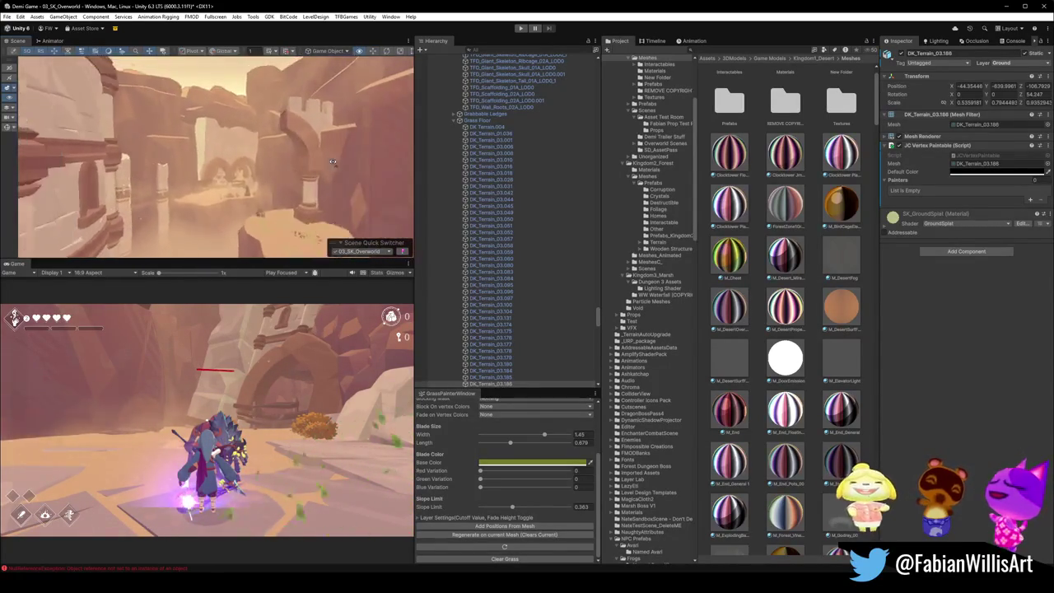
{"action": "left_click_drag", "start_coordinate": [321, 206], "coordinate": [327, 193]}
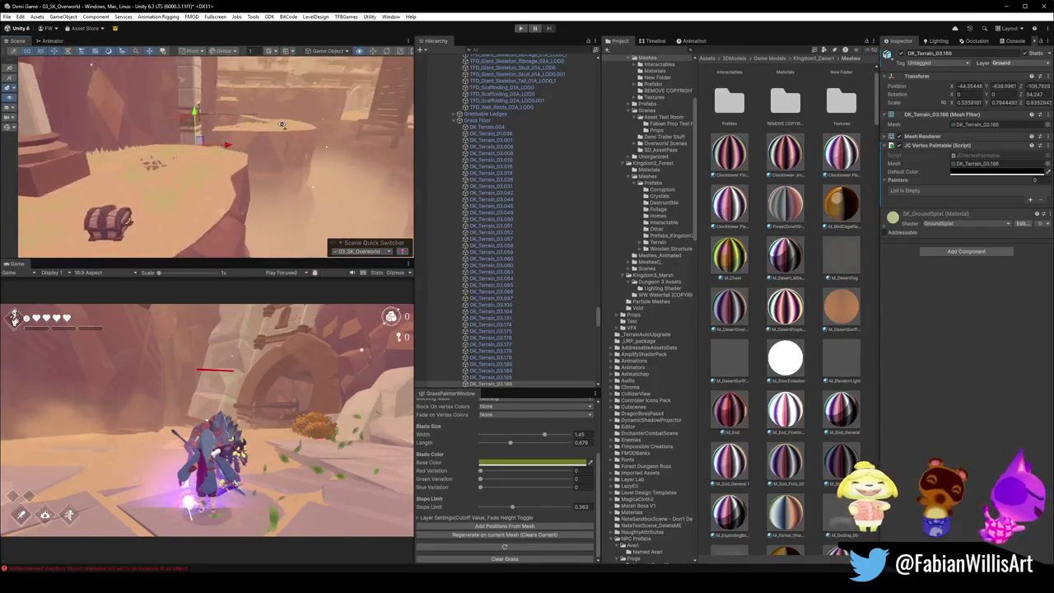
{"action": "left_click_drag", "start_coordinate": [228, 146], "coordinate": [153, 141]}
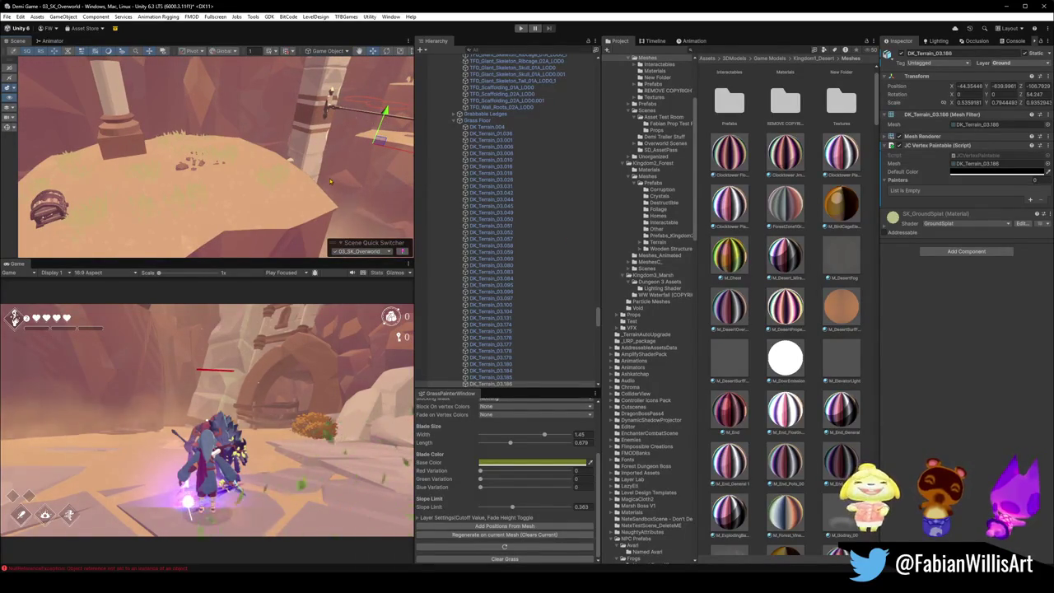
{"action": "left_click_drag", "start_coordinate": [234, 172], "coordinate": [352, 123]}
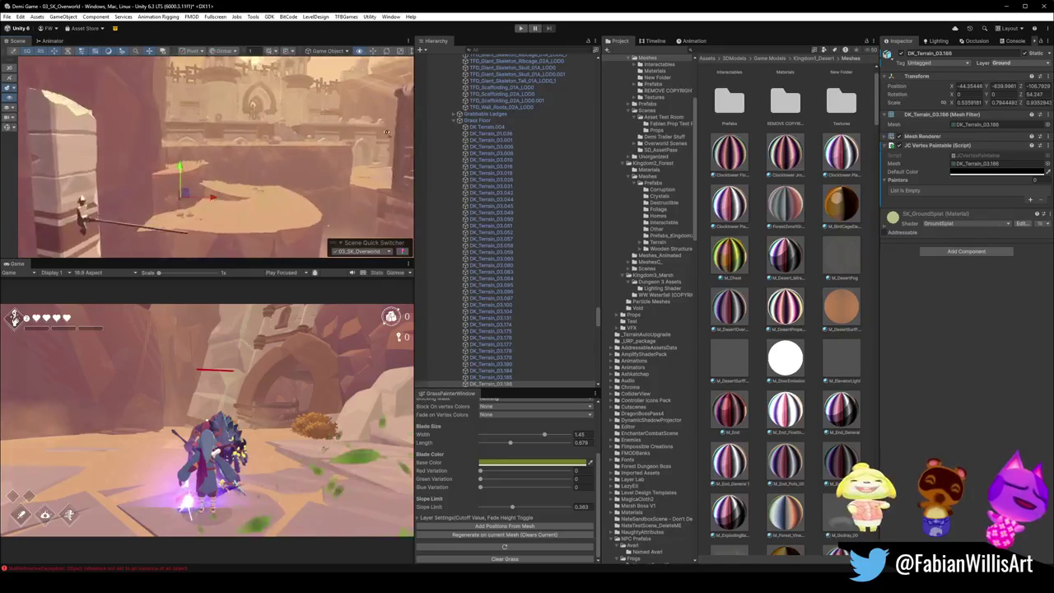
{"action": "mouse_move", "coordinate": [330, 170]}
{"action": "left_mouse_down"}
{"action": "mouse_move", "coordinate": [194, 162]}
{"action": "mouse_move", "coordinate": [228, 162]}
{"action": "mouse_move", "coordinate": [209, 181]}
{"action": "mouse_move", "coordinate": [70, 136]}
{"action": "mouse_move", "coordinate": [79, 128]}
{"action": "mouse_move", "coordinate": [156, 132]}
{"action": "mouse_move", "coordinate": [186, 239]}
{"action": "mouse_move", "coordinate": [260, 158]}
{"action": "left_mouse_up"}
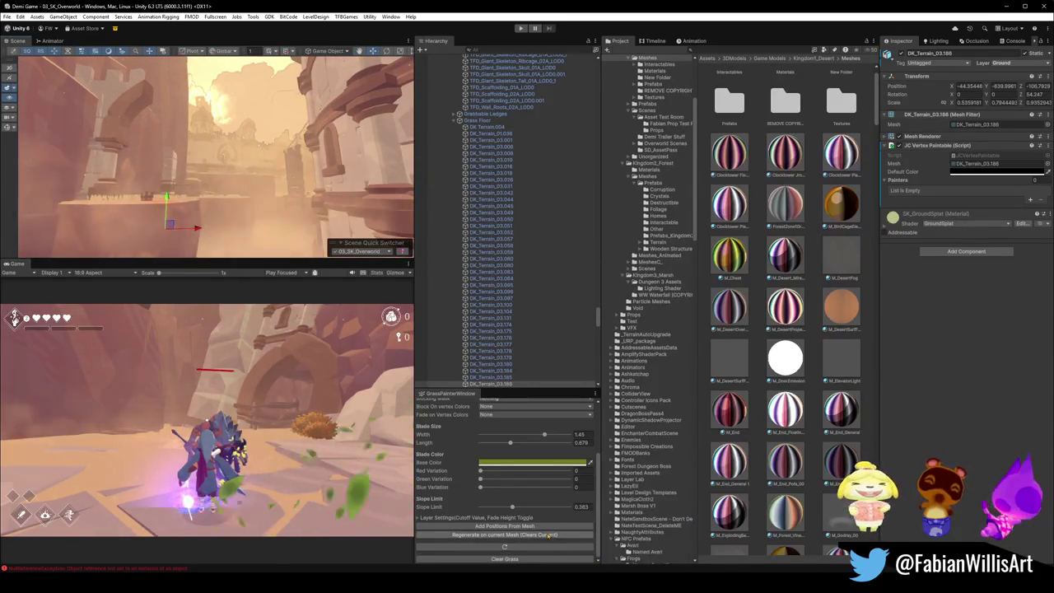
{"action": "mouse_move", "coordinate": [663, 591]}
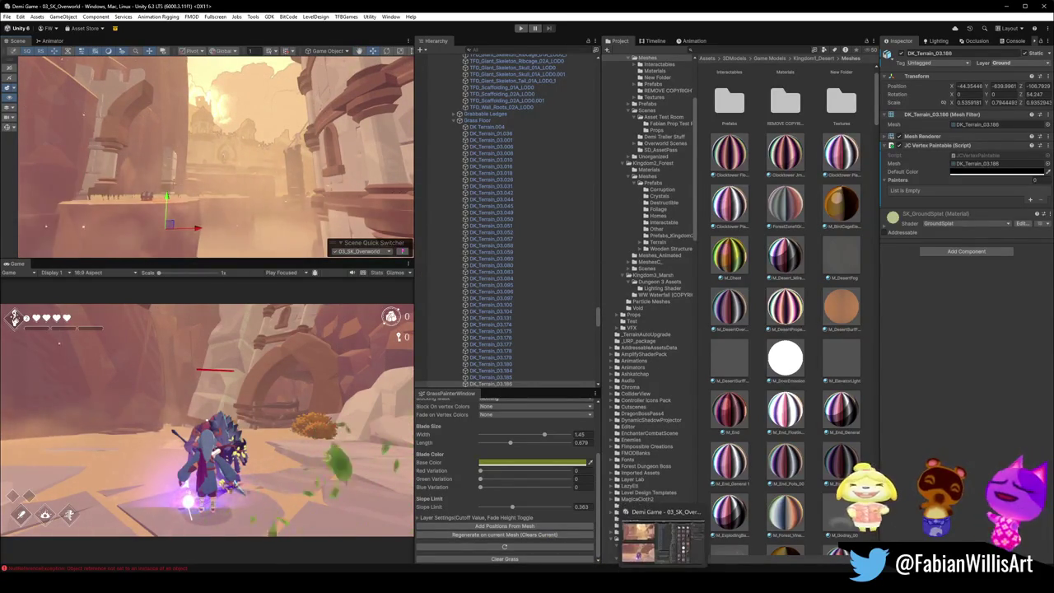
Step: Return to Blender, walk-fly toward the corridor, and save the SK_OVERWORLD level file
{"action": "key", "text": "alt+Tab"}
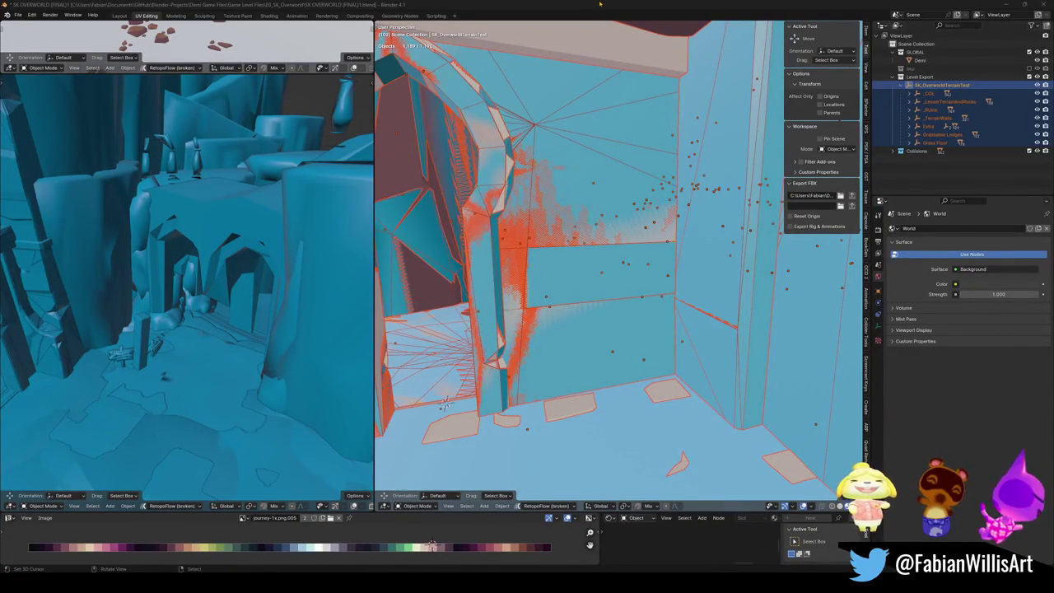
{"action": "key", "text": "shift+grave"}
{"action": "key", "text": "w"}
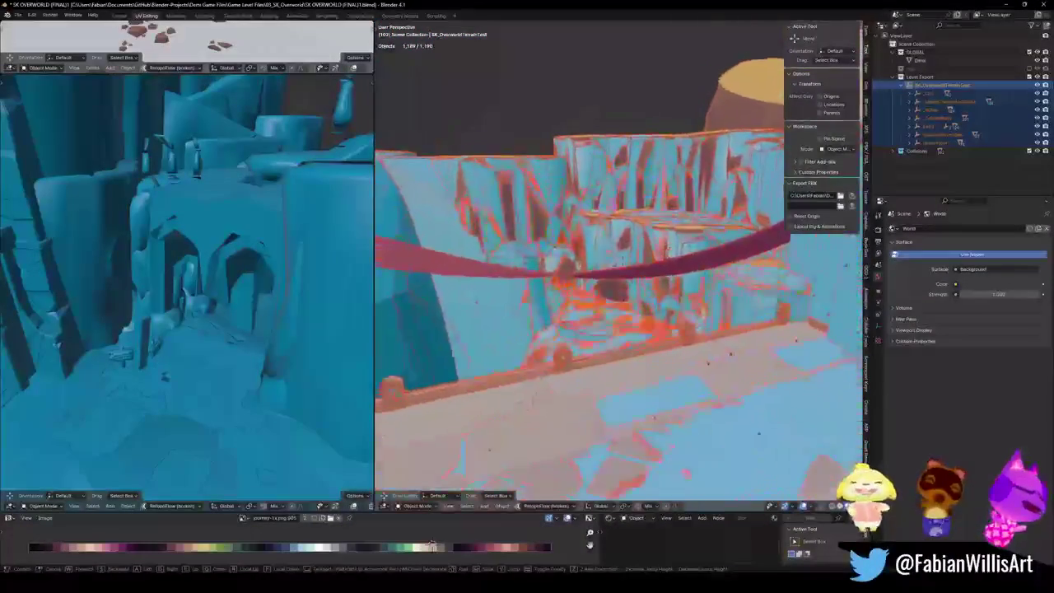
{"action": "key", "text": "ctrl+s"}
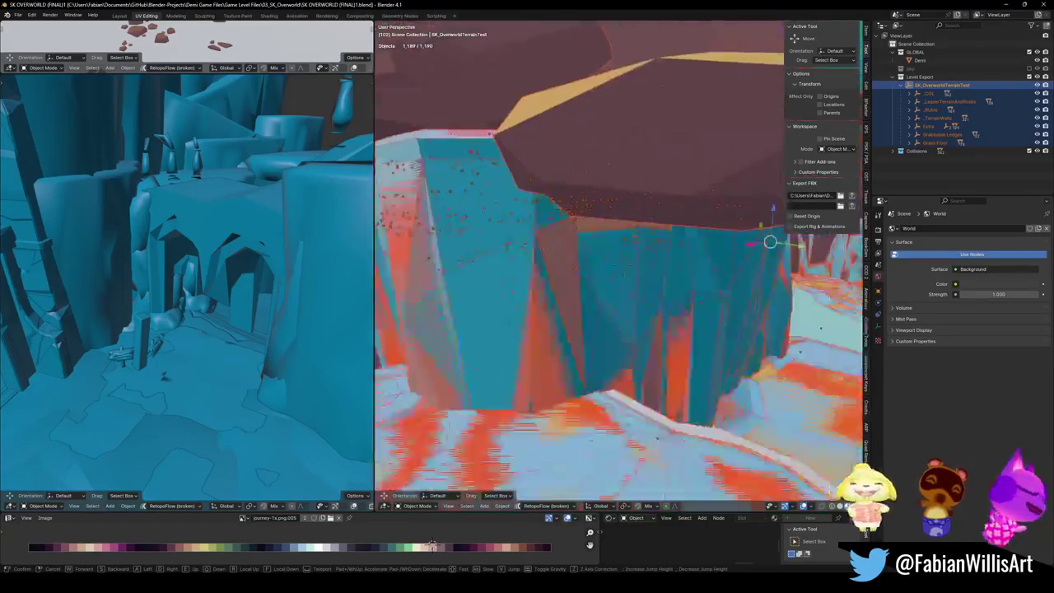
{"action": "key", "text": "w"}
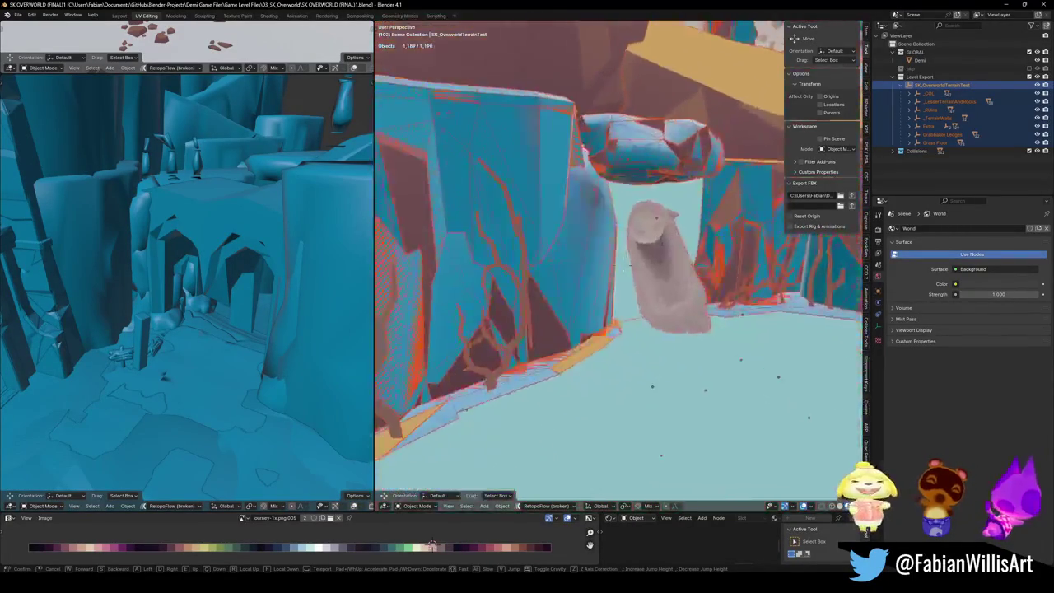
{"action": "left_click", "coordinate": [610, 282]}
Step: Move the owl statue left at its current height and rename it owlstatue
{"action": "left_click", "coordinate": [650, 243]}
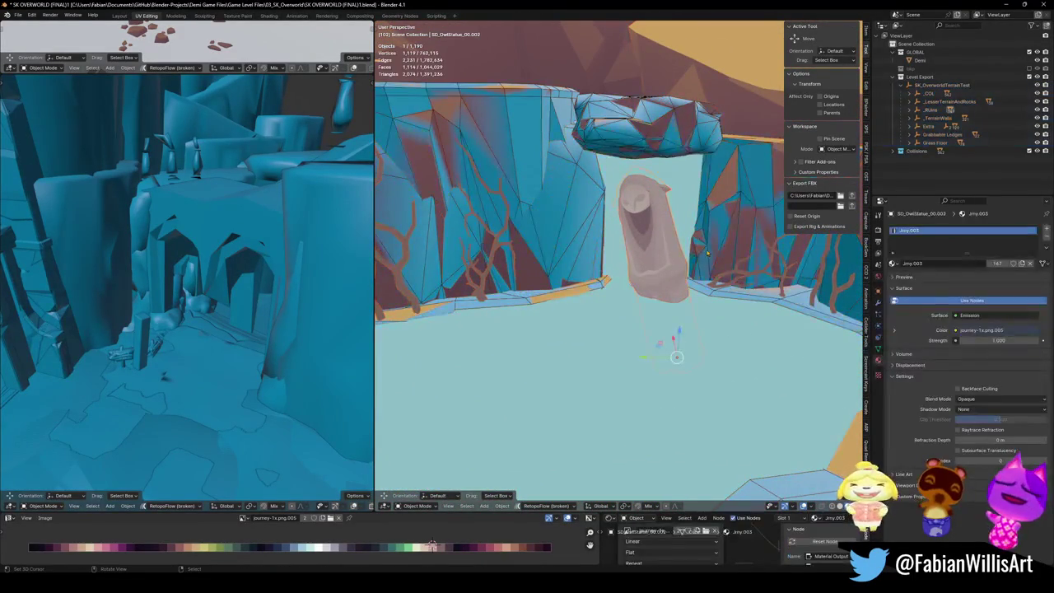
{"action": "key", "text": "g"}
{"action": "key", "text": "shift+z"}
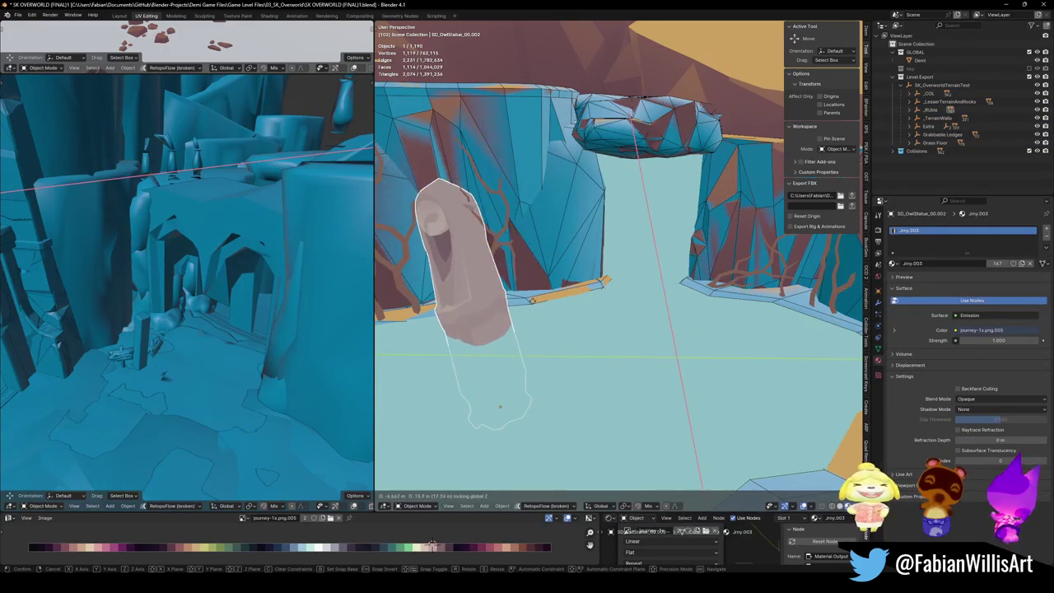
{"action": "left_click", "coordinate": [554, 303]}
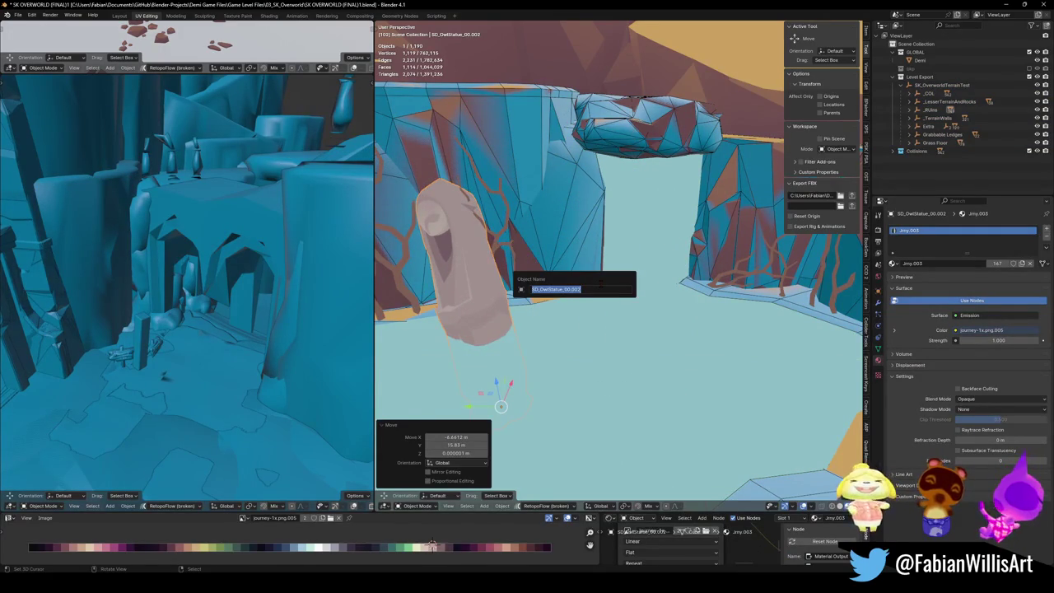
{"action": "type", "text": "owlstatu"}
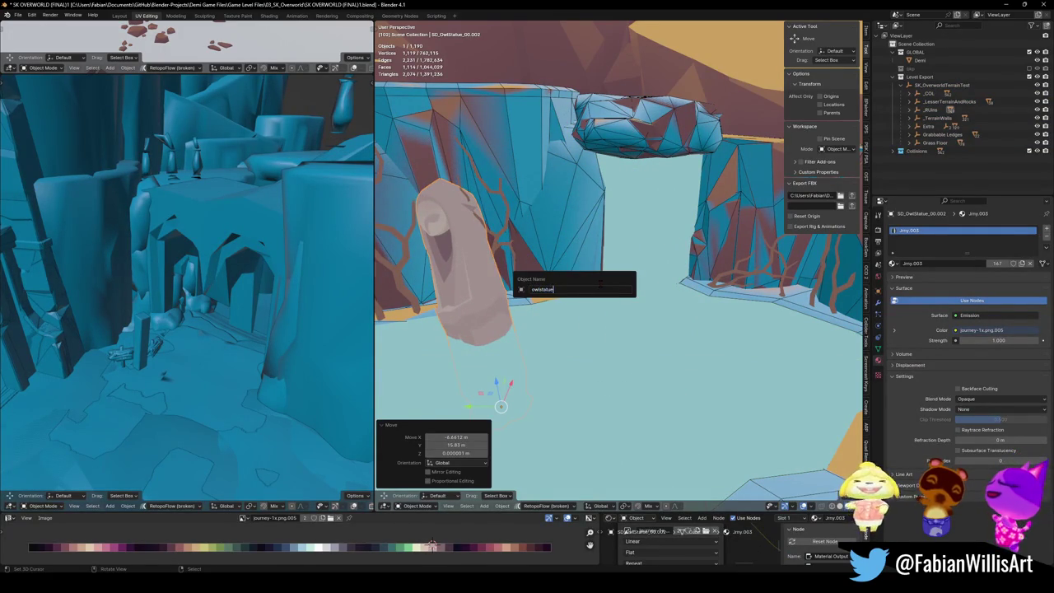
{"action": "type", "text": "e"}
{"action": "key", "text": "Return"}
Step: Generate a trial mesh collider for the statue, then delete it
{"action": "key", "text": "shift+alt+c"}
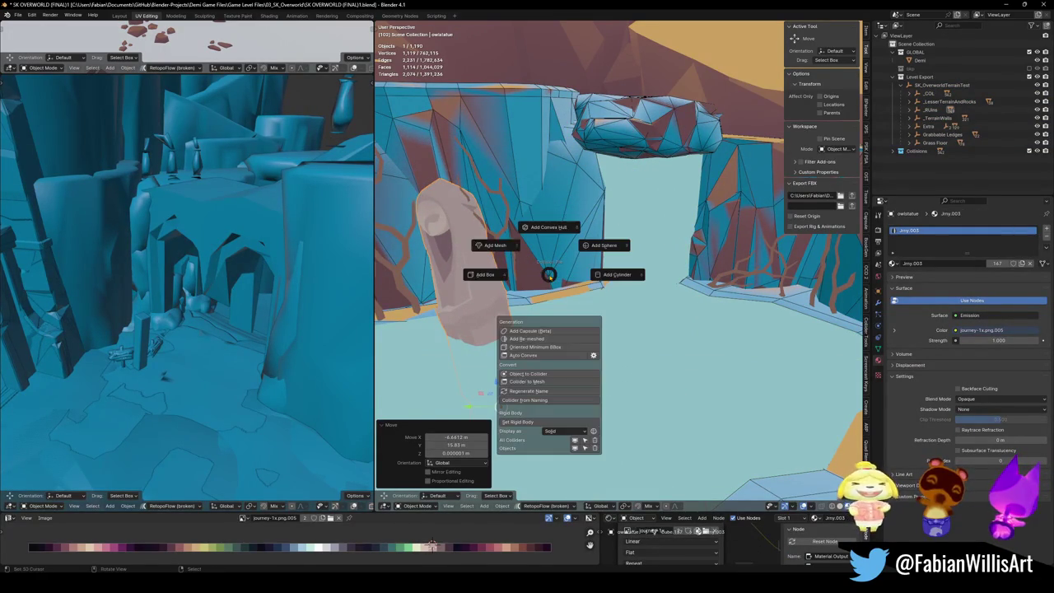
{"action": "left_click", "coordinate": [494, 245]}
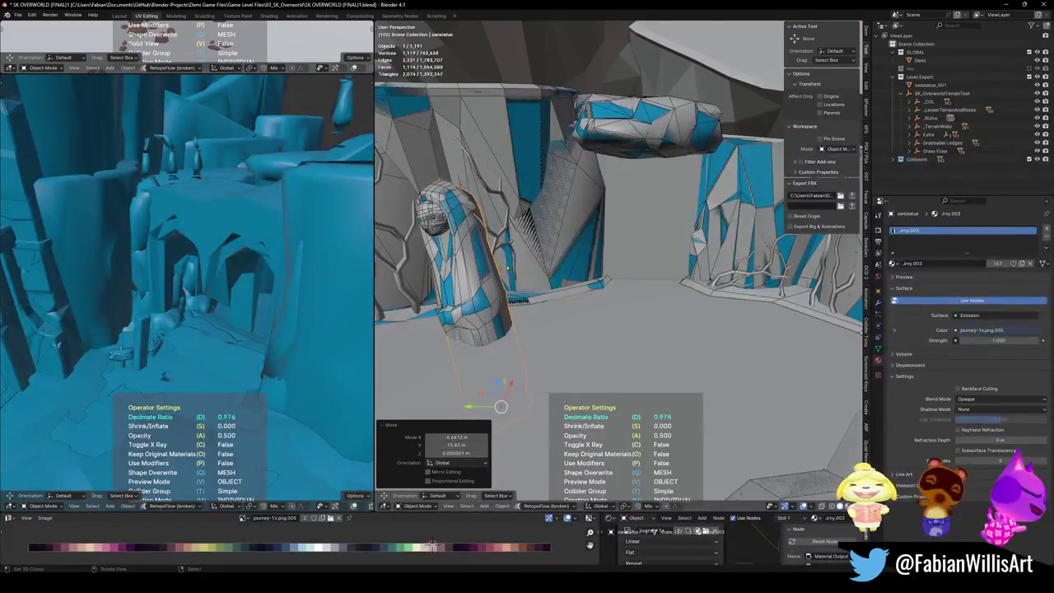
{"action": "left_click", "coordinate": [567, 262]}
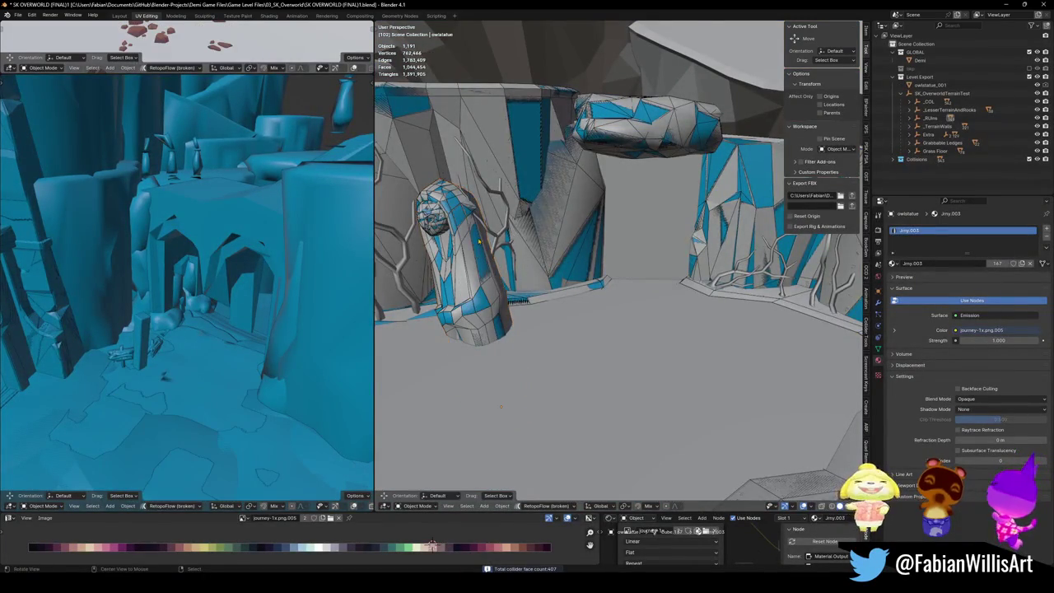
{"action": "scroll", "coordinate": [567, 262], "scroll_direction": "up", "scroll_amount": 5}
{"action": "left_click", "coordinate": [616, 273]}
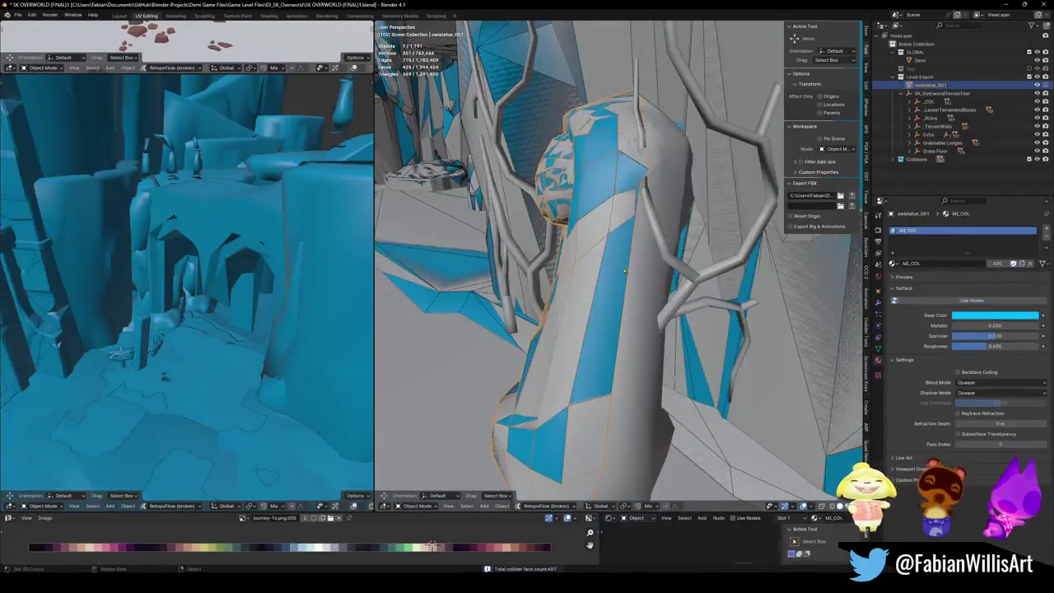
{"action": "key", "text": "Delete"}
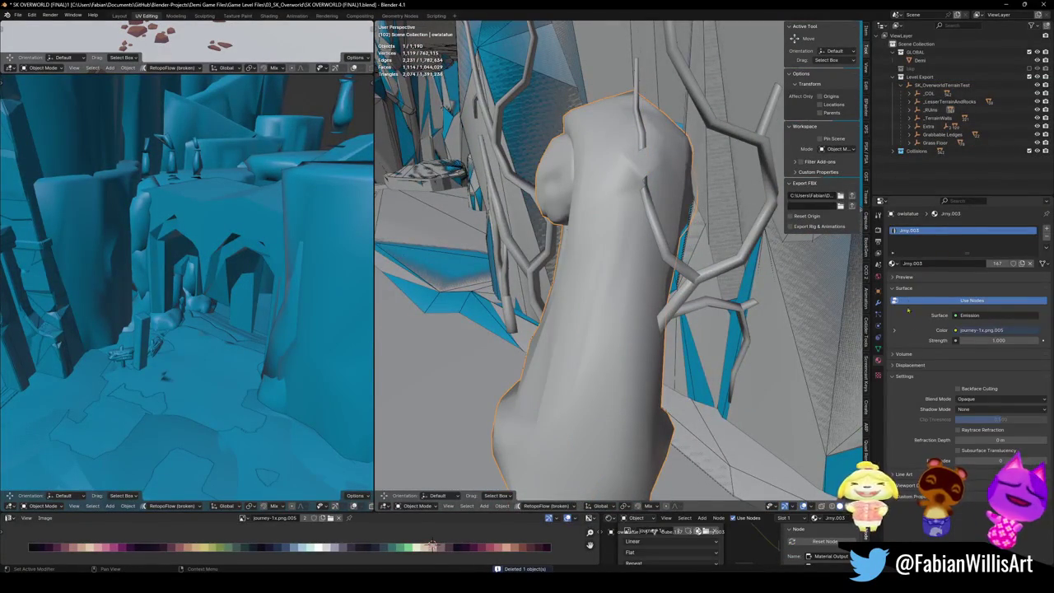
Step: Apply the statue's Mirror modifier and generate its owlstatue_001 mesh collider, then select the doorway plane
{"action": "left_click", "coordinate": [877, 302]}
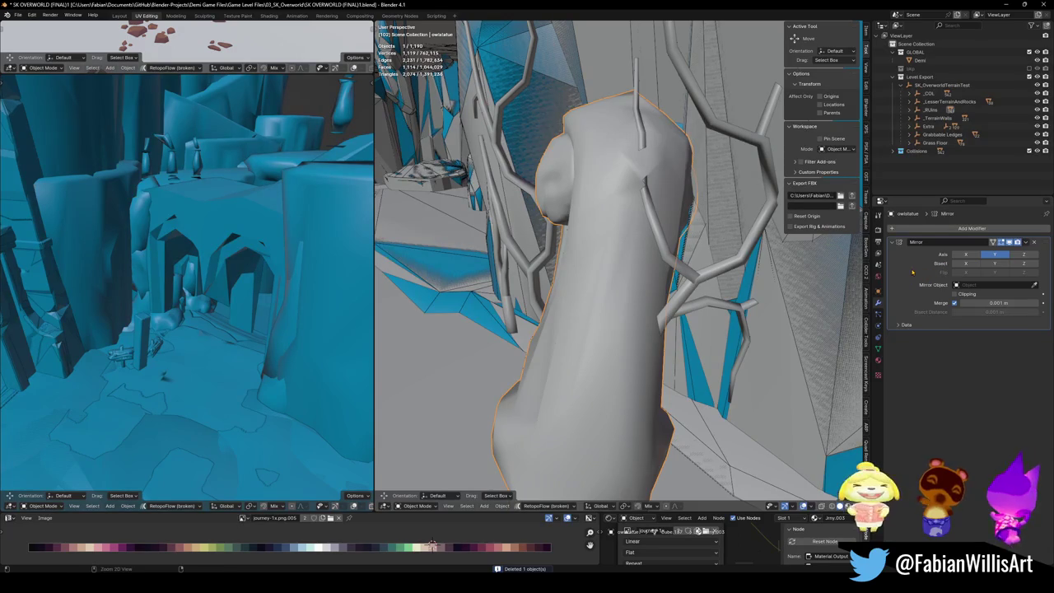
{"action": "key", "text": "ctrl+a"}
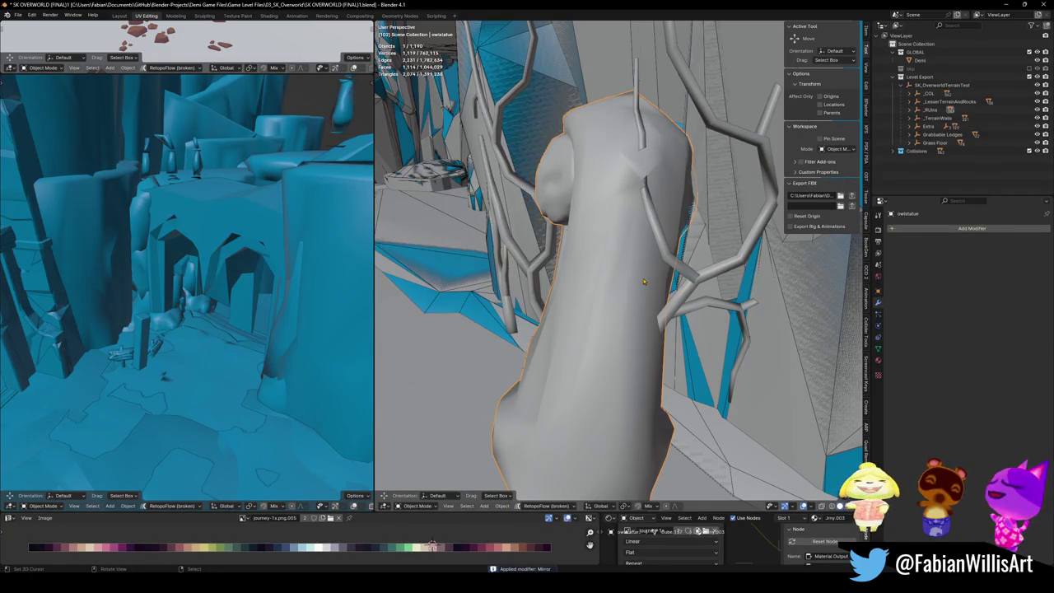
{"action": "left_click_drag", "start_coordinate": [641, 252], "coordinate": [611, 273]}
{"action": "key", "text": "shift+c"}
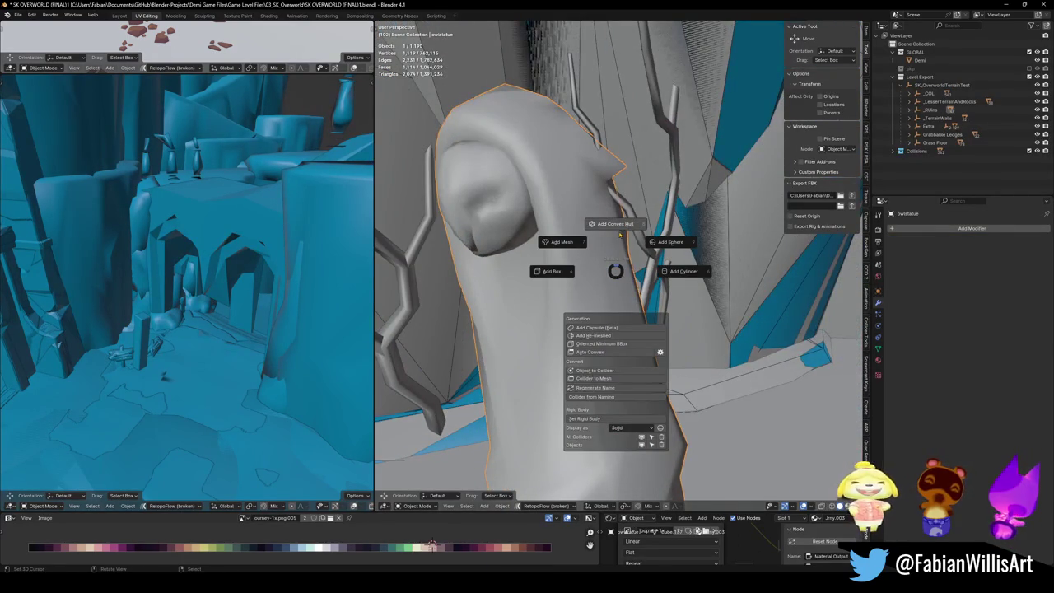
{"action": "left_click", "coordinate": [569, 250]}
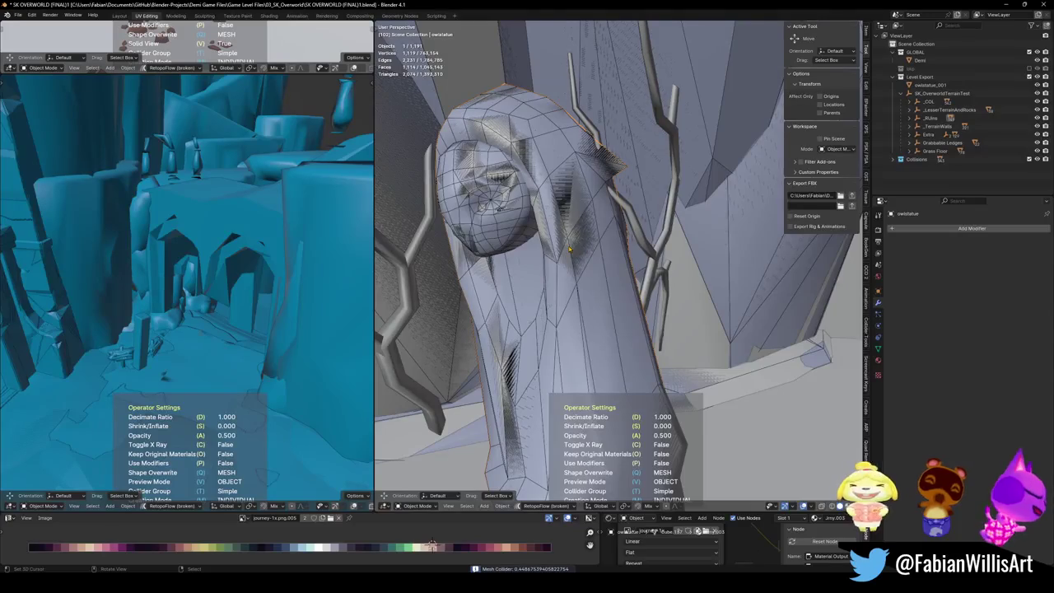
{"action": "key", "text": "Return"}
{"action": "scroll", "coordinate": [617, 263], "scroll_direction": "down", "scroll_amount": 5}
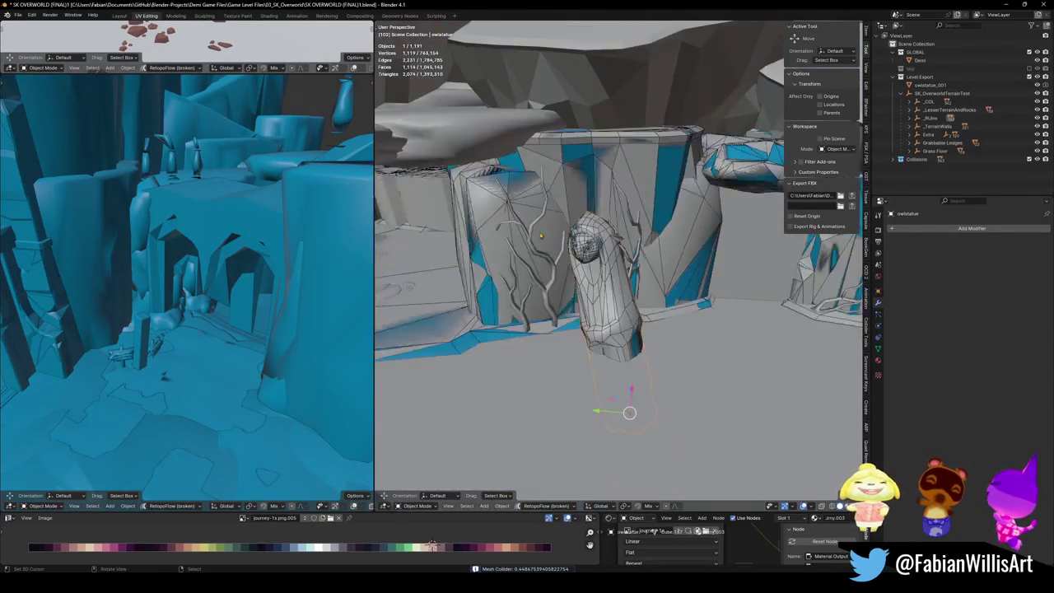
{"action": "mouse_move", "coordinate": [617, 272]}
{"action": "left_mouse_down"}
{"action": "mouse_move", "coordinate": [588, 263]}
{"action": "mouse_move", "coordinate": [626, 276]}
{"action": "mouse_move", "coordinate": [567, 261]}
{"action": "left_mouse_up"}
{"action": "left_click", "coordinate": [567, 261]}
Step: Try sphere and convex hull colliders on the doorway plane, discard them, and keep a mesh collider
{"action": "key", "text": "KP_Decimal"}
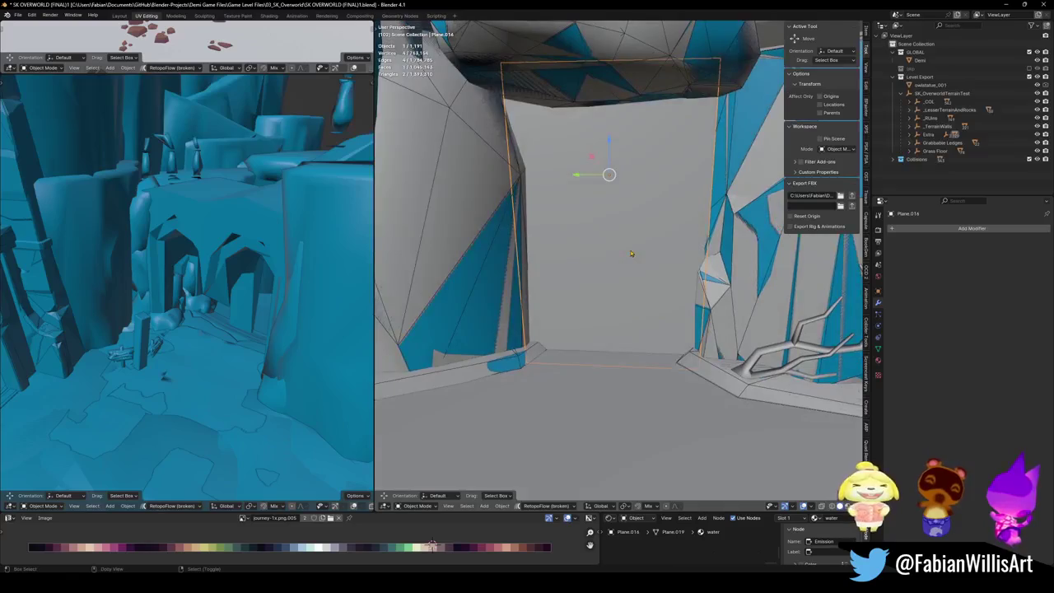
{"action": "key", "text": "shift+alt+c"}
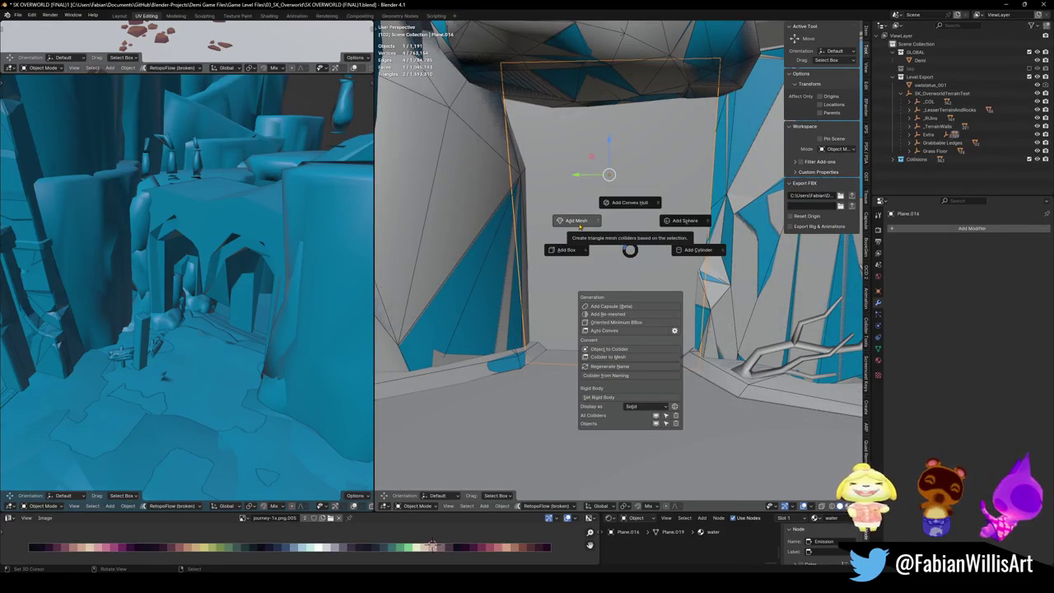
{"action": "left_click", "coordinate": [580, 224]}
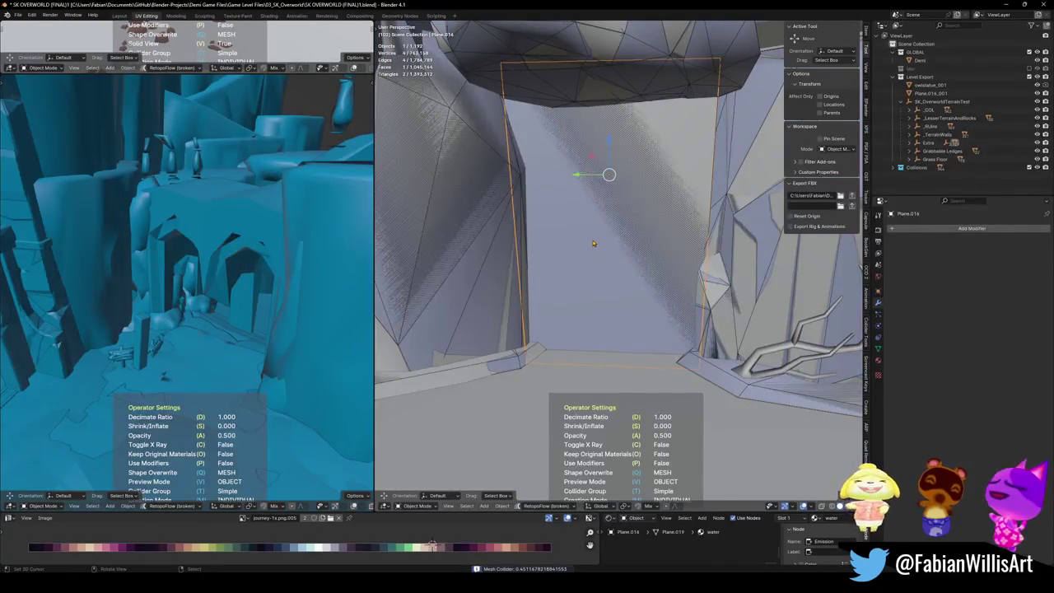
{"action": "key", "text": "shift+alt+c"}
{"action": "left_click", "coordinate": [611, 183]}
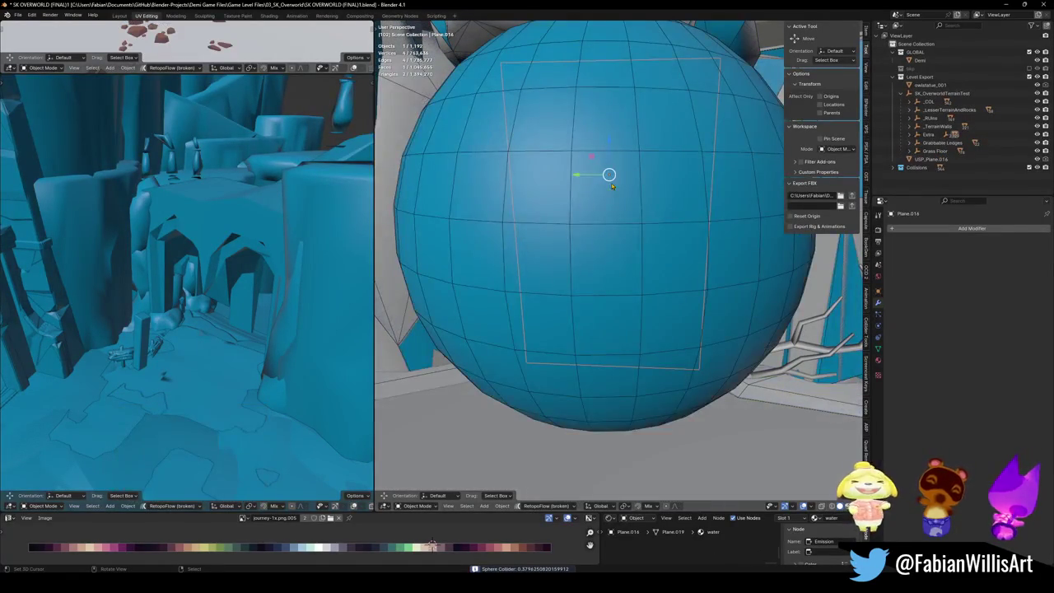
{"action": "key", "text": "Delete"}
{"action": "key", "text": "shift+alt+c"}
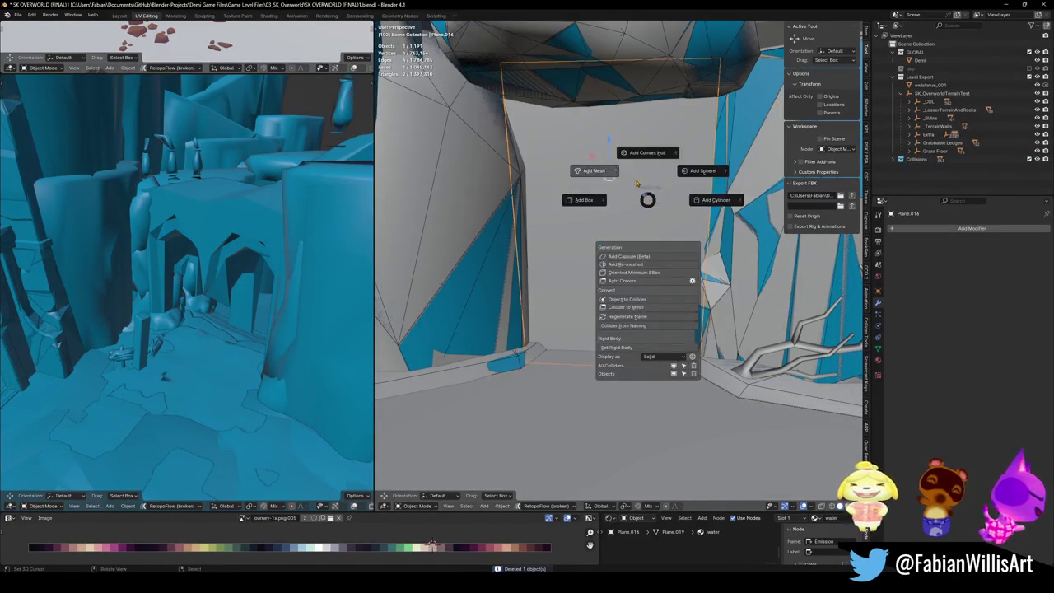
{"action": "left_click", "coordinate": [651, 153]}
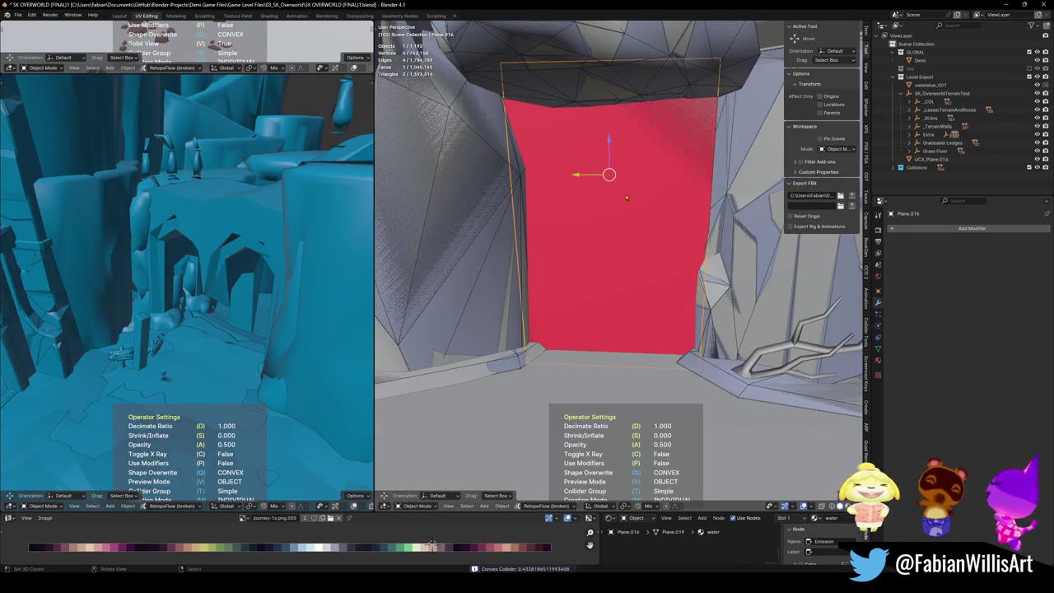
{"action": "key", "text": "Delete"}
{"action": "key", "text": "shift+alt+c"}
{"action": "left_click", "coordinate": [573, 171]}
{"action": "scroll", "coordinate": [572, 173], "scroll_direction": "down", "scroll_amount": 8}
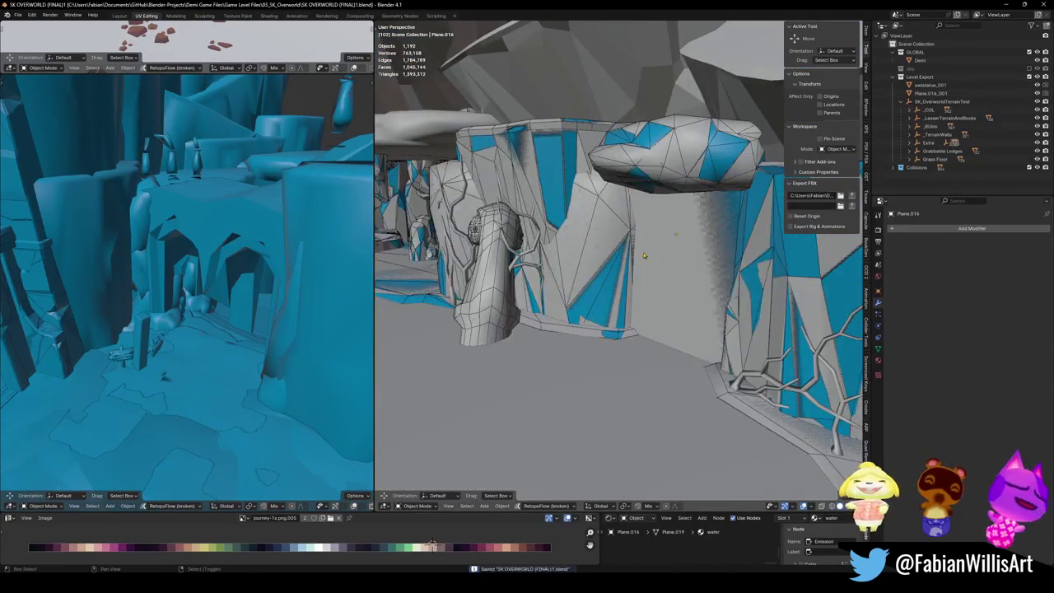
Step: Save the level and walk-fly through the cave's narrow passage to the white blocky wall
{"action": "key", "text": "ctrl+s"}
{"action": "key", "text": "shift+grave"}
{"action": "key", "text": "w"}
{"action": "key", "text": "w"}
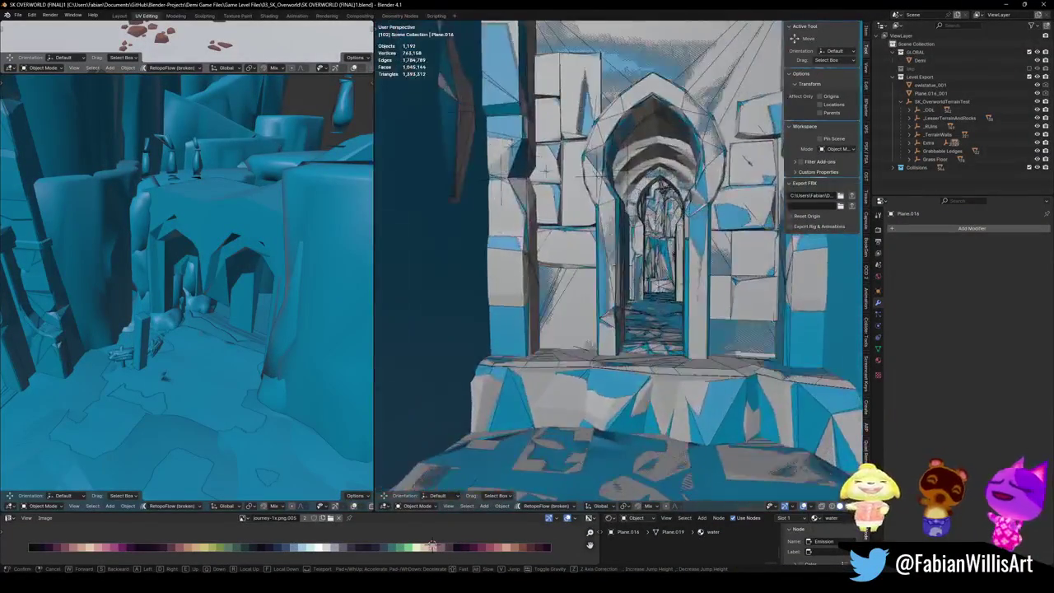
{"action": "key", "text": "w"}
{"action": "key", "text": "w"}
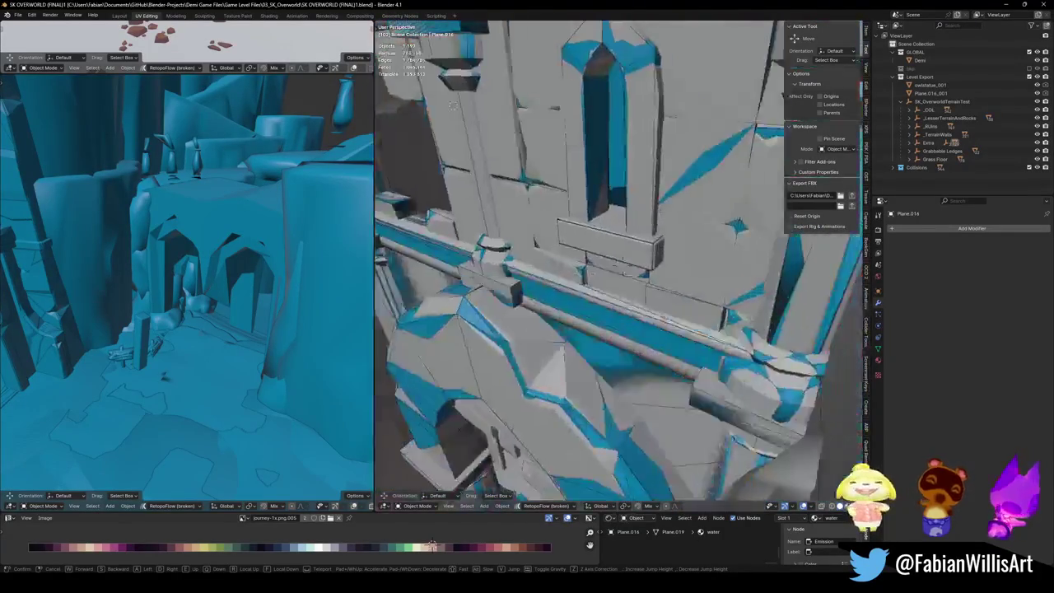
{"action": "key", "text": "Escape"}
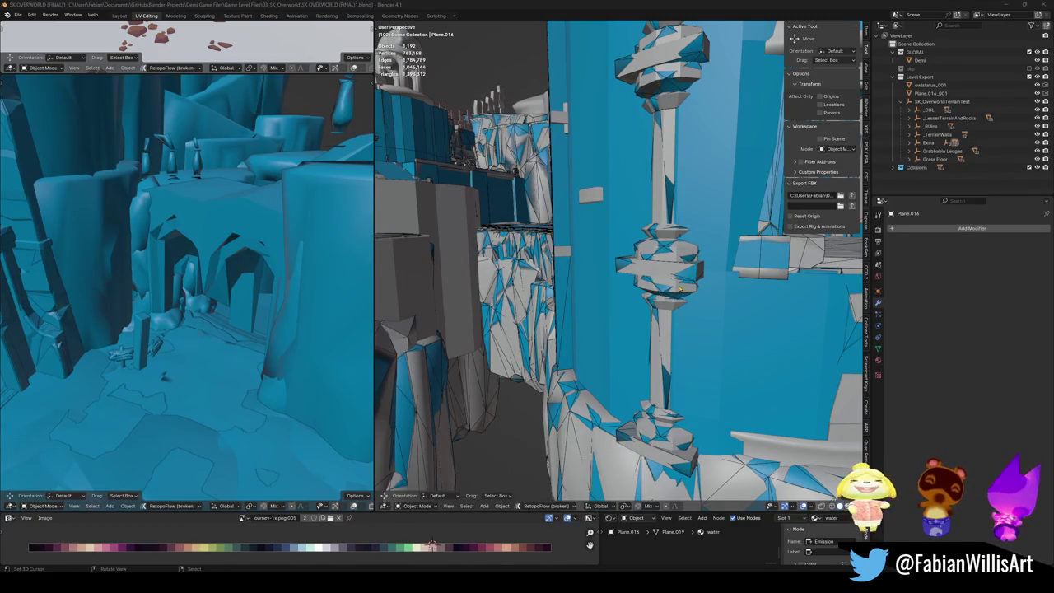
Step: Walk through the arched gateway down to its floor, stopping at the two round posts
{"action": "key", "text": "shift+grave"}
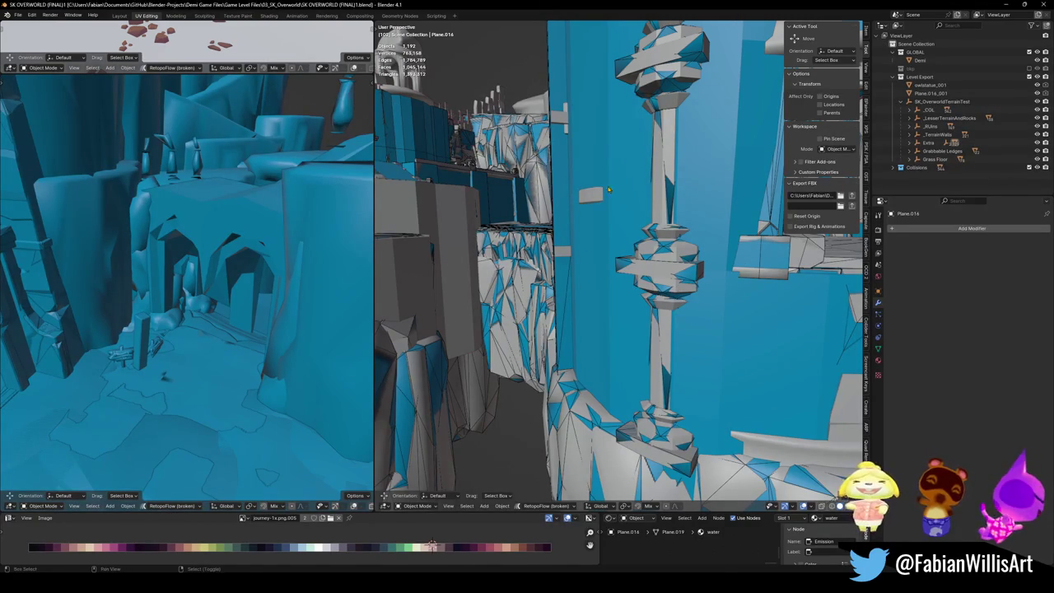
{"action": "key", "text": "w"}
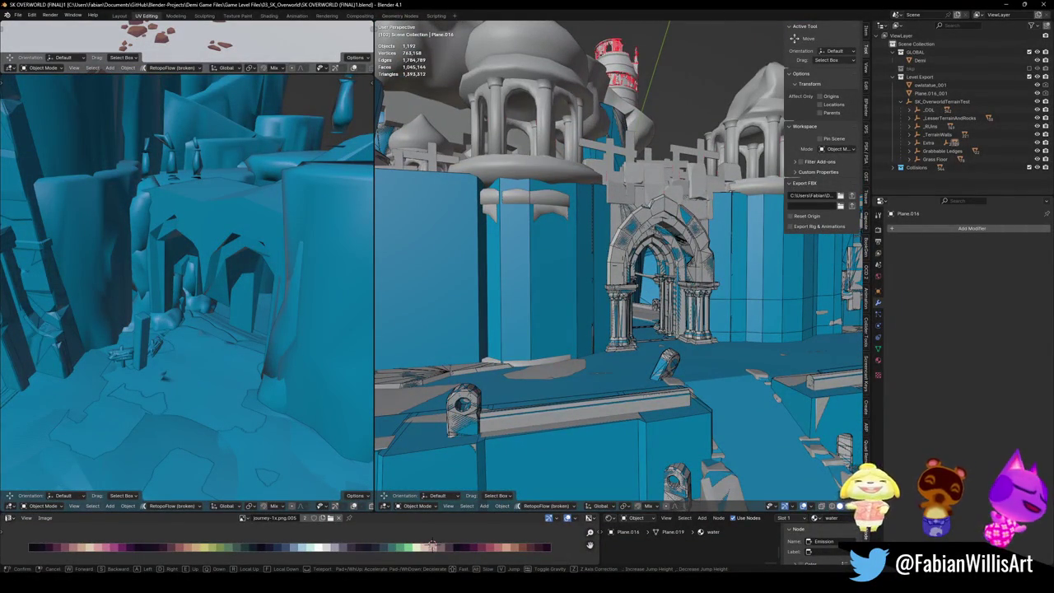
{"action": "key", "text": "w"}
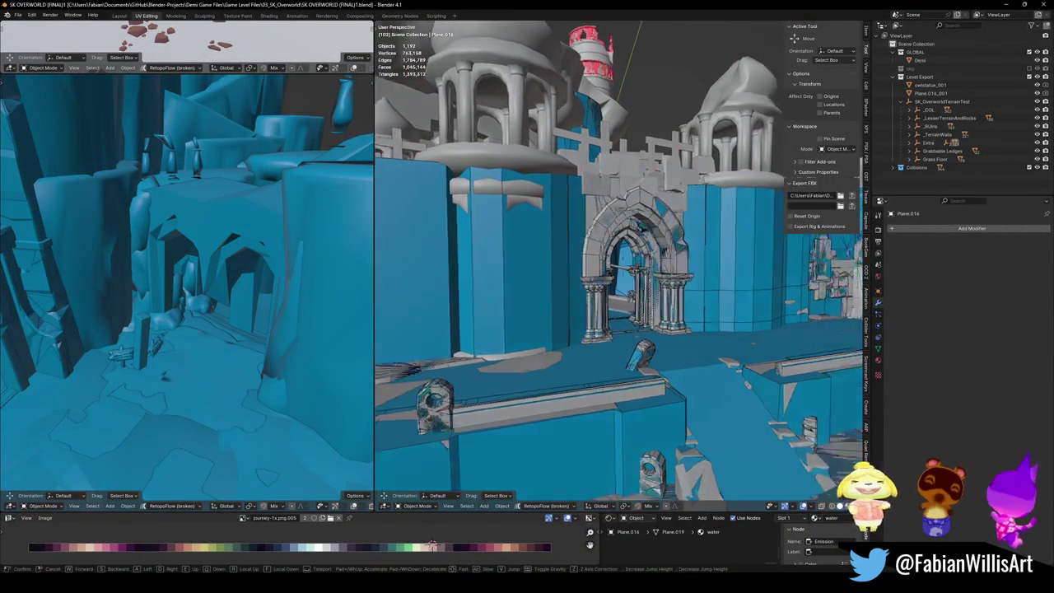
{"action": "key", "text": "w"}
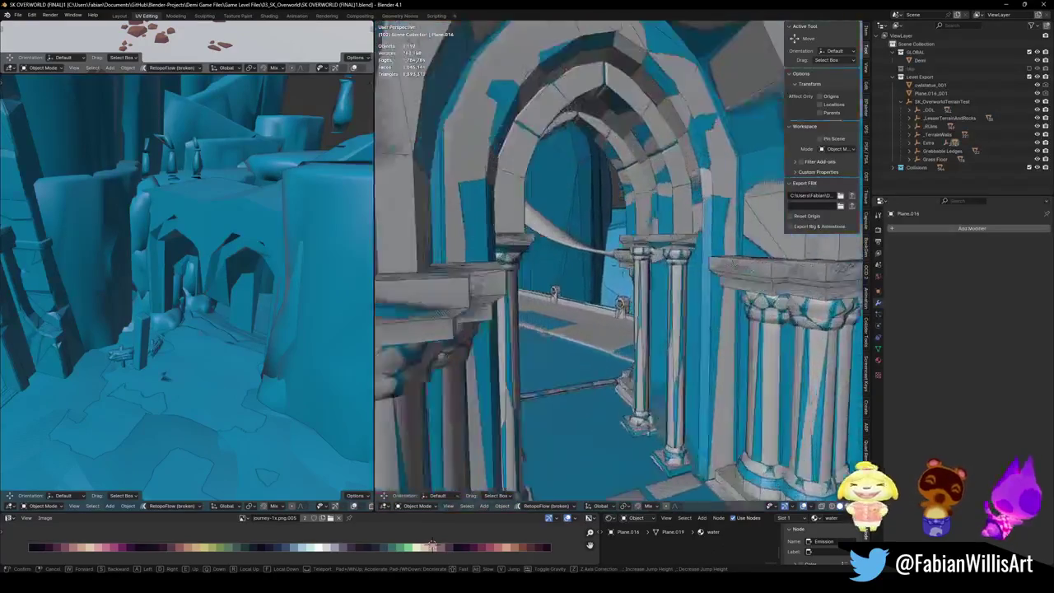
{"action": "key", "text": "w"}
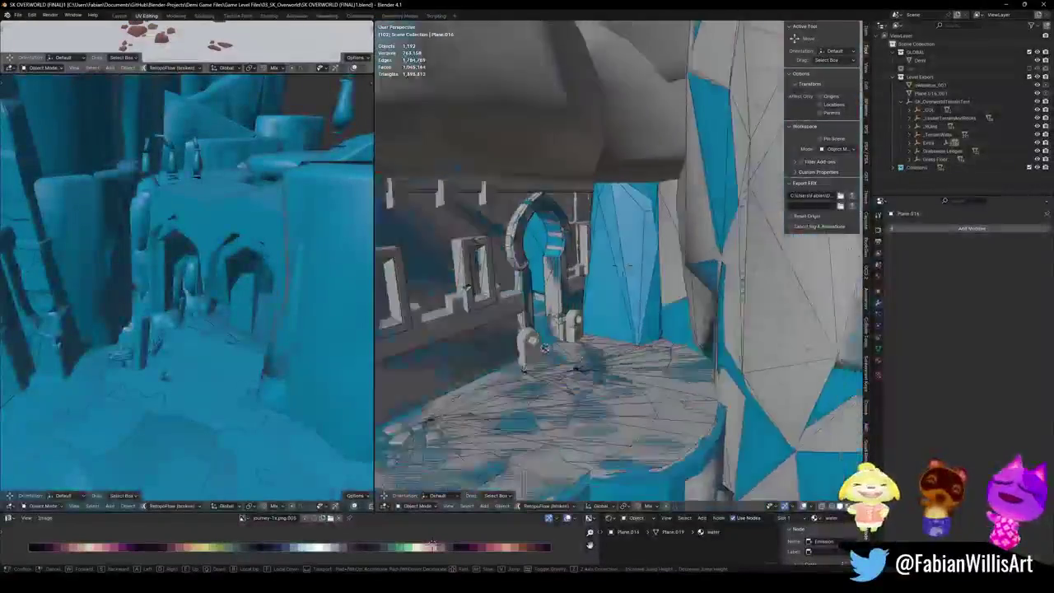
{"action": "left_click", "coordinate": [607, 194]}
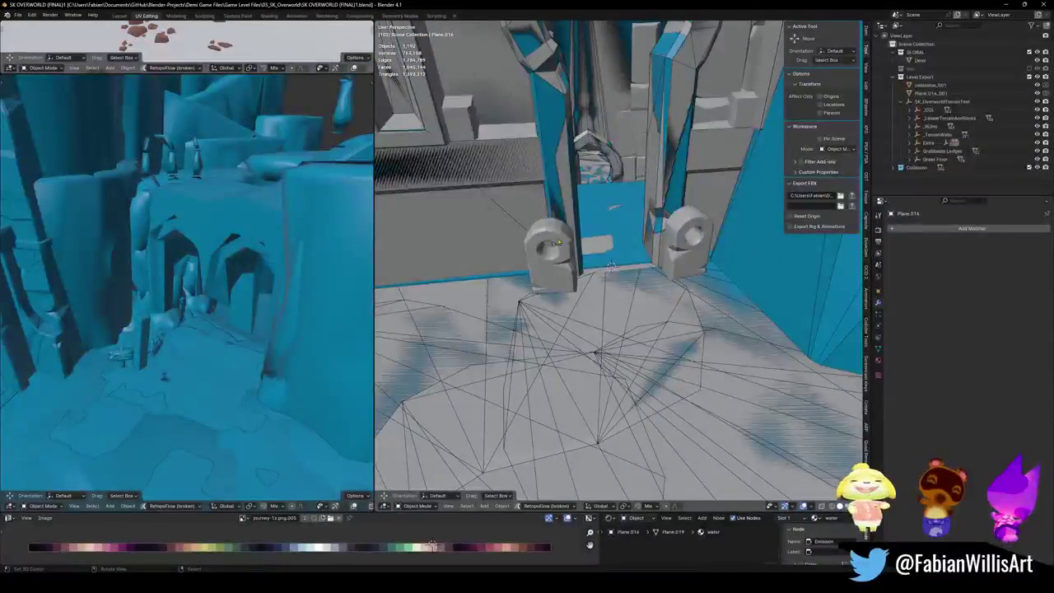
Step: Apply the Mirror on gateway post Circle.013, generate its mesh collider, and save
{"action": "left_click", "coordinate": [558, 240]}
{"action": "scroll", "coordinate": [617, 289], "scroll_direction": "down", "scroll_amount": 3}
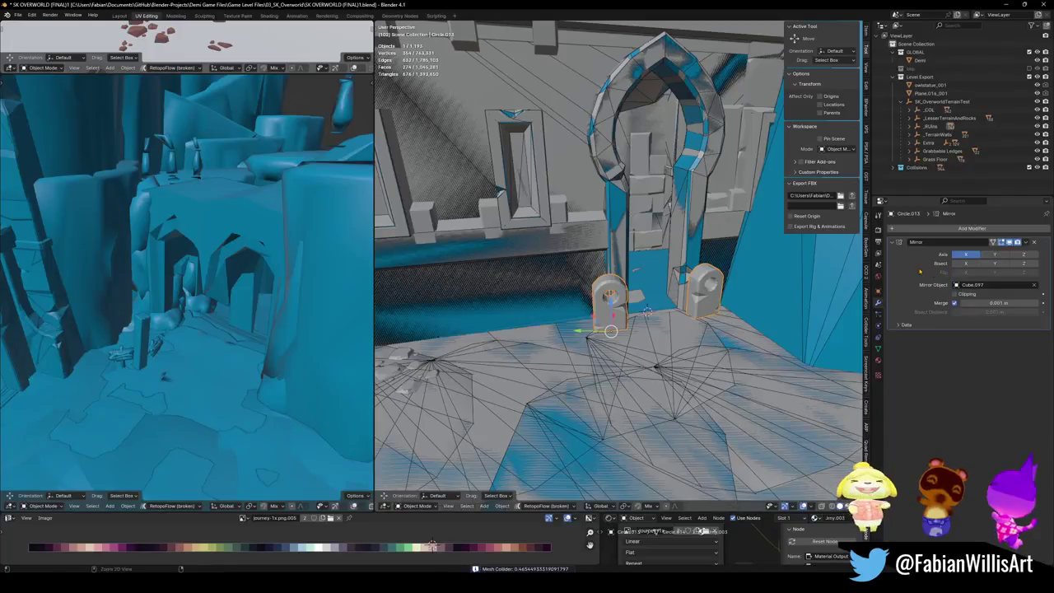
{"action": "key", "text": "ctrl+a"}
{"action": "key", "text": "Tab"}
{"action": "key", "text": "Tab"}
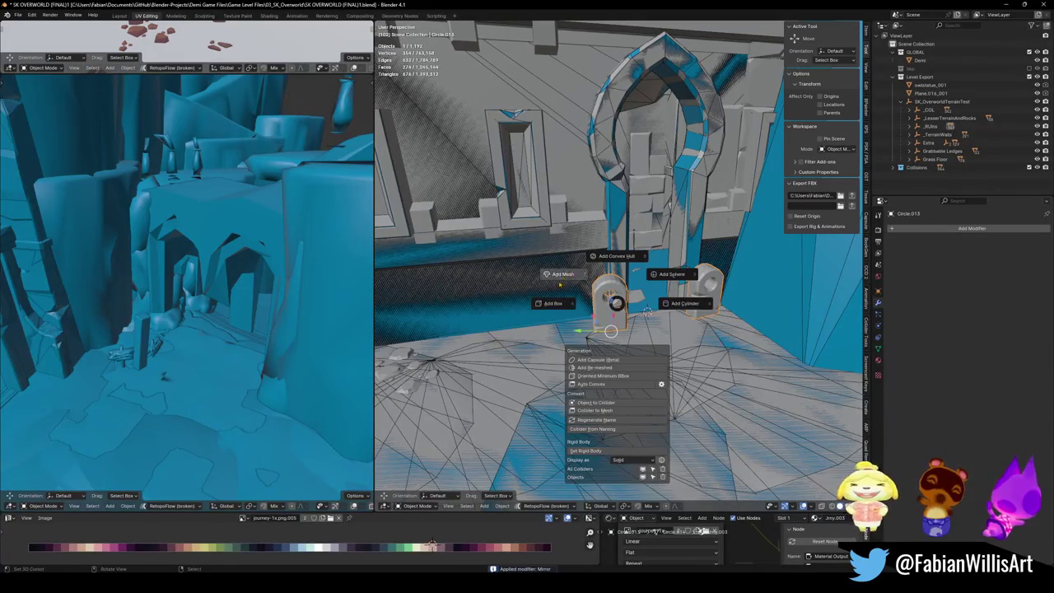
{"action": "left_click", "coordinate": [563, 273]}
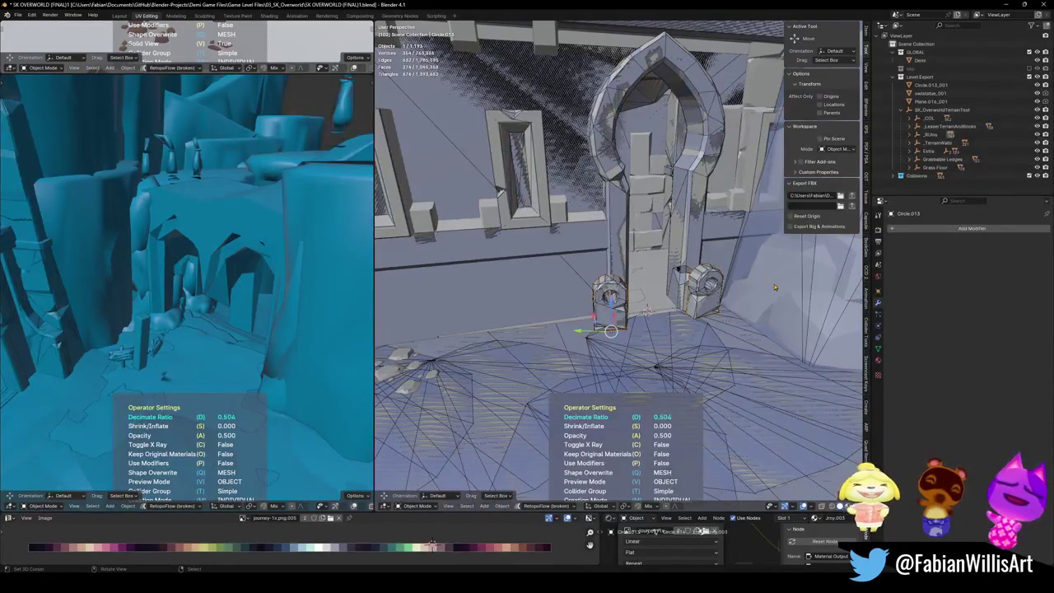
{"action": "key", "text": "Return"}
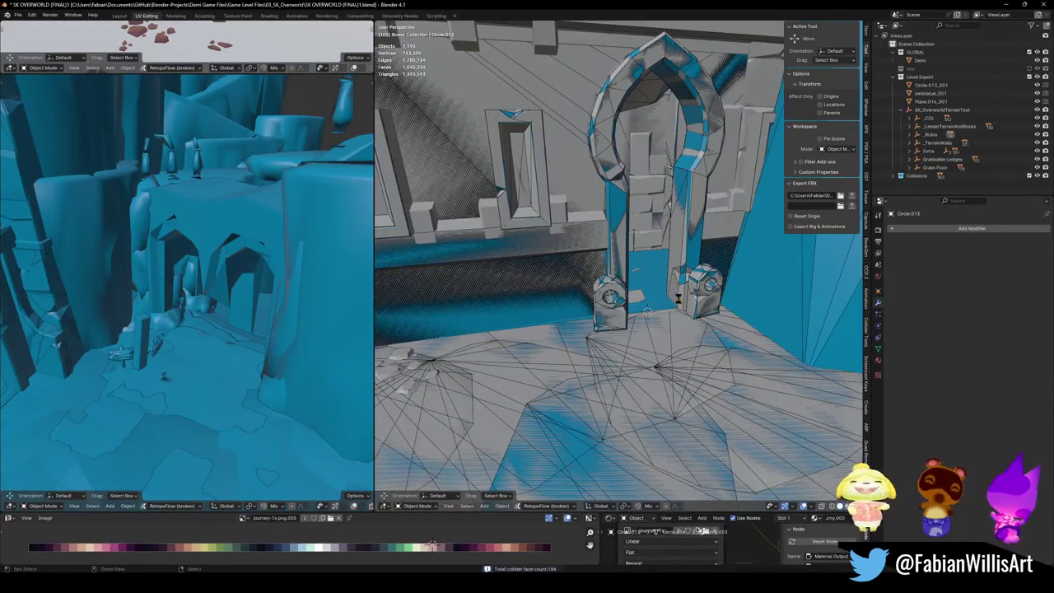
{"action": "key", "text": "ctrl+s"}
Step: Walk through the arch and select the Cube.001 baseboard along the wall
{"action": "key", "text": "shift+grave"}
{"action": "key", "text": "w"}
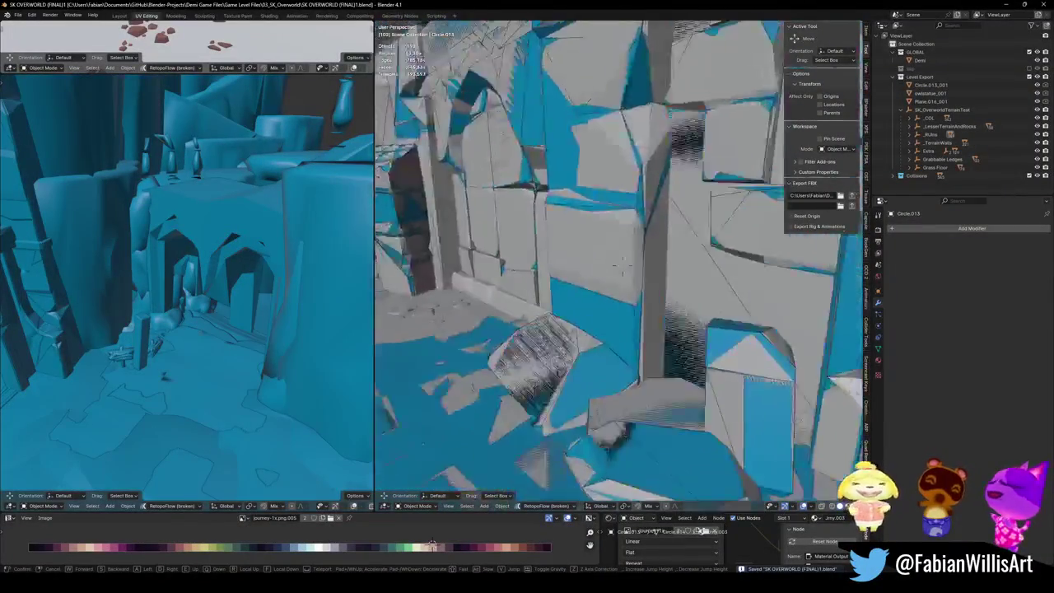
{"action": "left_click", "coordinate": [648, 302]}
{"action": "left_click", "coordinate": [649, 305]}
{"action": "key", "text": "shift+grave"}
{"action": "left_click", "coordinate": [619, 346]}
{"action": "key", "text": "g"}
{"action": "key", "text": "Escape"}
Step: Generate the Cube.001_001 mesh collider for the baseboard, save, and review its materials
{"action": "key", "text": "shift+alt+c"}
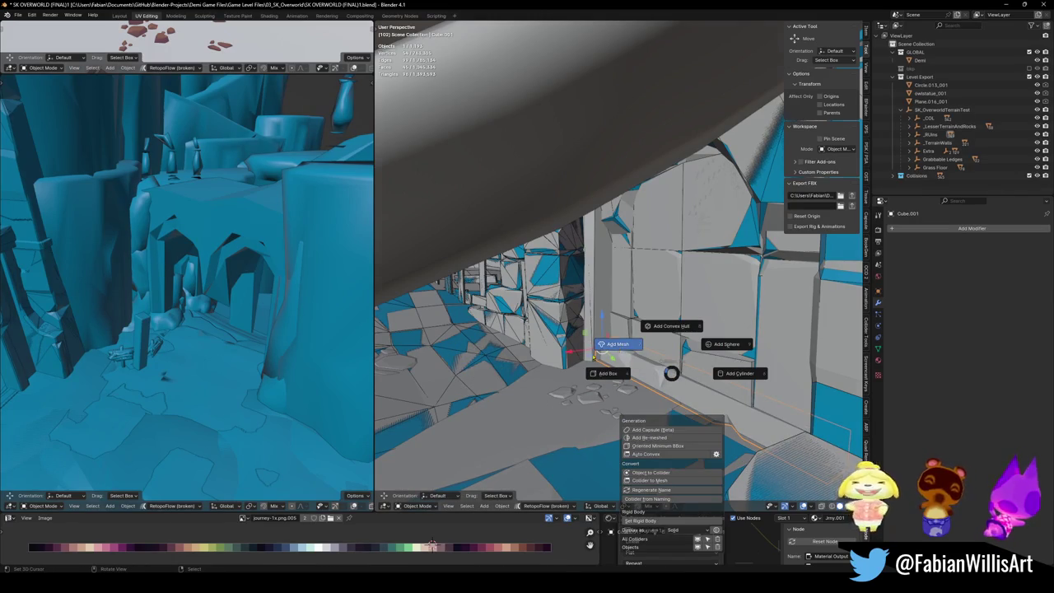
{"action": "left_click", "coordinate": [617, 344]}
{"action": "key", "text": "ctrl+s"}
{"action": "left_click", "coordinate": [658, 380]}
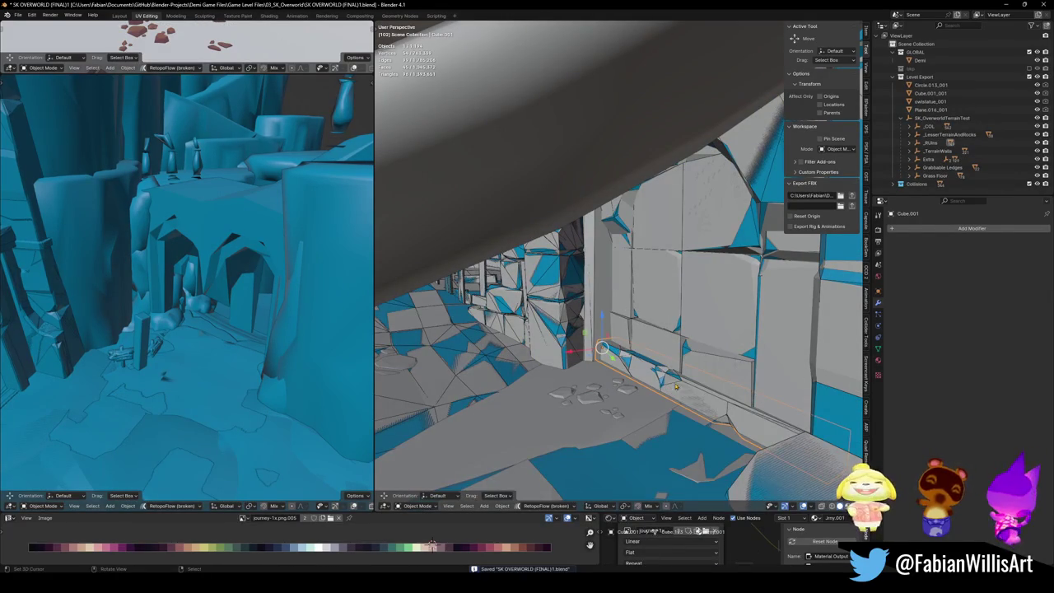
{"action": "left_click", "coordinate": [877, 360]}
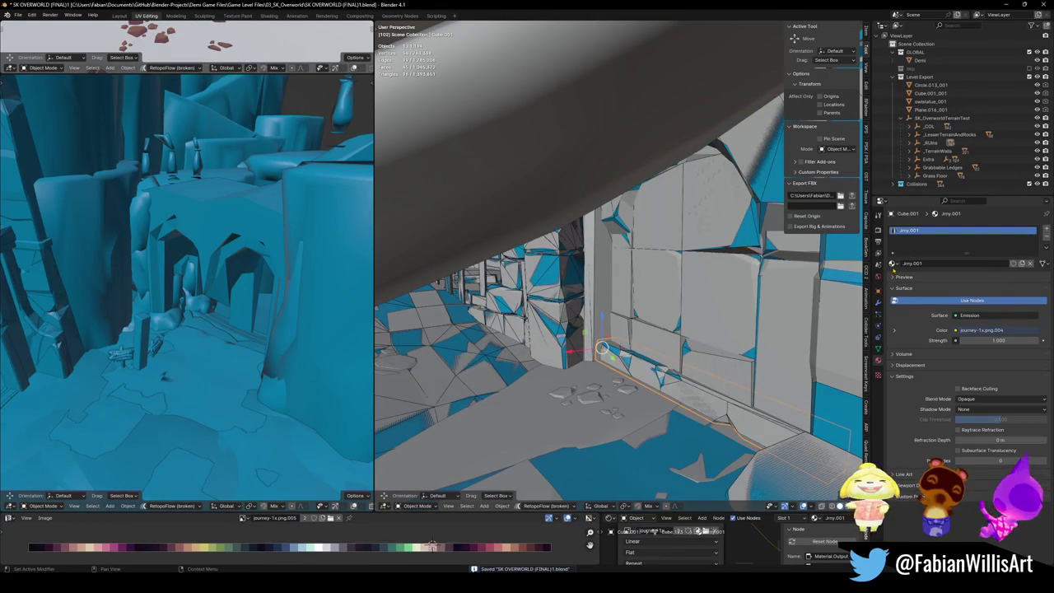
Step: Switch the curved ceiling pipe's material to Wood, then undo that change
{"action": "left_click", "coordinate": [597, 162]}
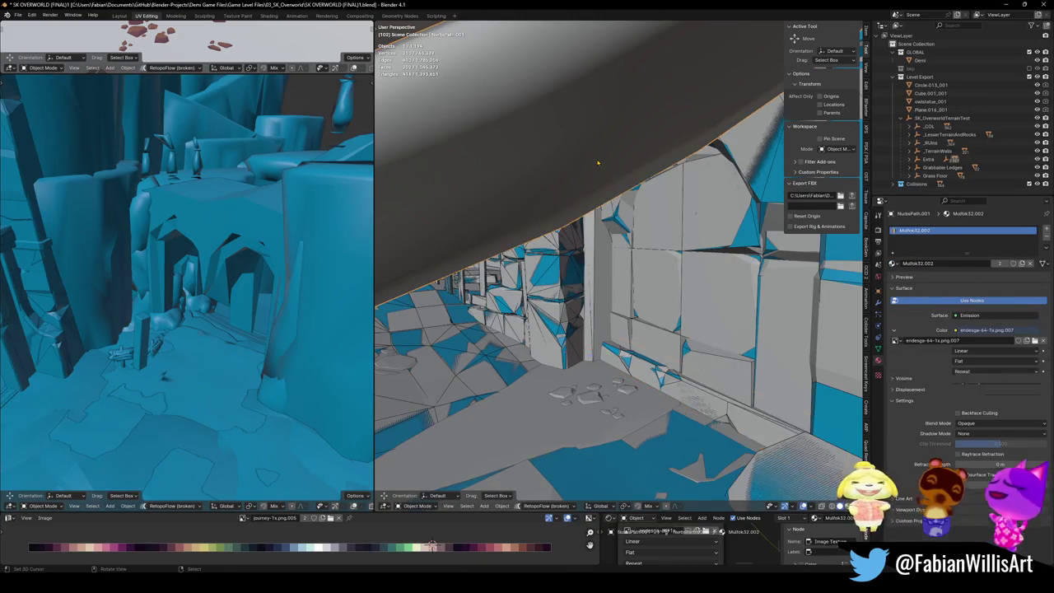
{"action": "key", "text": "shift+grave"}
{"action": "left_click", "coordinate": [623, 262]}
{"action": "left_click", "coordinate": [893, 263]}
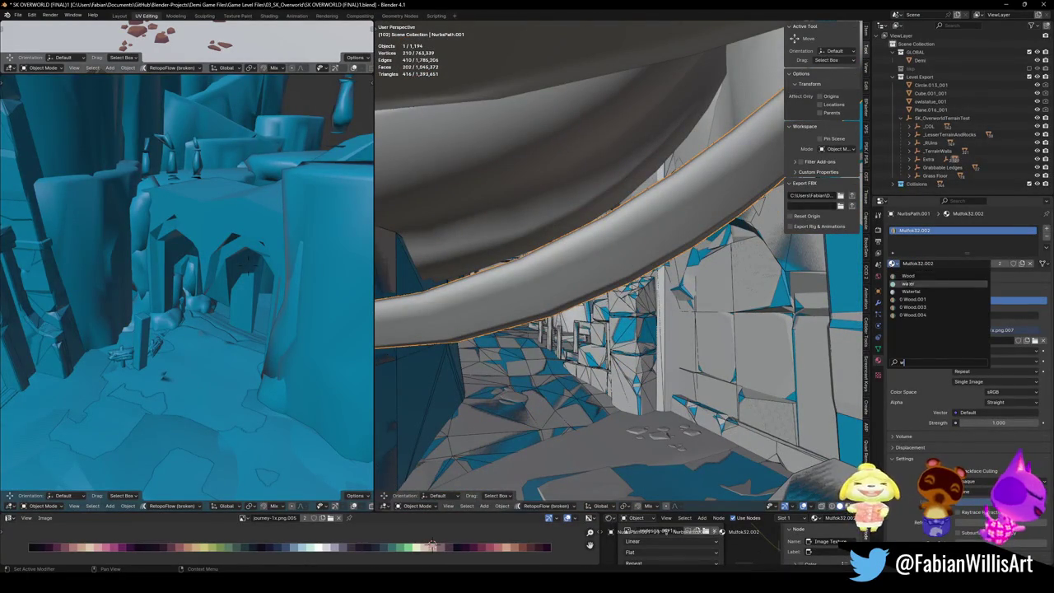
{"action": "left_click", "coordinate": [928, 279]}
{"action": "left_click", "coordinate": [578, 346]}
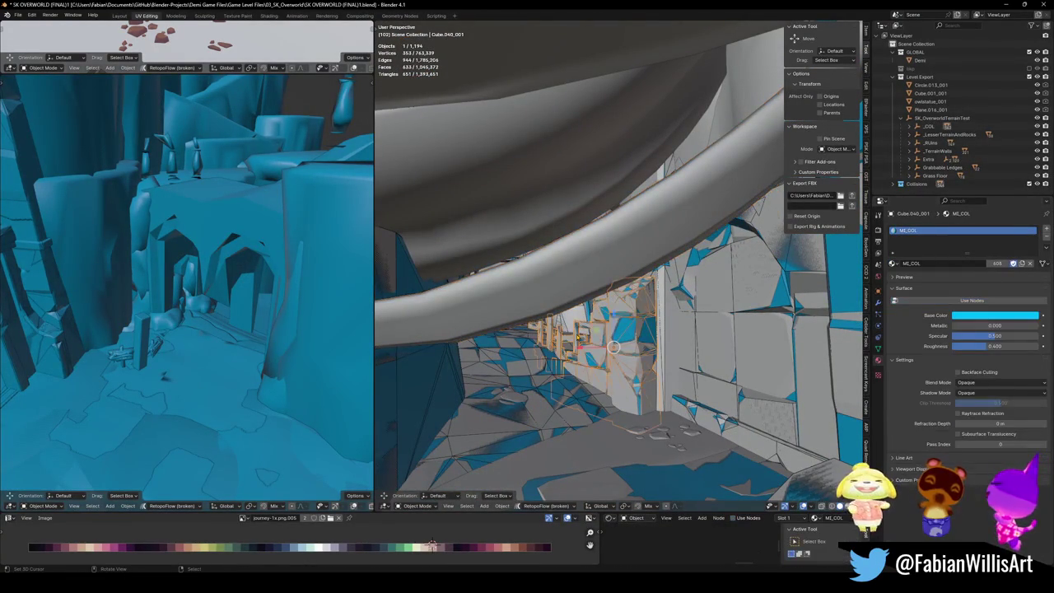
{"action": "left_click", "coordinate": [579, 339]}
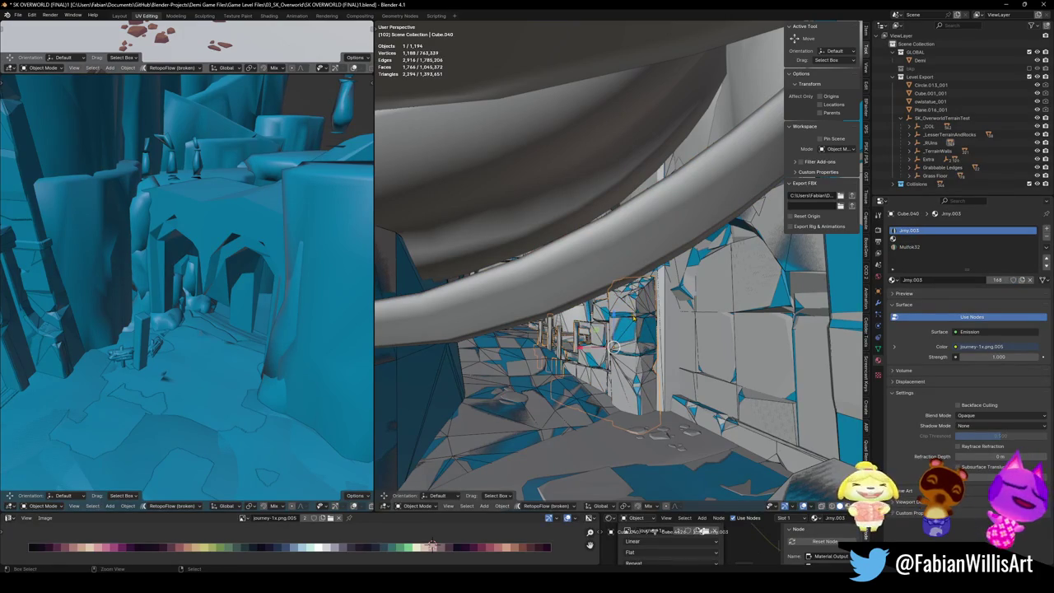
{"action": "left_click", "coordinate": [641, 316]}
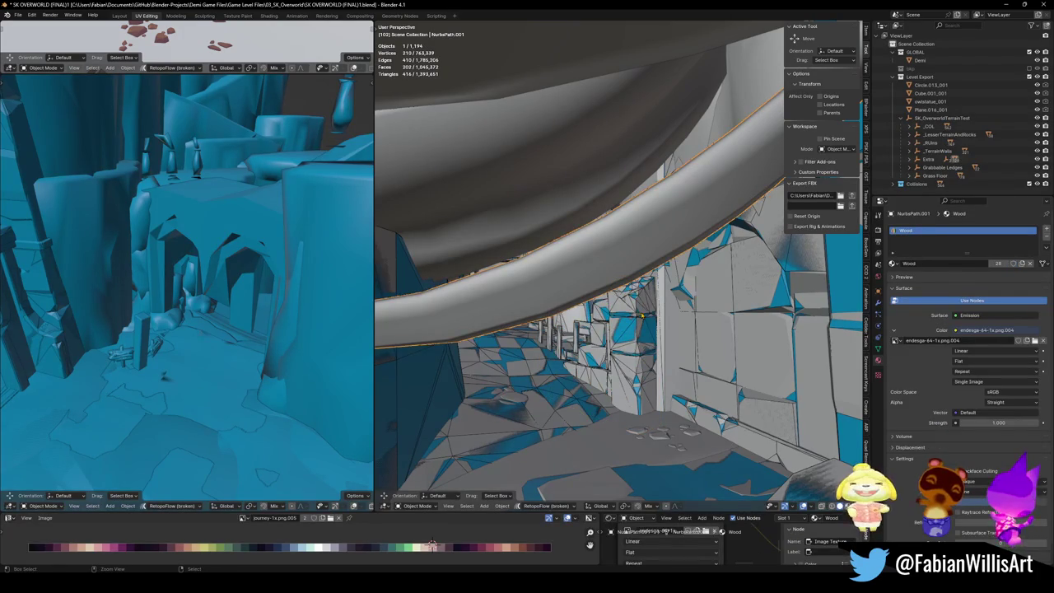
{"action": "key", "text": "ctrl+v"}
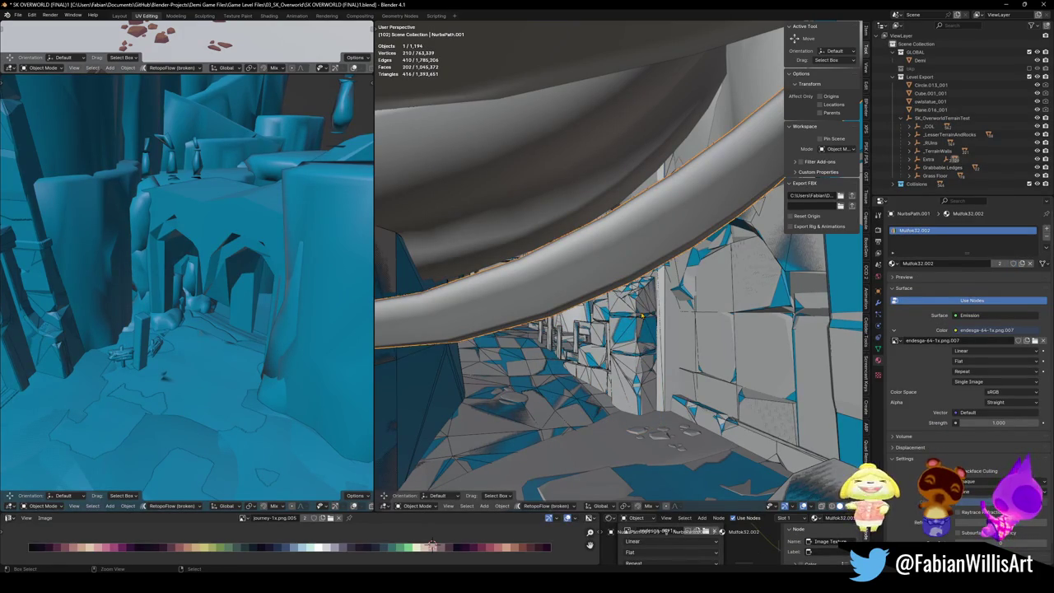
{"action": "key", "text": "alt+a"}
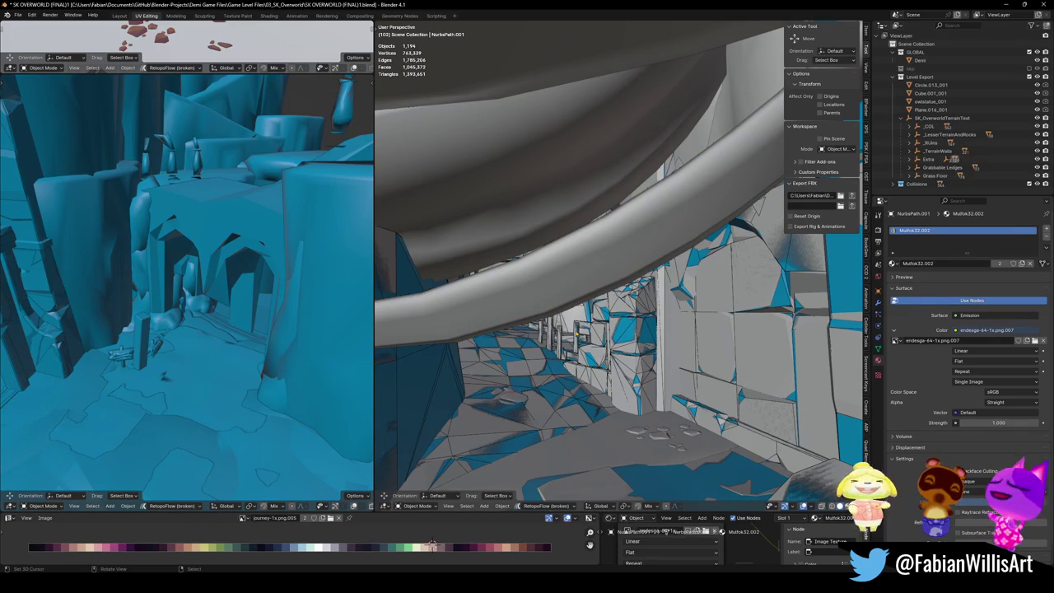
{"action": "left_click", "coordinate": [614, 347]}
{"action": "left_click", "coordinate": [610, 244]}
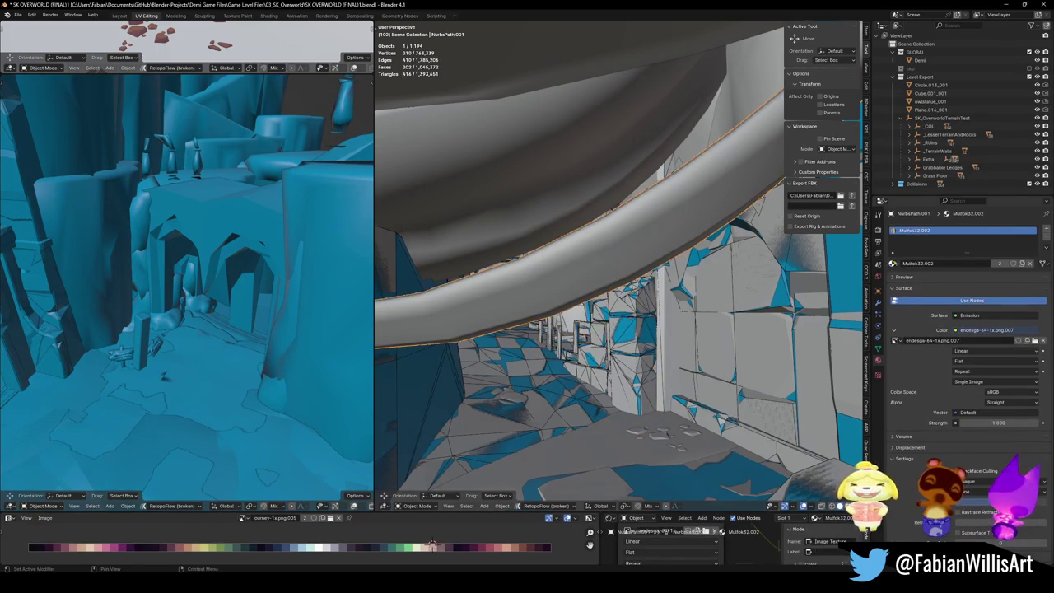
Step: Remove the Nature.001 and Jrny.008 material slots from the ceiling plane
{"action": "left_click", "coordinate": [892, 263]}
{"action": "type", "text": "m"}
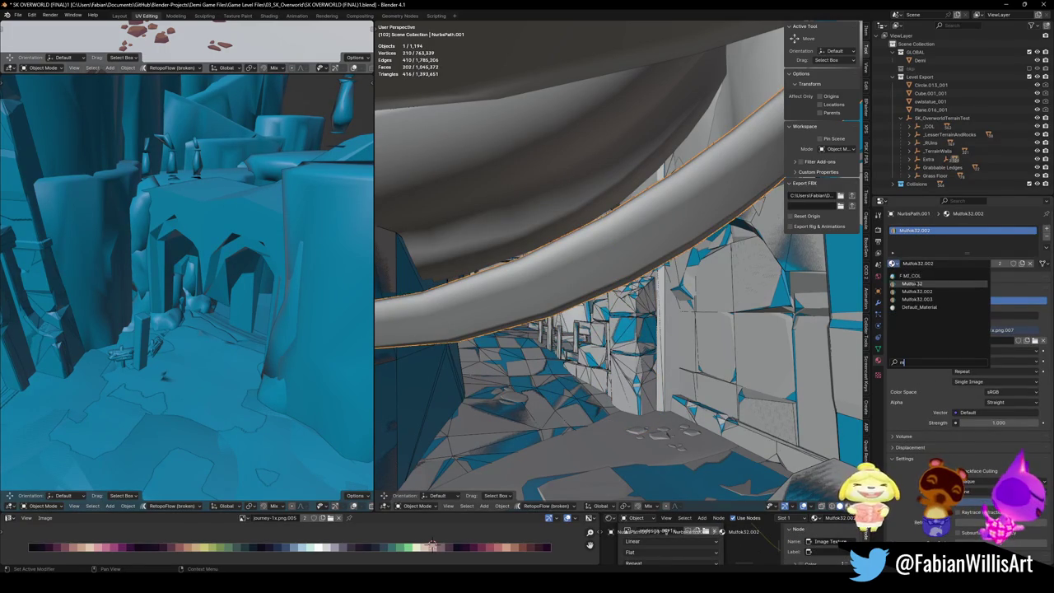
{"action": "left_click", "coordinate": [607, 160]}
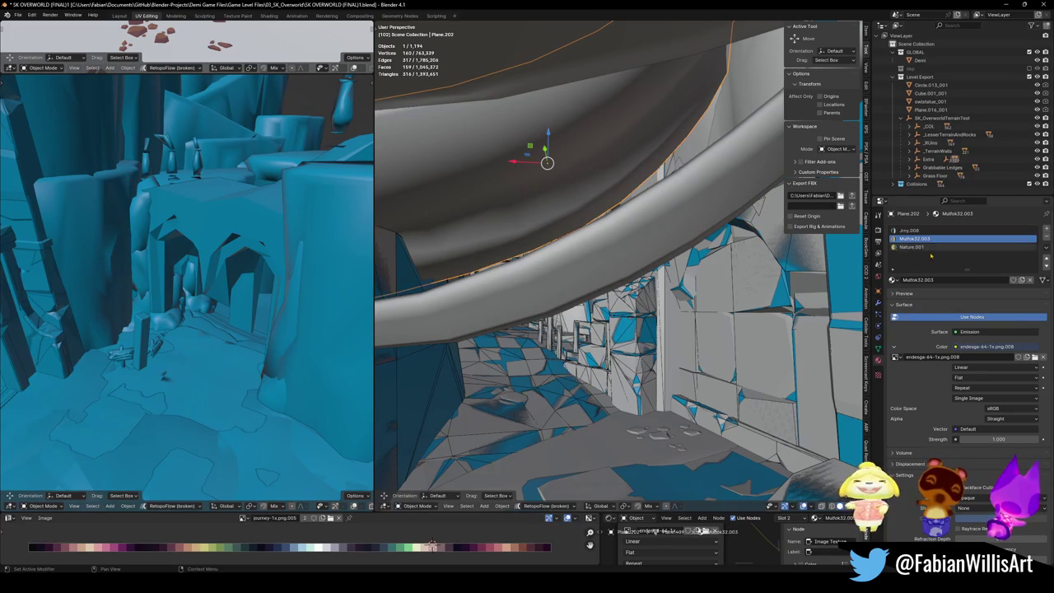
{"action": "left_click", "coordinate": [918, 247]}
{"action": "left_click", "coordinate": [1043, 245]}
{"action": "left_click", "coordinate": [910, 231]}
{"action": "left_click", "coordinate": [1044, 245]}
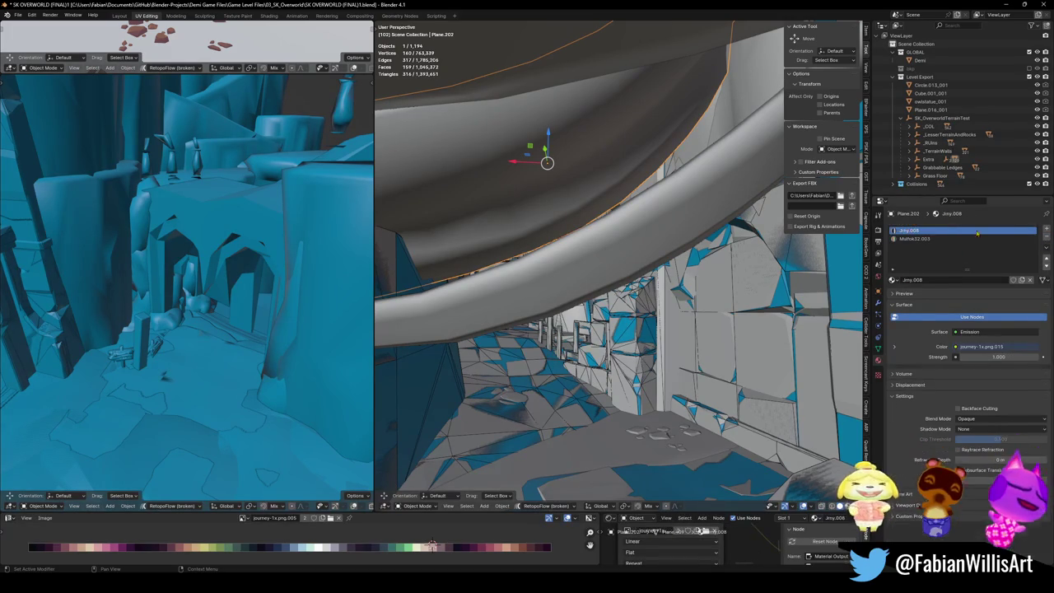
Step: Inspect the Mufok32 material on wall Cube.040, then save with nothing selected
{"action": "left_click", "coordinate": [893, 263]}
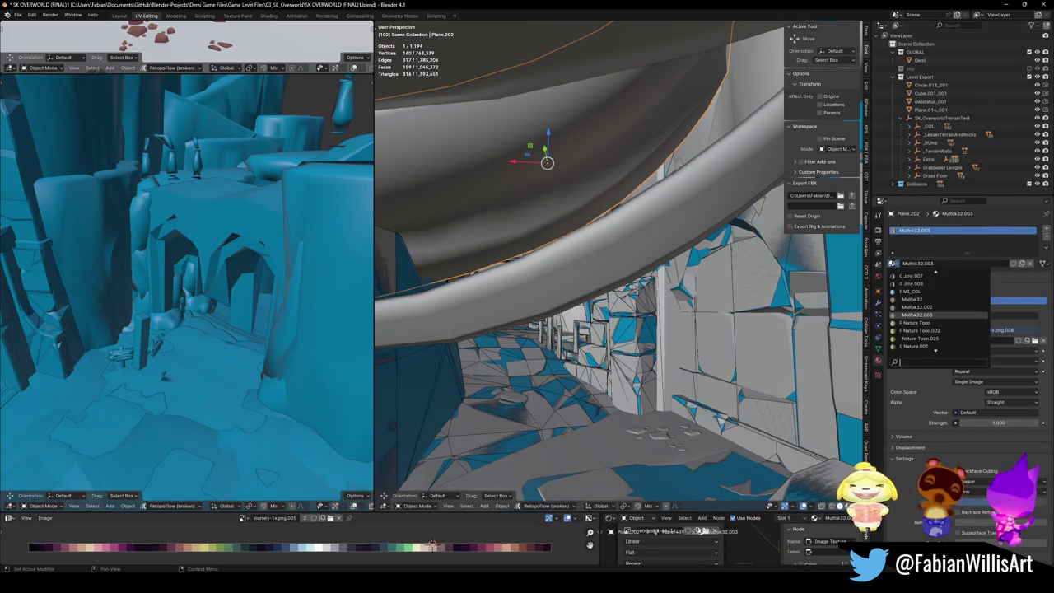
{"action": "type", "text": "m"}
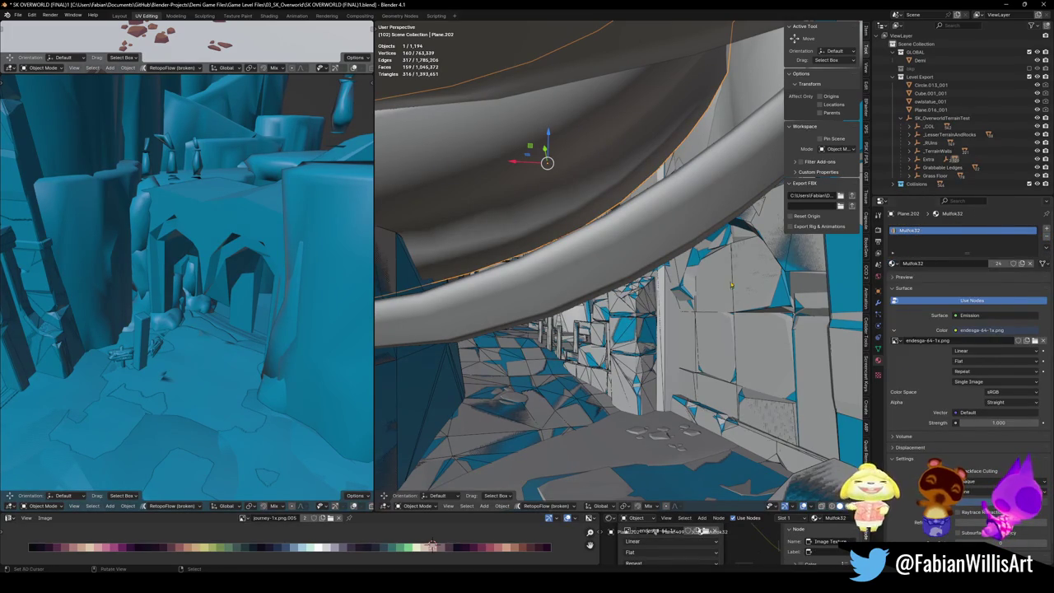
{"action": "left_click", "coordinate": [614, 347]}
{"action": "left_click", "coordinate": [613, 348]}
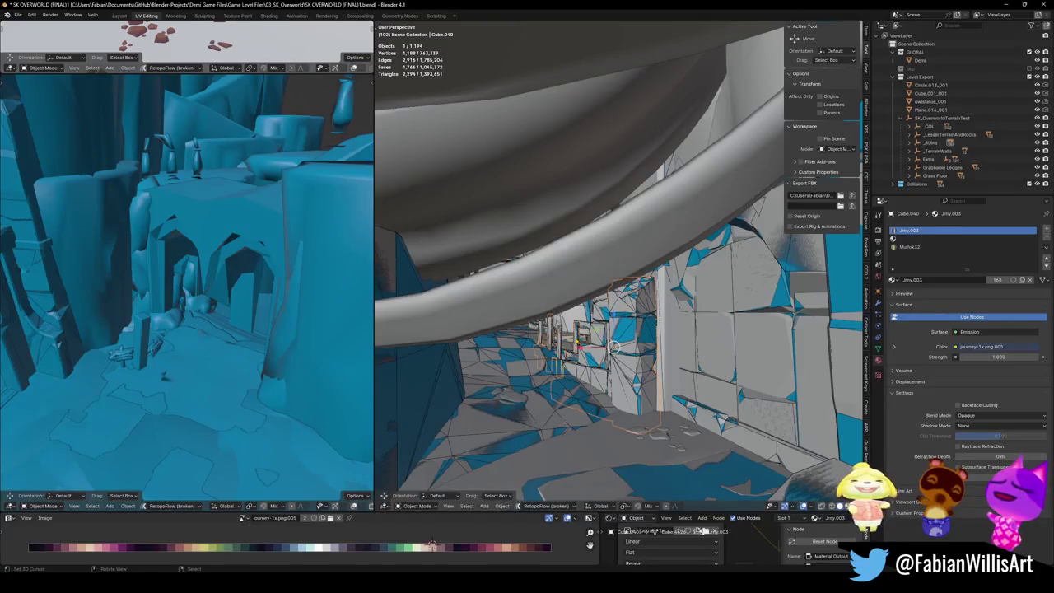
{"action": "left_click", "coordinate": [909, 238]}
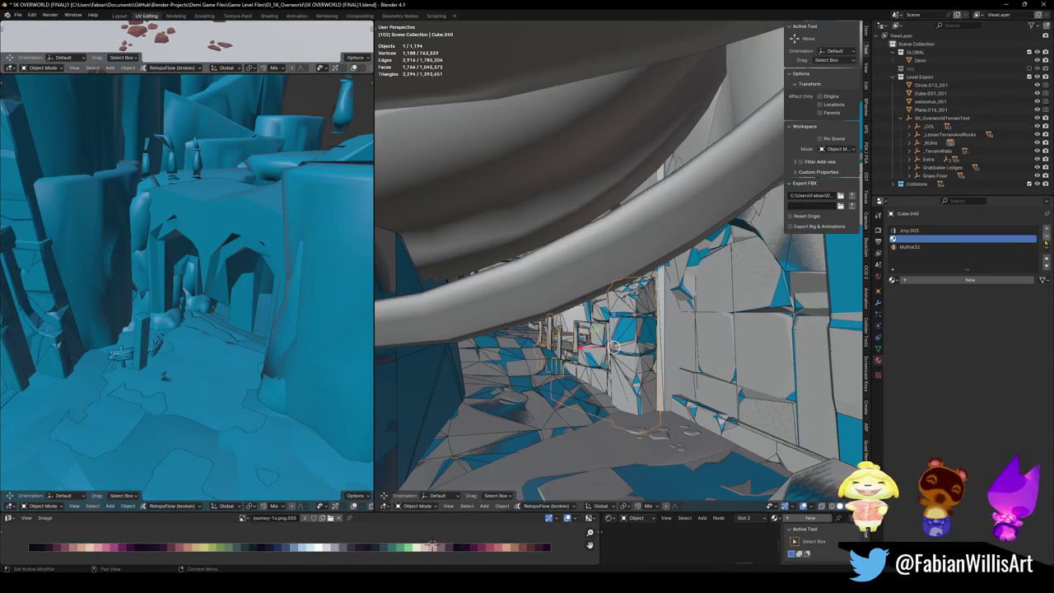
{"action": "key", "text": "ctrl+s"}
{"action": "key", "text": "alt+a"}
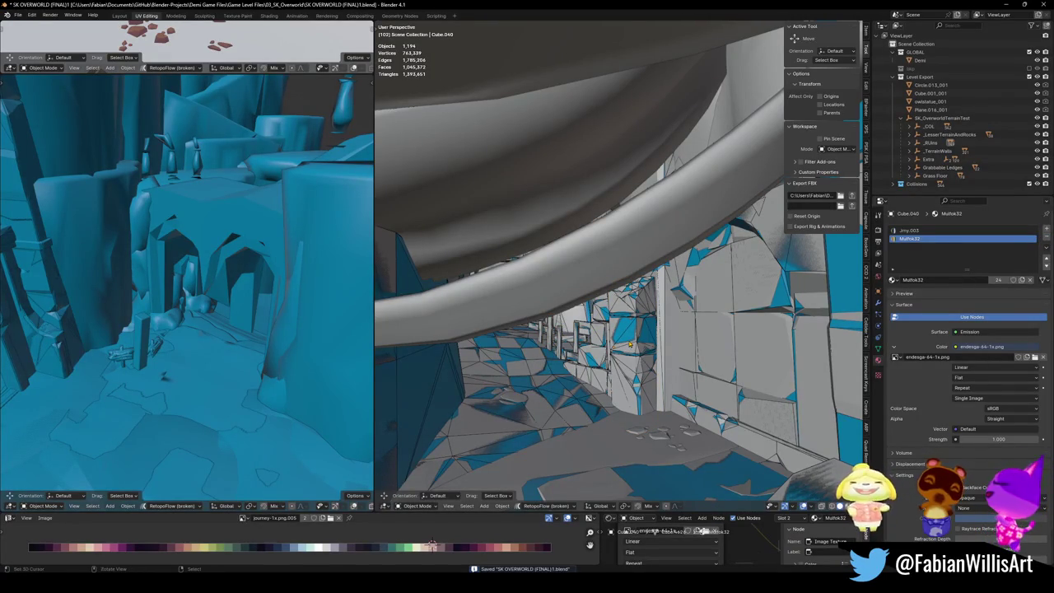
Step: Select all MI_COL meshes via collider Cube.088_001, move them out of Level Export, and save
{"action": "middle_click", "coordinate": [631, 346], "text": "alt"}
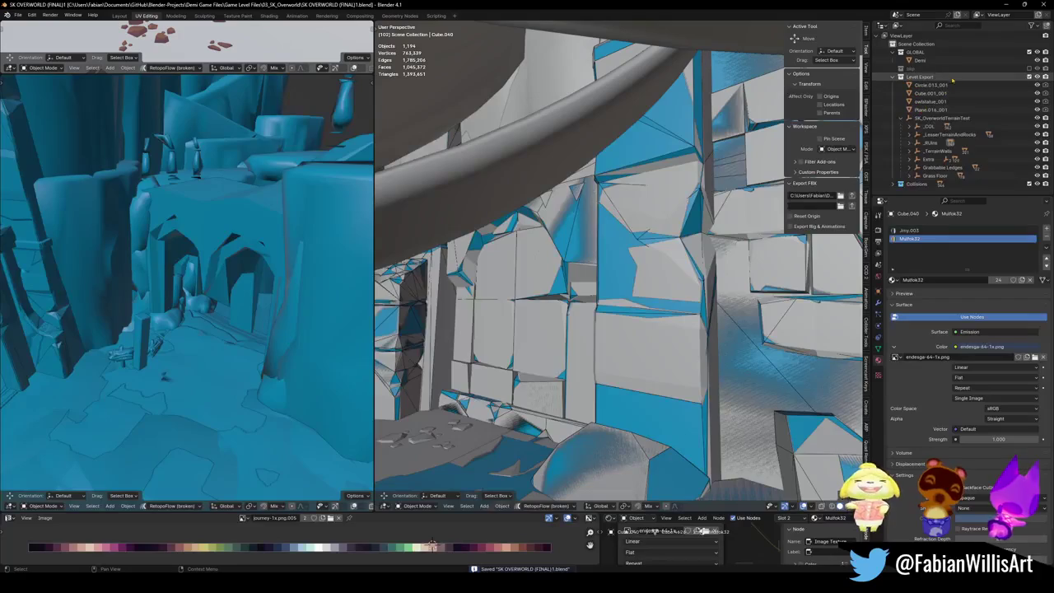
{"action": "left_click", "coordinate": [664, 410]}
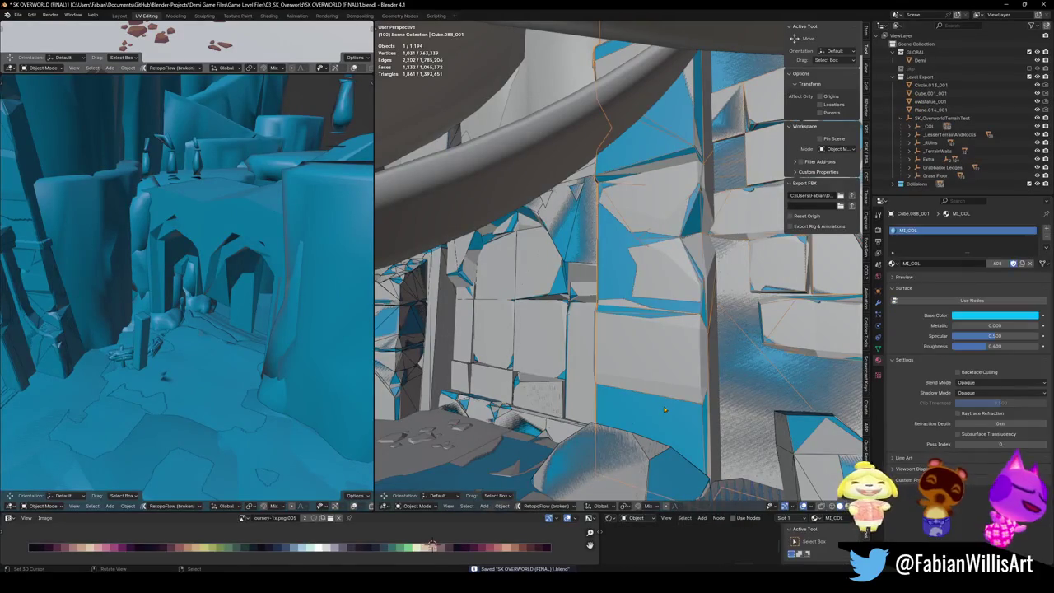
{"action": "key", "text": "q"}
{"action": "left_click", "coordinate": [664, 409]}
{"action": "key", "text": "m"}
{"action": "left_click", "coordinate": [664, 410]}
{"action": "key", "text": "ctrl+s"}
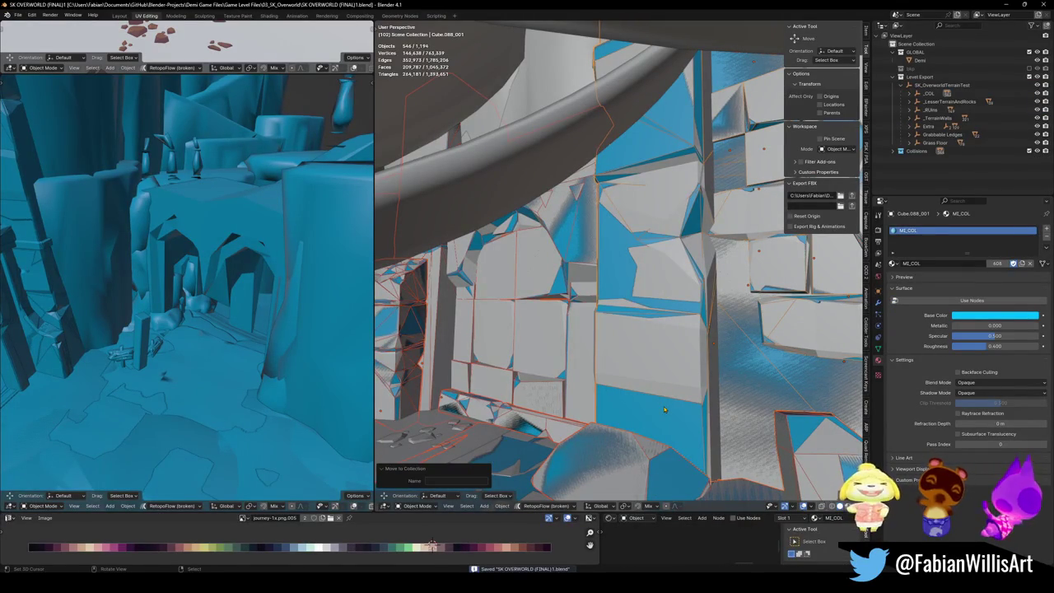
Step: Move the MI_COL colliders into the Collisions collection with _COL as active parent
{"action": "key", "text": "m"}
{"action": "left_click", "coordinate": [662, 409]}
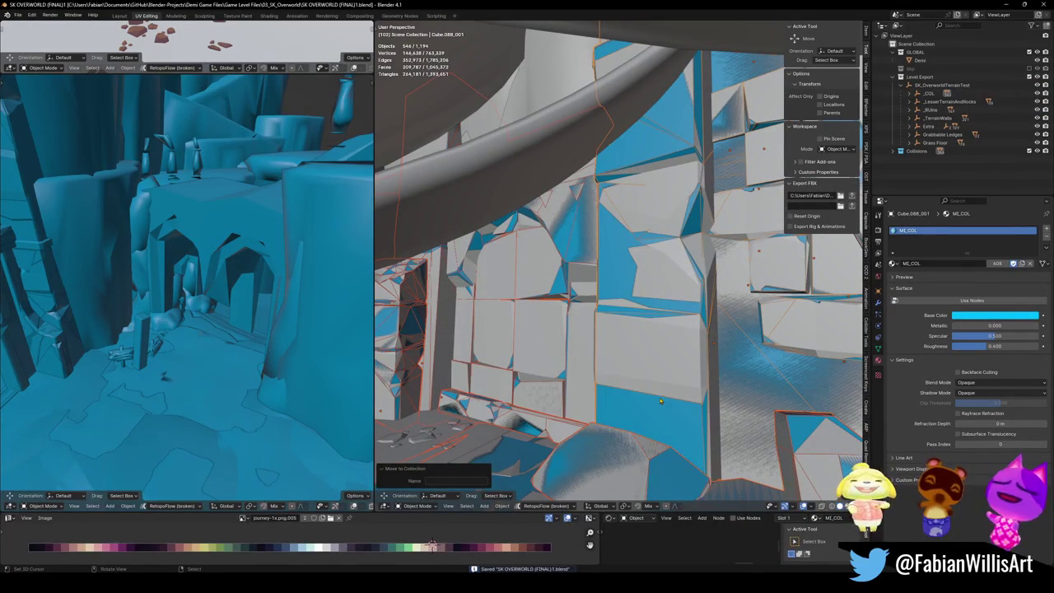
{"action": "left_click", "coordinate": [930, 93]}
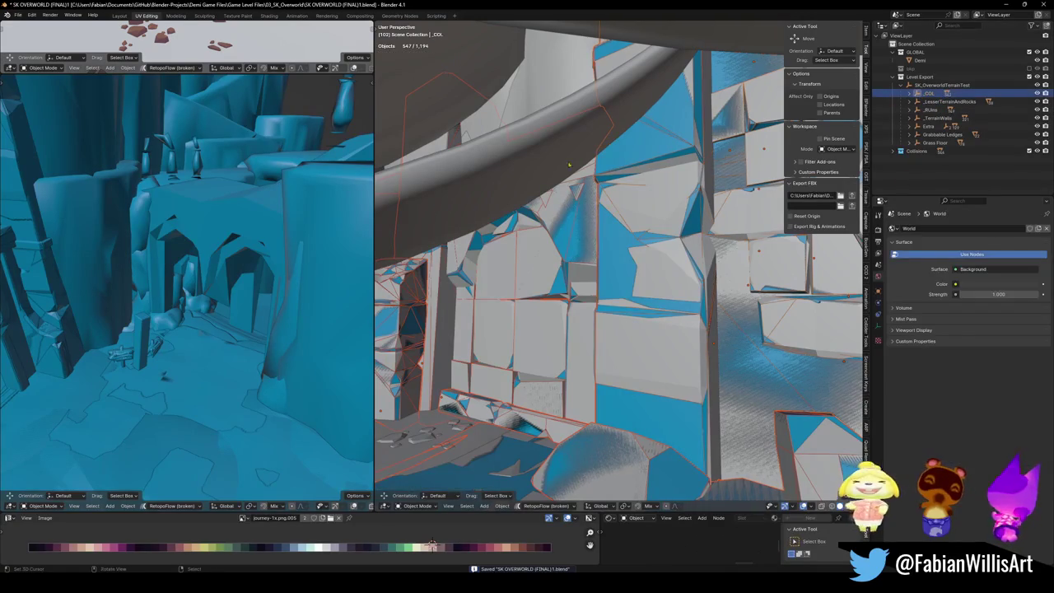
{"action": "key", "text": "ctrl+p"}
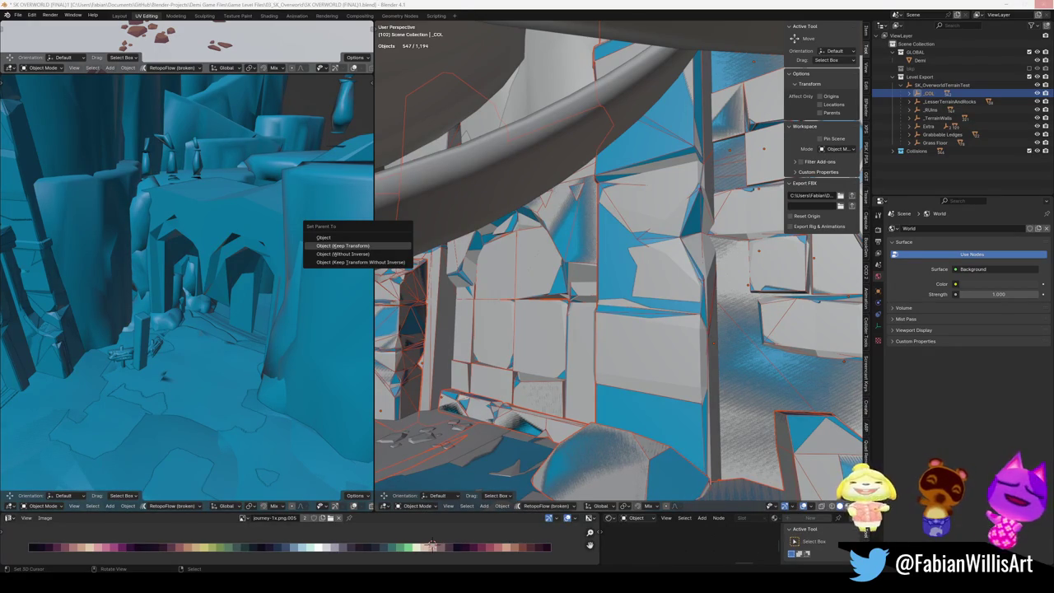
Step: Parent the colliders to _COL with Object (Keep Transform), save, and select SK_OverworldTerrainTest
{"action": "left_click", "coordinate": [335, 246]}
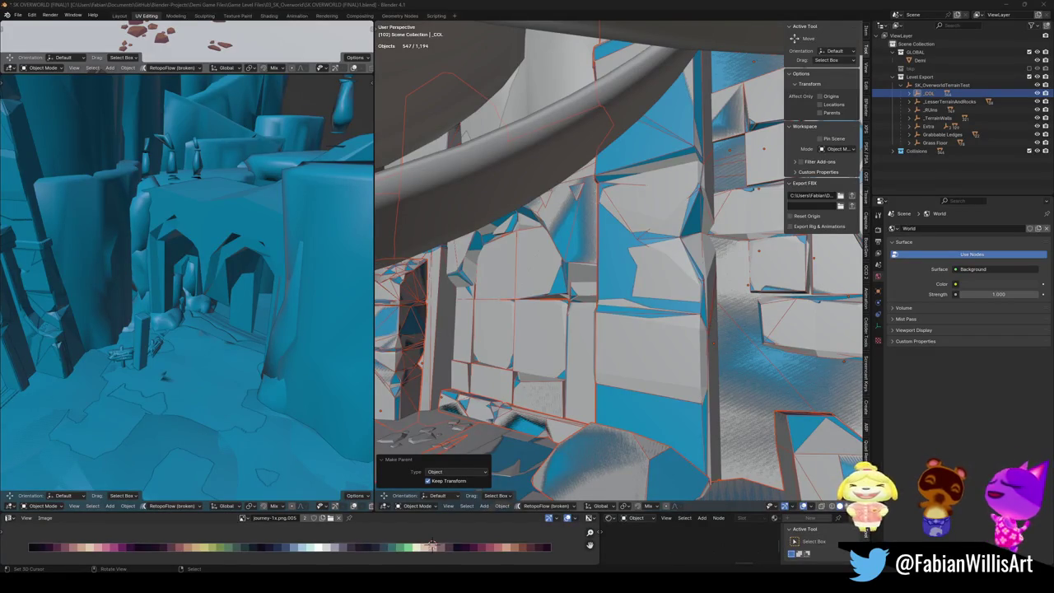
{"action": "key", "text": "ctrl+s"}
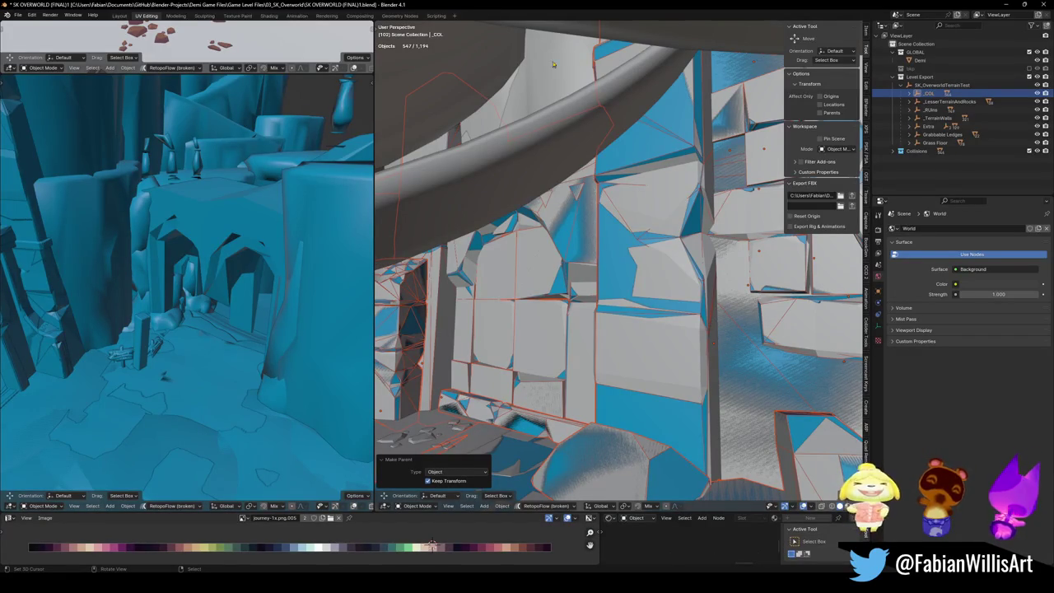
{"action": "key", "text": "alt+a"}
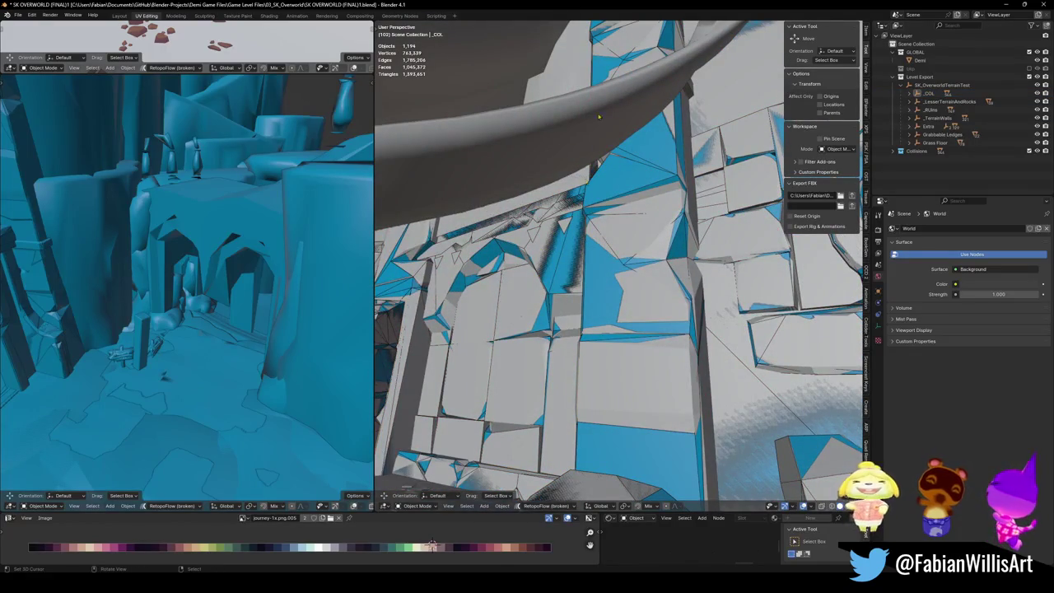
{"action": "left_click_drag", "start_coordinate": [551, 237], "coordinate": [570, 268]}
{"action": "key", "text": "ctrl+s"}
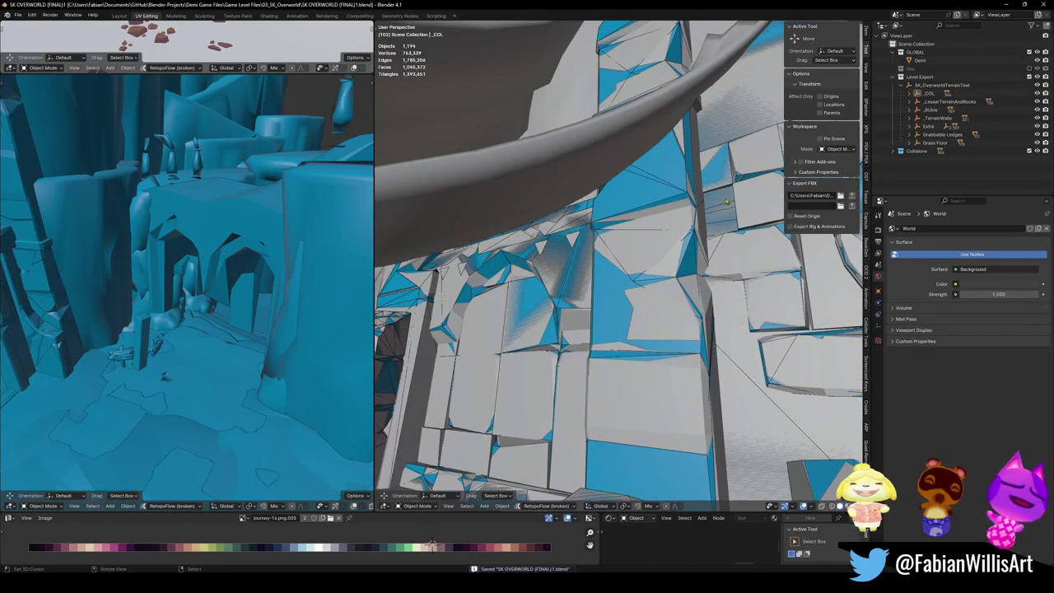
{"action": "left_click", "coordinate": [939, 84]}
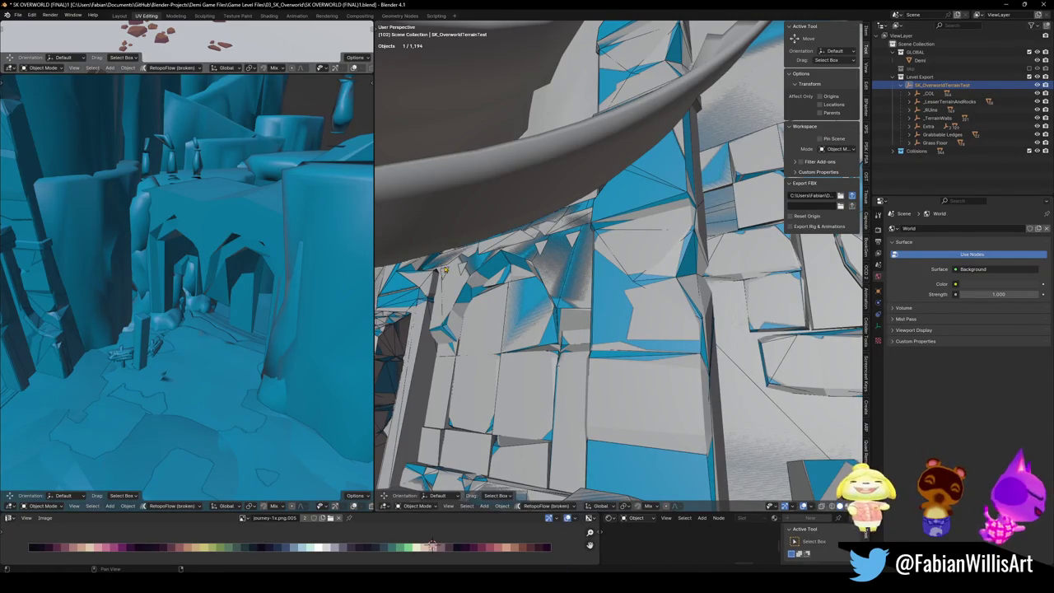
Step: Launch League of Legends from system search and select nearly every object in the level
{"action": "key", "text": "super"}
{"action": "type", "text": "lea"}
{"action": "key", "text": "Escape"}
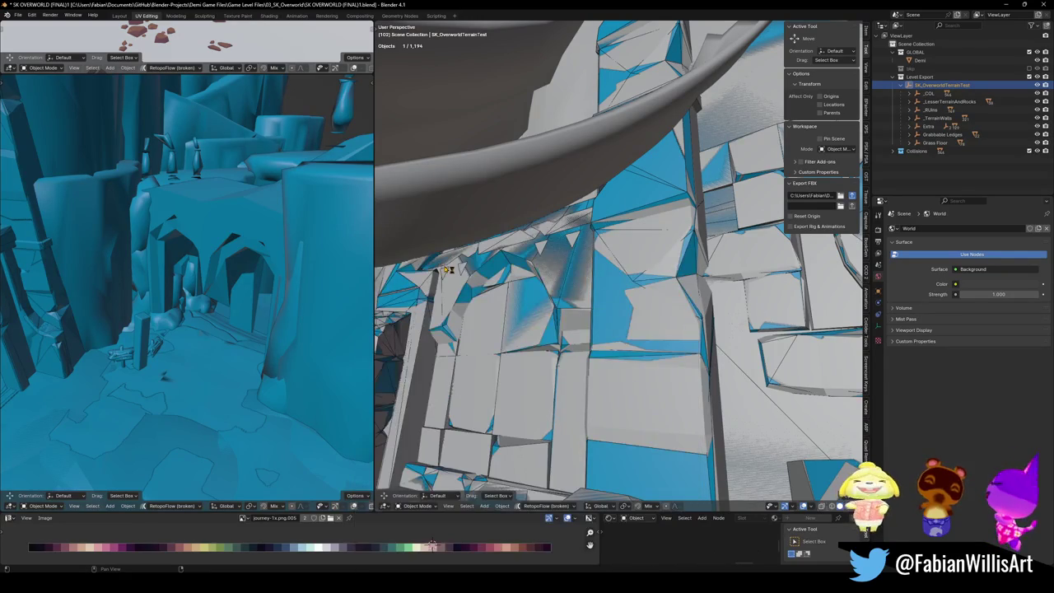
{"action": "key", "text": "a"}
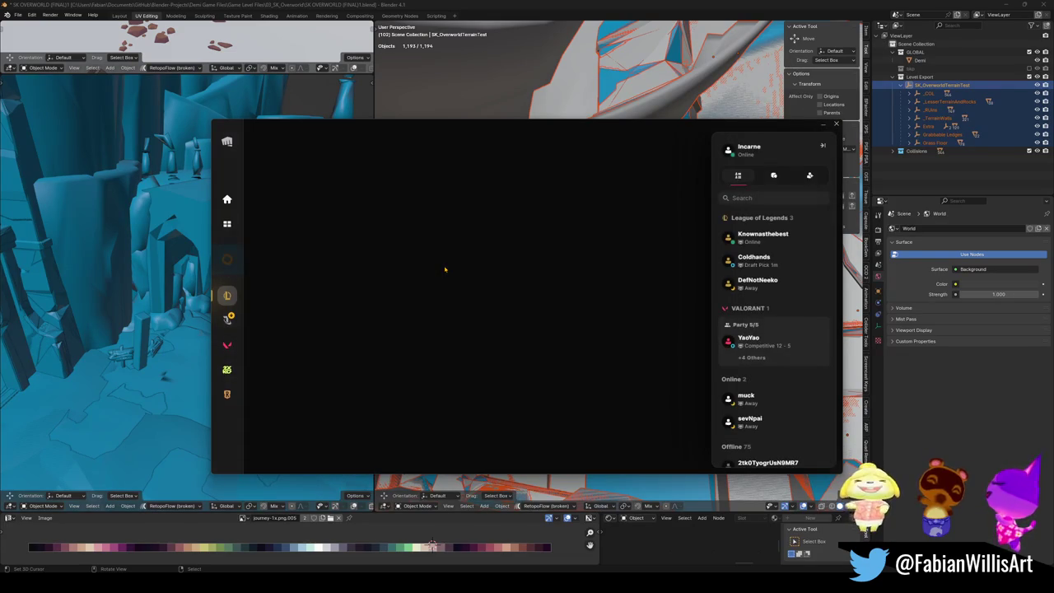
Step: Update League of Legends in the Riot Client and launch it to its Pride event home page
{"action": "left_click", "coordinate": [322, 243]}
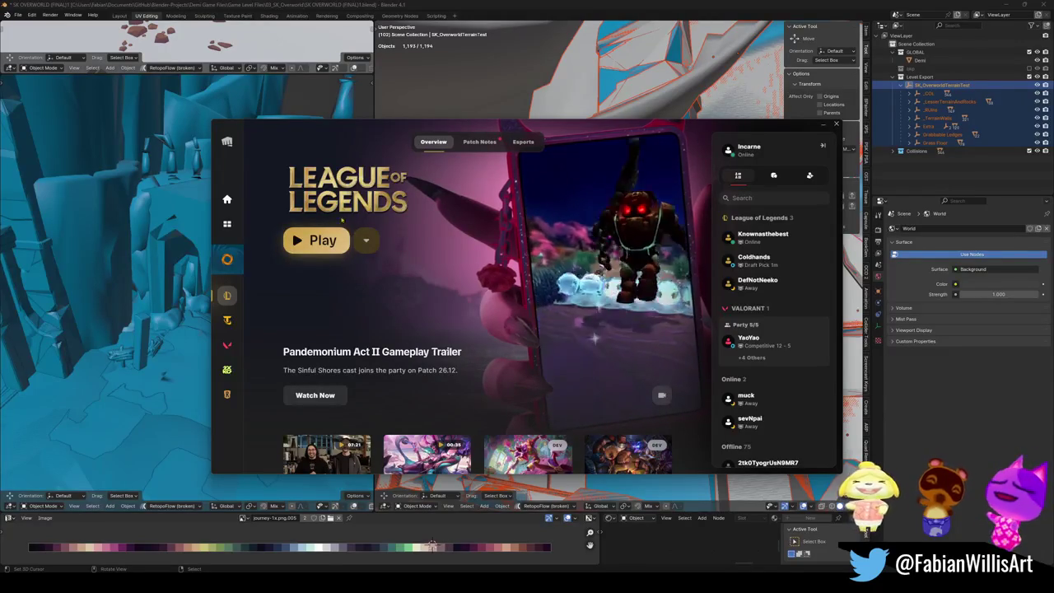
{"action": "left_click", "coordinate": [299, 240]}
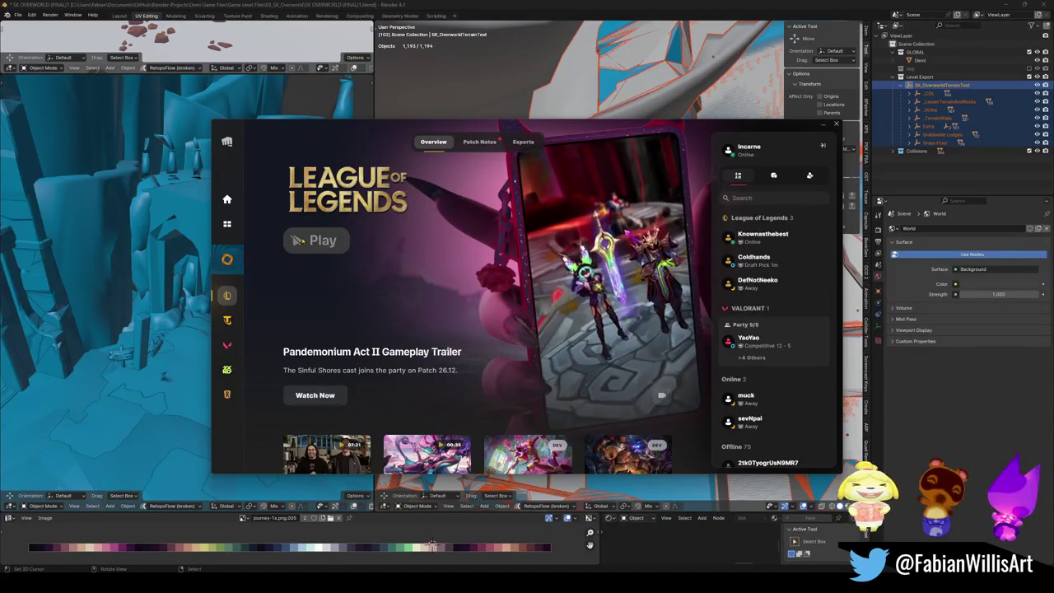
{"action": "scroll", "coordinate": [385, 363], "scroll_direction": "down", "scroll_amount": 2}
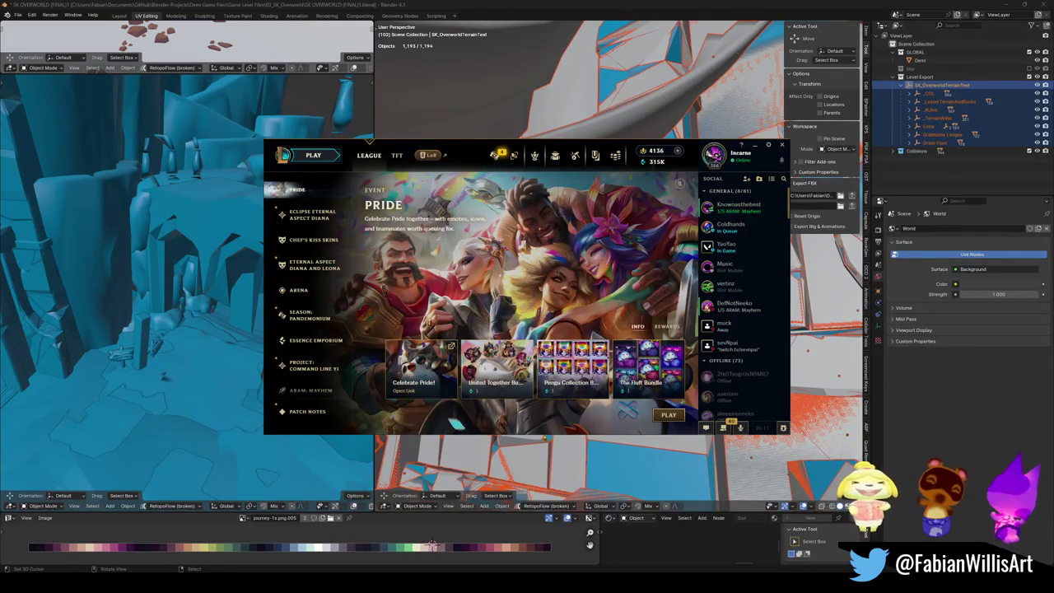
Step: Buy the Pengu Collection Bundle, accepting the non-refundable condition
{"action": "left_click", "coordinate": [563, 378]}
{"action": "scroll", "coordinate": [551, 315], "scroll_direction": "down", "scroll_amount": 5}
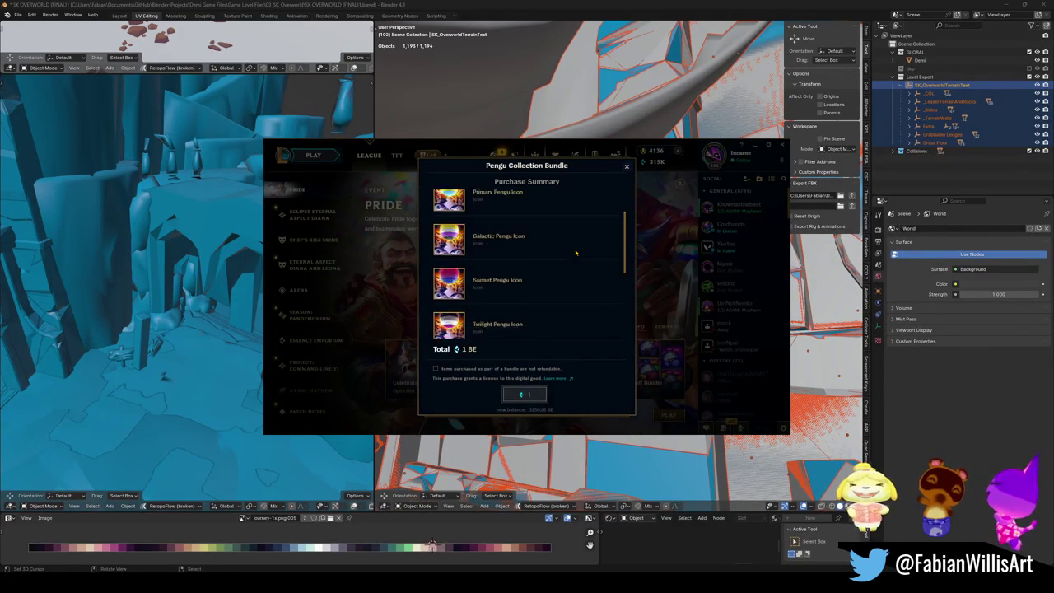
{"action": "left_click", "coordinate": [625, 166]}
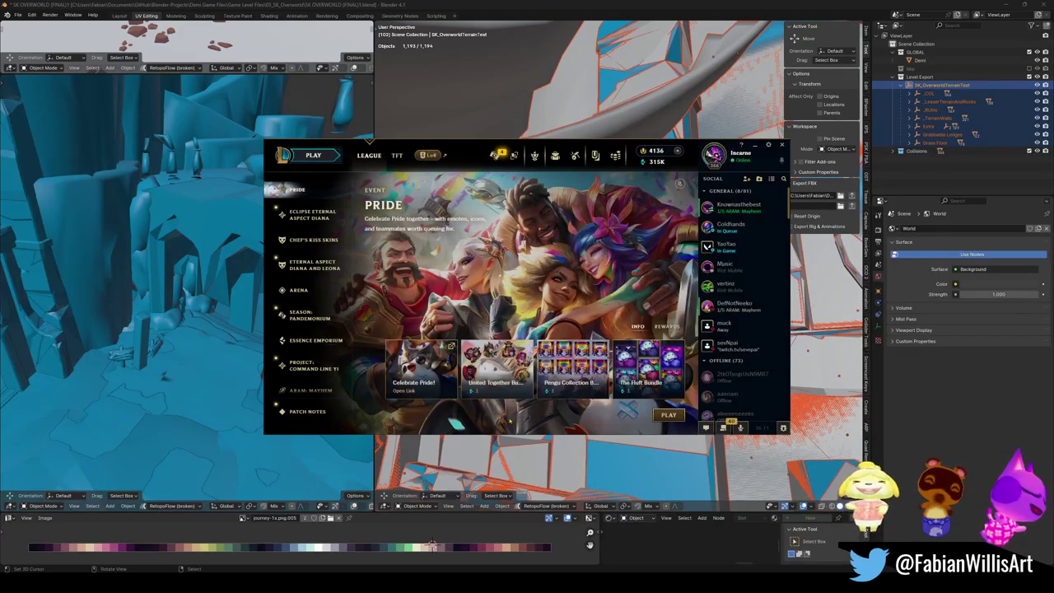
{"action": "left_click", "coordinate": [563, 378]}
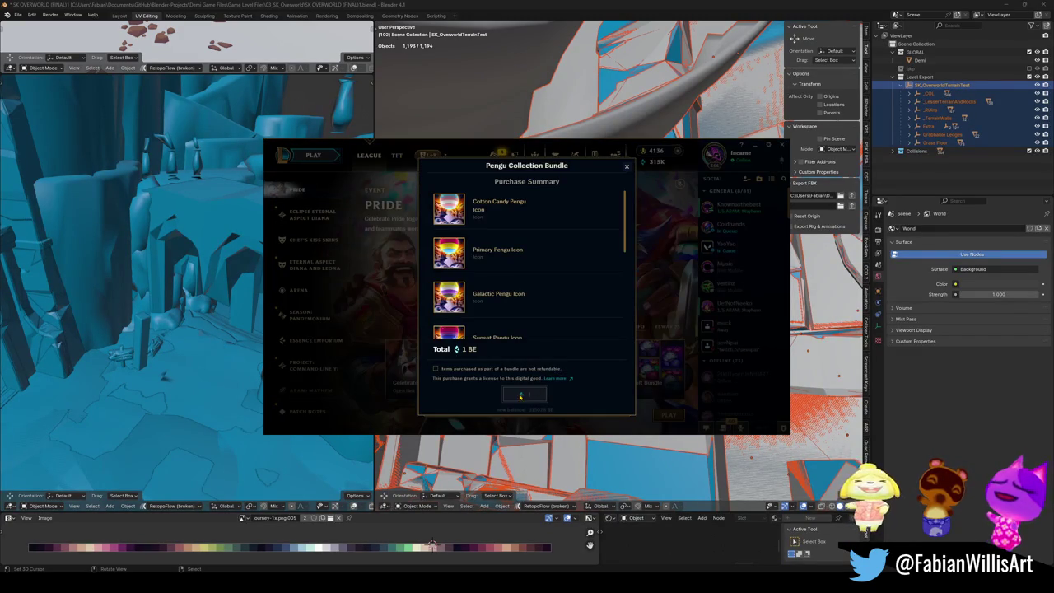
{"action": "left_click", "coordinate": [435, 369]}
{"action": "left_click", "coordinate": [527, 395]}
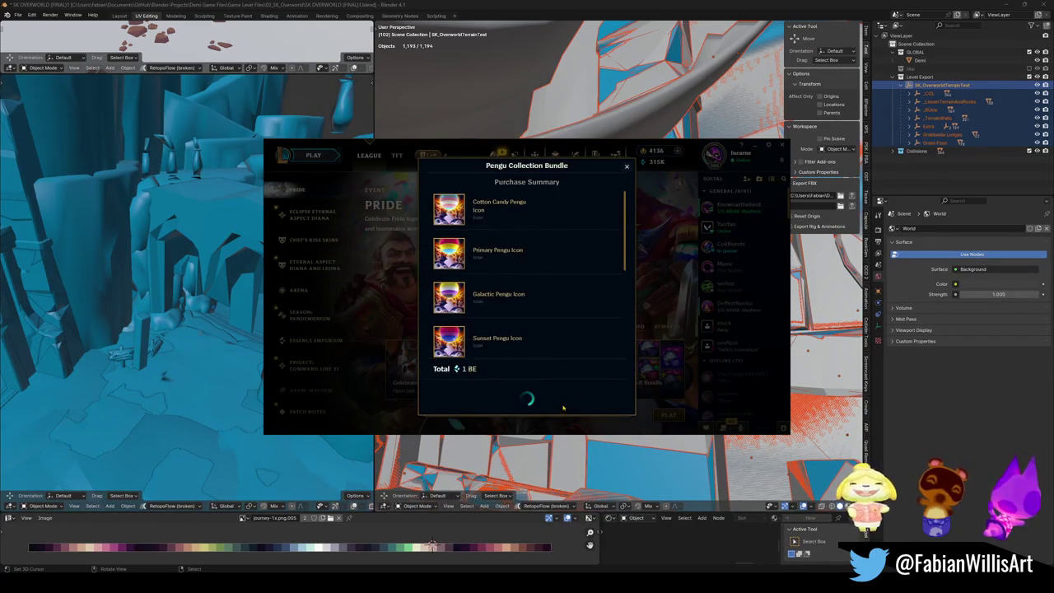
{"action": "left_click", "coordinate": [650, 401]}
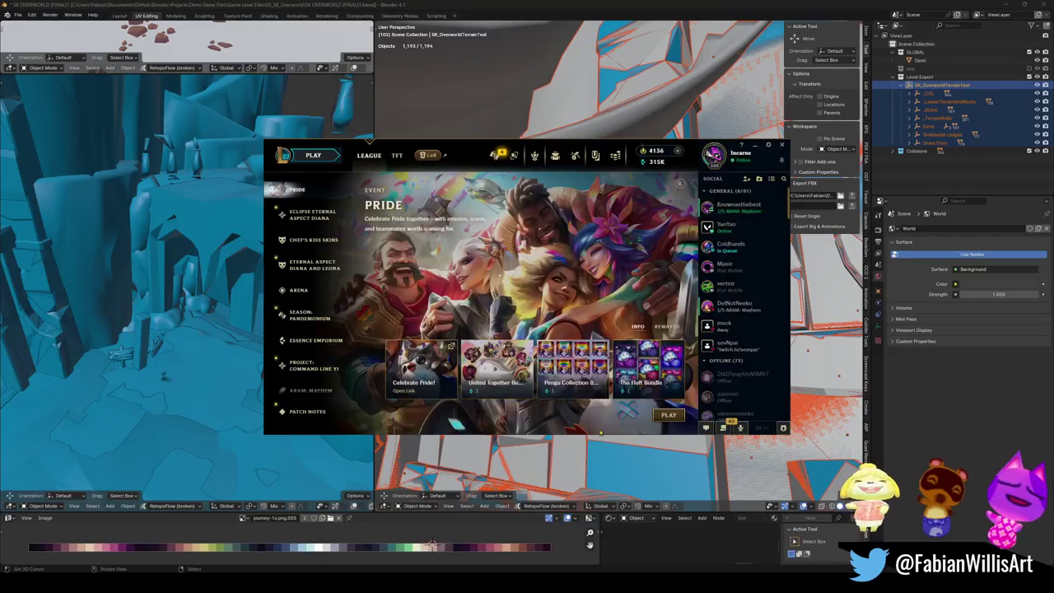
Step: Buy The Fluft Bundle and close its summary
{"action": "left_click", "coordinate": [619, 392]}
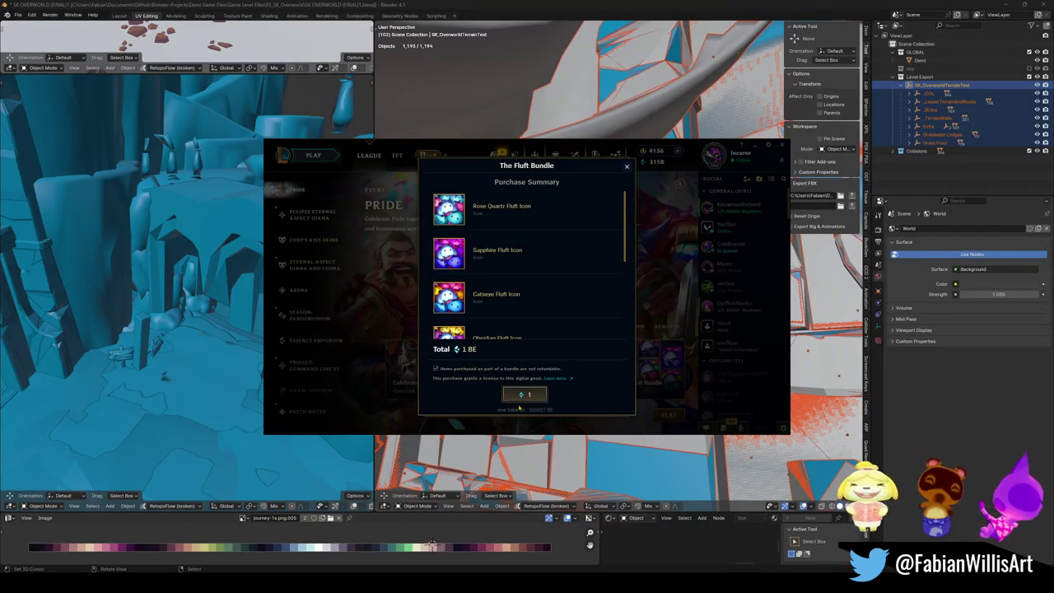
{"action": "left_click", "coordinate": [525, 394]}
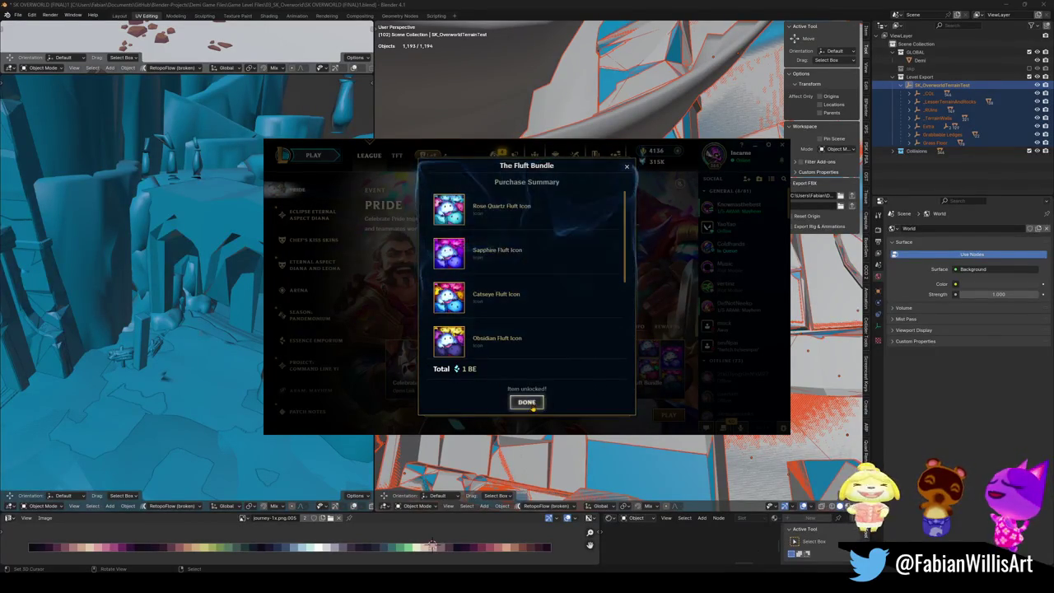
{"action": "left_click", "coordinate": [623, 407]}
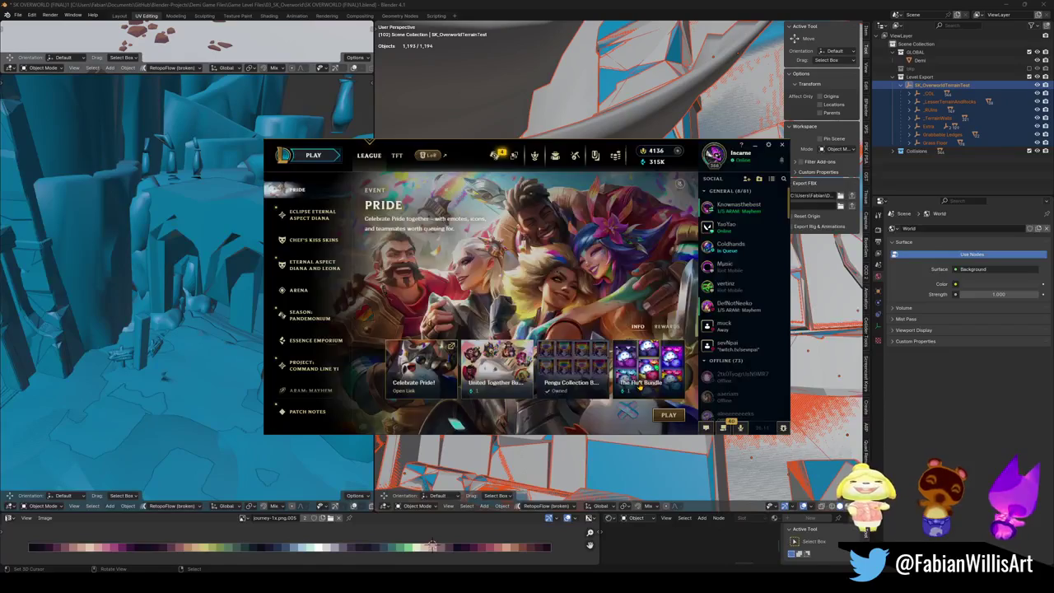
{"action": "left_click", "coordinate": [633, 385]}
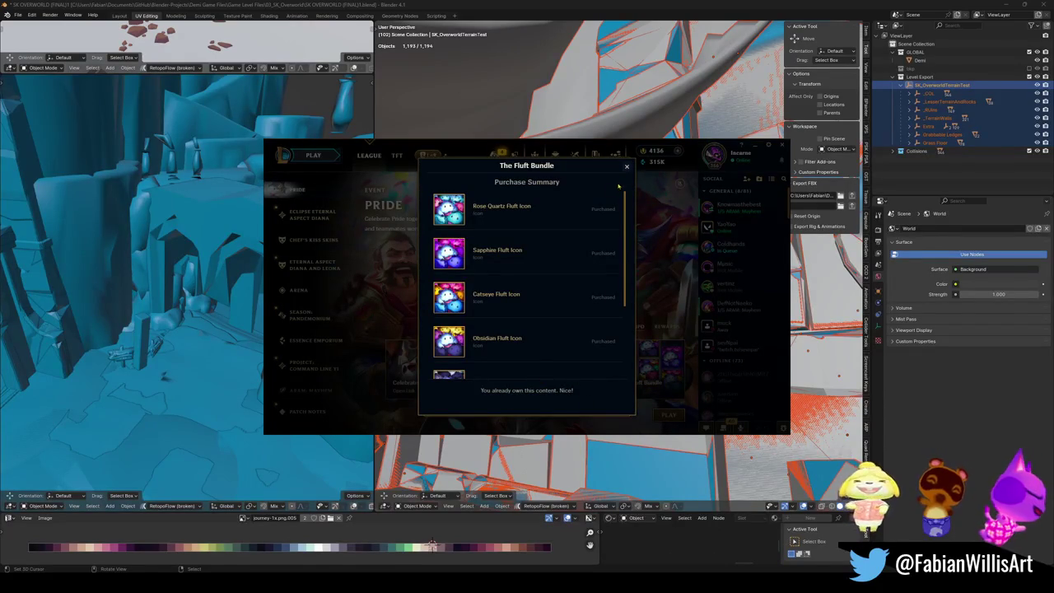
{"action": "left_click", "coordinate": [626, 167]}
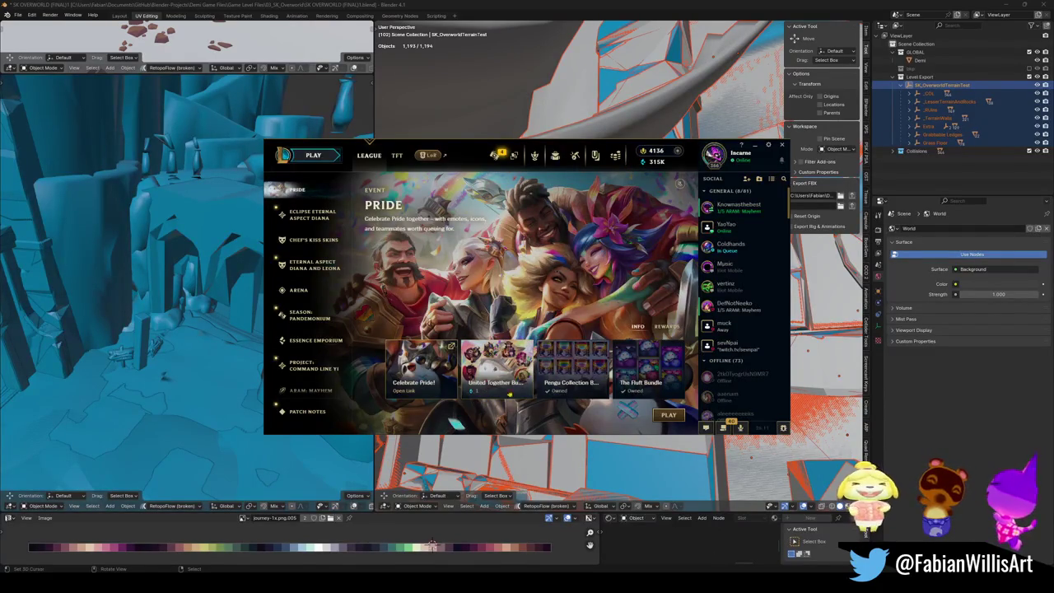
Step: Buy the United Together Bundle after acknowledging it is non-refundable
{"action": "left_click", "coordinate": [494, 383]}
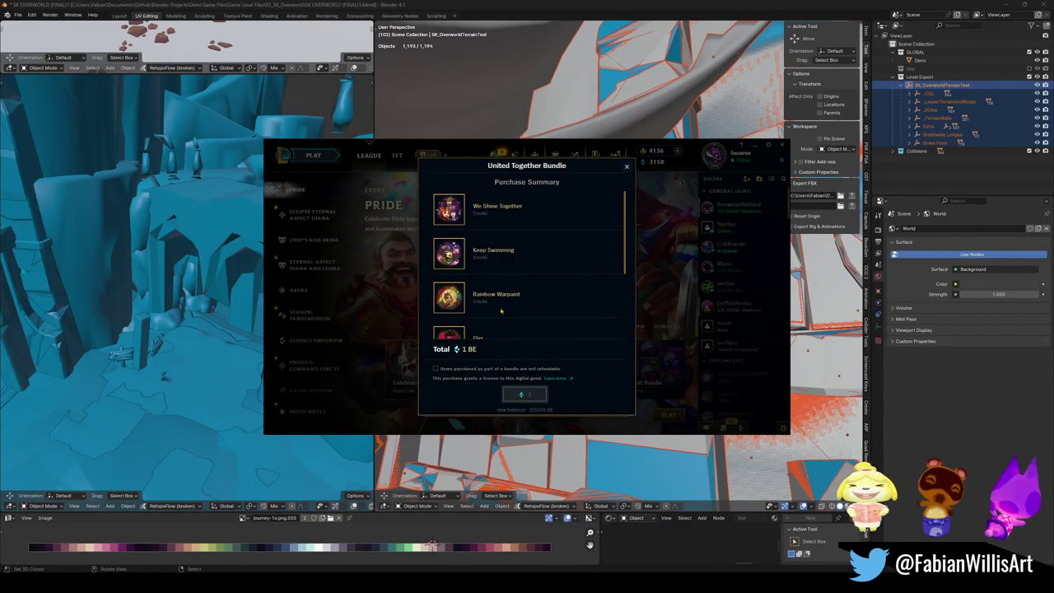
{"action": "scroll", "coordinate": [501, 307], "scroll_direction": "down", "scroll_amount": 1}
{"action": "left_click", "coordinate": [437, 369]}
{"action": "left_click", "coordinate": [524, 395]}
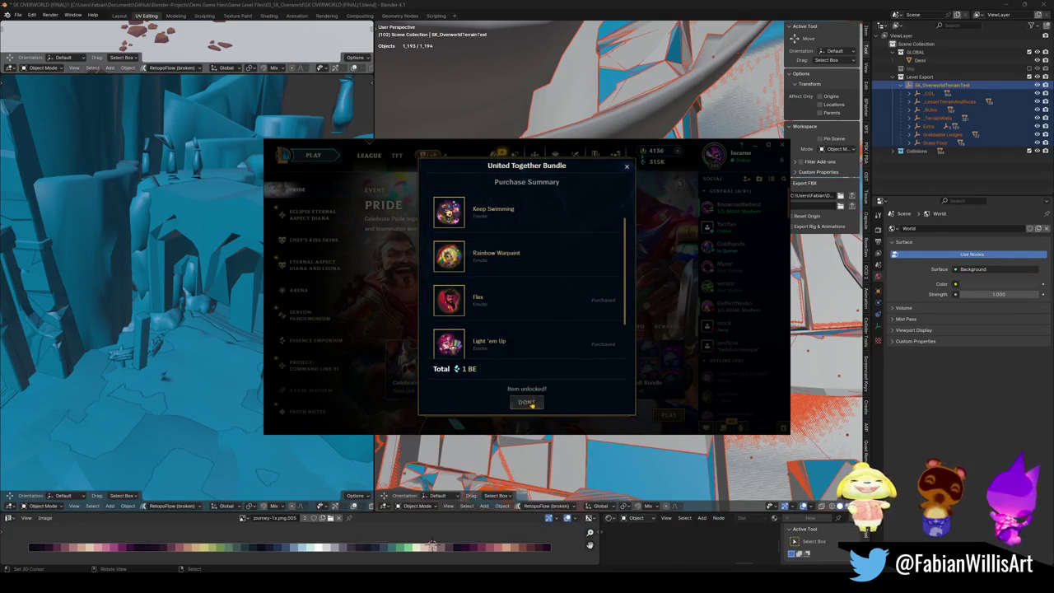
{"action": "left_click", "coordinate": [532, 403]}
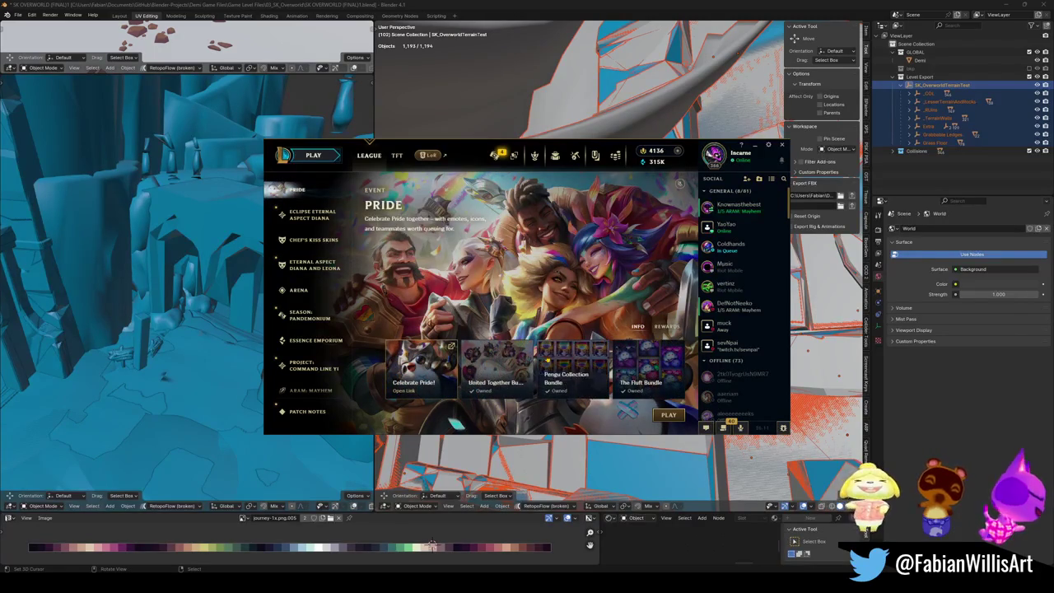
Step: Claim the level 40 Possessed title from the Pandemonium pass, then filter crafting loot to emotes
{"action": "left_click", "coordinate": [495, 157]}
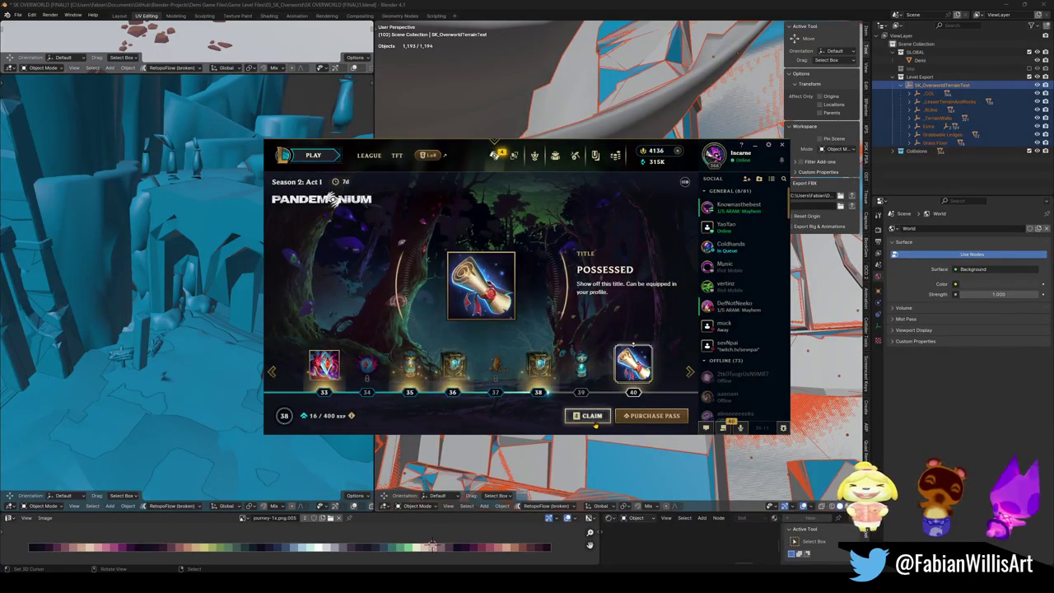
{"action": "left_click", "coordinate": [589, 416]}
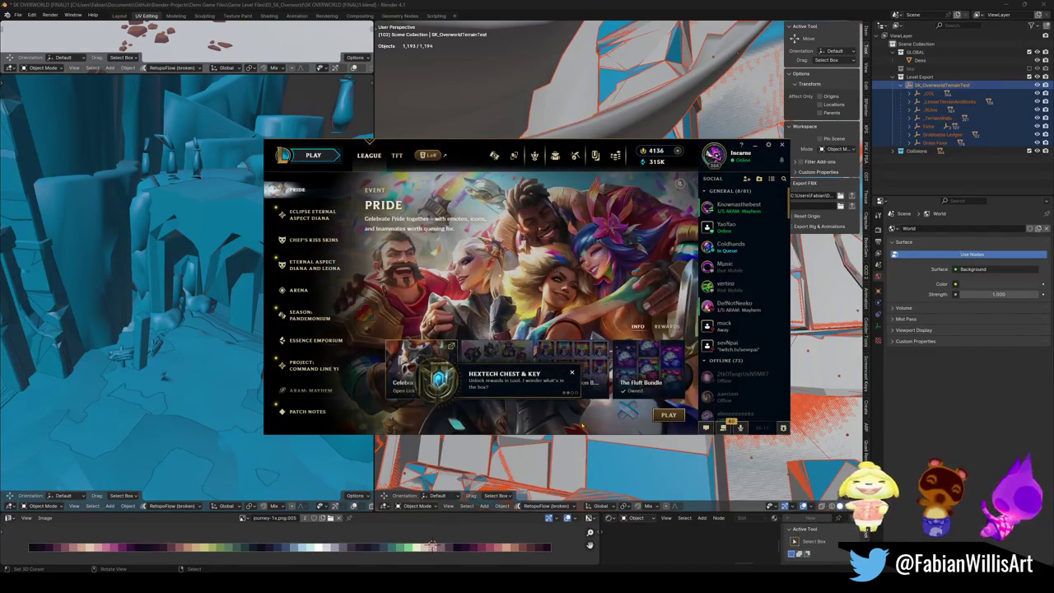
{"action": "left_click", "coordinate": [571, 374]}
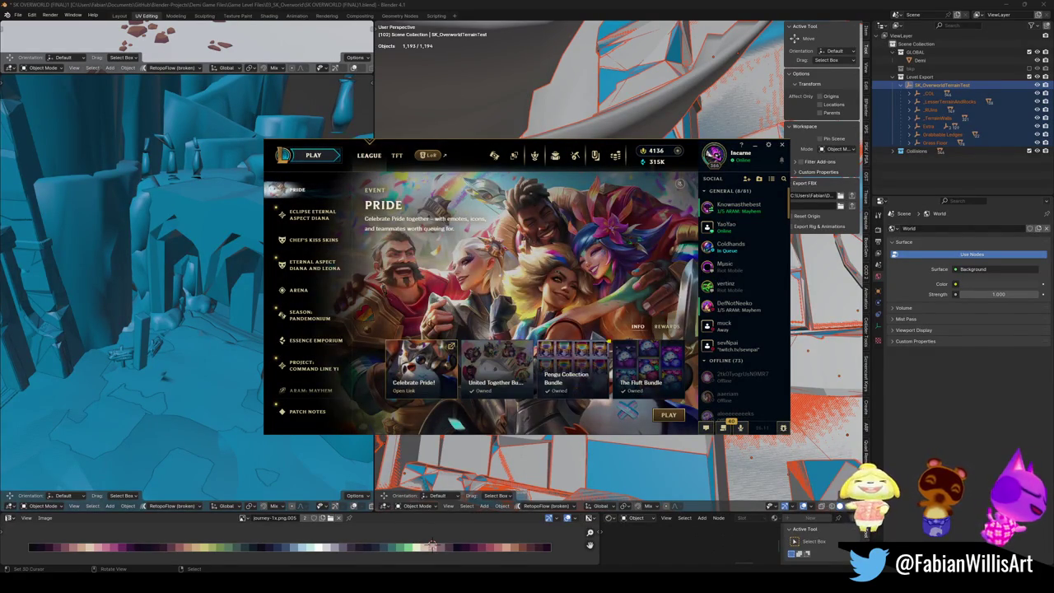
{"action": "left_click", "coordinate": [575, 156]}
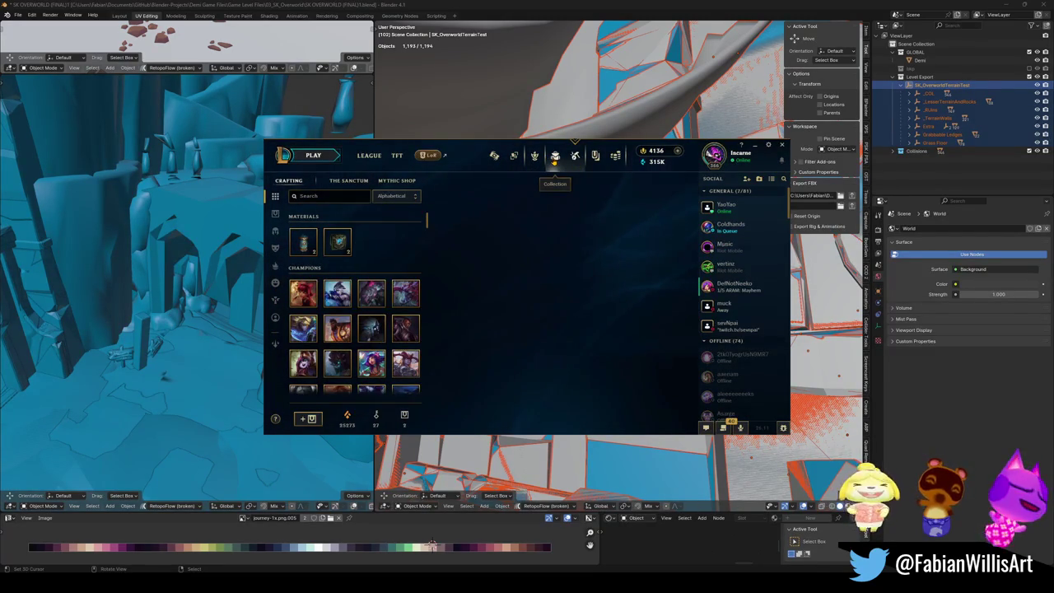
{"action": "left_click", "coordinate": [275, 282]}
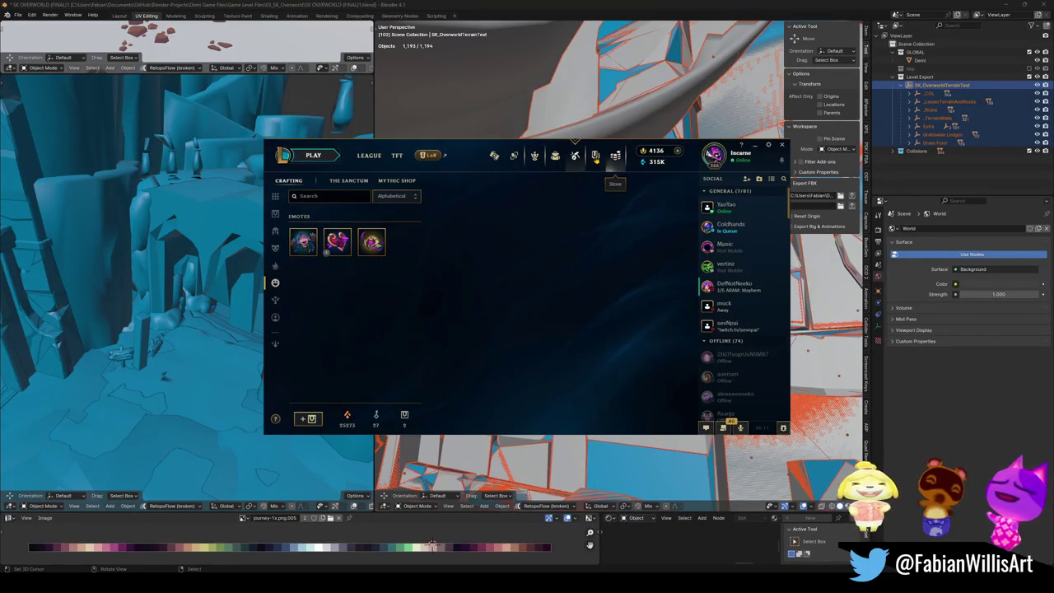
Step: Put the GOT 'EM emote in the emote wheel's lower-right slot, replacing the pink bunny
{"action": "left_click", "coordinate": [555, 156]}
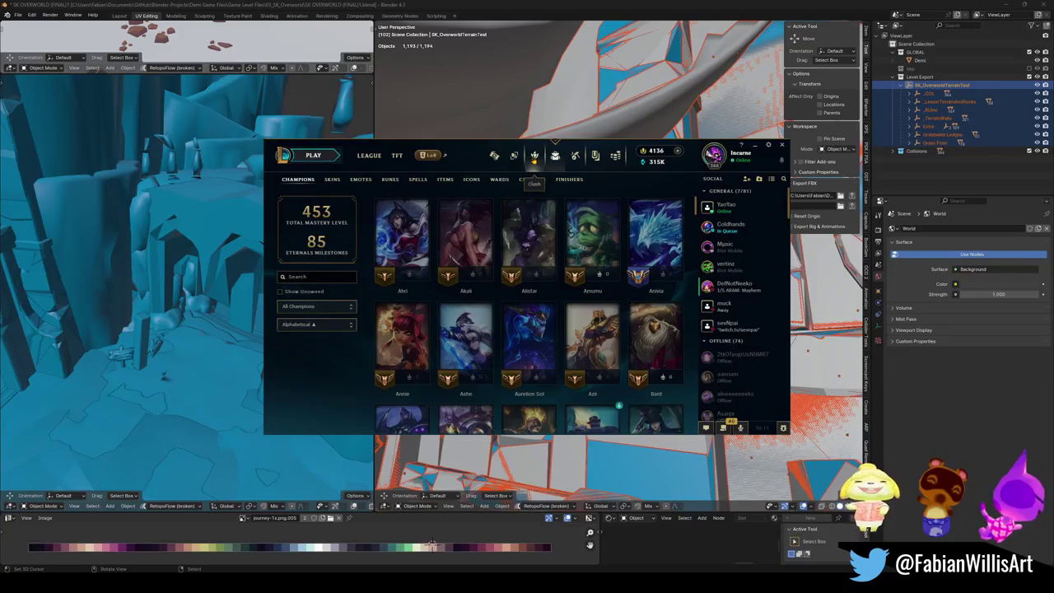
{"action": "left_click", "coordinate": [360, 180]}
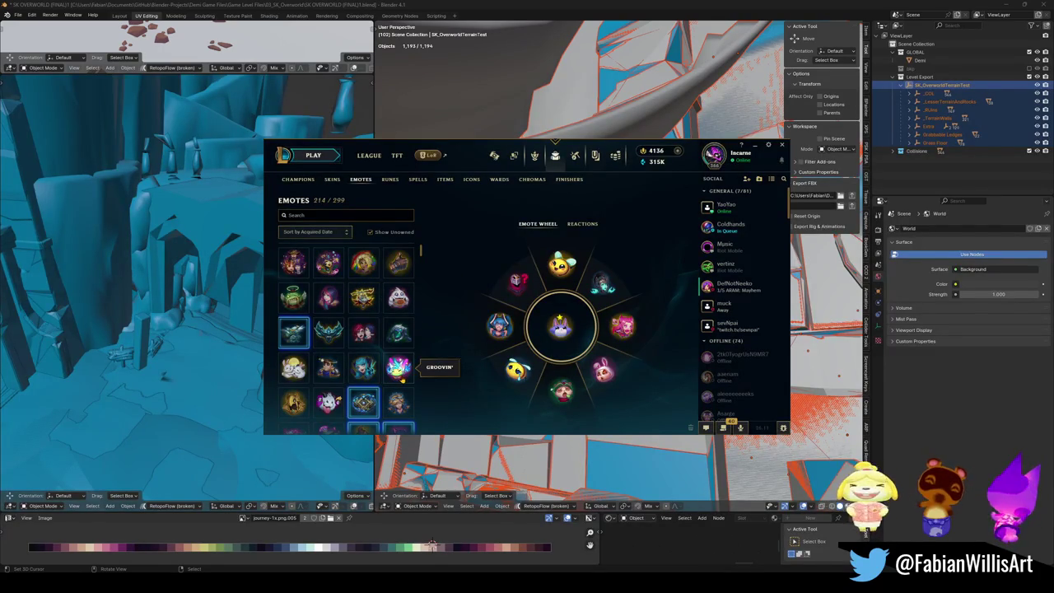
{"action": "scroll", "coordinate": [428, 375], "scroll_direction": "down", "scroll_amount": 1}
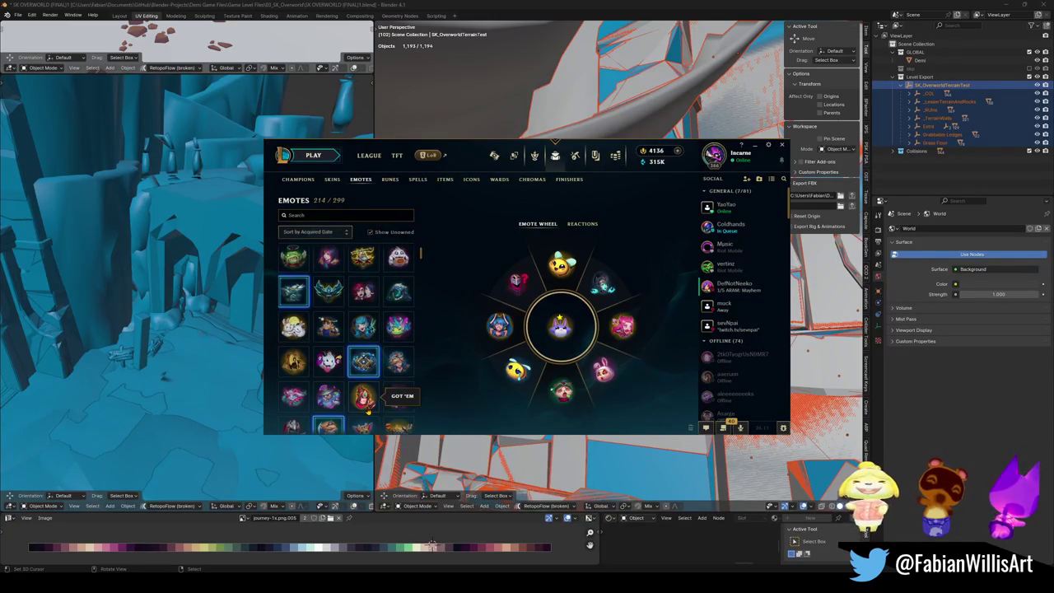
{"action": "scroll", "coordinate": [364, 403], "scroll_direction": "down", "scroll_amount": 2}
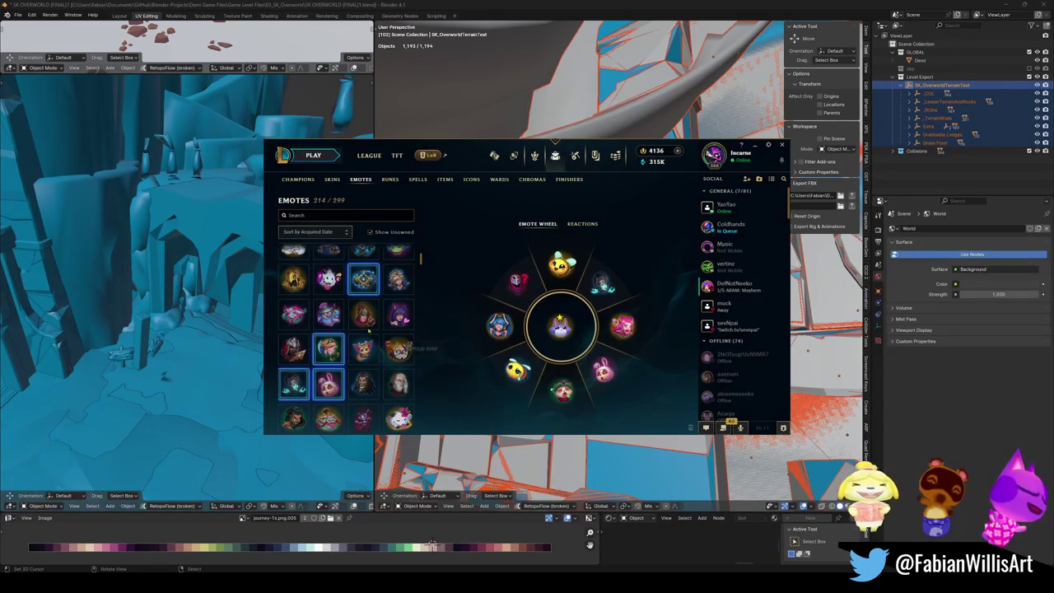
{"action": "left_click_drag", "start_coordinate": [364, 314], "coordinate": [603, 370]}
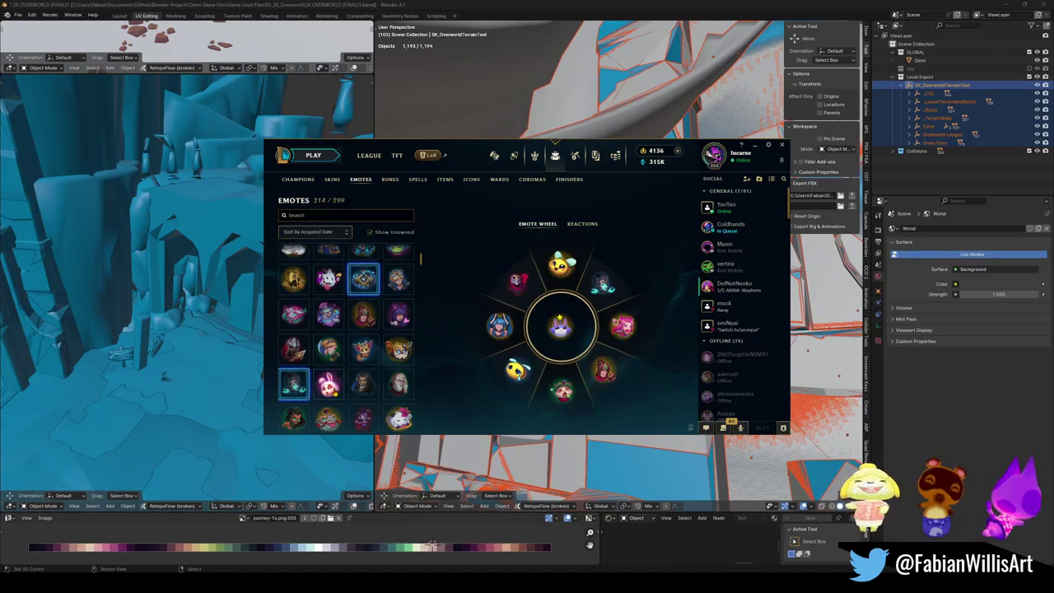
Step: Scroll through the emote collection and bring up the client settings
{"action": "scroll", "coordinate": [428, 414], "scroll_direction": "down", "scroll_amount": 1}
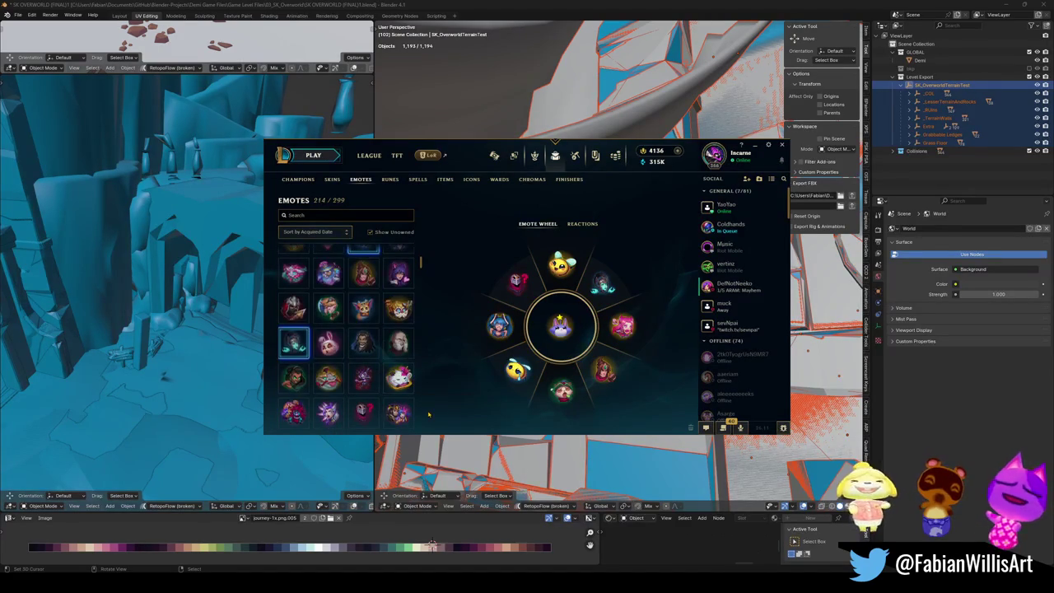
{"action": "scroll", "coordinate": [428, 413], "scroll_direction": "down", "scroll_amount": 2}
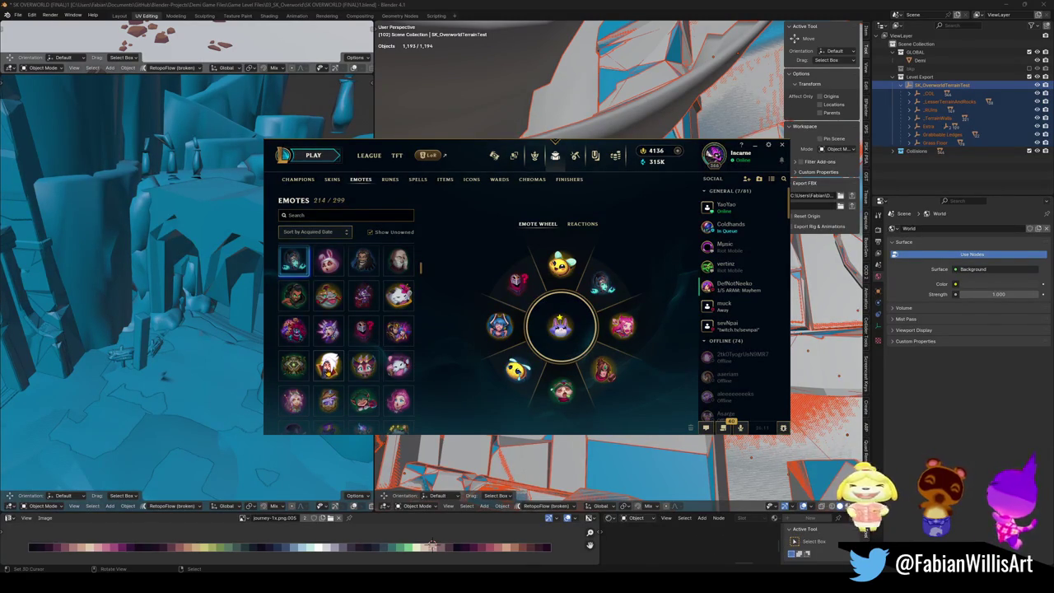
{"action": "scroll", "coordinate": [395, 362], "scroll_direction": "down", "scroll_amount": 1}
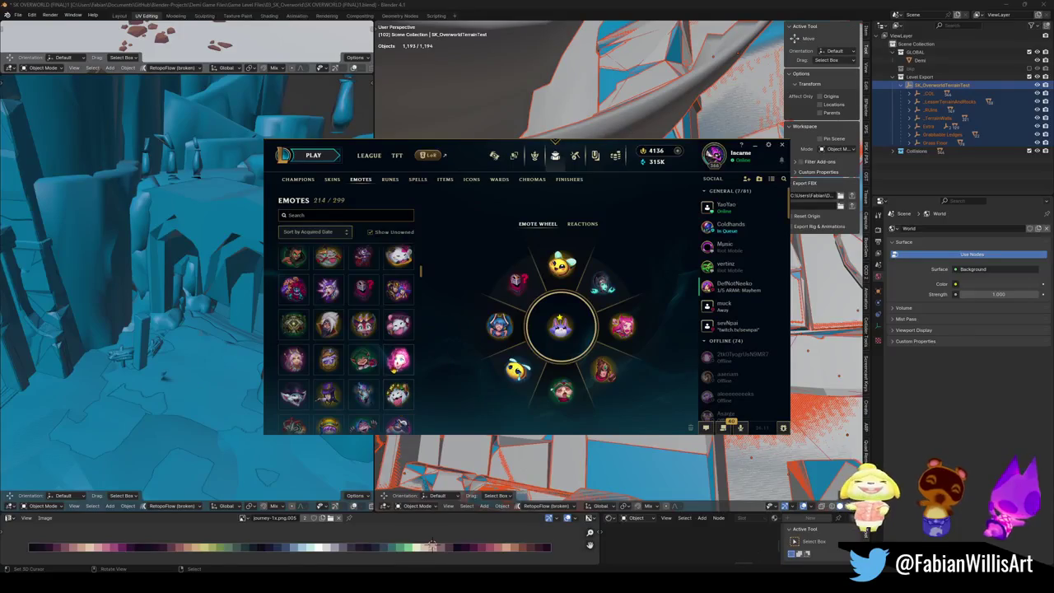
{"action": "scroll", "coordinate": [398, 367], "scroll_direction": "down", "scroll_amount": 2}
{"action": "scroll", "coordinate": [399, 371], "scroll_direction": "down", "scroll_amount": 1}
{"action": "scroll", "coordinate": [398, 383], "scroll_direction": "down", "scroll_amount": 2}
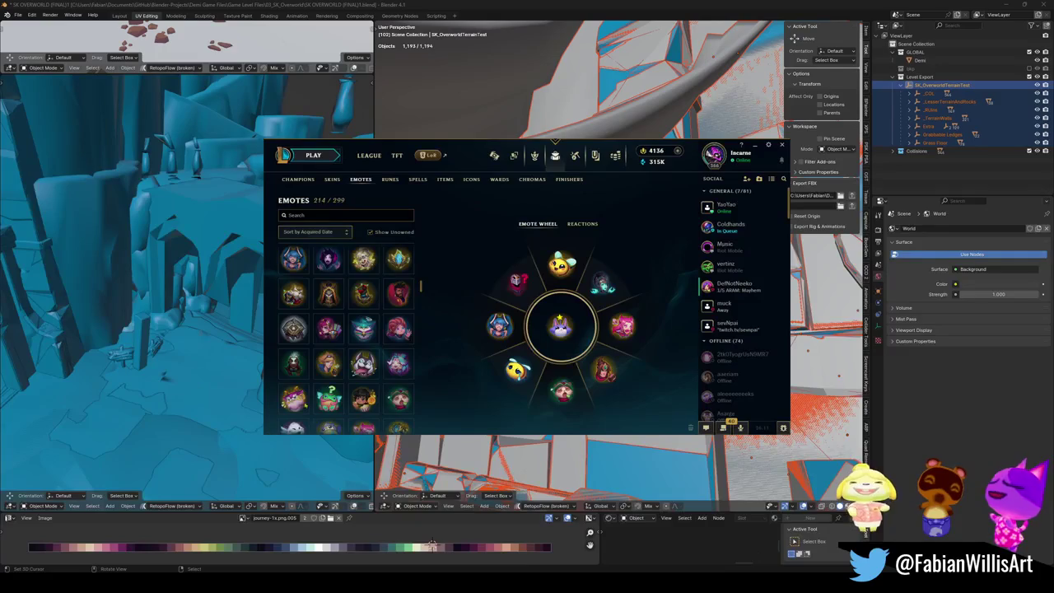
{"action": "scroll", "coordinate": [398, 255], "scroll_direction": "down", "scroll_amount": 1}
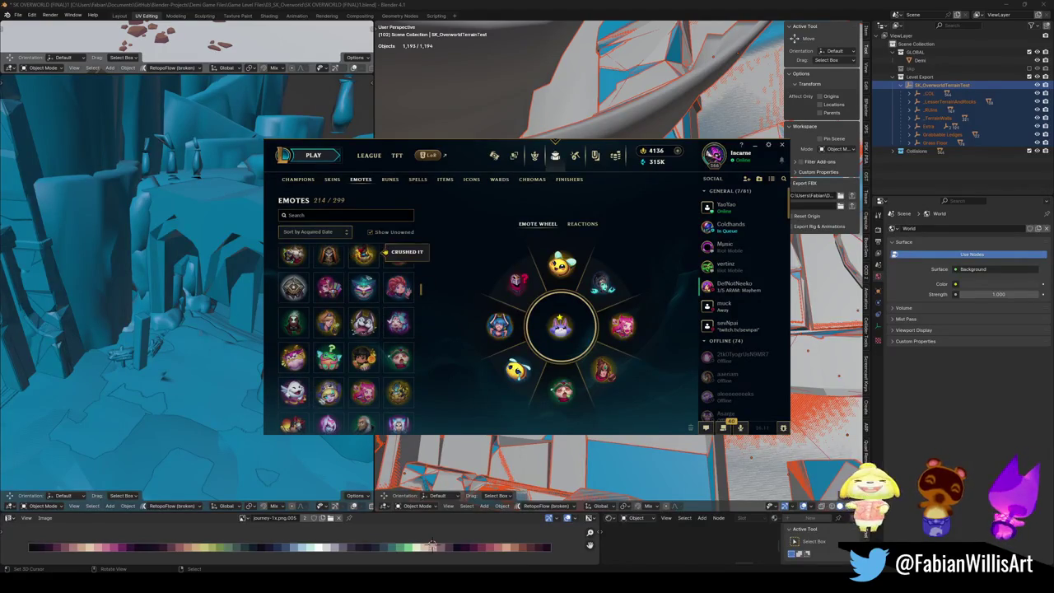
{"action": "left_click", "coordinate": [768, 146]}
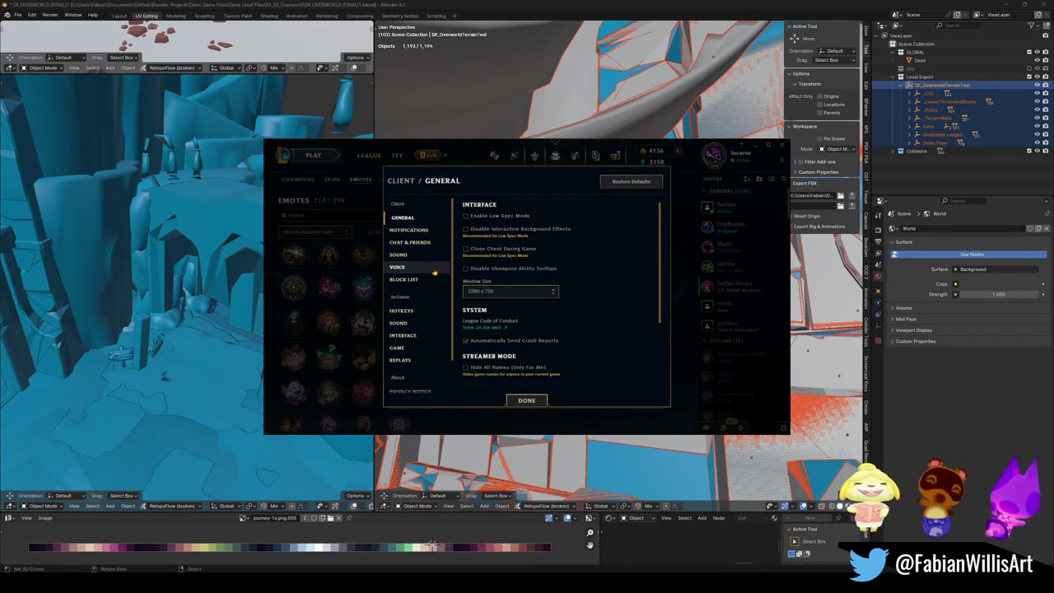
Step: Set the client Window Size to 1920x1080 and close the settings
{"action": "left_click", "coordinate": [550, 292]}
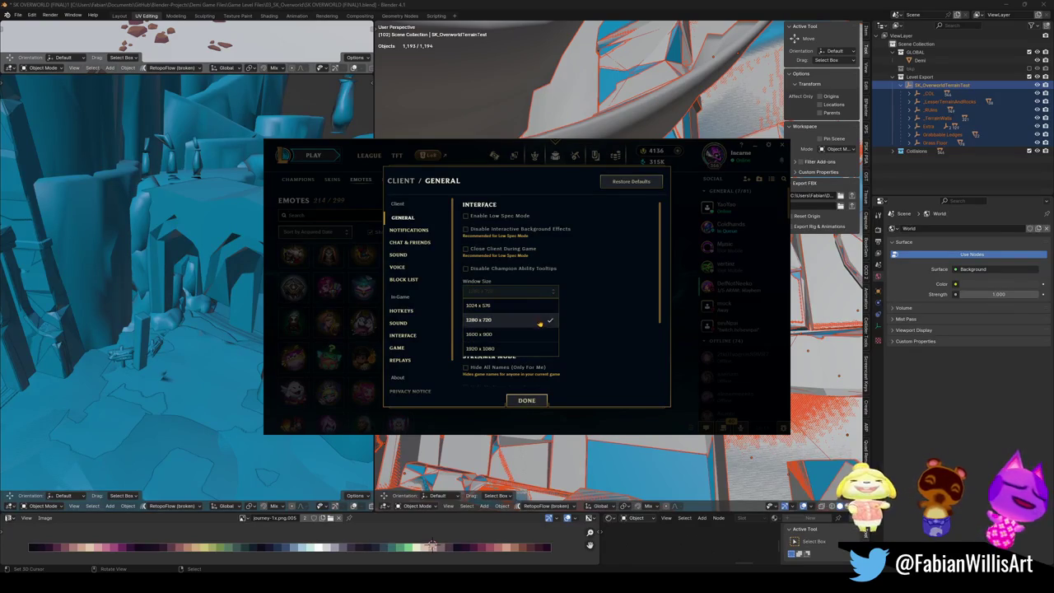
{"action": "scroll", "coordinate": [539, 346], "scroll_direction": "down", "scroll_amount": 1}
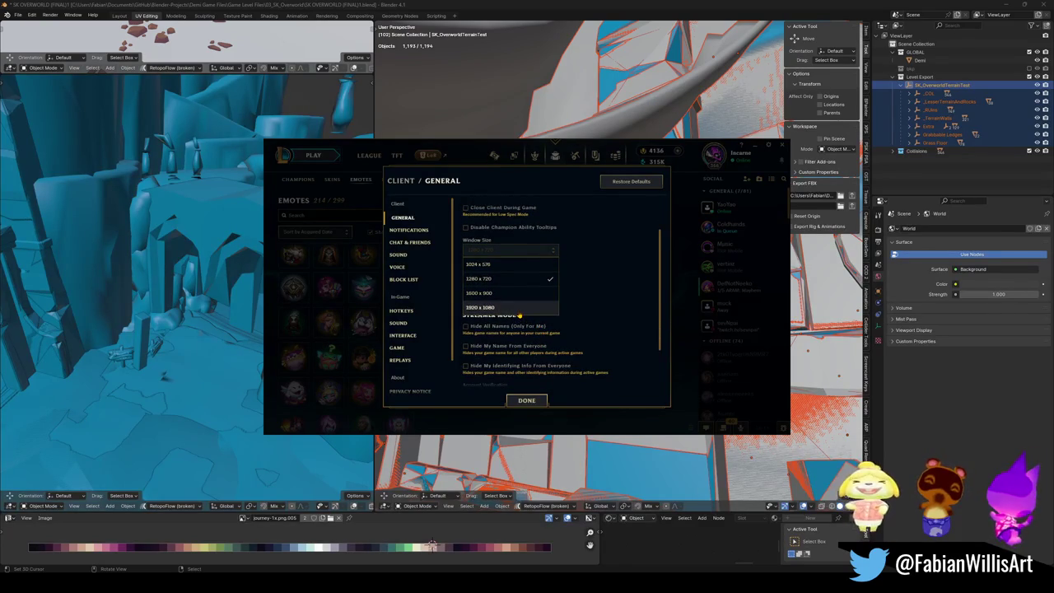
{"action": "left_click", "coordinate": [519, 310]}
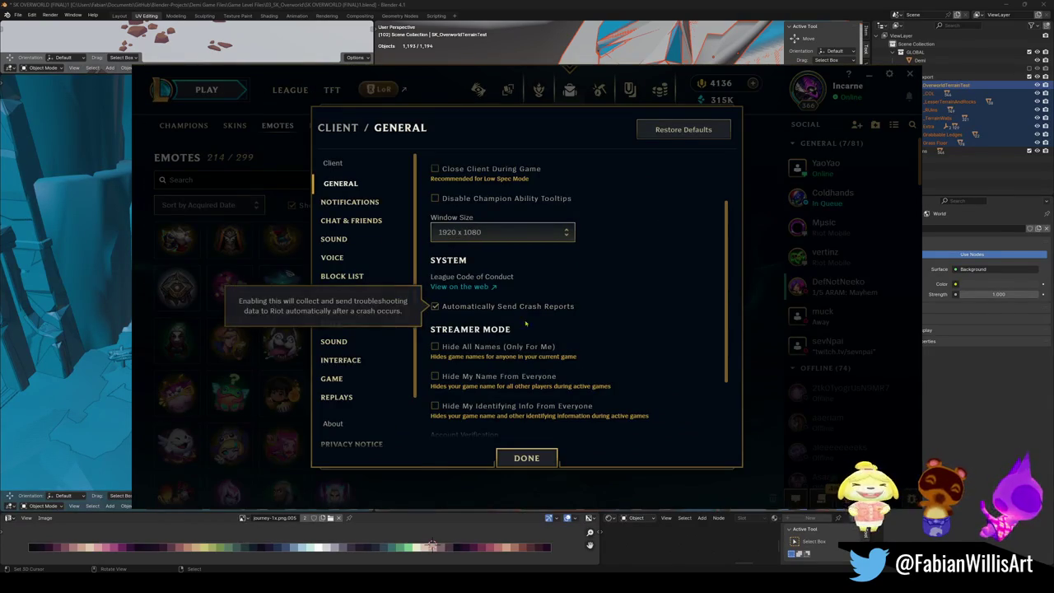
{"action": "left_click", "coordinate": [531, 399]}
{"action": "left_click", "coordinate": [530, 459]}
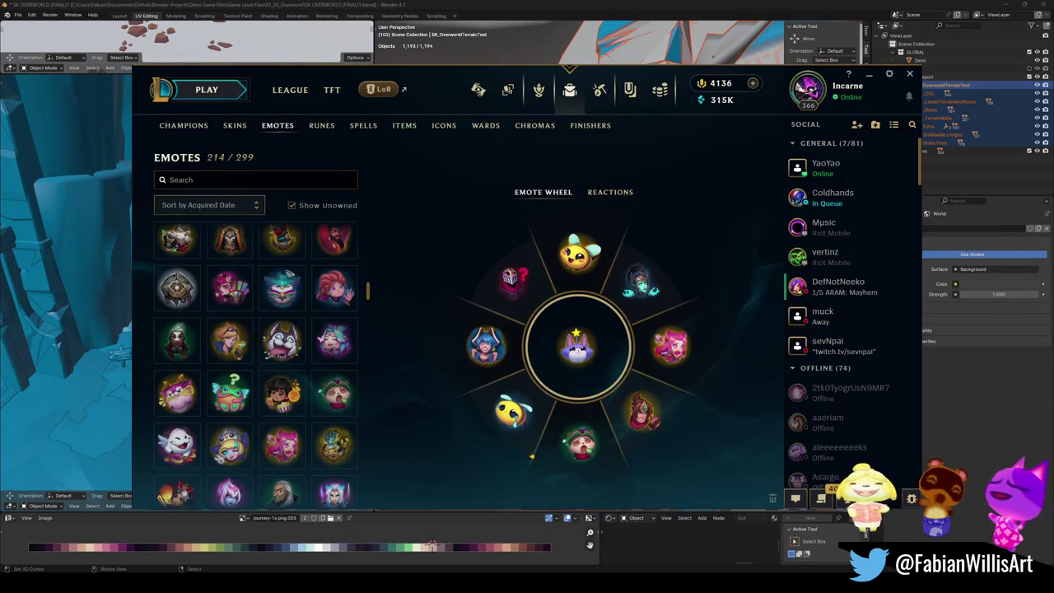
{"action": "scroll", "coordinate": [321, 428], "scroll_direction": "down", "scroll_amount": 3}
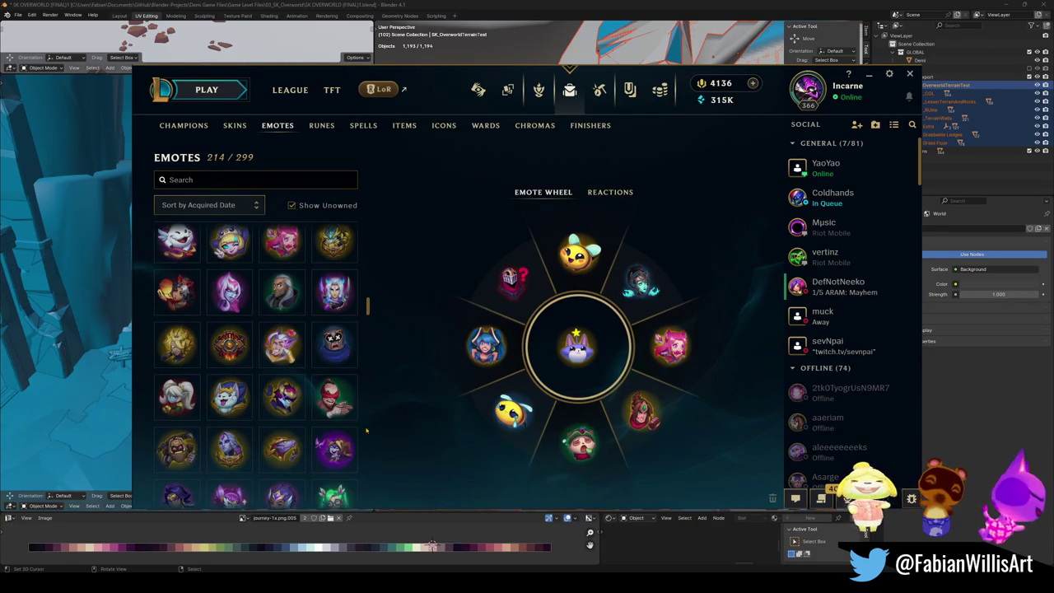
{"action": "scroll", "coordinate": [363, 433], "scroll_direction": "down", "scroll_amount": 1}
{"action": "scroll", "coordinate": [342, 429], "scroll_direction": "down", "scroll_amount": 2}
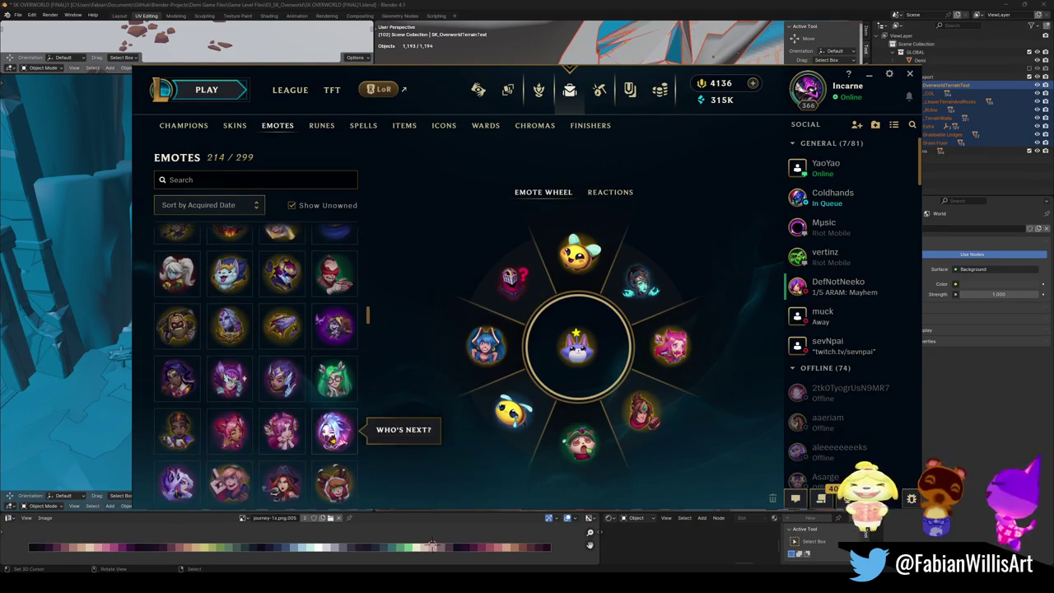
{"action": "scroll", "coordinate": [334, 429], "scroll_direction": "down", "scroll_amount": 1}
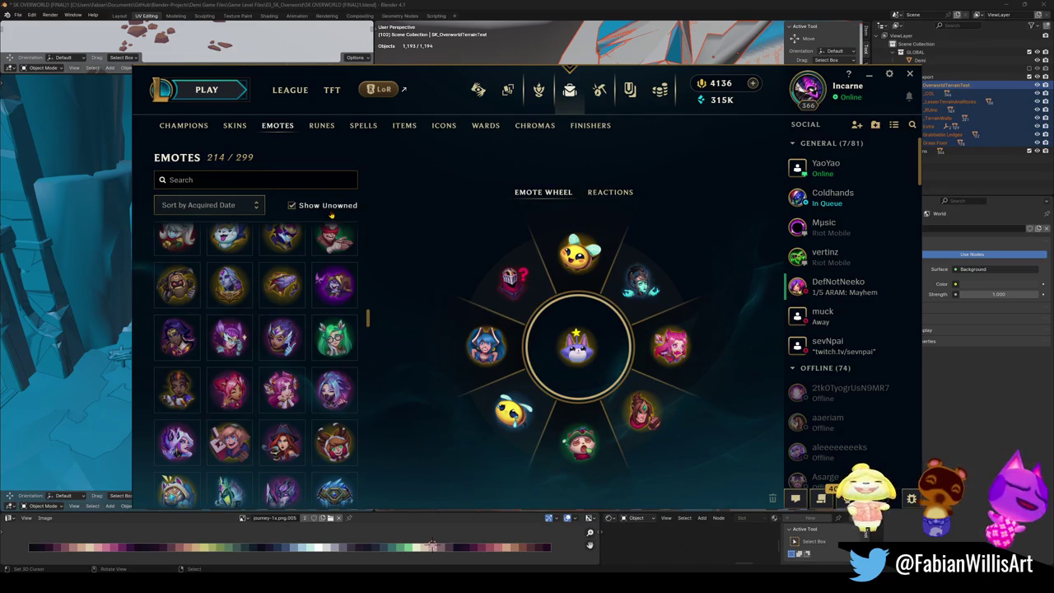
{"action": "scroll", "coordinate": [337, 382], "scroll_direction": "down", "scroll_amount": 8}
{"action": "scroll", "coordinate": [333, 387], "scroll_direction": "down", "scroll_amount": 10}
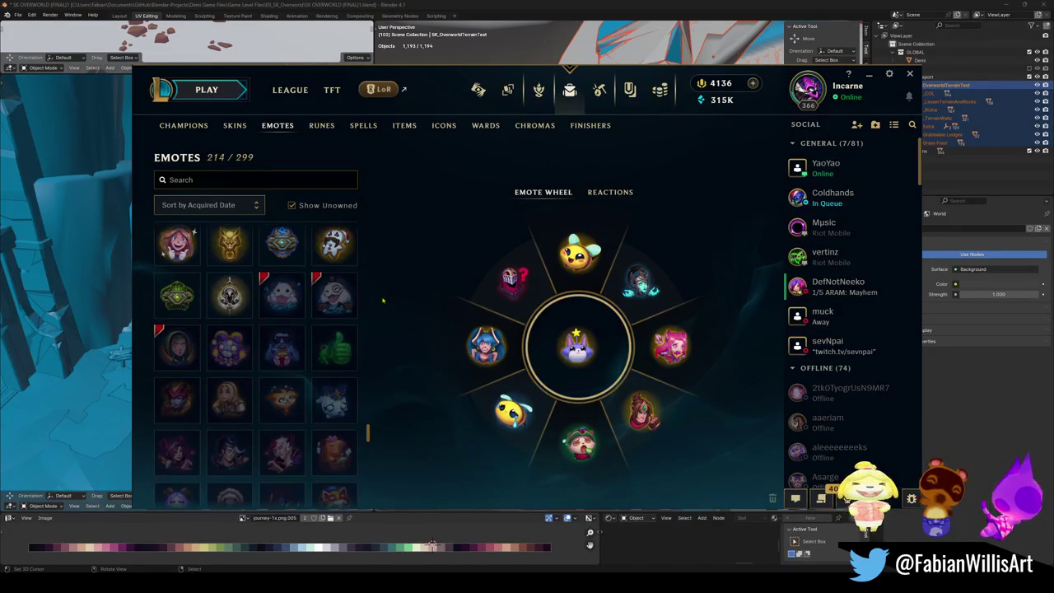
{"action": "scroll", "coordinate": [282, 386], "scroll_direction": "up", "scroll_amount": 4}
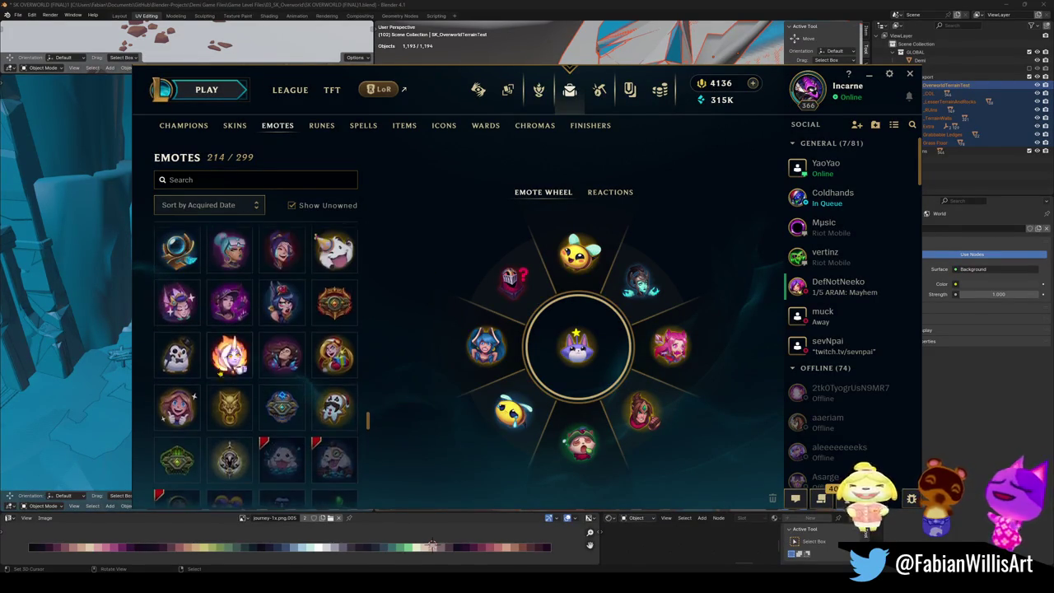
{"action": "scroll", "coordinate": [333, 362], "scroll_direction": "up", "scroll_amount": 3}
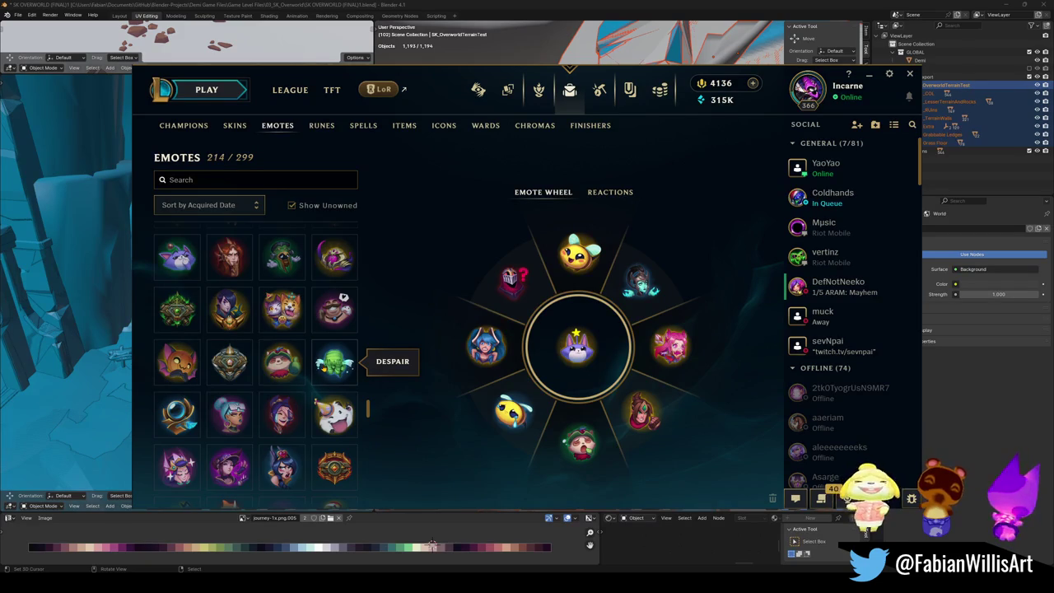
{"action": "scroll", "coordinate": [333, 362], "scroll_direction": "up", "scroll_amount": 3}
{"action": "scroll", "coordinate": [306, 360], "scroll_direction": "down", "scroll_amount": 4}
{"action": "scroll", "coordinate": [314, 365], "scroll_direction": "up", "scroll_amount": 3}
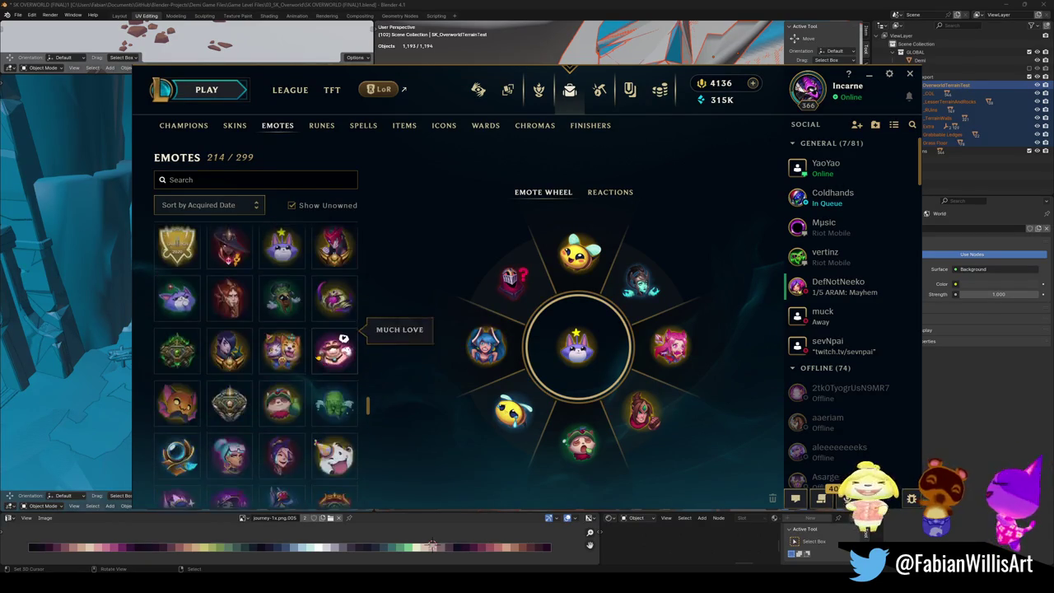
{"action": "scroll", "coordinate": [316, 363], "scroll_direction": "up", "scroll_amount": 2}
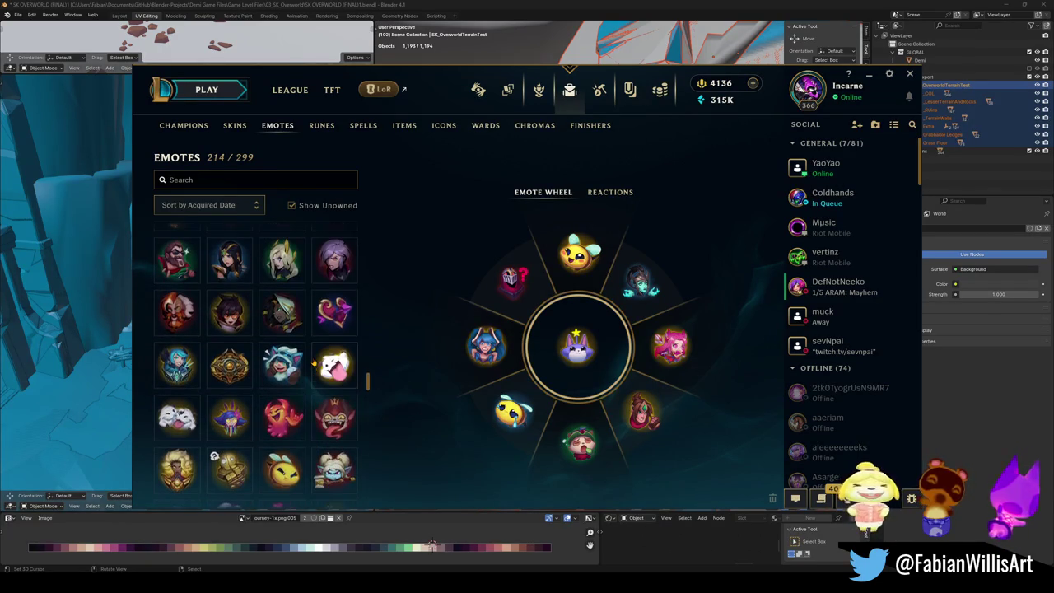
{"action": "scroll", "coordinate": [316, 363], "scroll_direction": "up", "scroll_amount": 1}
{"action": "scroll", "coordinate": [306, 360], "scroll_direction": "up", "scroll_amount": 3}
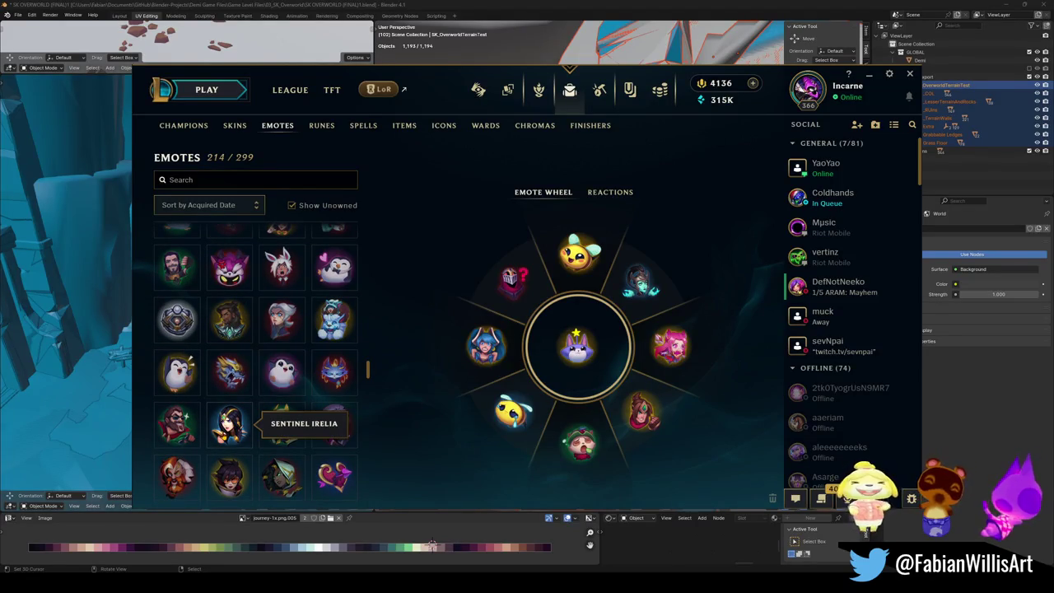
{"action": "scroll", "coordinate": [304, 352], "scroll_direction": "up", "scroll_amount": 2}
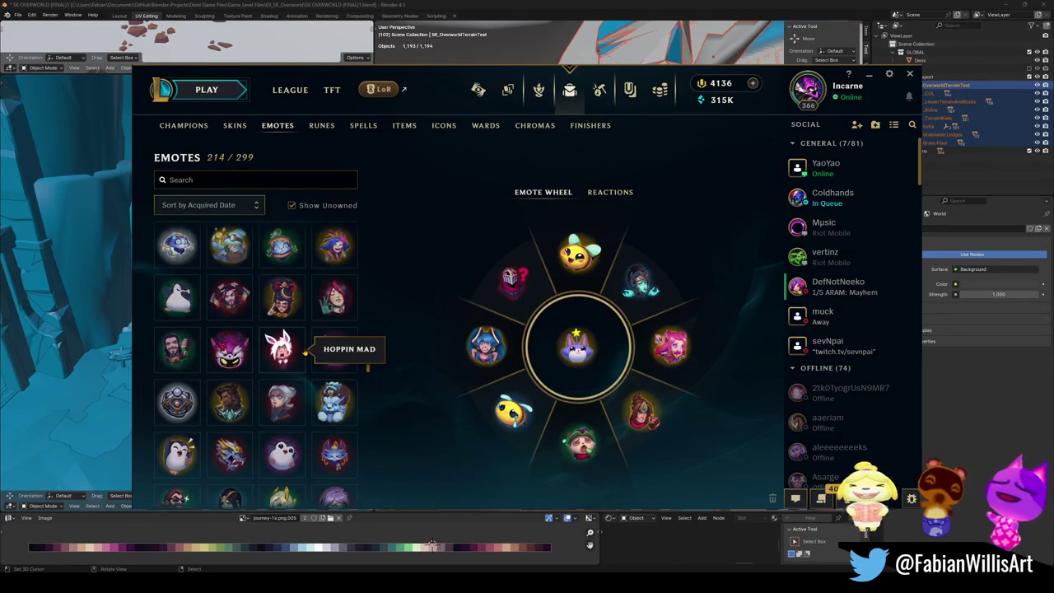
{"action": "scroll", "coordinate": [305, 352], "scroll_direction": "up", "scroll_amount": 2}
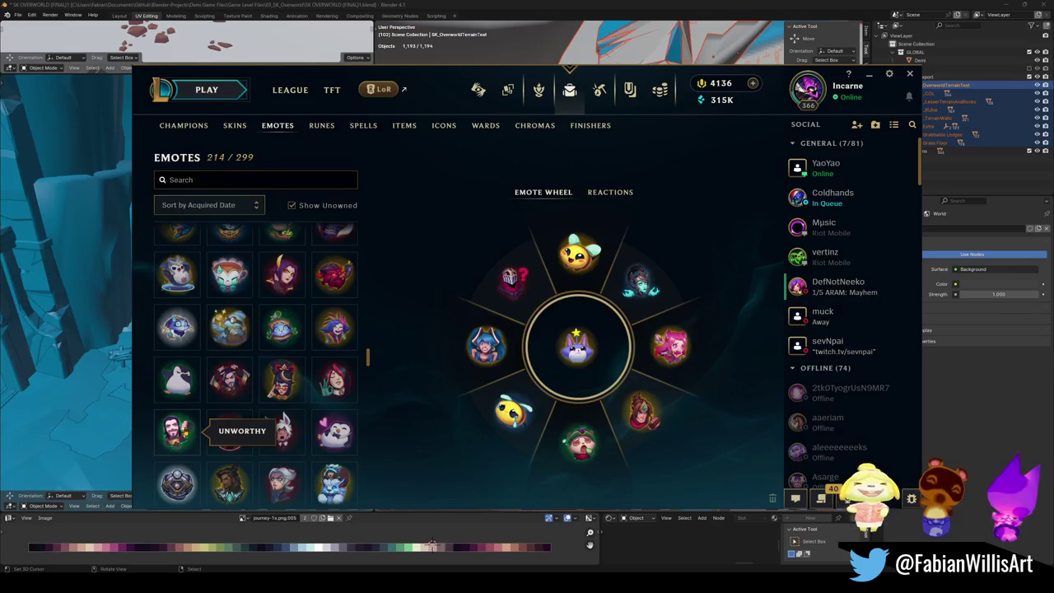
{"action": "scroll", "coordinate": [259, 375], "scroll_direction": "up", "scroll_amount": 3}
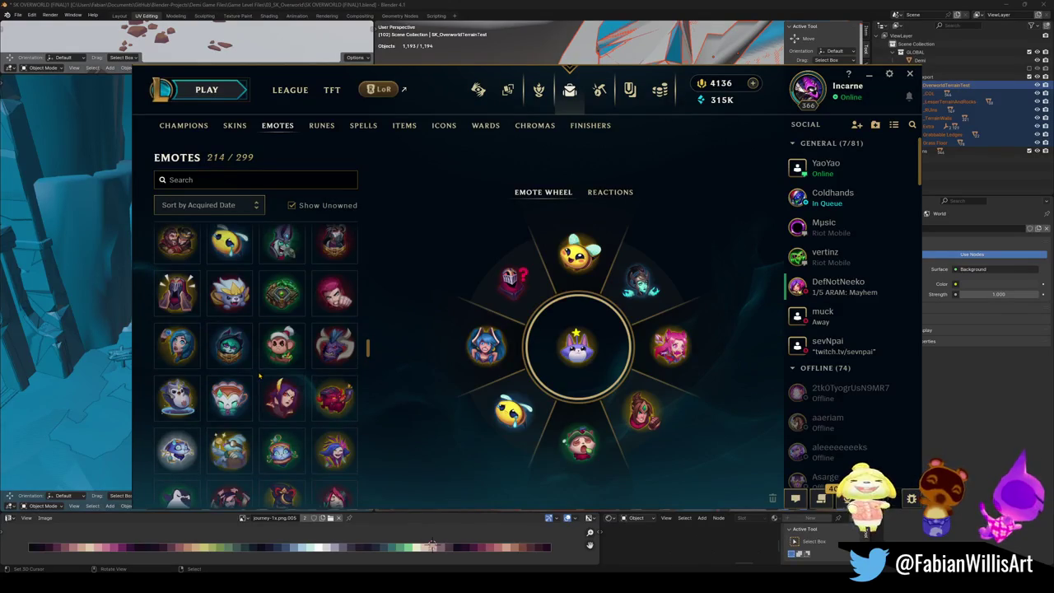
{"action": "scroll", "coordinate": [275, 375], "scroll_direction": "up", "scroll_amount": 3}
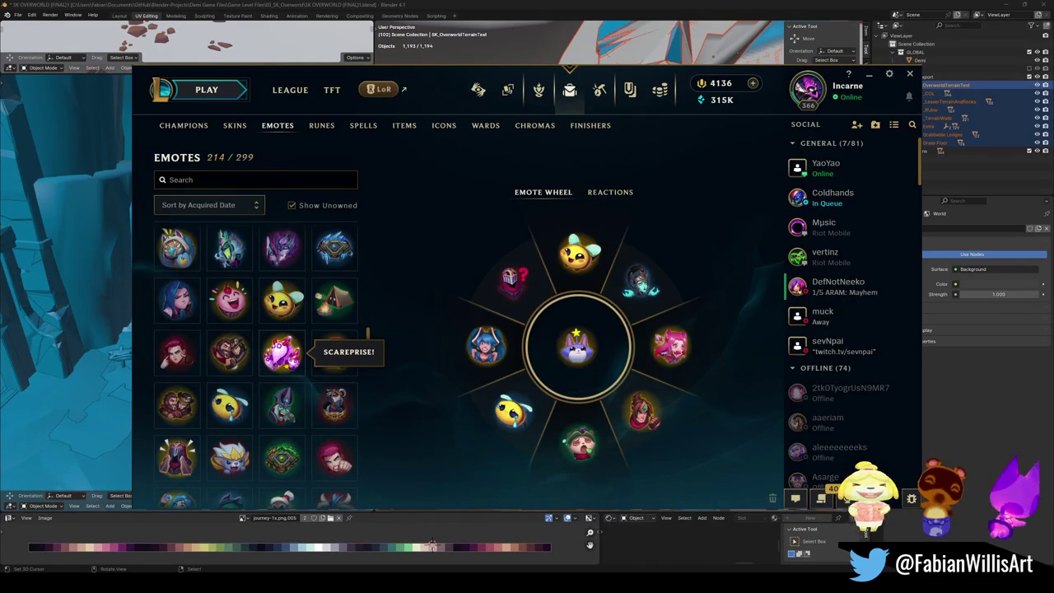
{"action": "scroll", "coordinate": [280, 364], "scroll_direction": "up", "scroll_amount": 3}
{"action": "scroll", "coordinate": [284, 363], "scroll_direction": "up", "scroll_amount": 2}
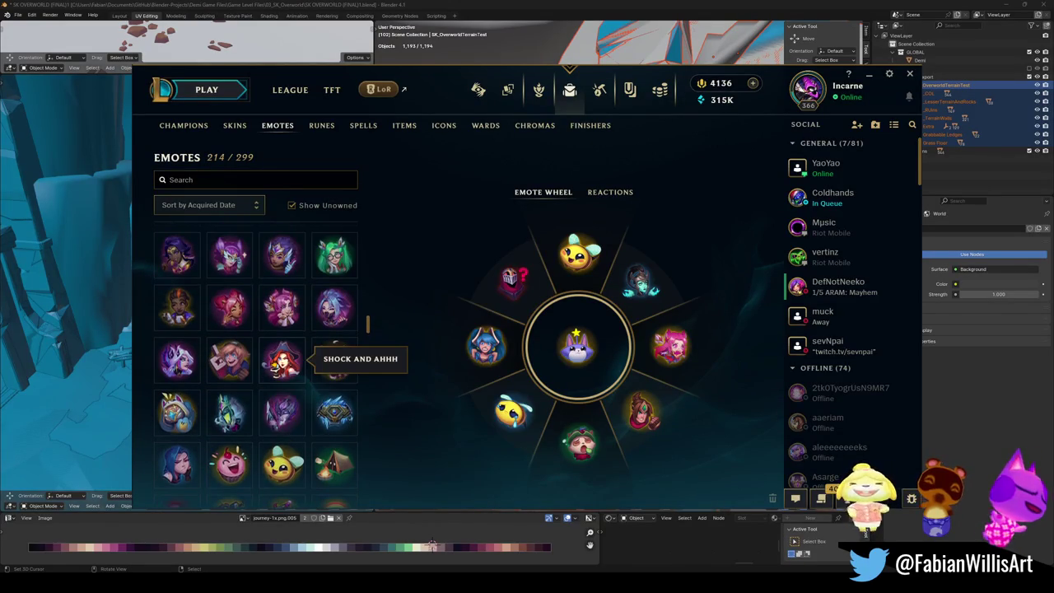
{"action": "scroll", "coordinate": [274, 369], "scroll_direction": "up", "scroll_amount": 3}
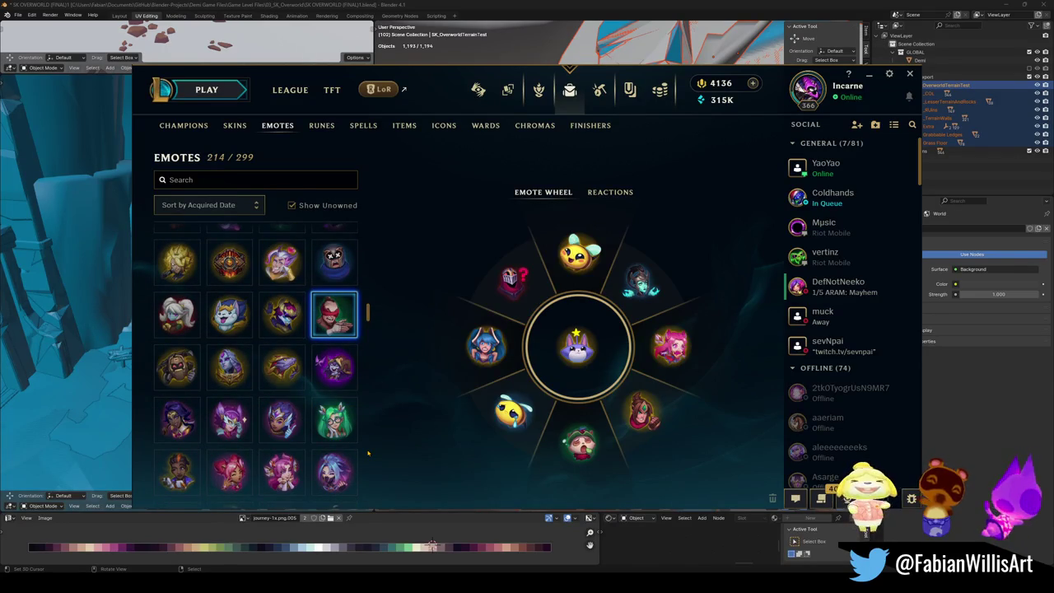
{"action": "scroll", "coordinate": [336, 416], "scroll_direction": "up", "scroll_amount": 2}
{"action": "scroll", "coordinate": [336, 416], "scroll_direction": "up", "scroll_amount": 2}
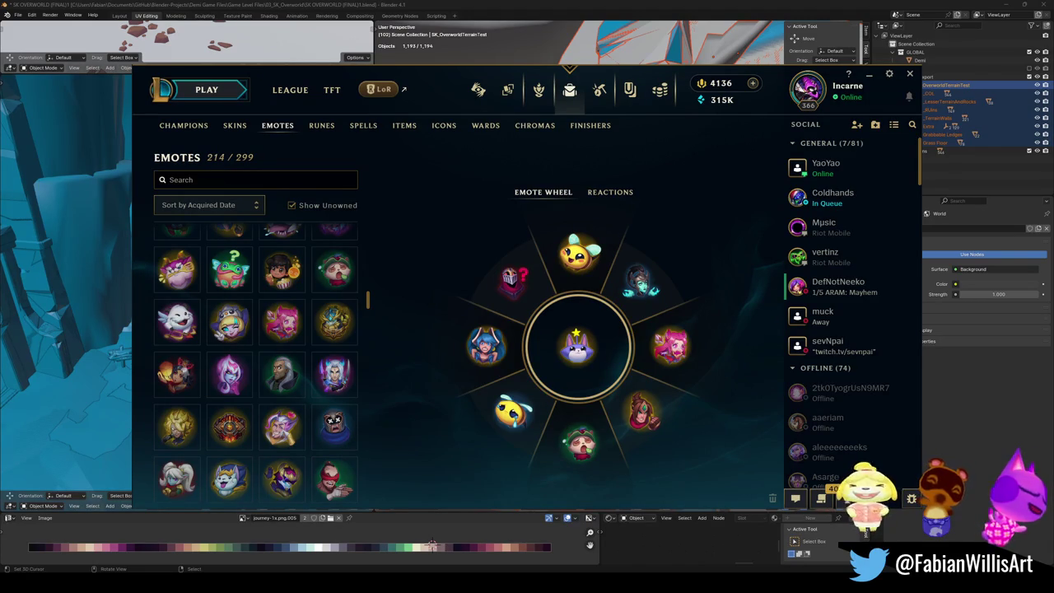
{"action": "scroll", "coordinate": [280, 354], "scroll_direction": "up", "scroll_amount": 5}
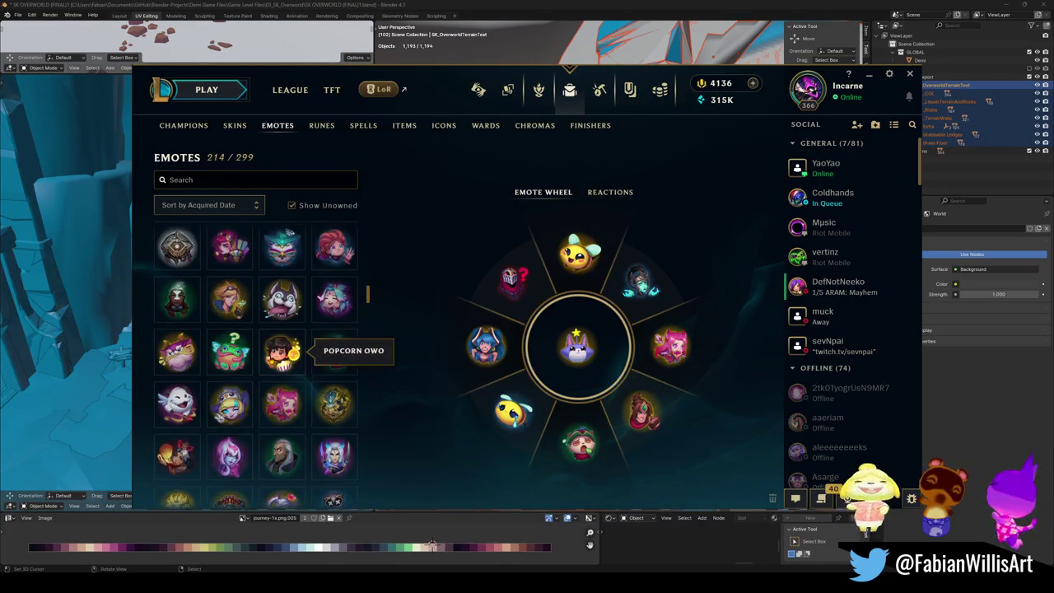
{"action": "scroll", "coordinate": [255, 363], "scroll_direction": "up", "scroll_amount": 5}
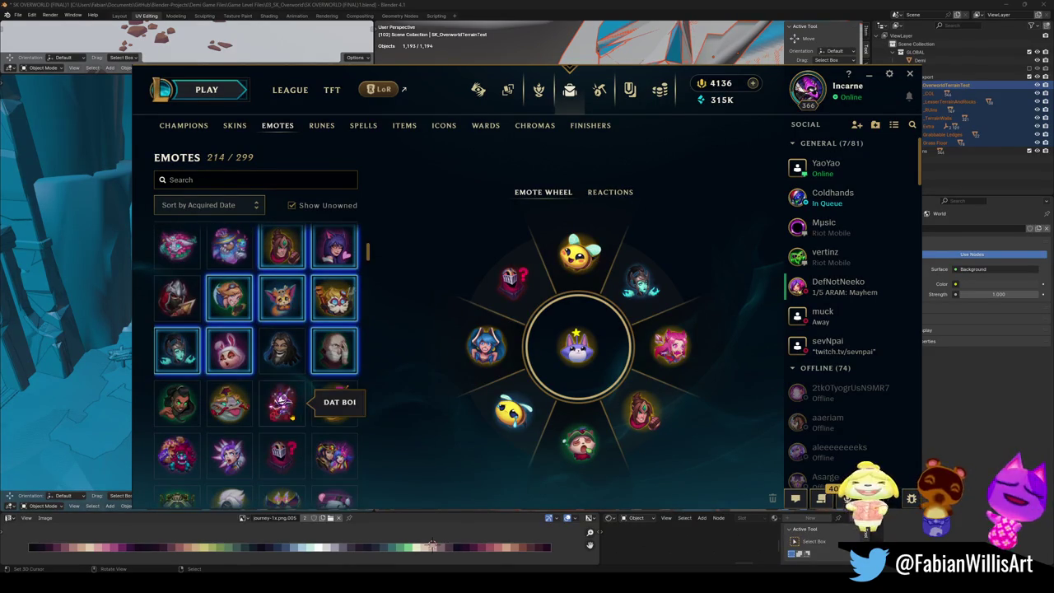
{"action": "scroll", "coordinate": [280, 354], "scroll_direction": "up", "scroll_amount": 2}
{"action": "scroll", "coordinate": [329, 412], "scroll_direction": "up", "scroll_amount": 1}
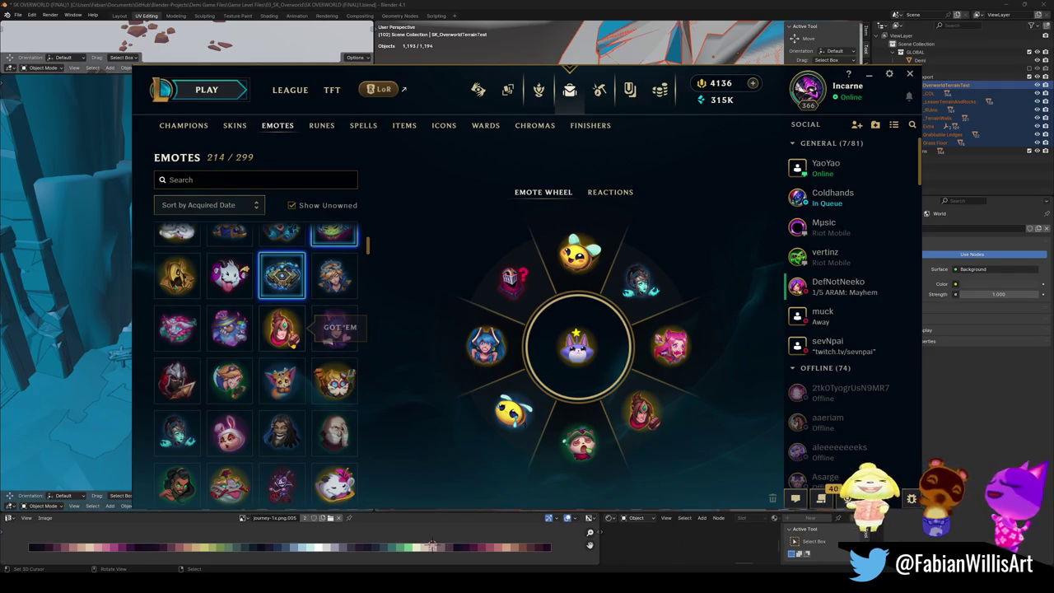
{"action": "scroll", "coordinate": [281, 367], "scroll_direction": "up", "scroll_amount": 2}
{"action": "scroll", "coordinate": [329, 346], "scroll_direction": "up", "scroll_amount": 2}
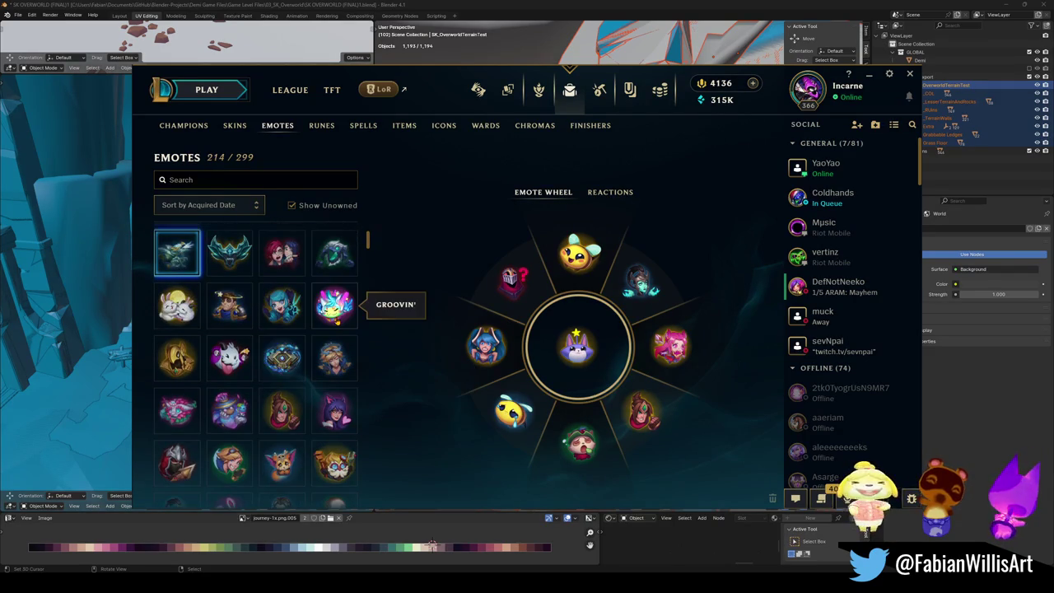
{"action": "scroll", "coordinate": [334, 305], "scroll_direction": "up", "scroll_amount": 3}
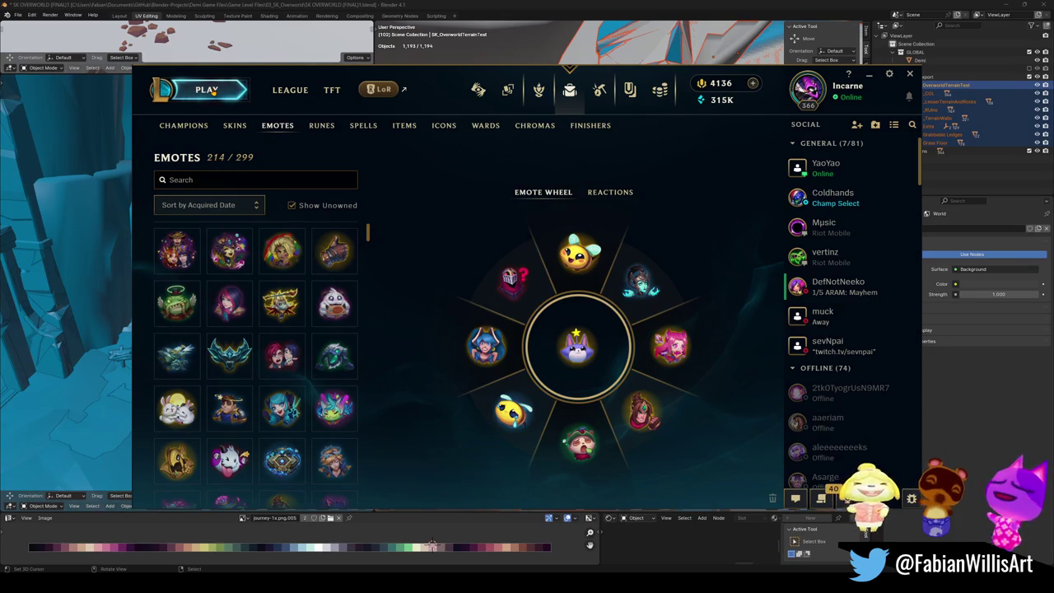
Step: Show the Reactions page with its Start, First Blood, Ace and Victory emote slots
{"action": "left_click", "coordinate": [593, 195]}
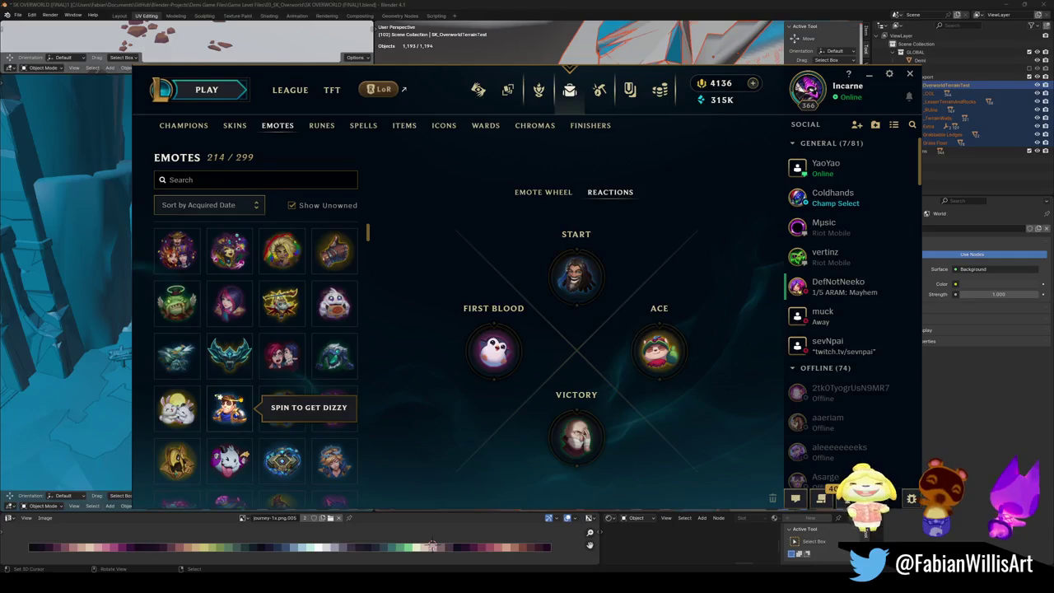
Step: Assign the blue-haired champion emote to the START reaction slot
{"action": "scroll", "coordinate": [231, 411], "scroll_direction": "down", "scroll_amount": 5}
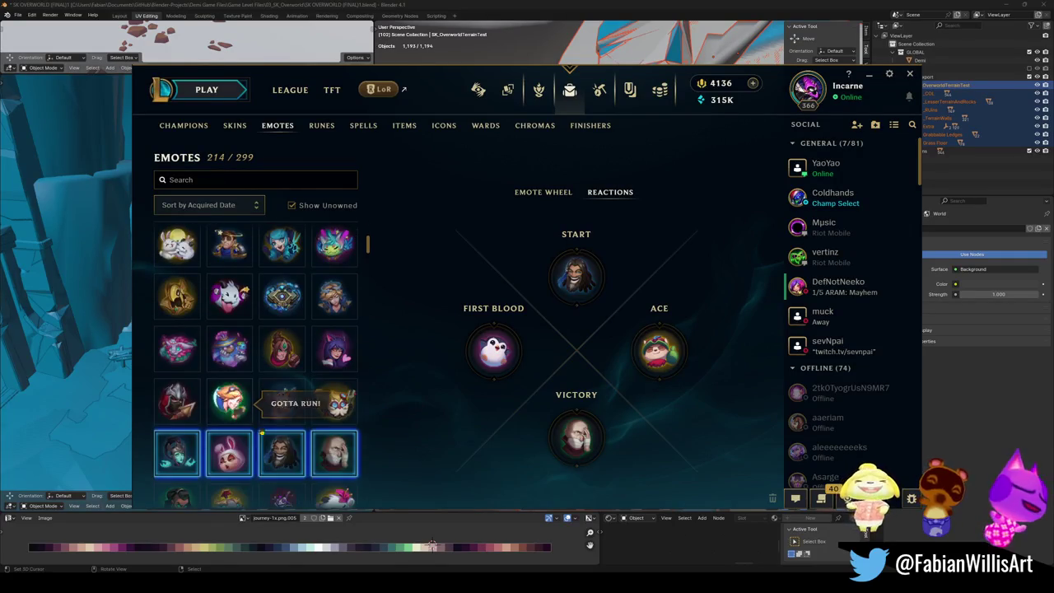
{"action": "scroll", "coordinate": [230, 411], "scroll_direction": "down", "scroll_amount": 2}
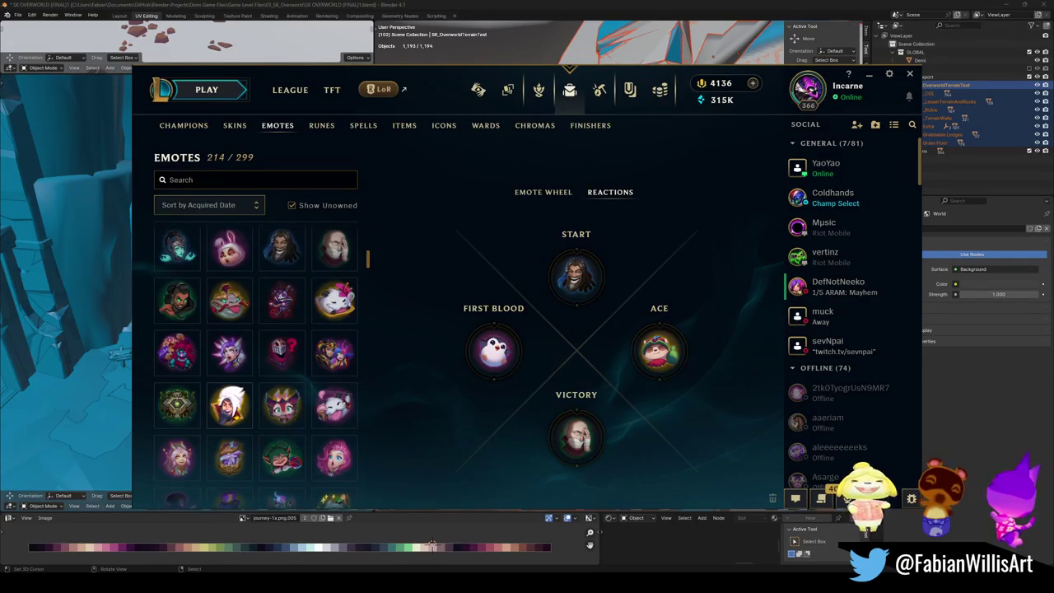
{"action": "scroll", "coordinate": [230, 411], "scroll_direction": "down", "scroll_amount": 2}
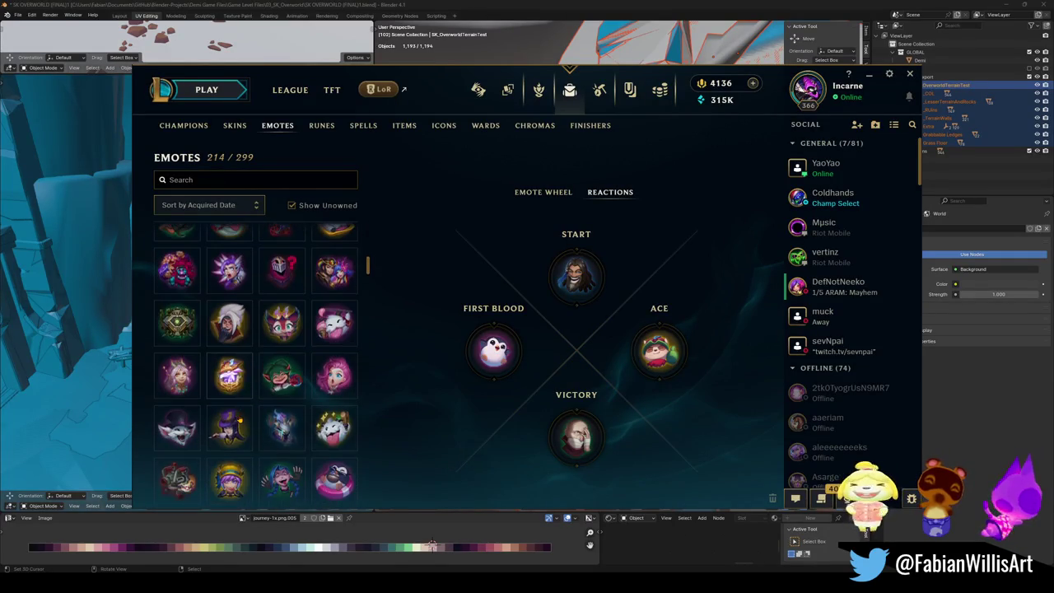
{"action": "scroll", "coordinate": [246, 433], "scroll_direction": "down", "scroll_amount": 1}
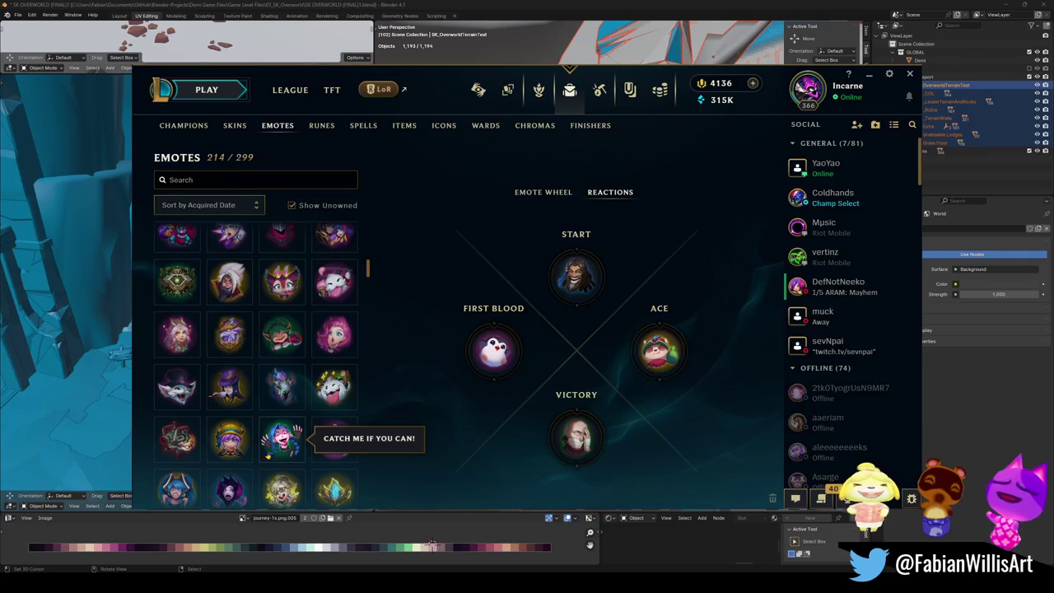
{"action": "scroll", "coordinate": [282, 449], "scroll_direction": "down", "scroll_amount": 1}
{"action": "scroll", "coordinate": [282, 449], "scroll_direction": "down", "scroll_amount": 1}
{"action": "mouse_move", "coordinate": [177, 412]}
{"action": "left_mouse_down"}
{"action": "mouse_move", "coordinate": [553, 294]}
{"action": "mouse_move", "coordinate": [576, 275]}
{"action": "left_mouse_up"}
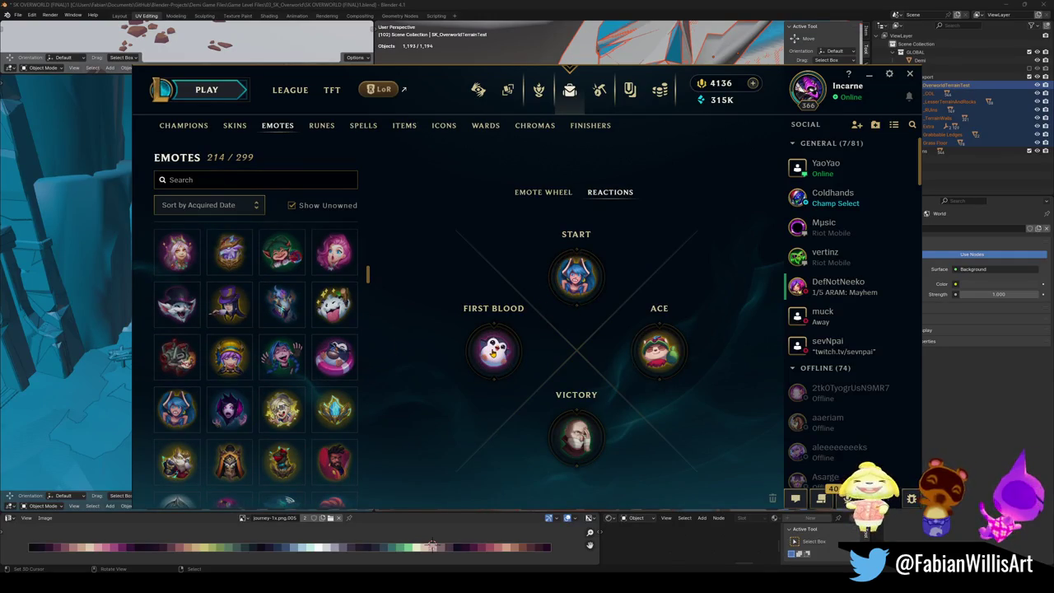
Step: Create an ARAM: Mayhem lobby and start searching for a match
{"action": "left_click", "coordinate": [222, 98]}
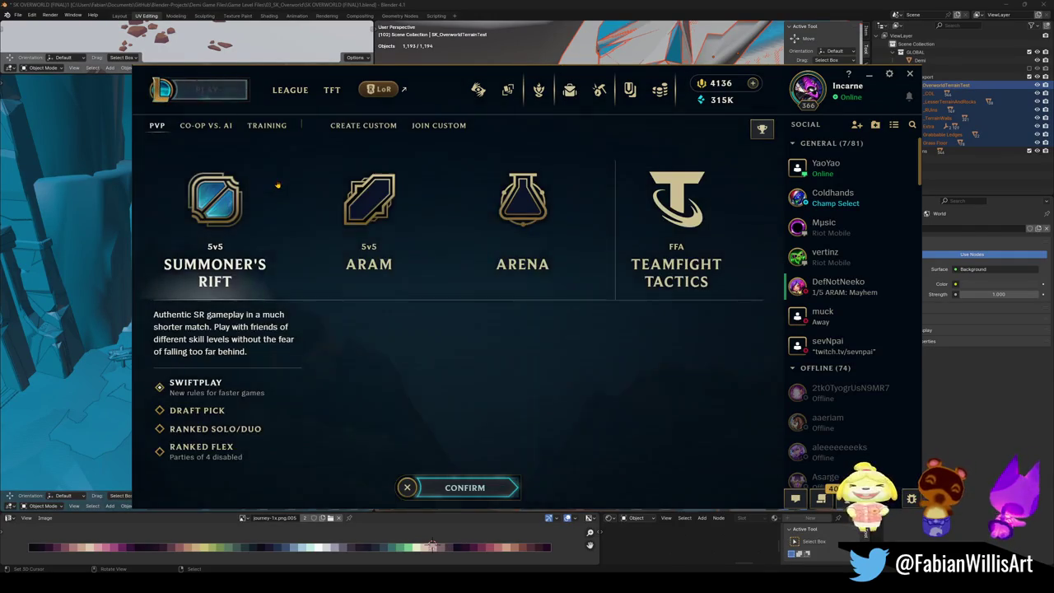
{"action": "left_click", "coordinate": [369, 205]}
{"action": "left_click", "coordinate": [461, 487]}
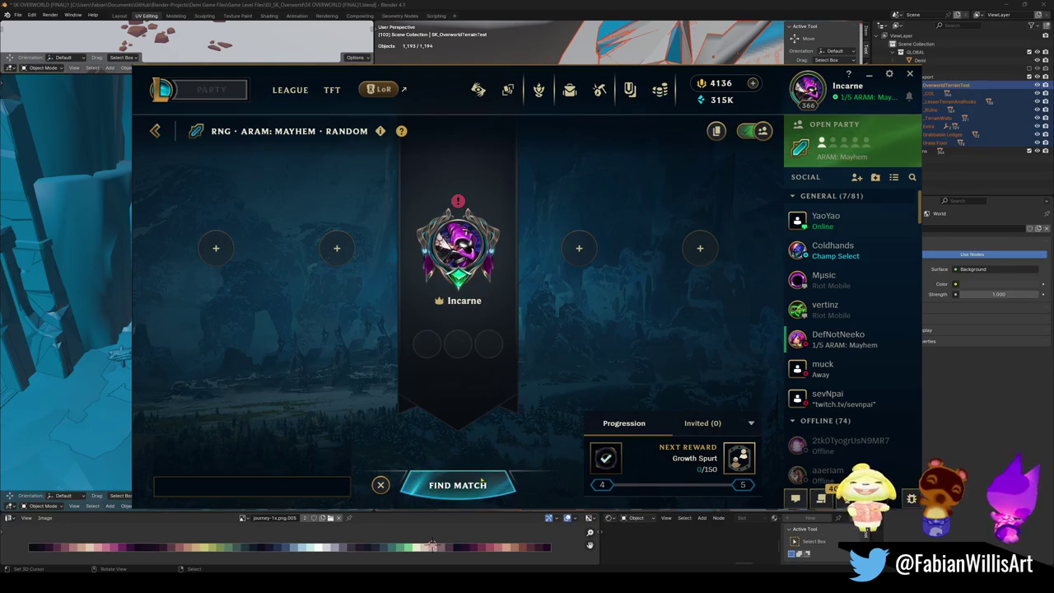
{"action": "left_click", "coordinate": [432, 486]}
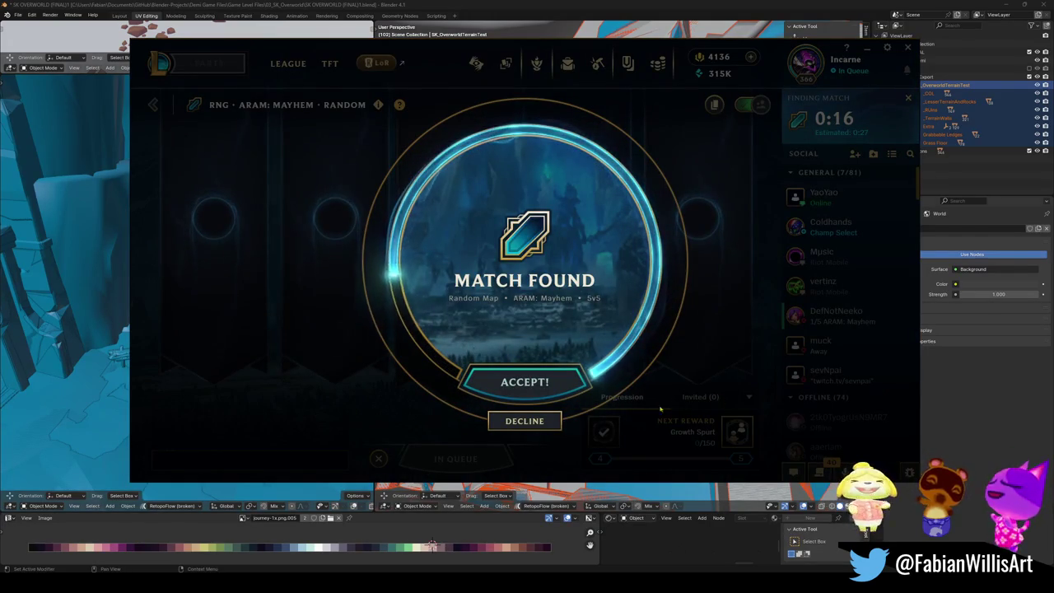
Step: Accept both Match Found popups to enter champion select
{"action": "left_click", "coordinate": [524, 381]}
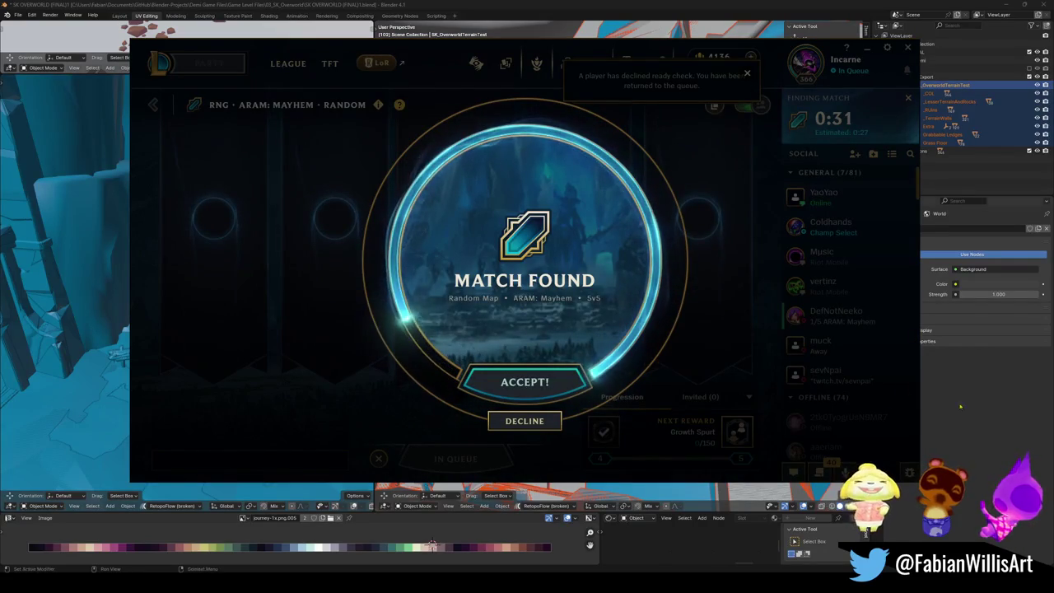
{"action": "left_click", "coordinate": [535, 382]}
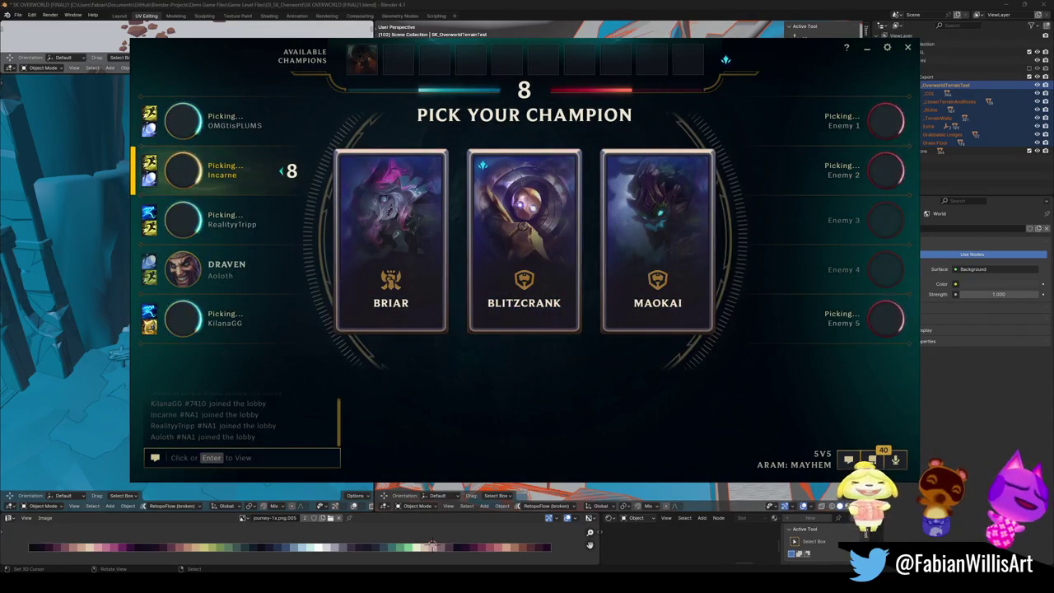
Step: Pick Blitzcrank, swap to Maokai from the bench, then swap back to Blitzcrank
{"action": "left_click", "coordinate": [524, 238]}
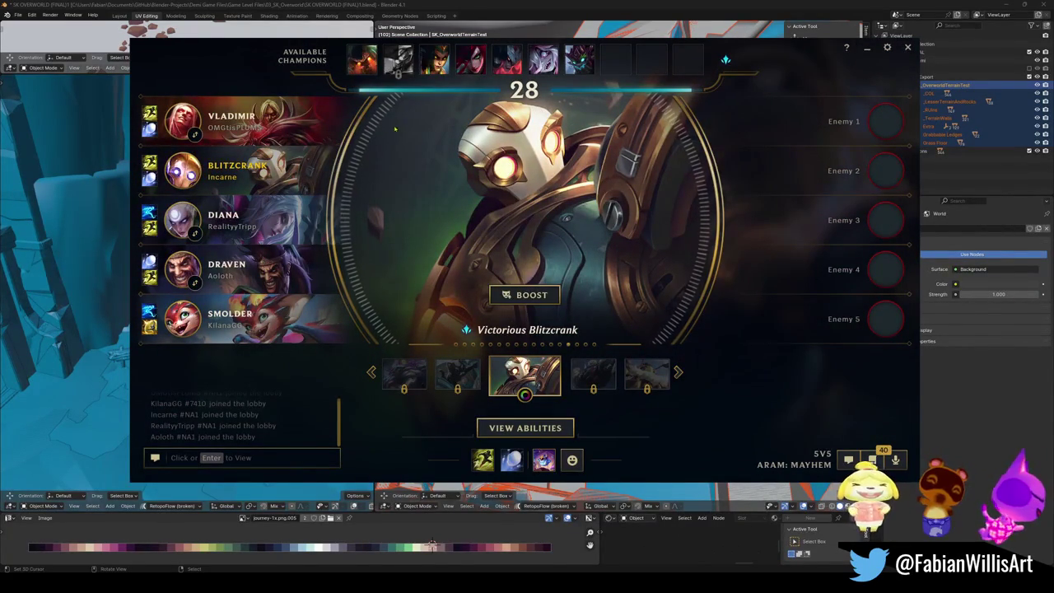
{"action": "left_click", "coordinate": [578, 64]}
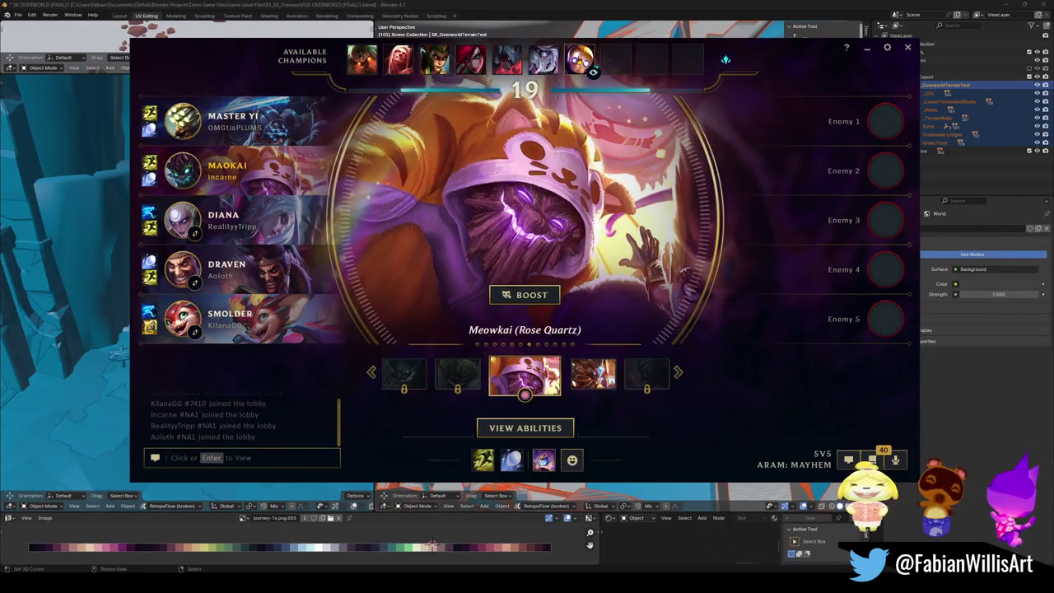
{"action": "left_click", "coordinate": [581, 64]}
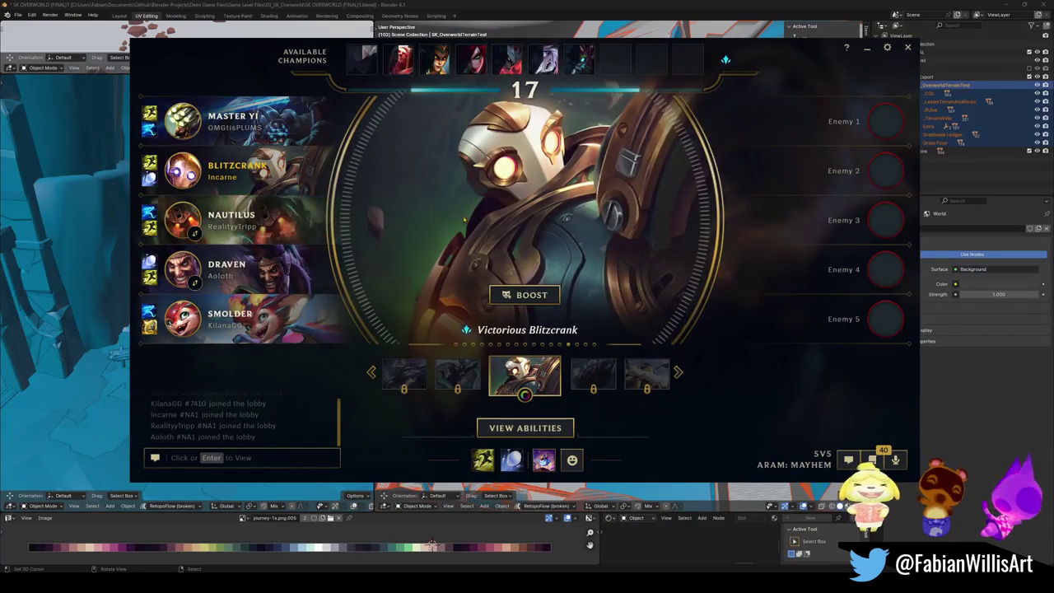
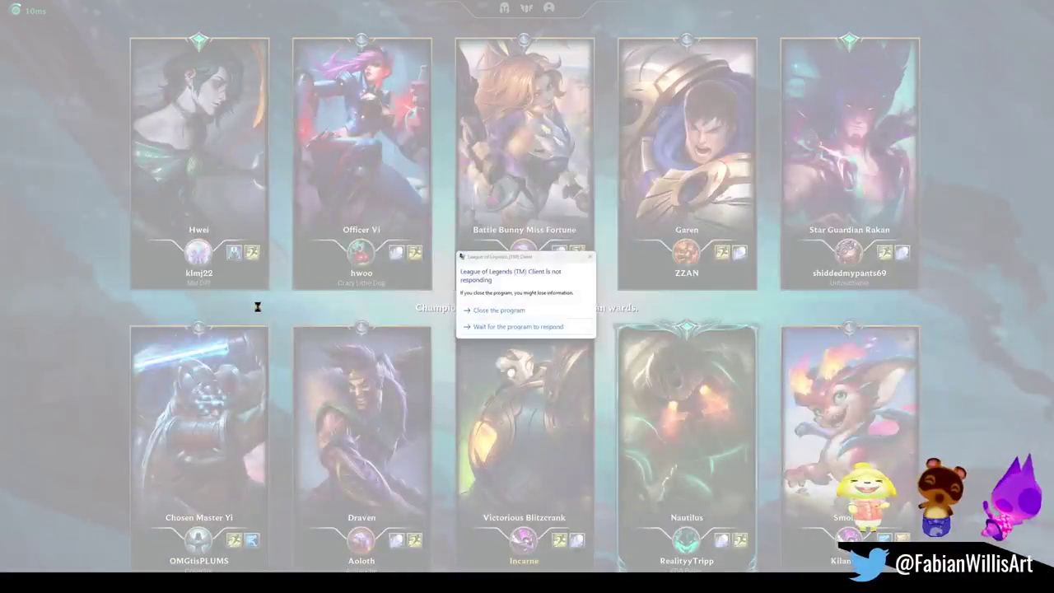
Step: Choose 'Close the program' to shut down the frozen League of Legends client
{"action": "left_click", "coordinate": [527, 314]}
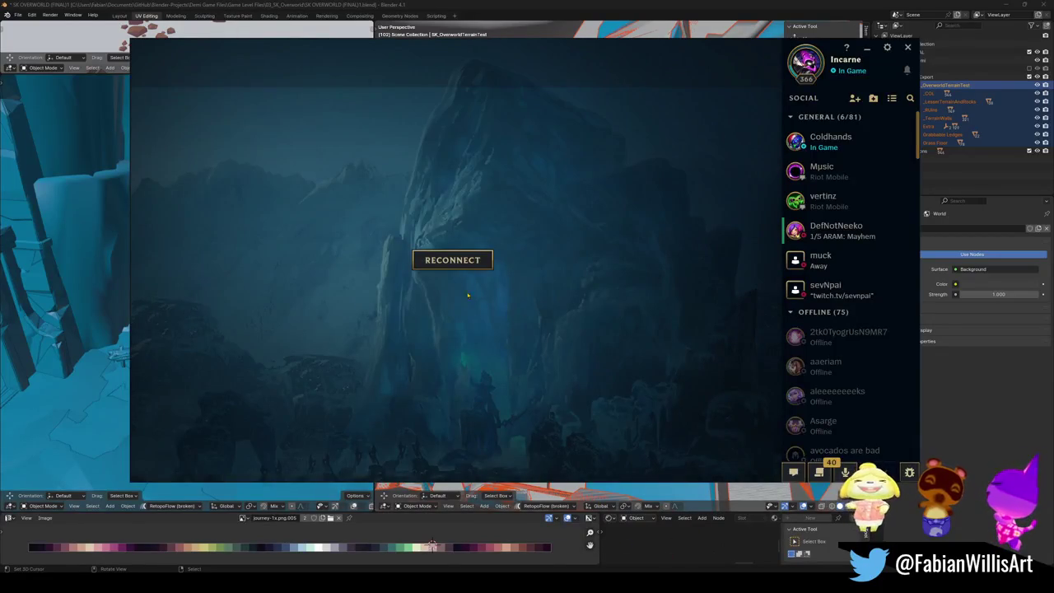
Step: Reconnect to the League of Legends match already in progress
{"action": "left_click", "coordinate": [455, 260]}
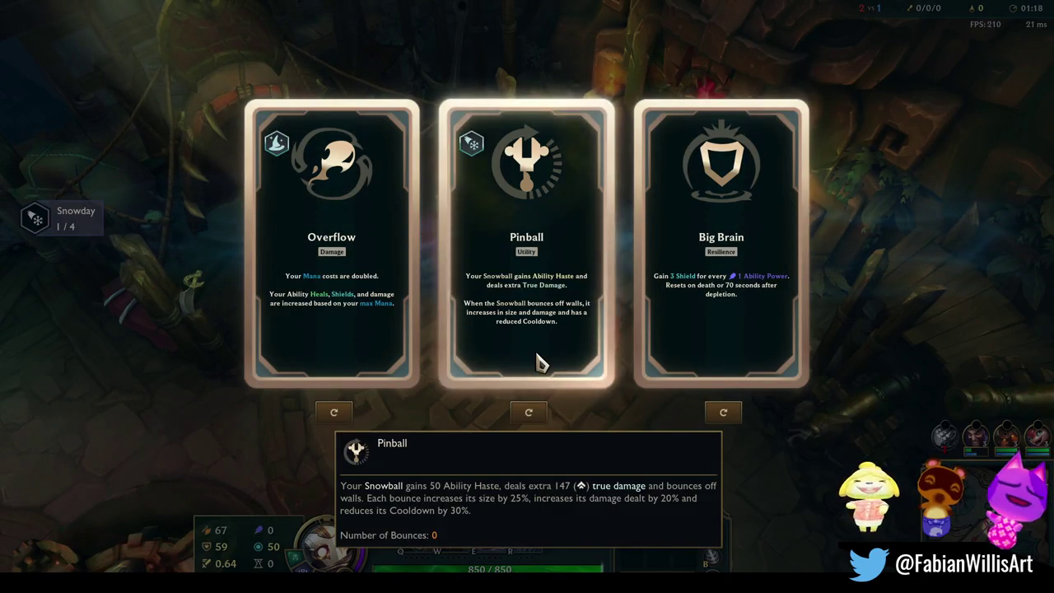
Step: Pick the Pinball augment and buy the Giant's Belt starter bundle from the shop
{"action": "left_click", "coordinate": [538, 365]}
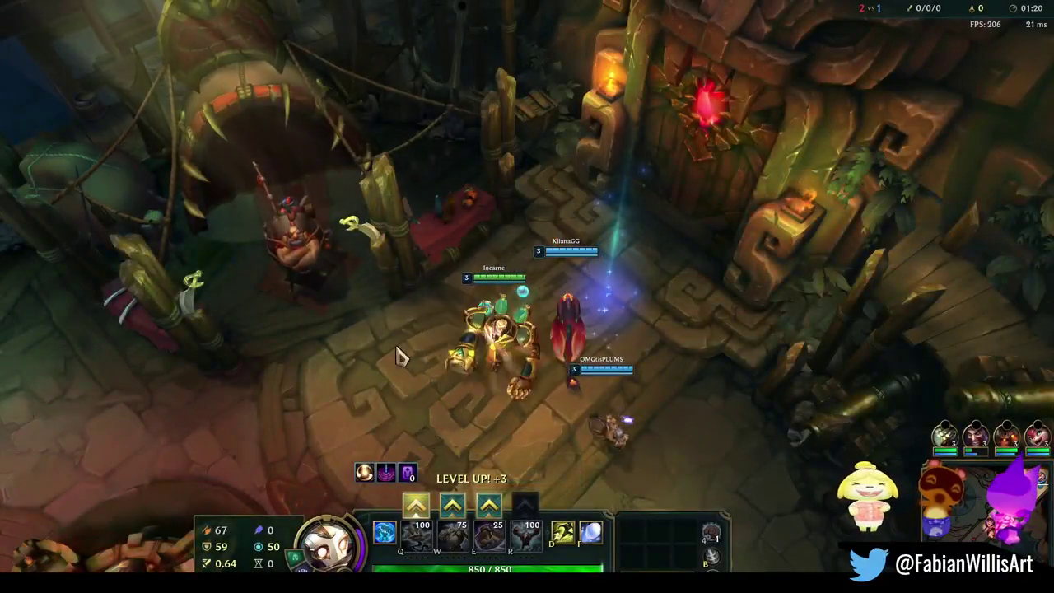
{"action": "key", "text": "p"}
{"action": "double_click", "coordinate": [308, 333]}
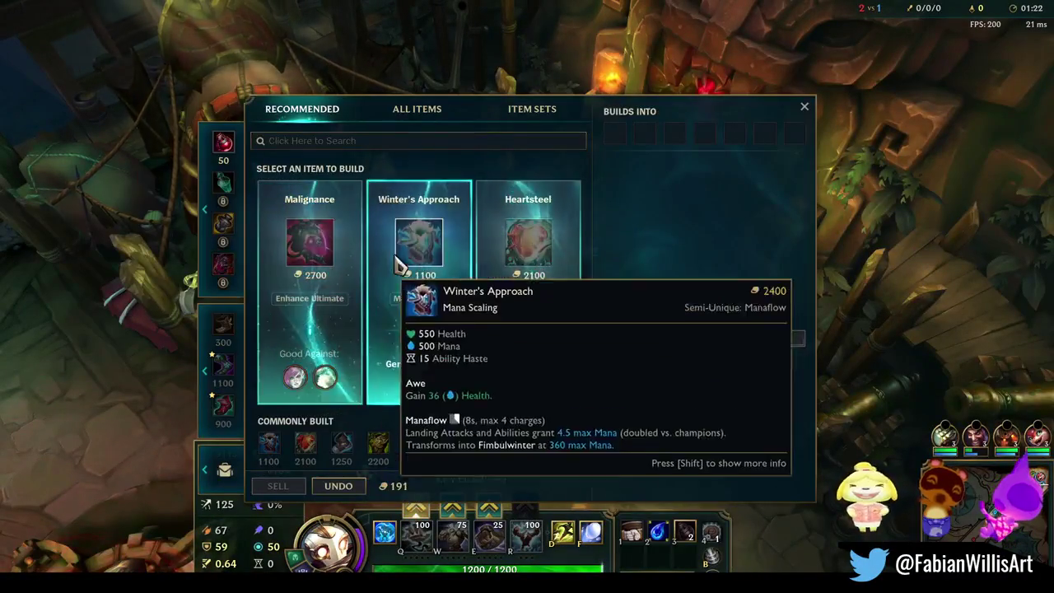
{"action": "key", "text": "p"}
Step: Launch from the cannon toward the chosen spot and send 'apologies' in team chat
{"action": "right_click", "coordinate": [630, 396]}
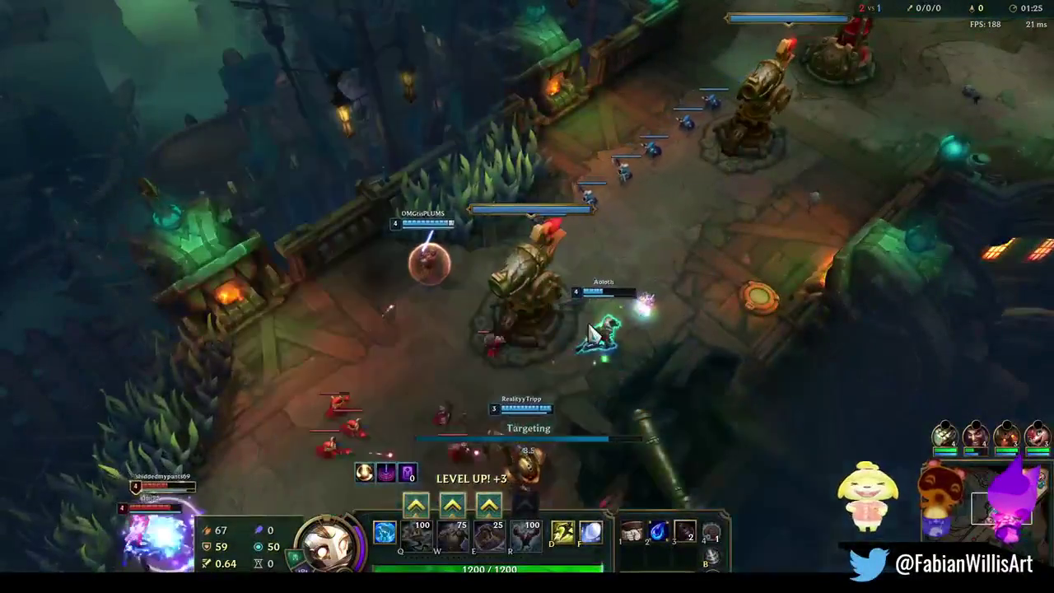
{"action": "left_click", "coordinate": [588, 338]}
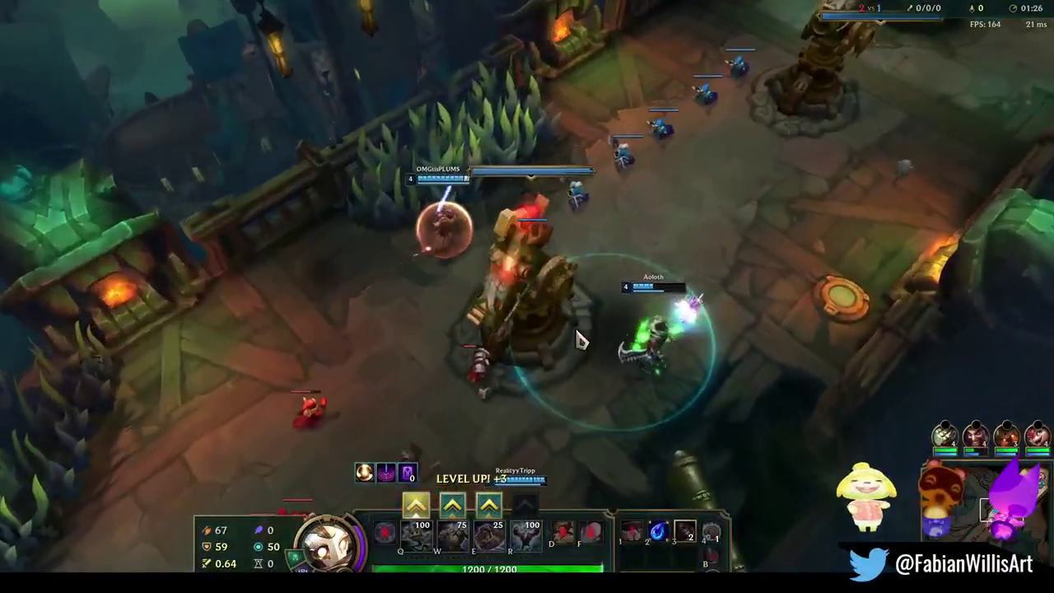
{"action": "key", "text": "Return"}
{"action": "type", "text": "apologies"}
{"action": "key", "text": "Return"}
Step: Move the champion down the lane and into the fight
{"action": "right_click", "coordinate": [429, 257]}
{"action": "right_click", "coordinate": [505, 411]}
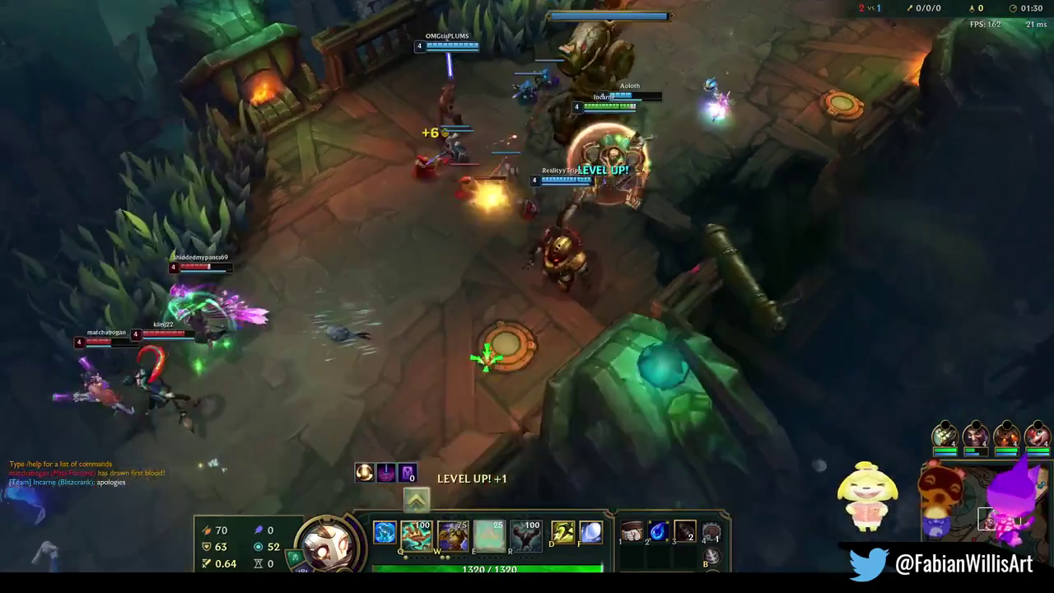
{"action": "right_click", "coordinate": [544, 425]}
{"action": "right_click", "coordinate": [471, 340]}
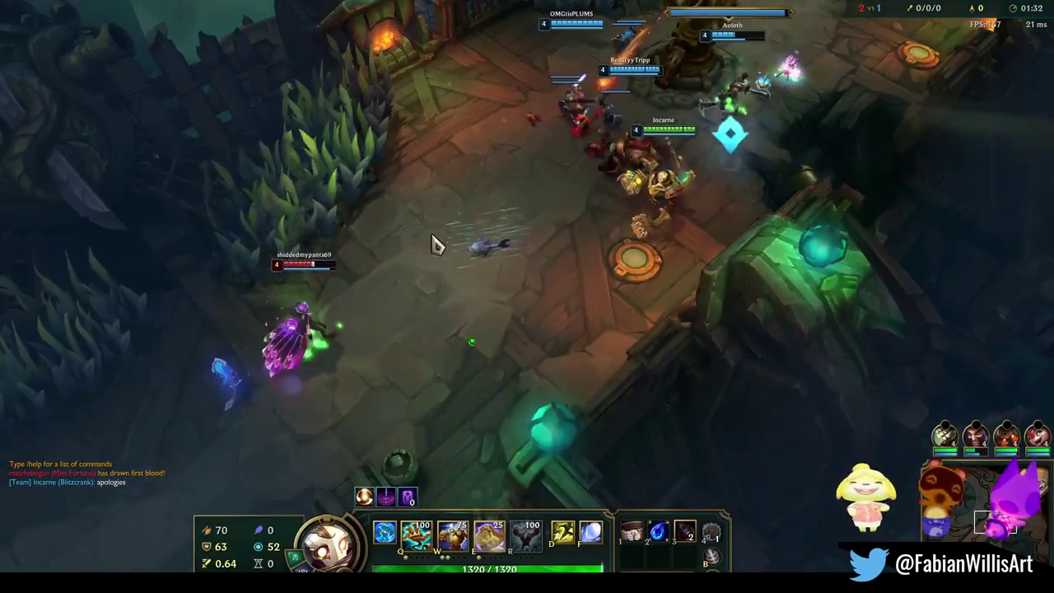
{"action": "right_click", "coordinate": [482, 356]}
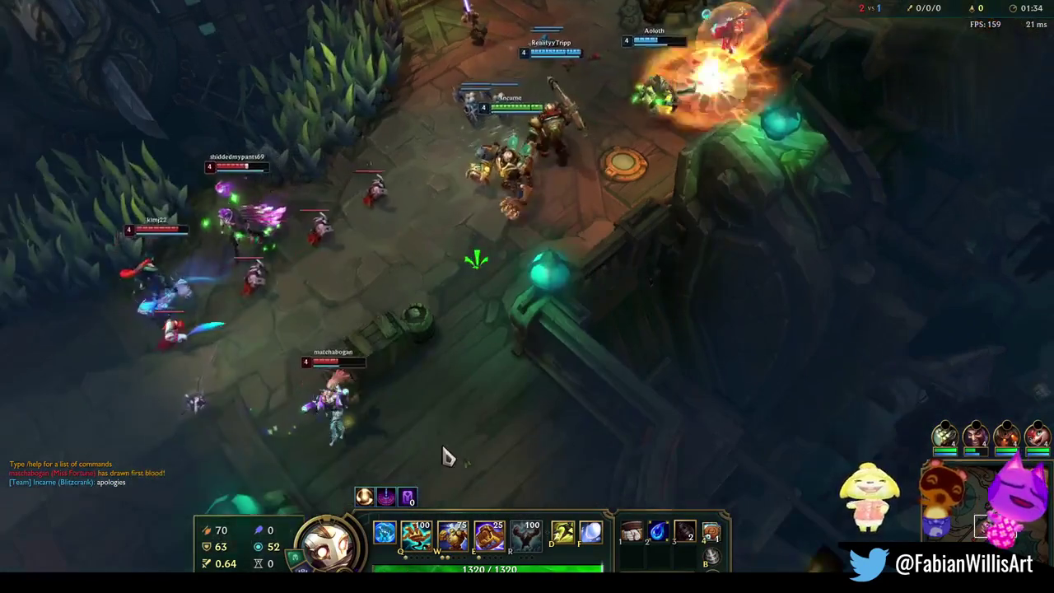
{"action": "right_click", "coordinate": [545, 399]}
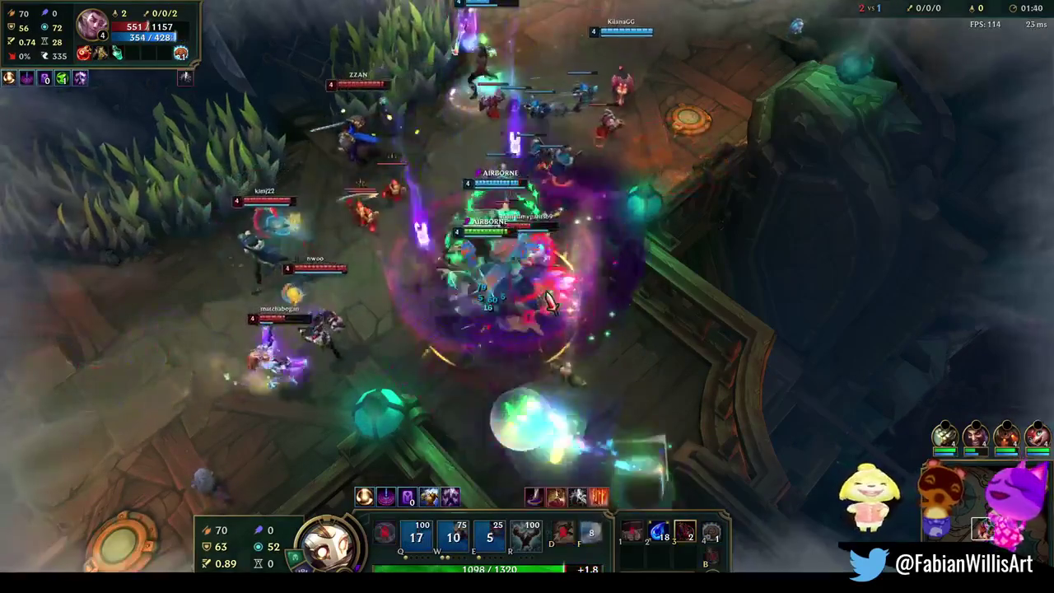
{"action": "right_click", "coordinate": [621, 290]}
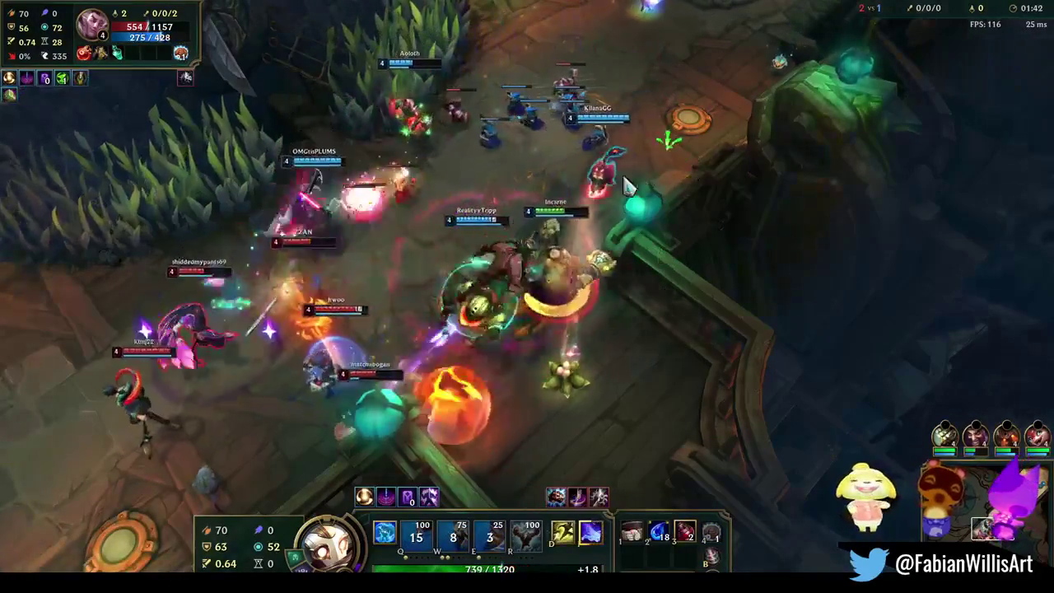
{"action": "right_click", "coordinate": [503, 357]}
{"action": "right_click", "coordinate": [743, 230]}
Step: Use both summoner spells, attack the enemy champion on the right, and finish with Q
{"action": "key", "text": "d"}
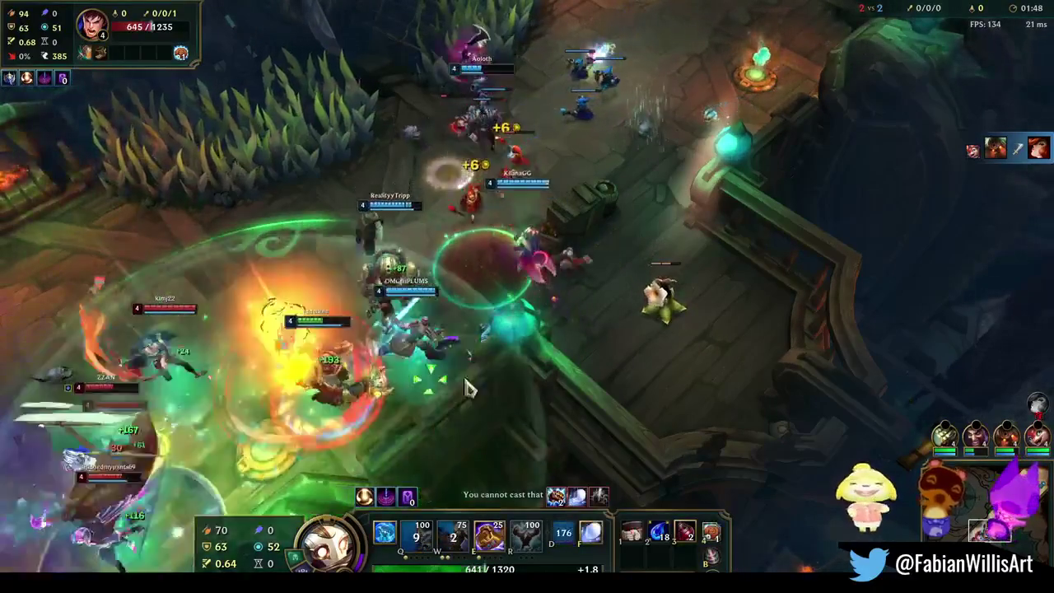
{"action": "key", "text": "f"}
{"action": "right_click", "coordinate": [610, 274]}
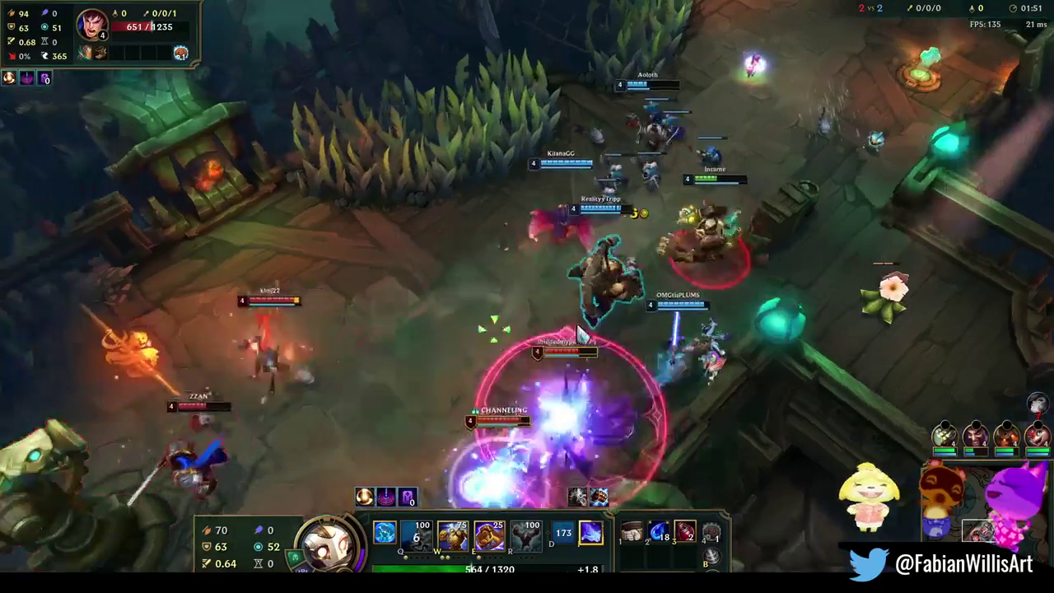
{"action": "right_click", "coordinate": [817, 333]}
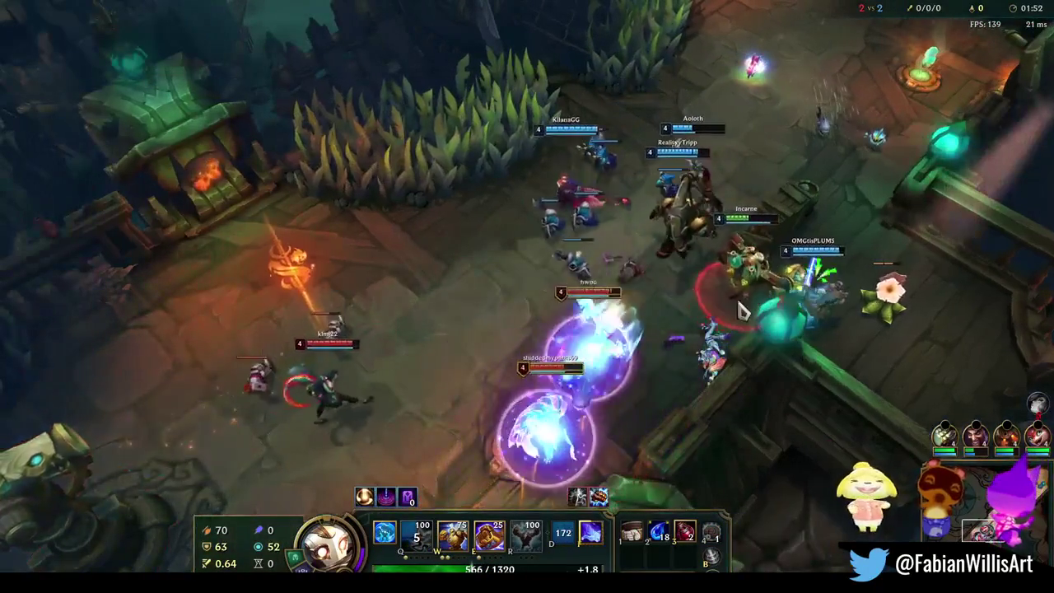
{"action": "right_click", "coordinate": [630, 311]}
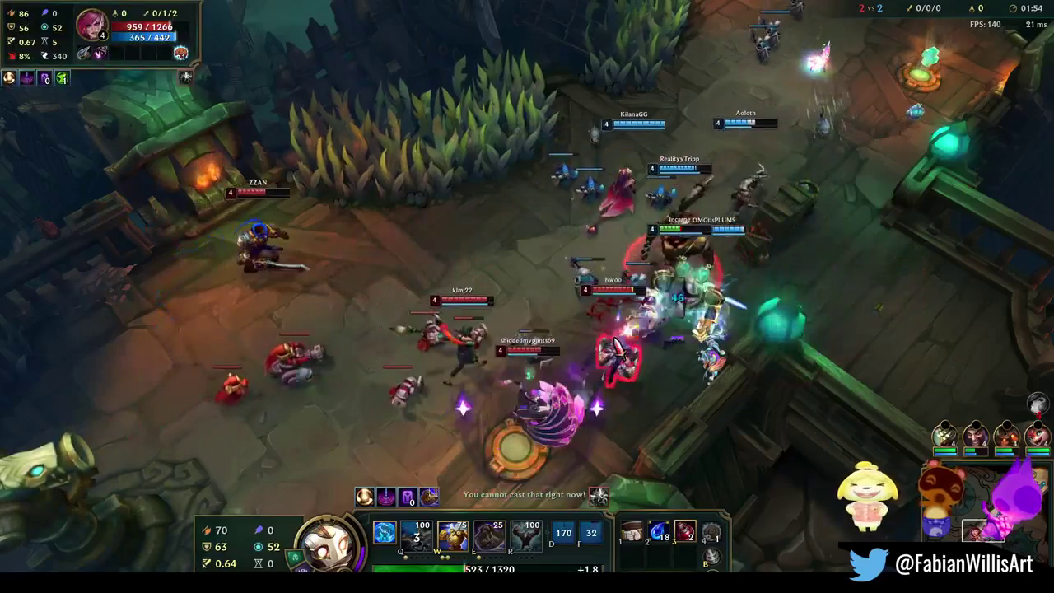
{"action": "right_click", "coordinate": [817, 296]}
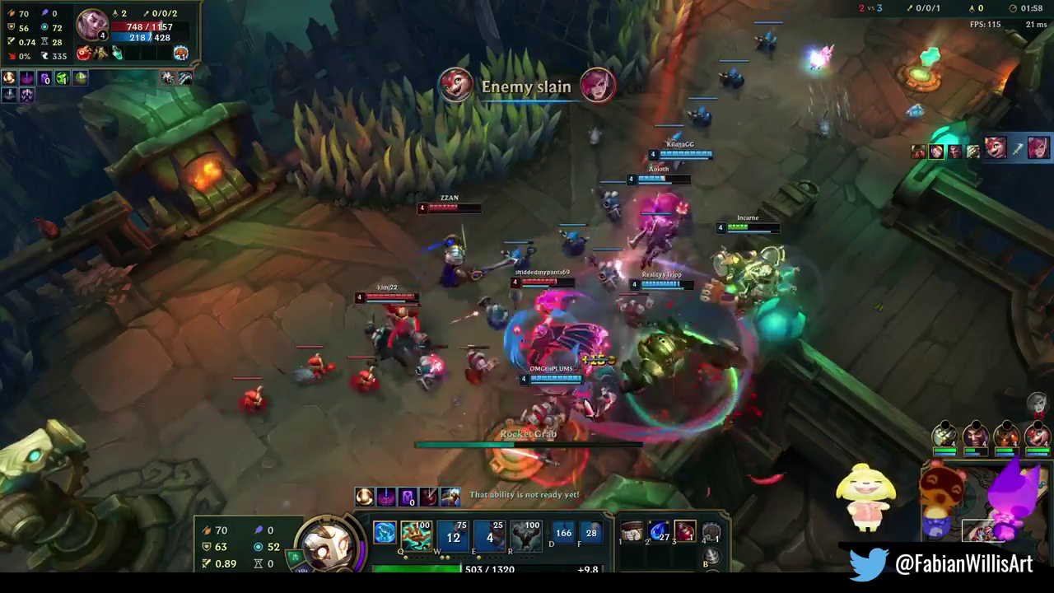
{"action": "key", "text": "q"}
{"action": "right_click", "coordinate": [491, 369]}
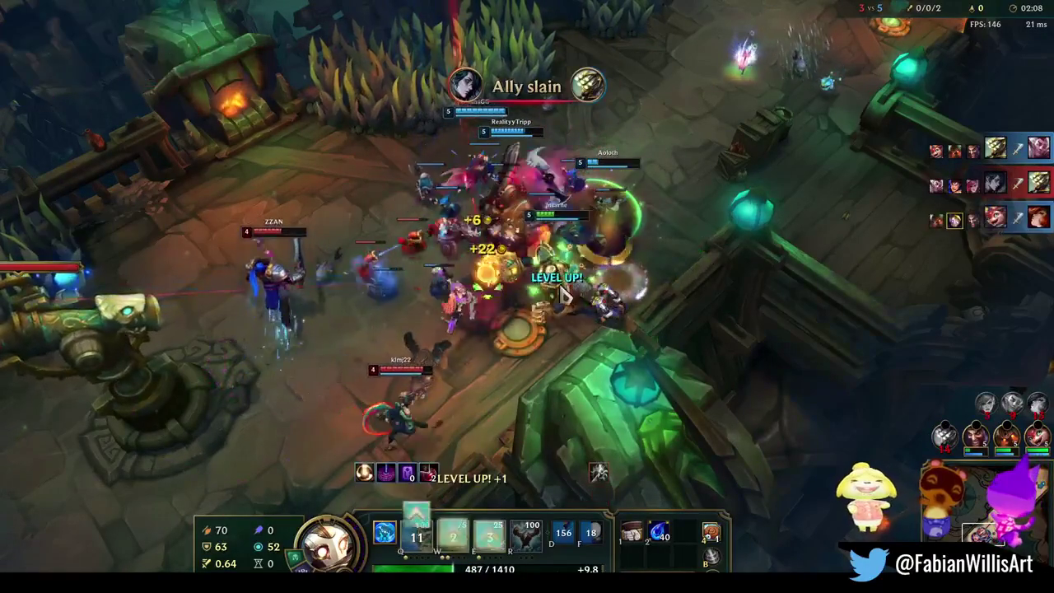
Step: Keep fighting with Q, W, Q and E, inspecting the airborne enemy champion
{"action": "key", "text": "q"}
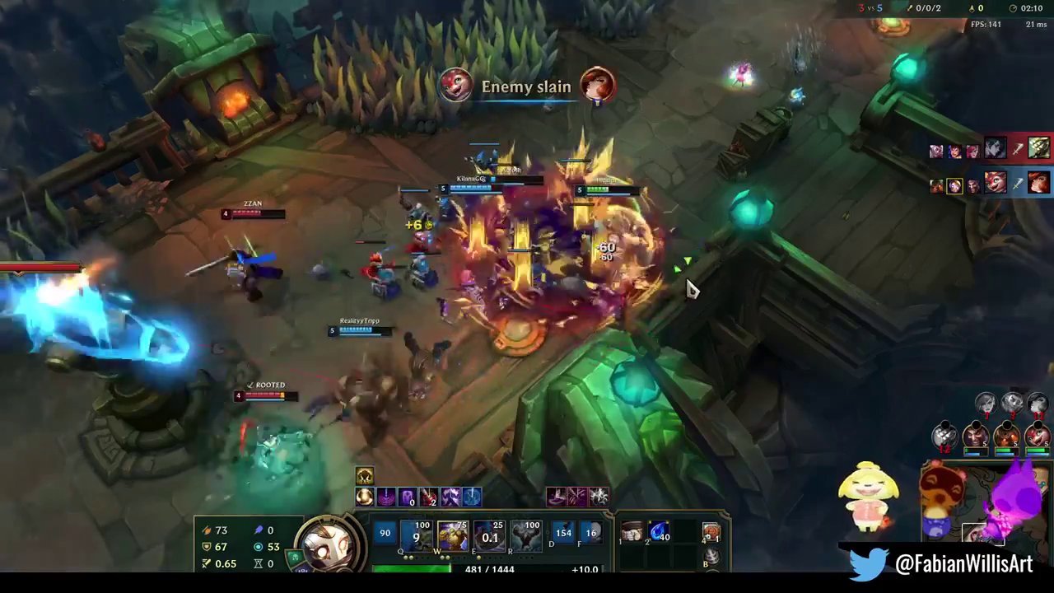
{"action": "left_click", "coordinate": [344, 371]}
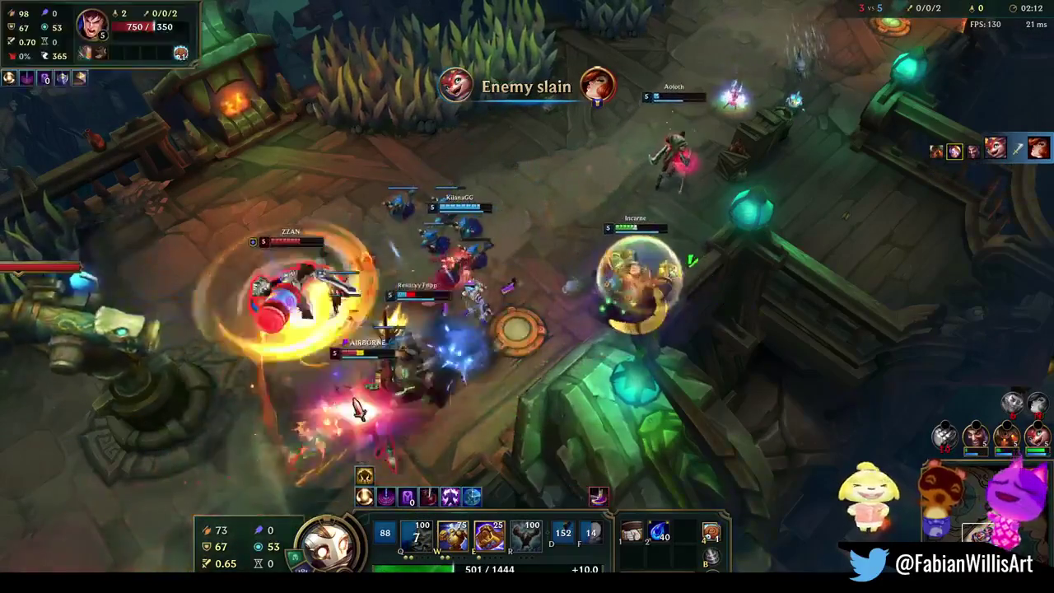
{"action": "key", "text": "w"}
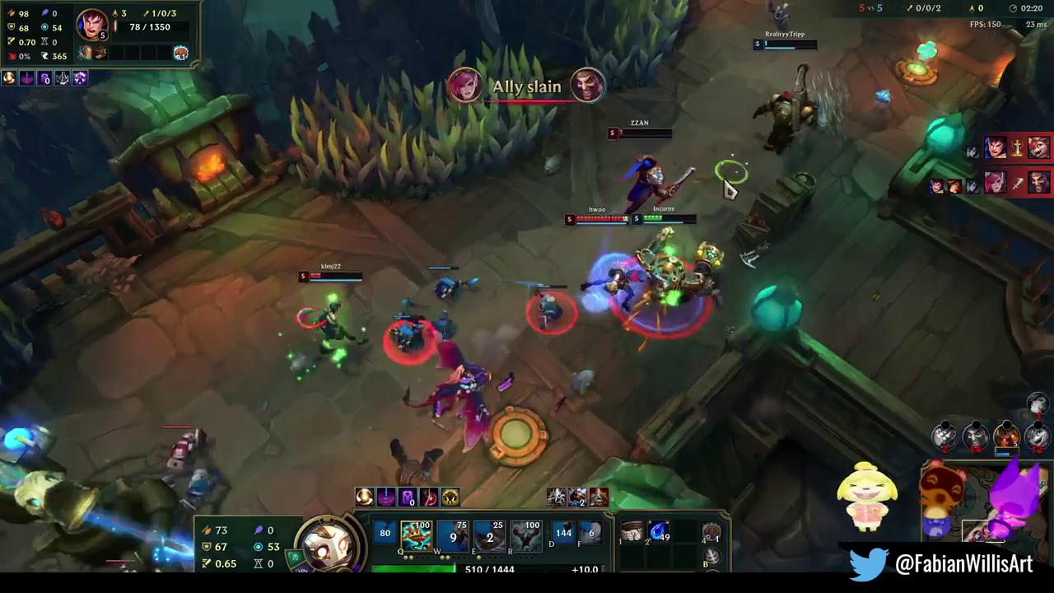
{"action": "key", "text": "q"}
{"action": "key", "text": "q"}
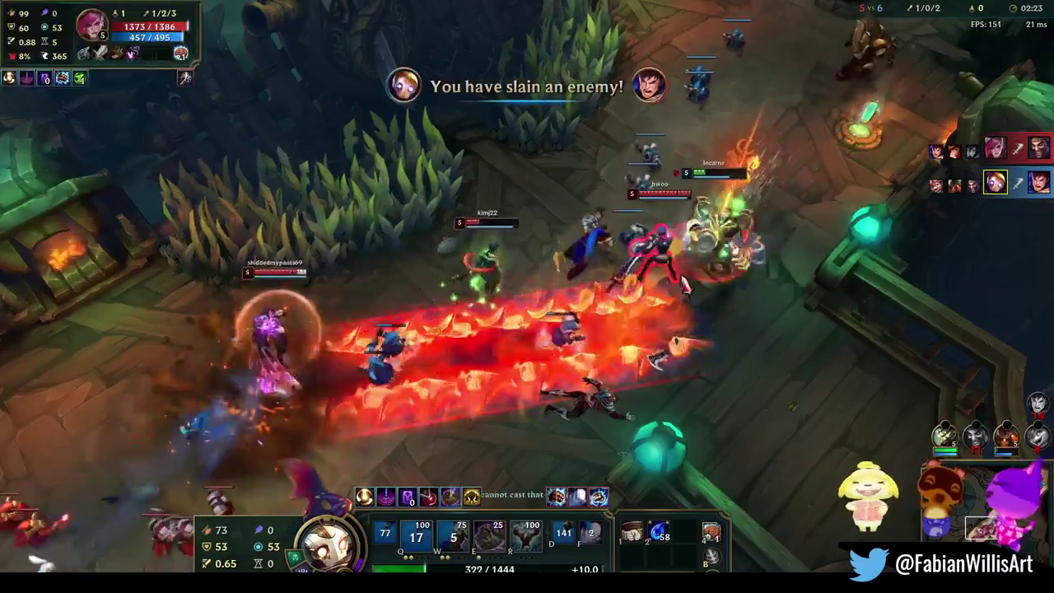
{"action": "key", "text": "e"}
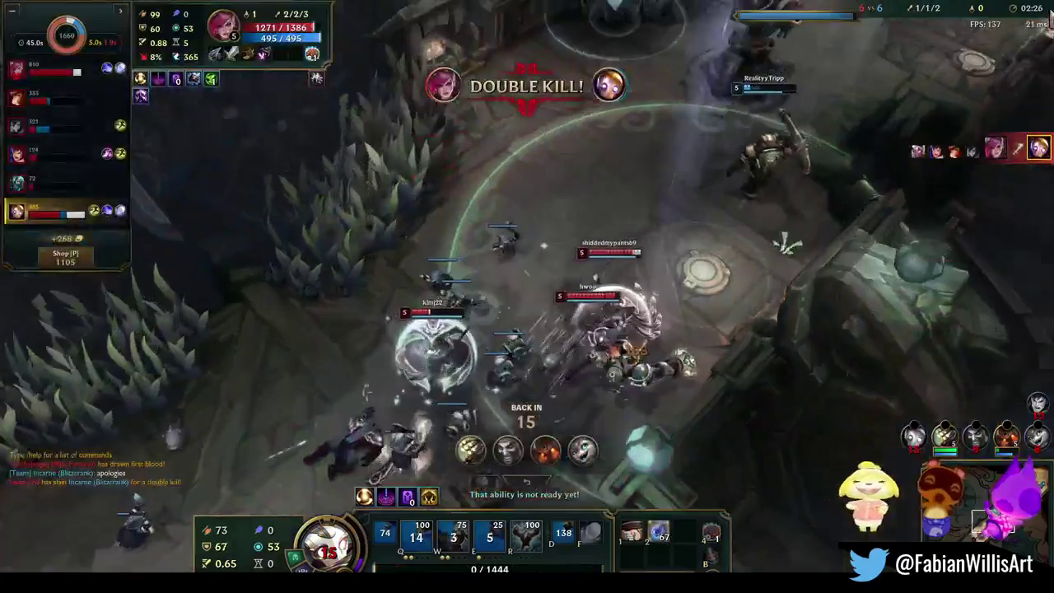
Step: Buy the Giant's Belt component toward Heartsteel while dead
{"action": "key", "text": "p"}
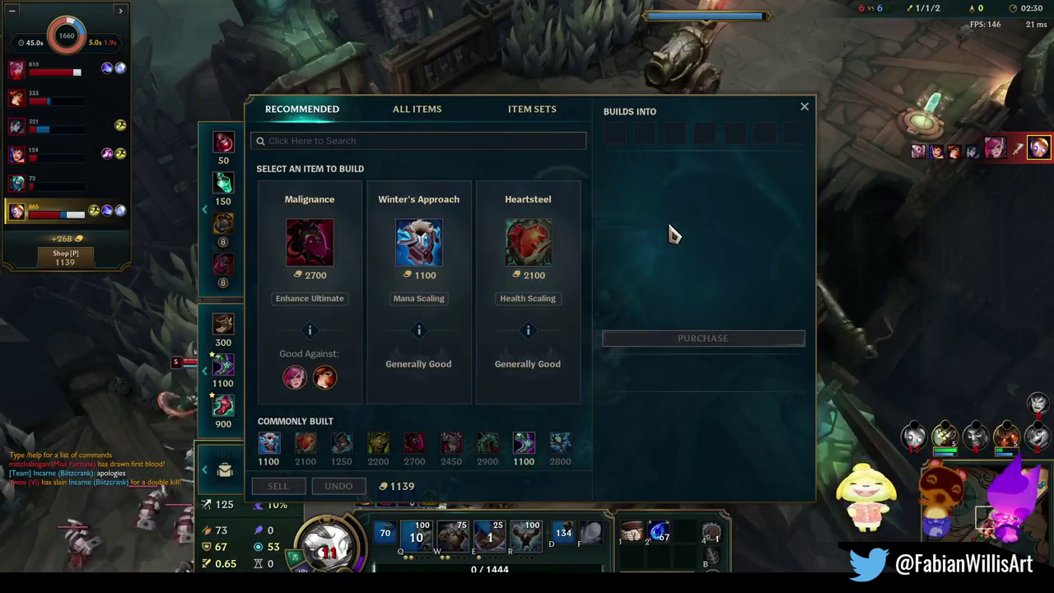
{"action": "left_click", "coordinate": [546, 232]}
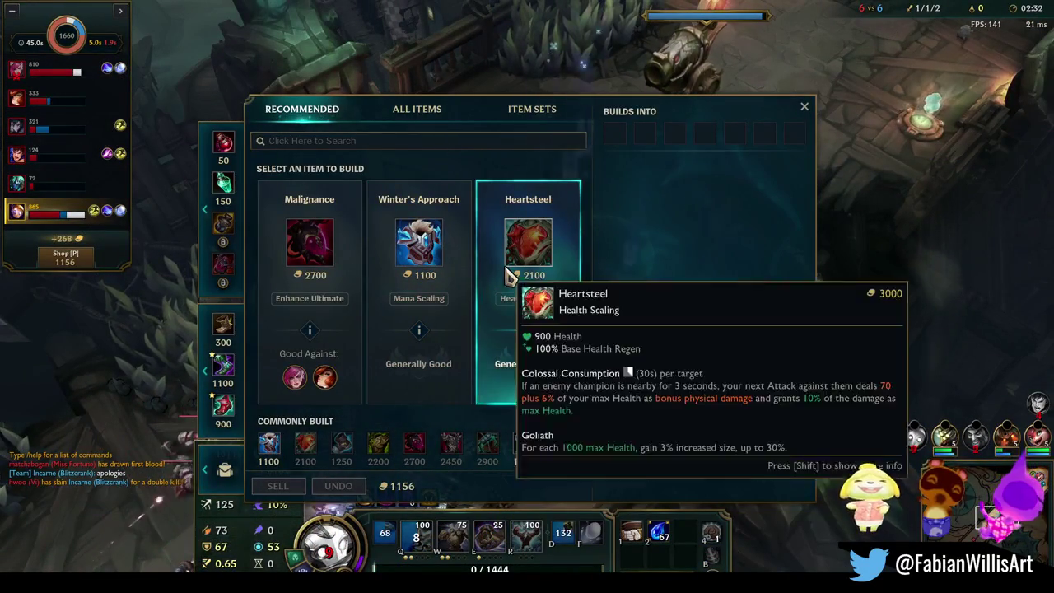
{"action": "right_click", "coordinate": [773, 241]}
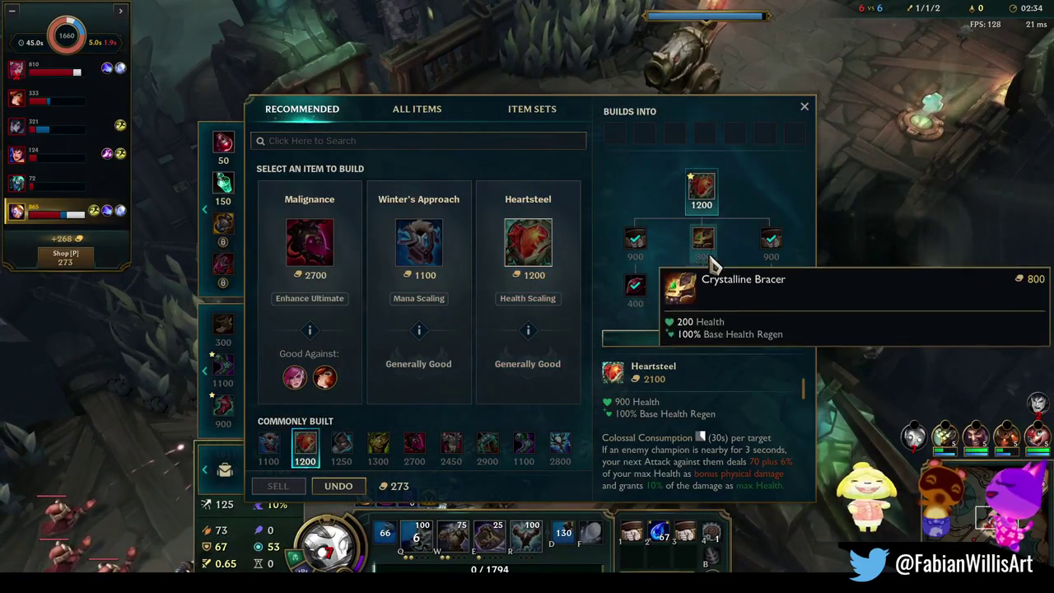
{"action": "key", "text": "p"}
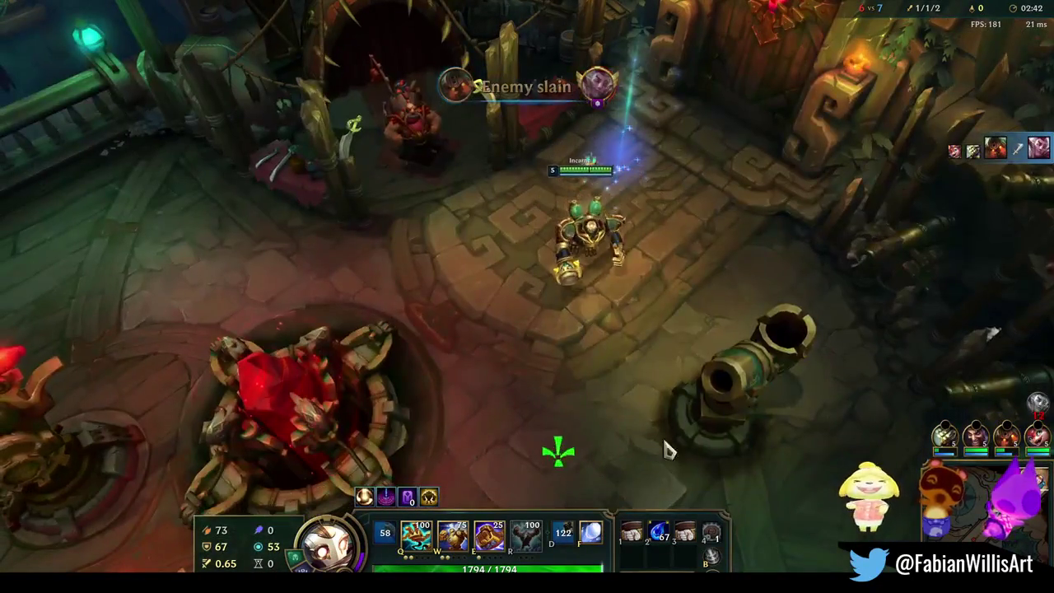
Step: Teleport to the allied champion and move into the lane turret fight
{"action": "key", "text": "f"}
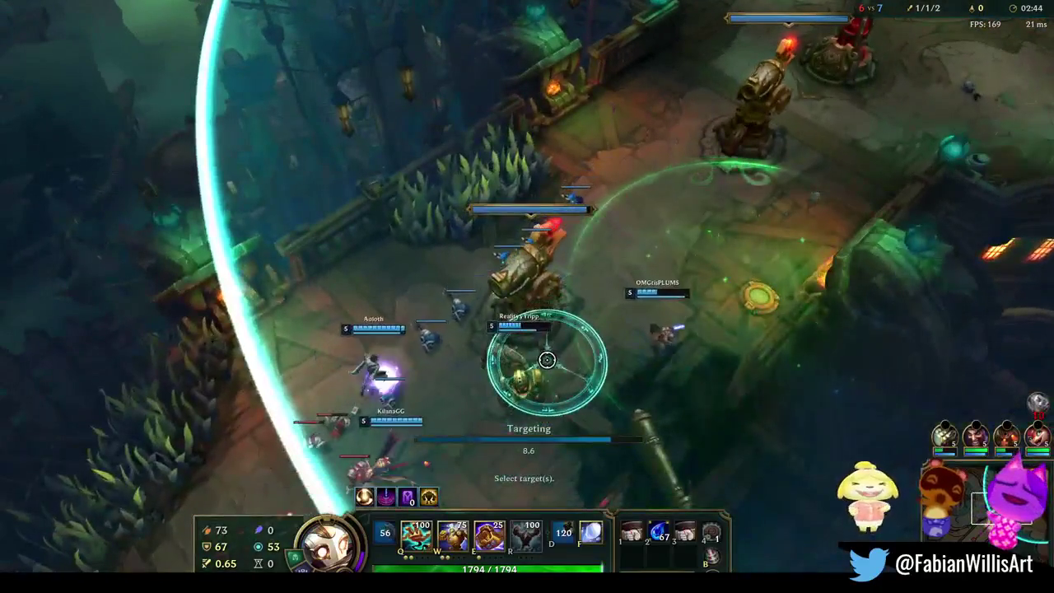
{"action": "left_click", "coordinate": [547, 360]}
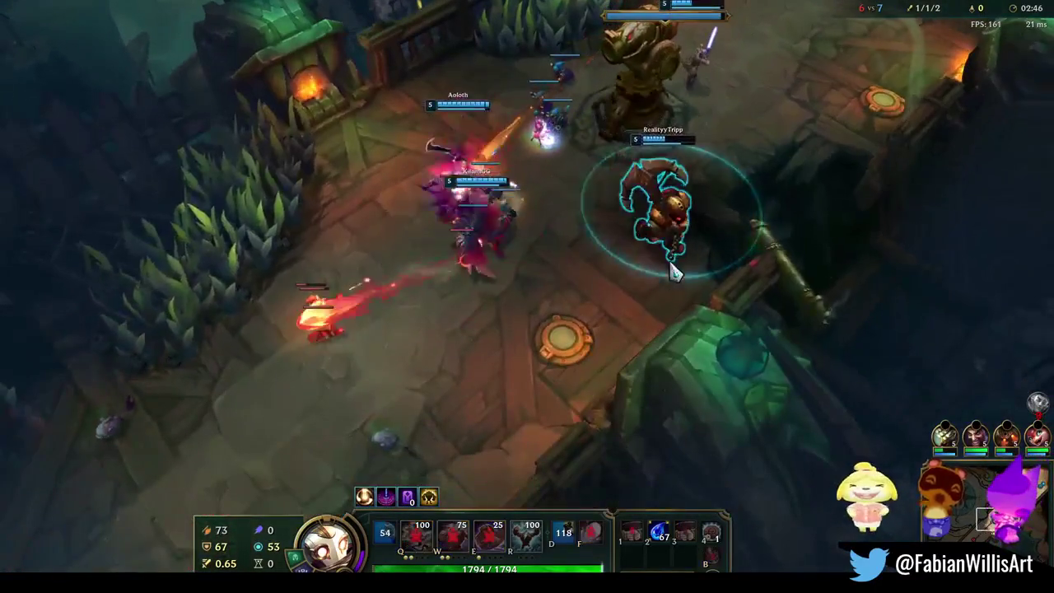
{"action": "right_click", "coordinate": [591, 373]}
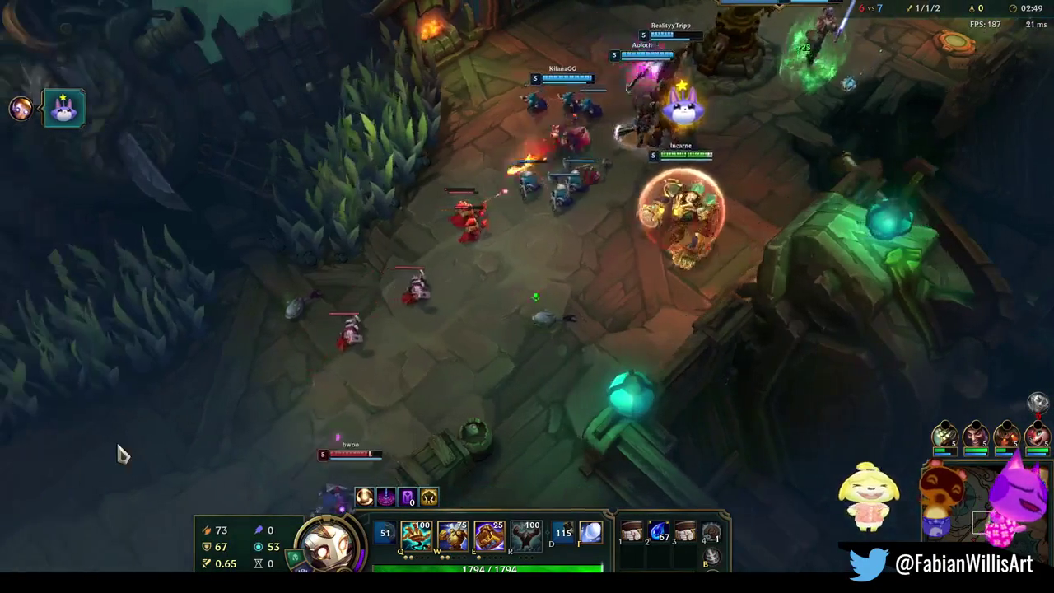
{"action": "right_click", "coordinate": [548, 369]}
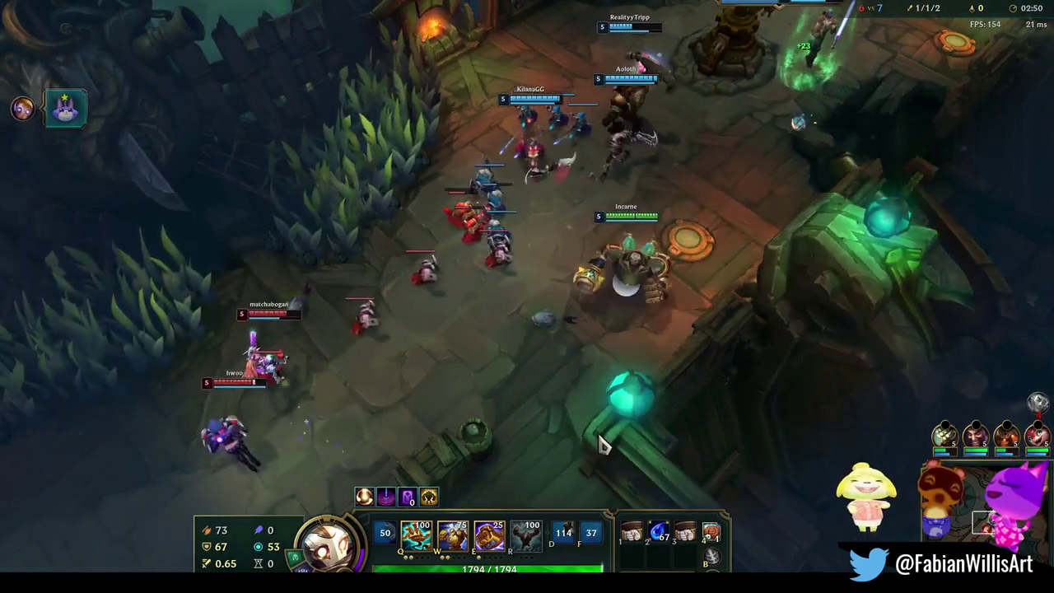
{"action": "right_click", "coordinate": [344, 288]}
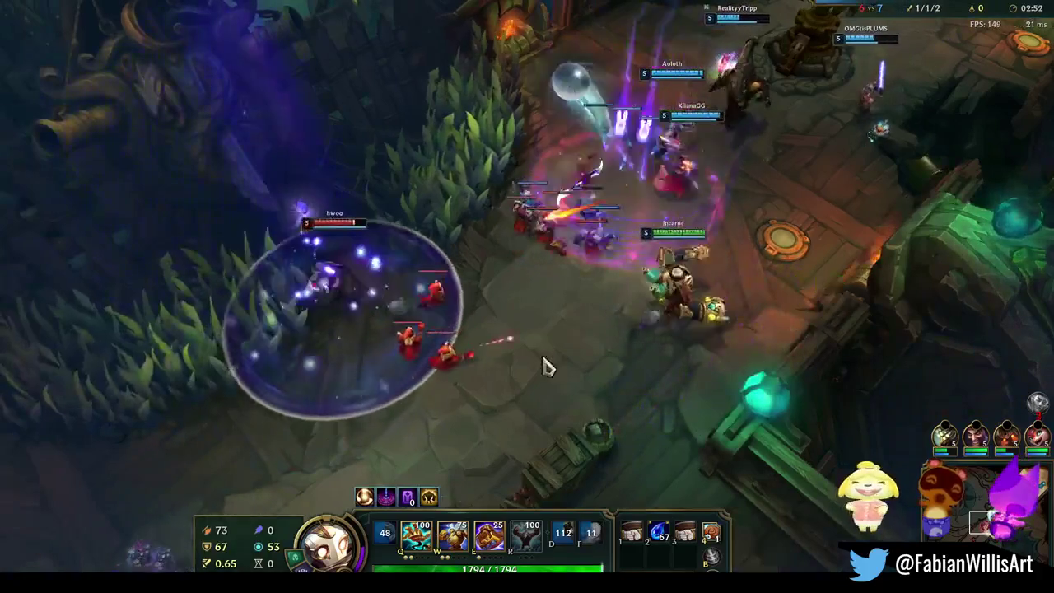
{"action": "right_click", "coordinate": [512, 380]}
{"action": "right_click", "coordinate": [821, 304]}
{"action": "right_click", "coordinate": [585, 387]}
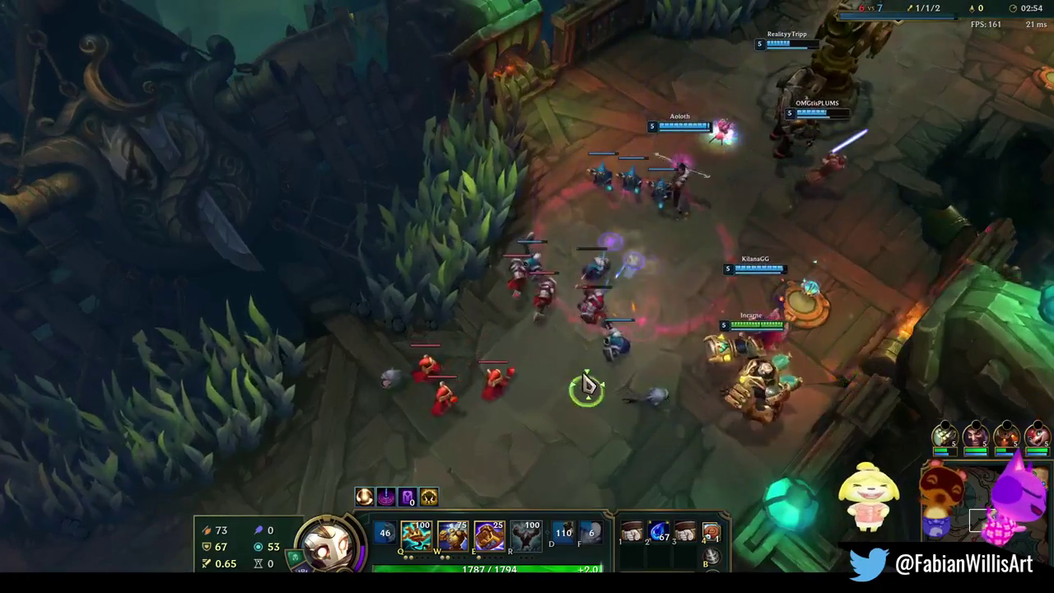
Step: Attack the minion wave, advance up the lane and spend the F summoner spell
{"action": "right_click", "coordinate": [547, 213]}
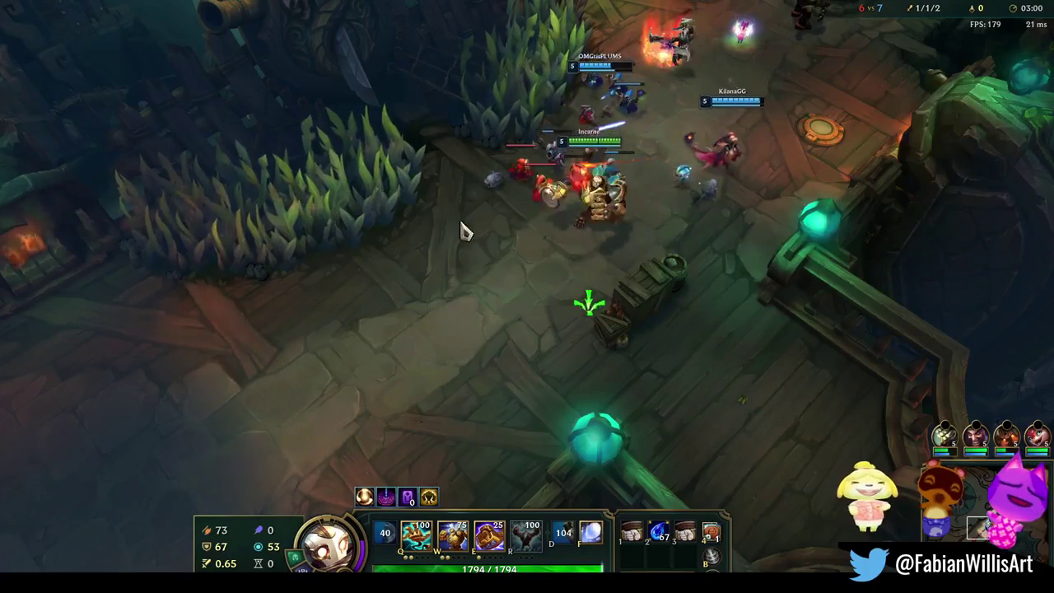
{"action": "right_click", "coordinate": [245, 371]}
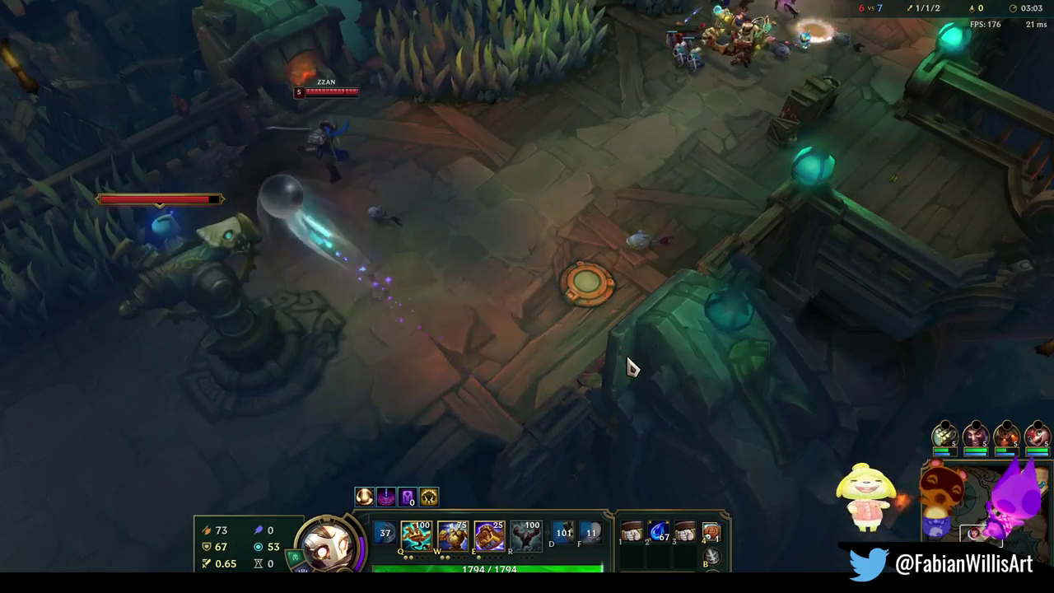
{"action": "right_click", "coordinate": [505, 141]}
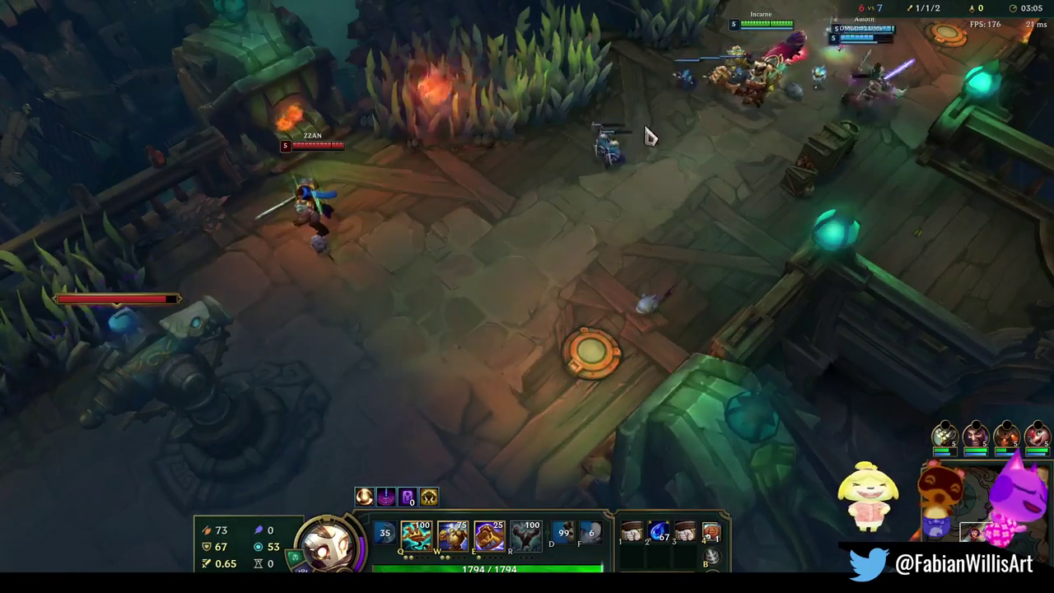
{"action": "right_click", "coordinate": [582, 325]}
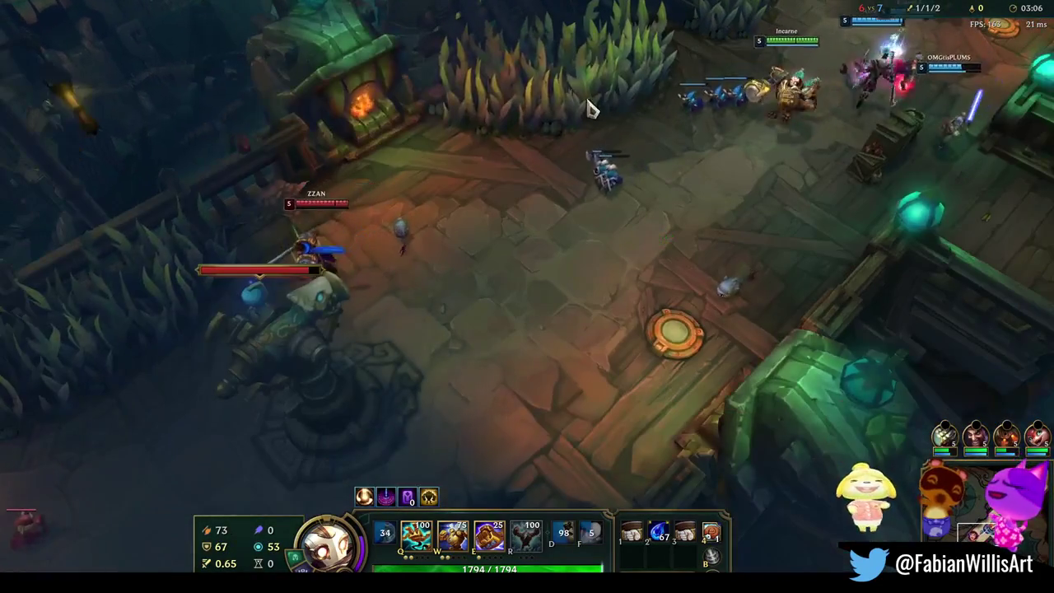
{"action": "right_click", "coordinate": [501, 112]}
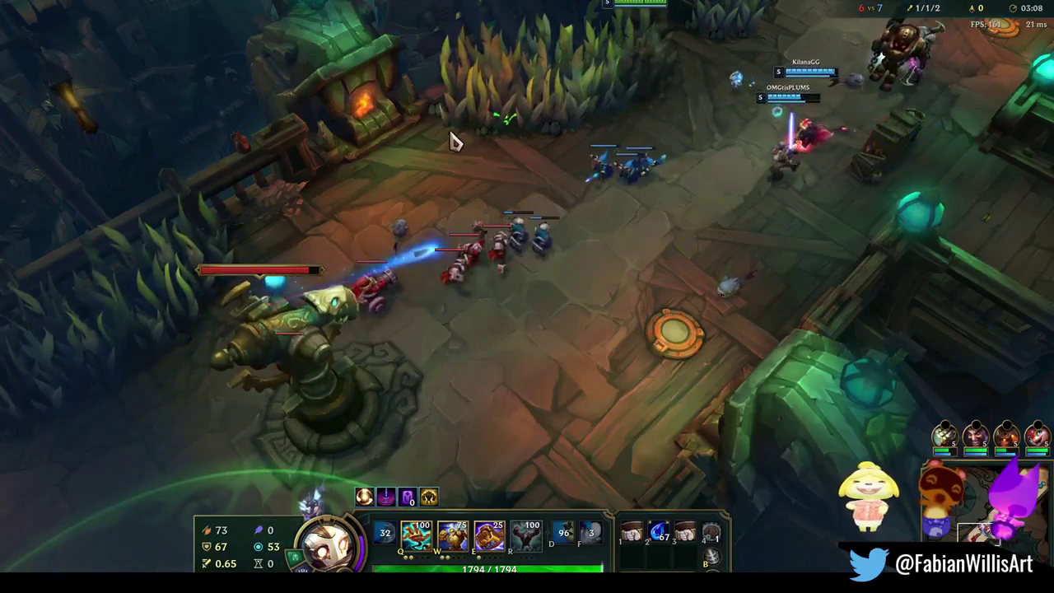
{"action": "right_click", "coordinate": [436, 123]}
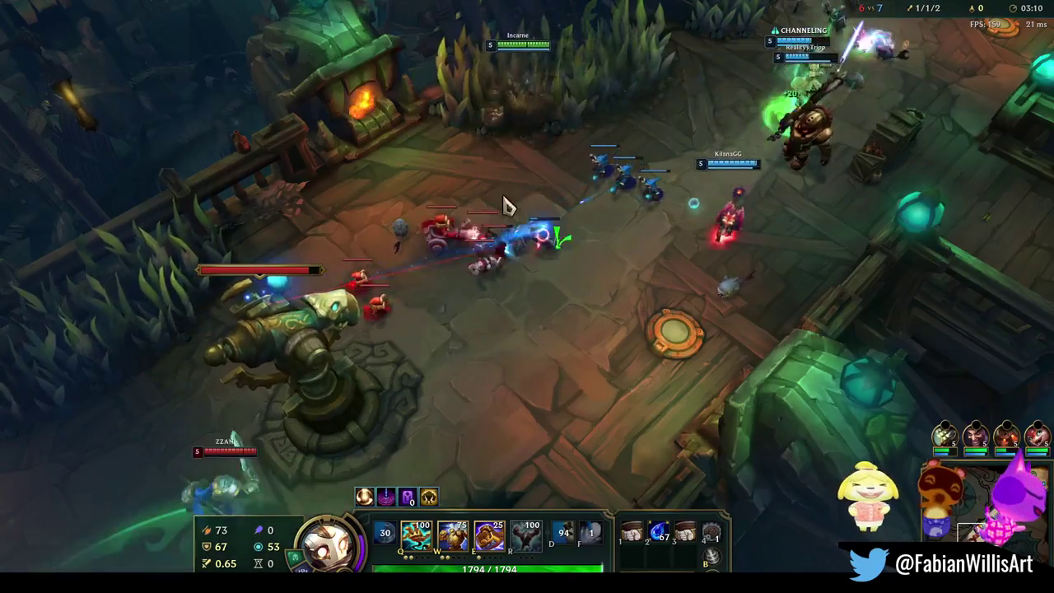
{"action": "key", "text": "q"}
{"action": "key", "text": "f"}
Step: Cast Q and E into the enemy group, weaving in and out of the fight
{"action": "right_click", "coordinate": [786, 305]}
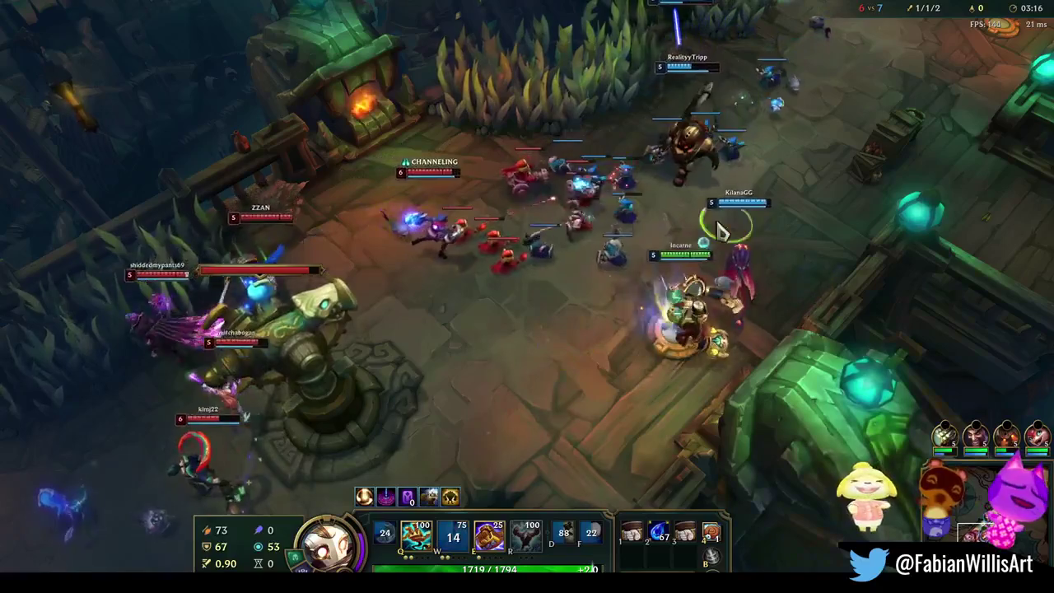
{"action": "right_click", "coordinate": [572, 325]}
{"action": "key", "text": "q"}
{"action": "key", "text": "e"}
{"action": "right_click", "coordinate": [806, 216]}
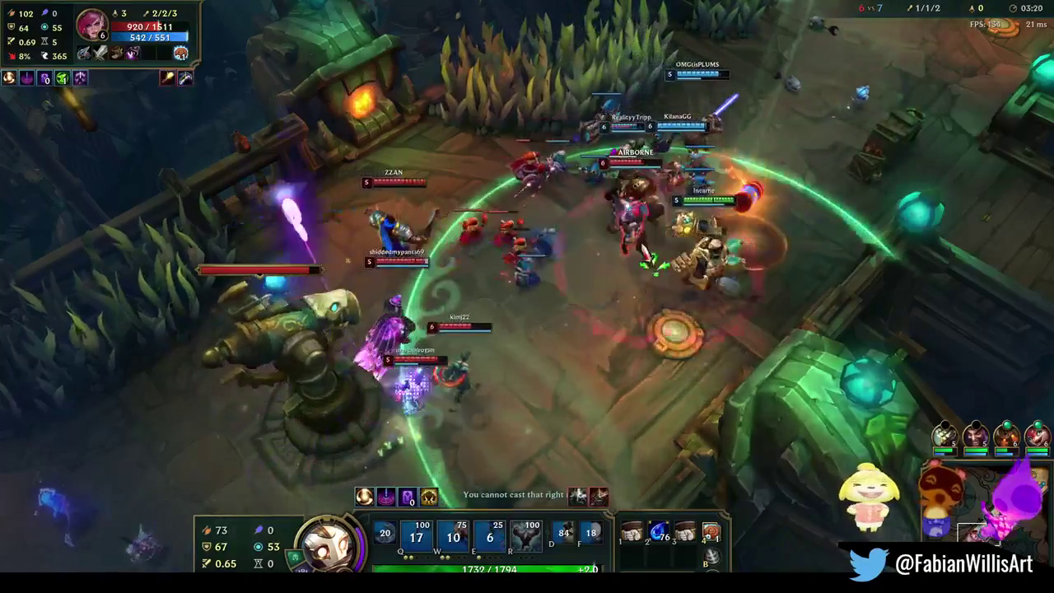
{"action": "right_click", "coordinate": [802, 220]}
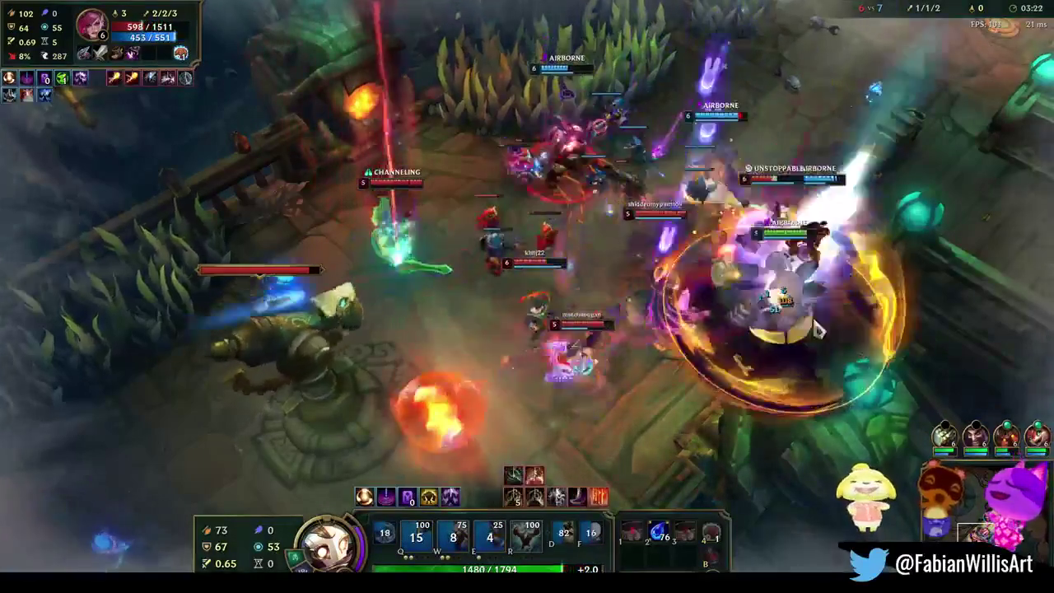
{"action": "right_click", "coordinate": [766, 395]}
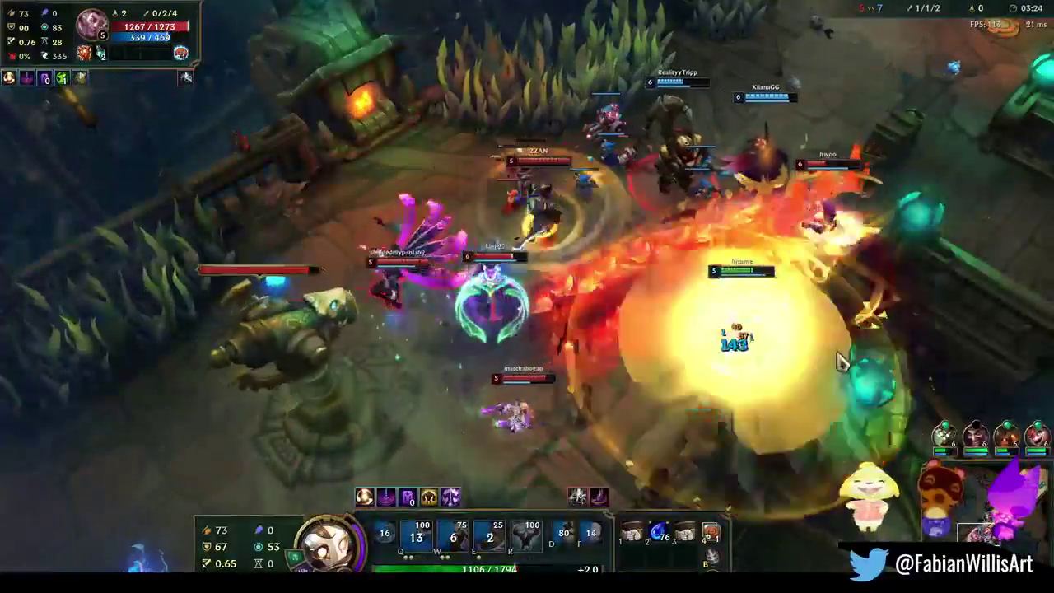
{"action": "right_click", "coordinate": [808, 237]}
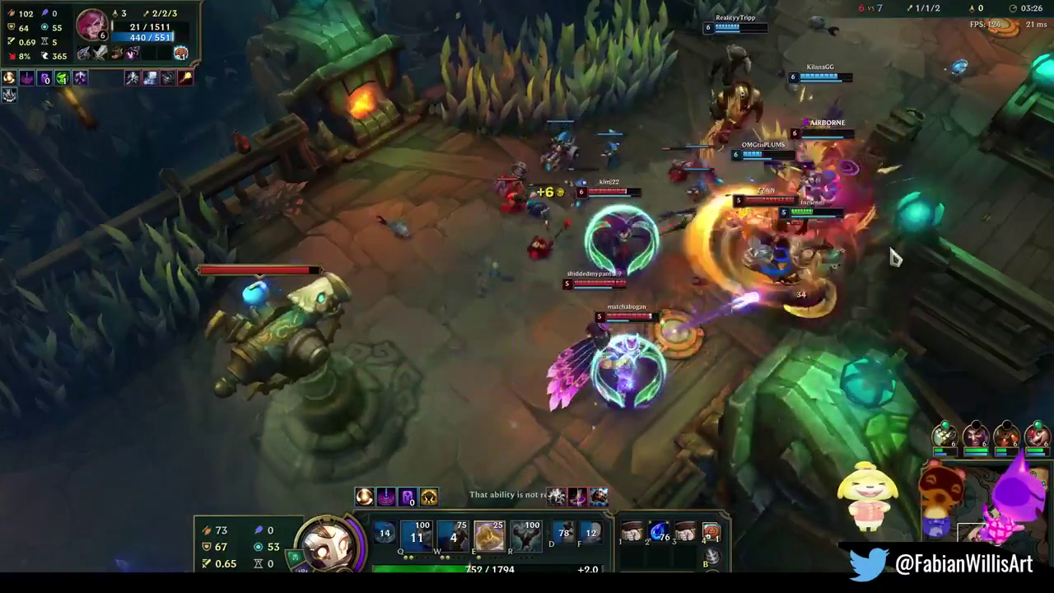
Step: Learn the ultimate on level up, then cast W and E while following the teamfight
{"action": "key", "text": "ctrl+r"}
{"action": "key", "text": "r"}
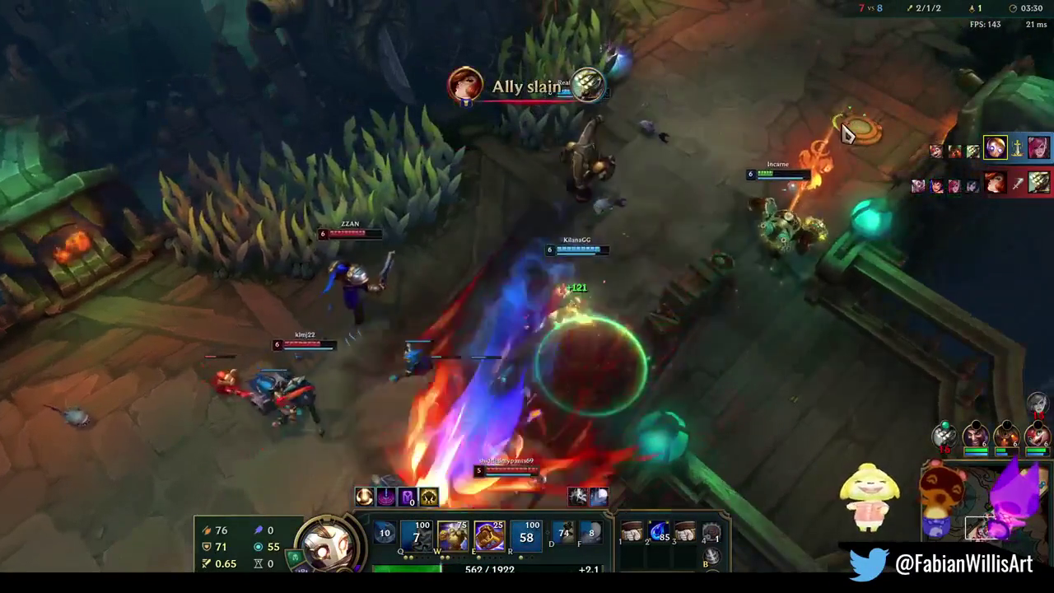
{"action": "right_click", "coordinate": [751, 70]}
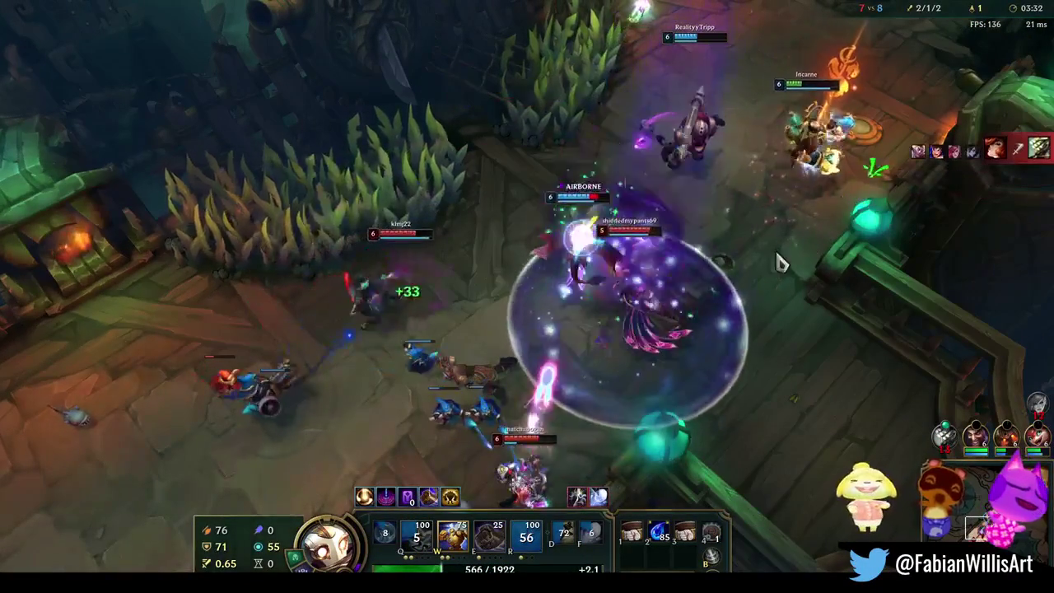
{"action": "key", "text": "q"}
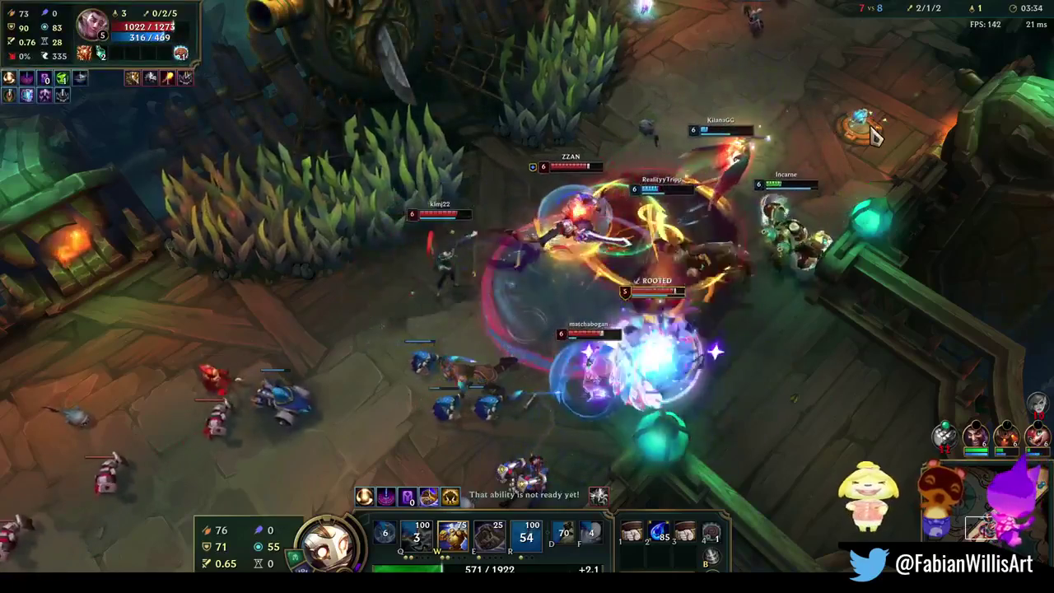
{"action": "key", "text": "w"}
{"action": "right_click", "coordinate": [889, 115]}
{"action": "key", "text": "e"}
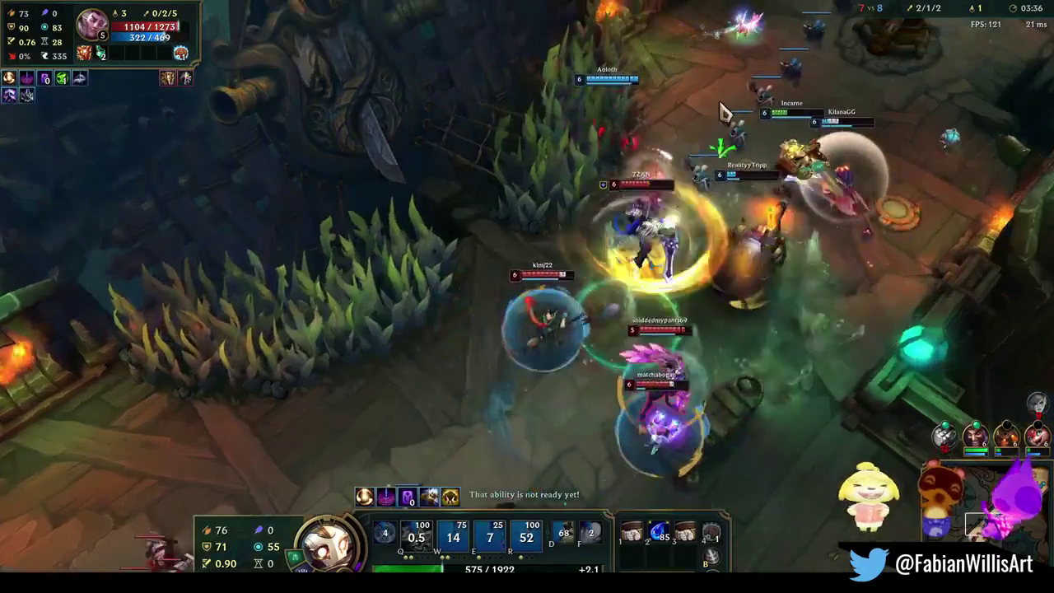
{"action": "right_click", "coordinate": [625, 292]}
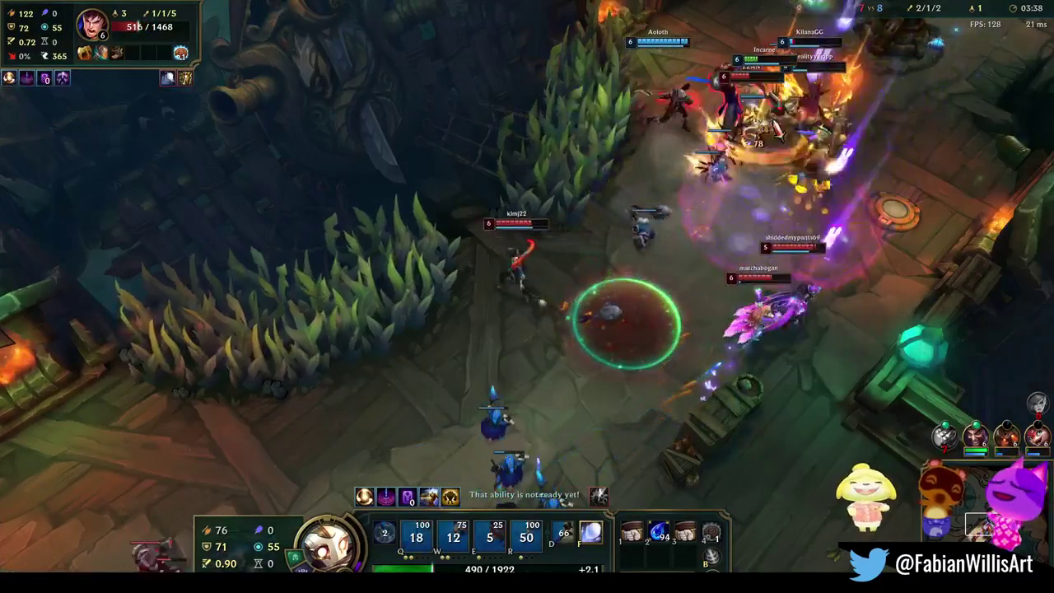
Step: Use the F summoner spell and fire E into the enemy group
{"action": "key", "text": "f"}
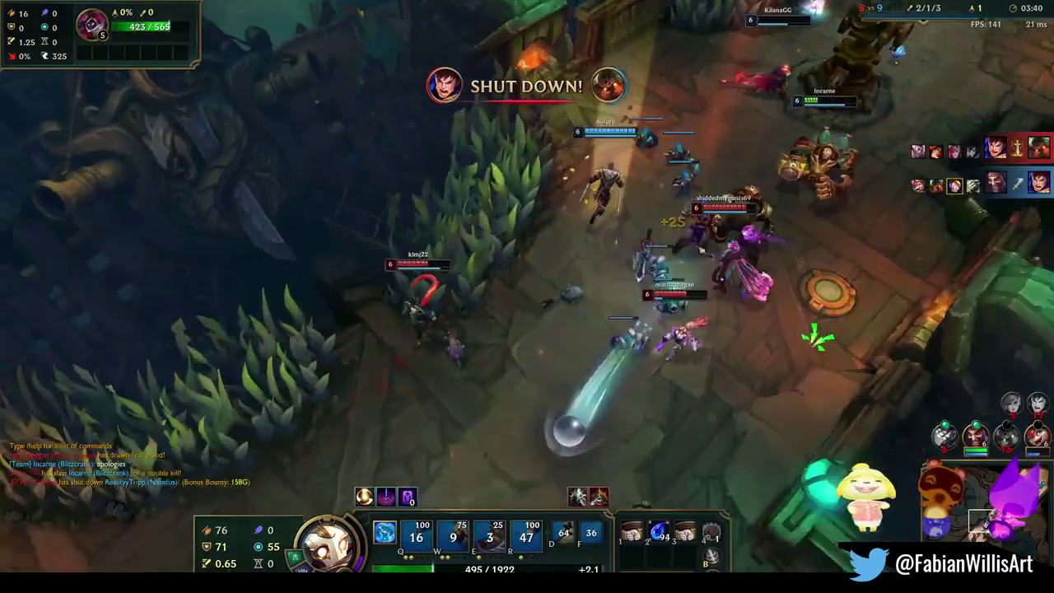
{"action": "right_click", "coordinate": [705, 305]}
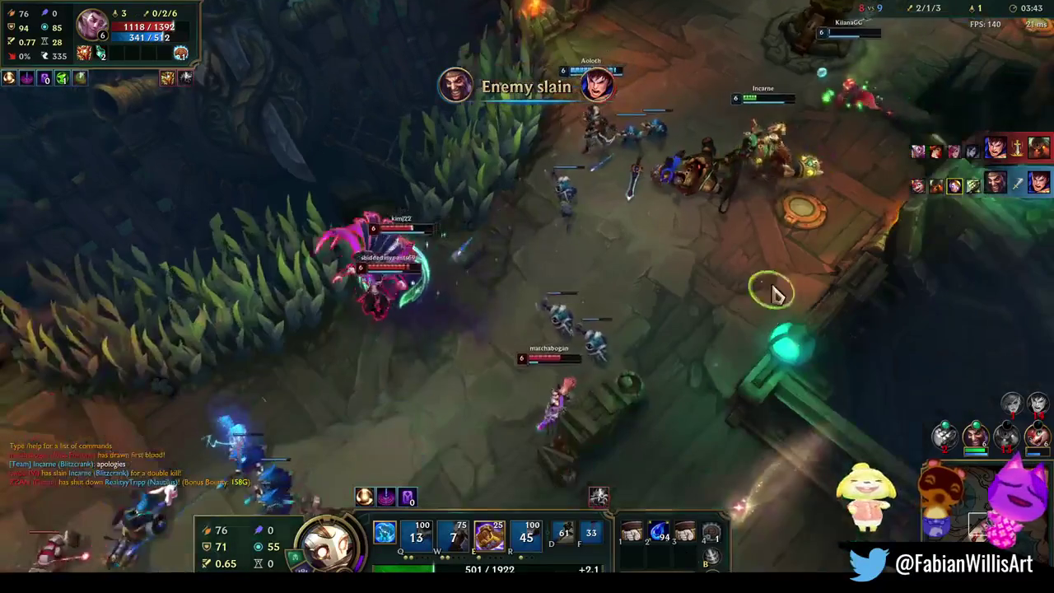
{"action": "right_click", "coordinate": [717, 313]}
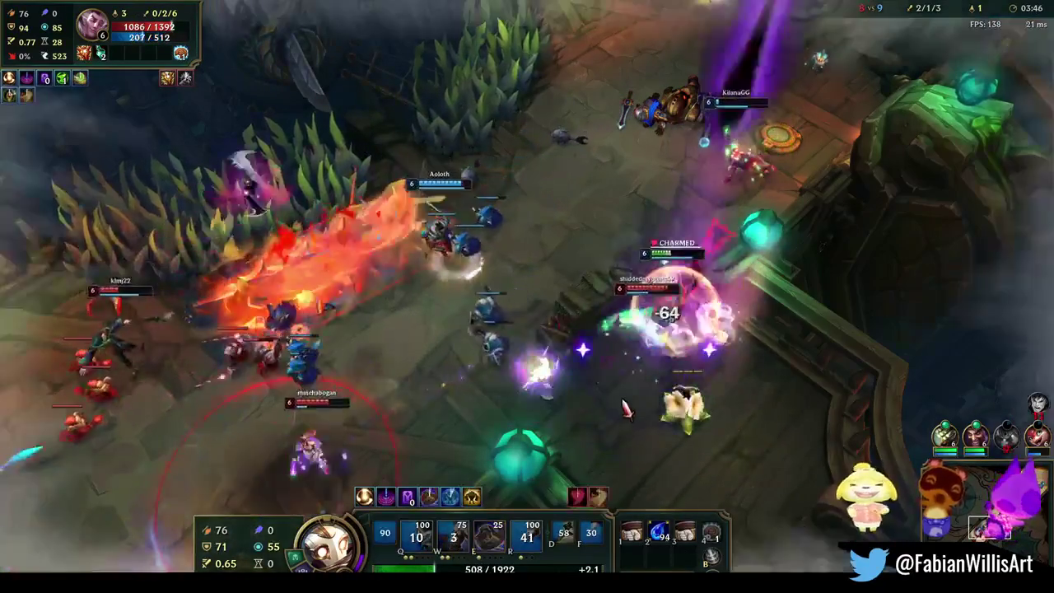
{"action": "key", "text": "e"}
{"action": "right_click", "coordinate": [734, 437]}
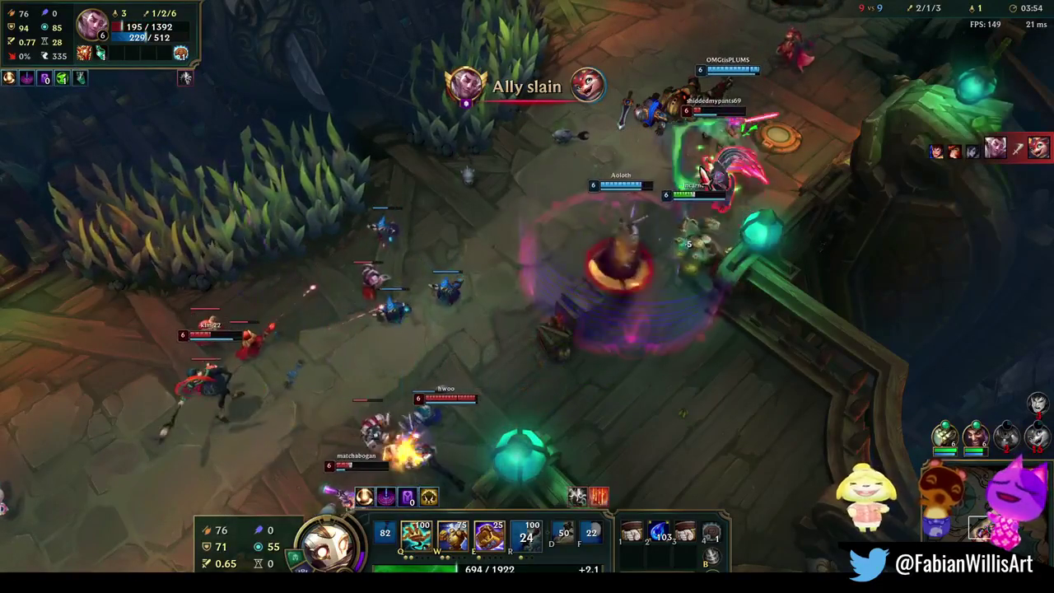
{"action": "key", "text": "e"}
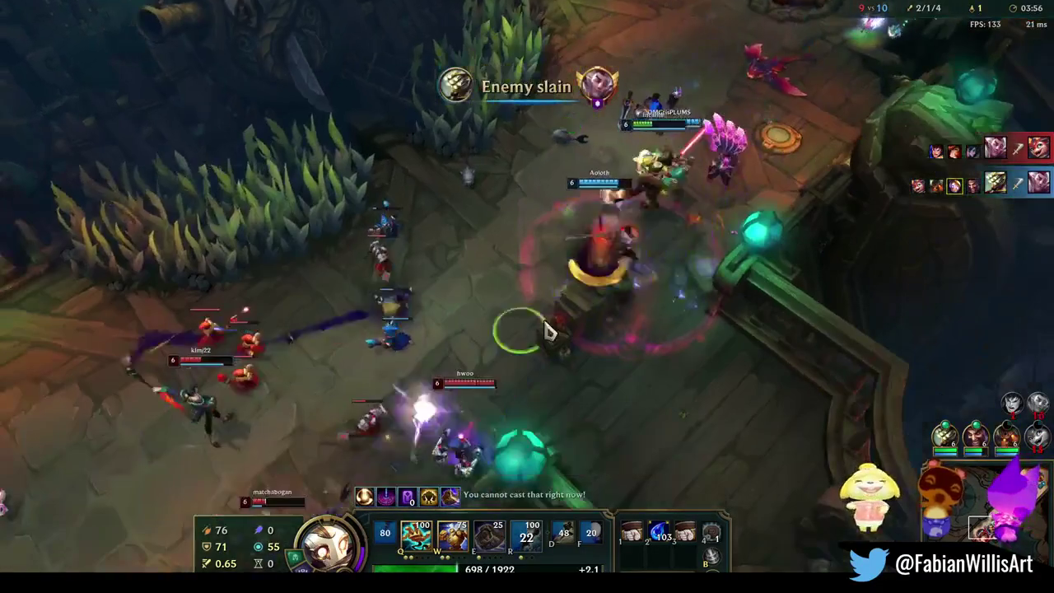
Step: Reposition down the lane, then chase and attack the enemy group on the bridge
{"action": "right_click", "coordinate": [518, 113]}
{"action": "right_click", "coordinate": [160, 510]}
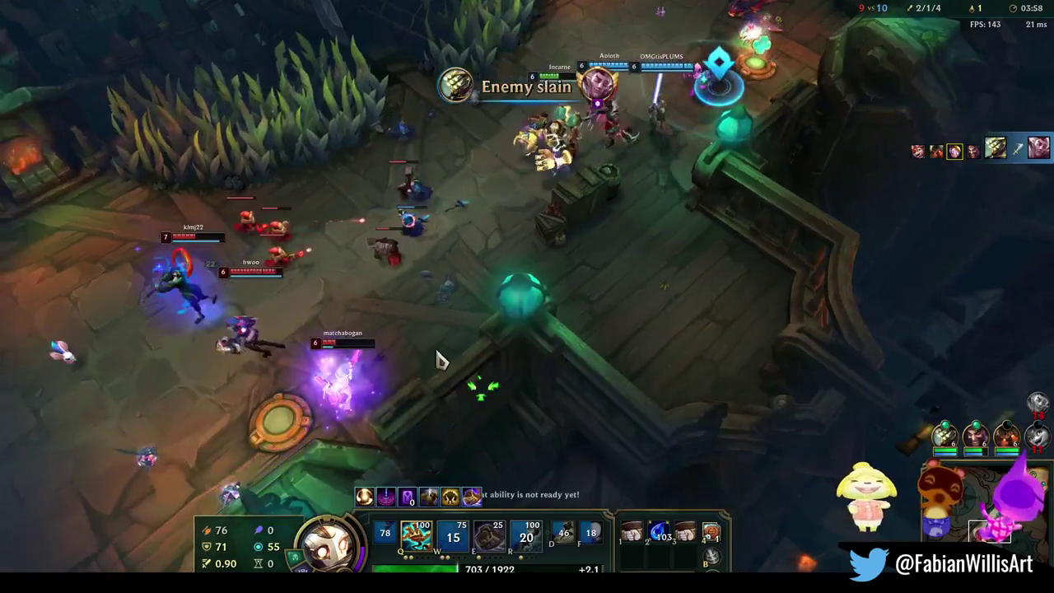
{"action": "right_click", "coordinate": [82, 494]}
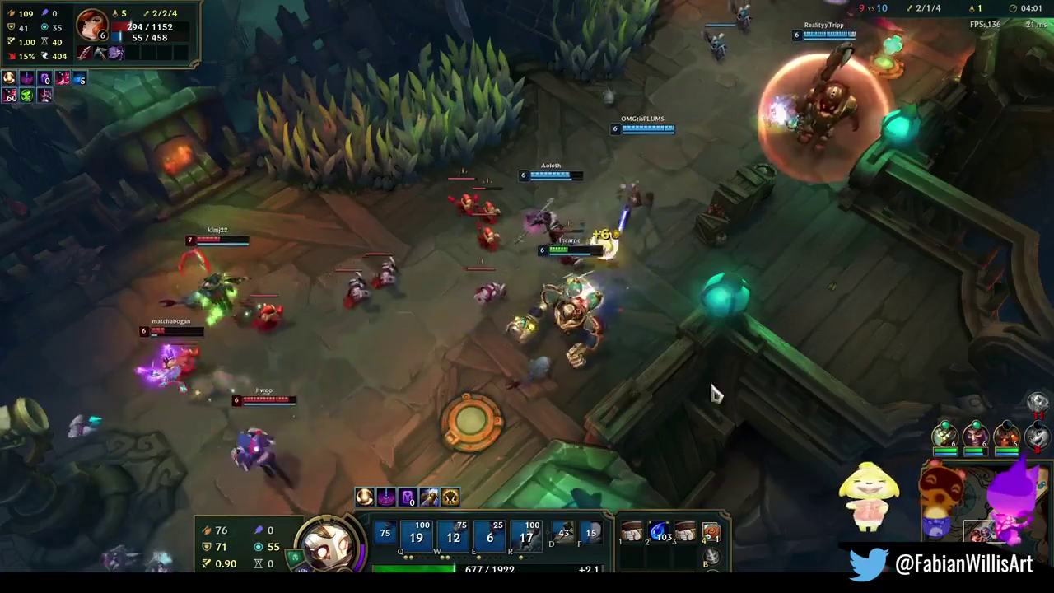
{"action": "right_click", "coordinate": [731, 145]}
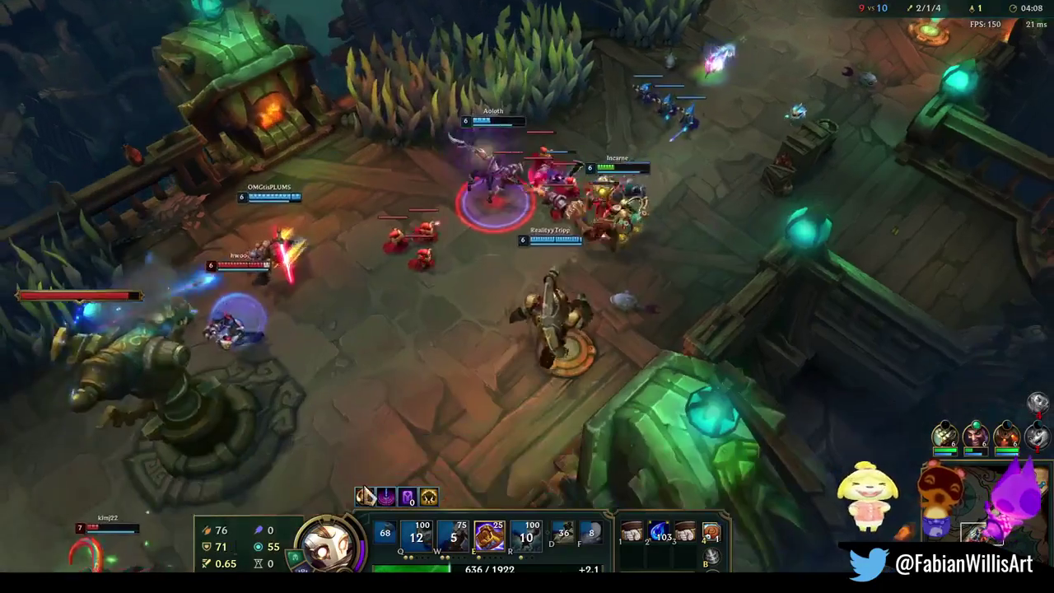
{"action": "right_click", "coordinate": [539, 221]}
{"action": "right_click", "coordinate": [372, 364]}
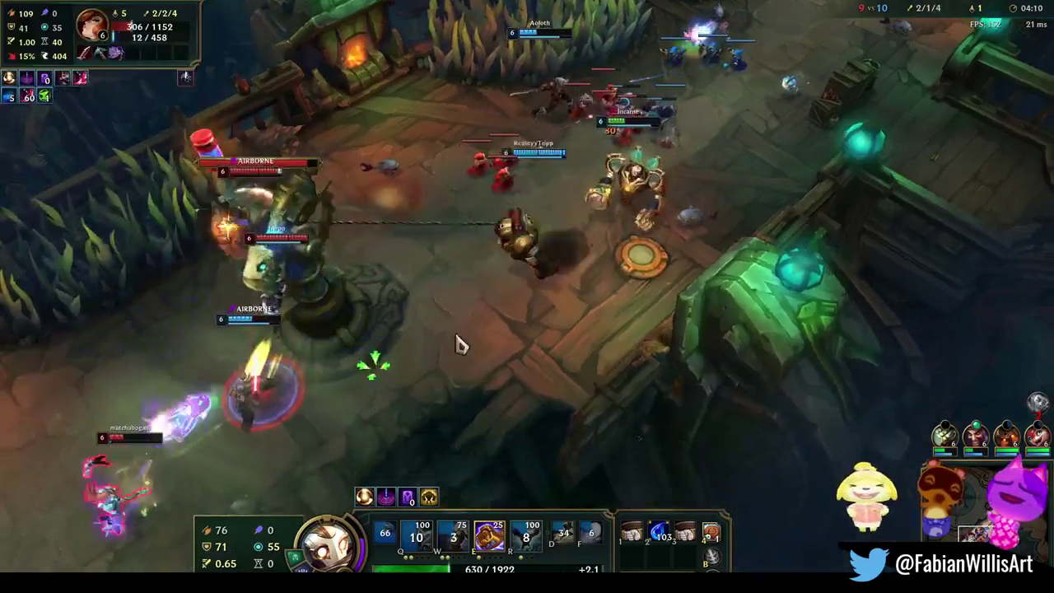
{"action": "right_click", "coordinate": [458, 337]}
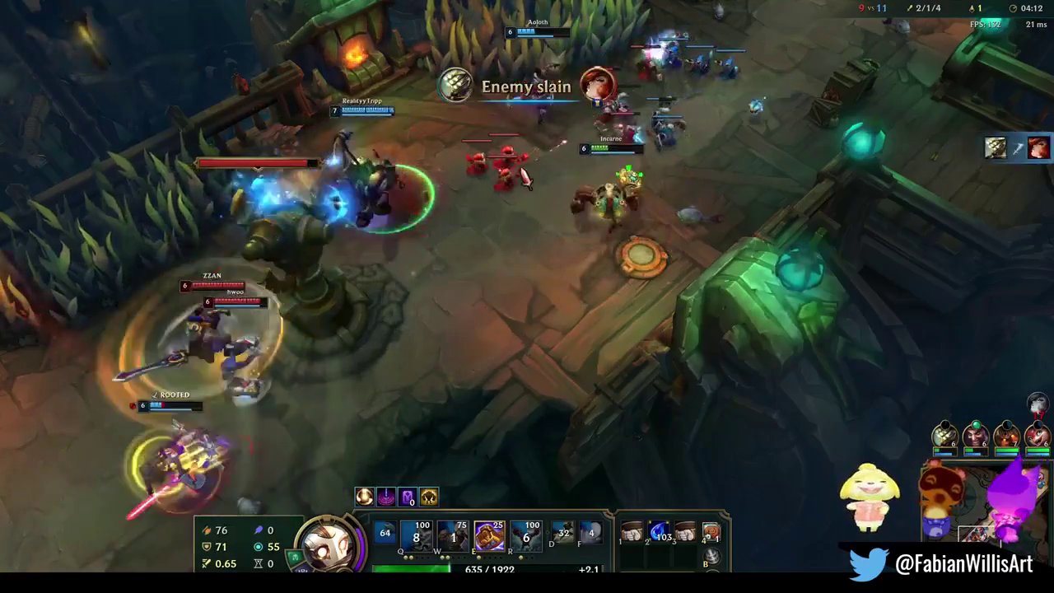
{"action": "right_click", "coordinate": [670, 145]}
{"action": "right_click", "coordinate": [724, 186]}
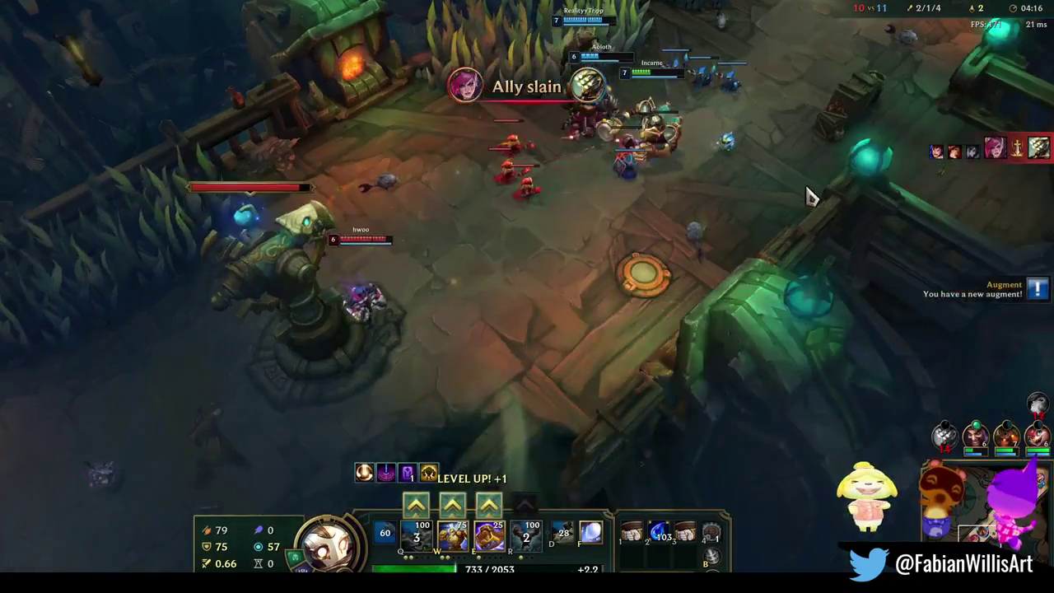
{"action": "right_click", "coordinate": [749, 221]}
Step: Level Q, then engage with E, F and Q and cast the ultimate into the enemies
{"action": "key", "text": "ctrl+q"}
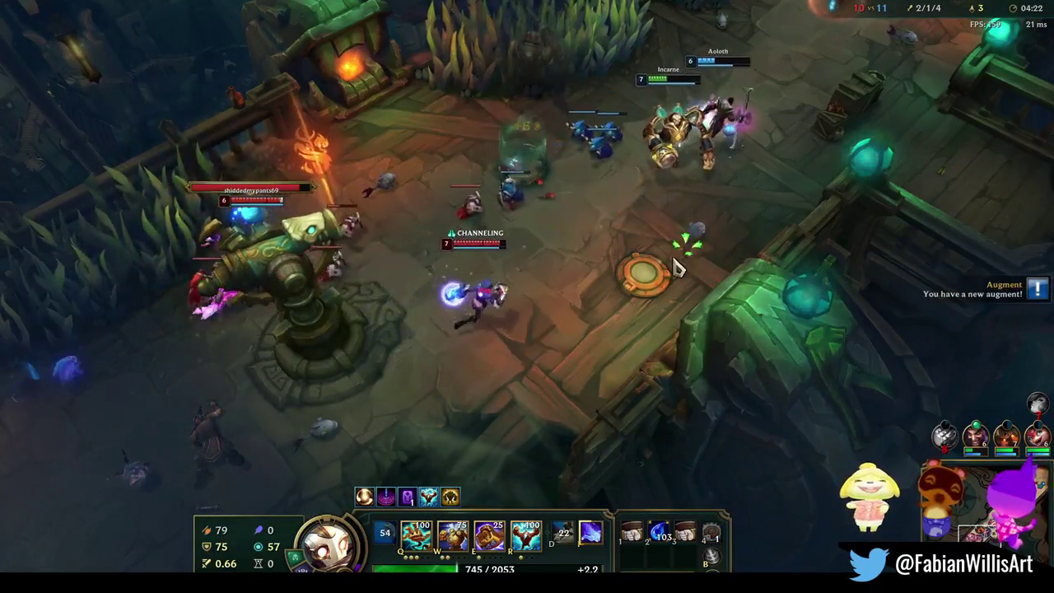
{"action": "key", "text": "e"}
{"action": "key", "text": "f"}
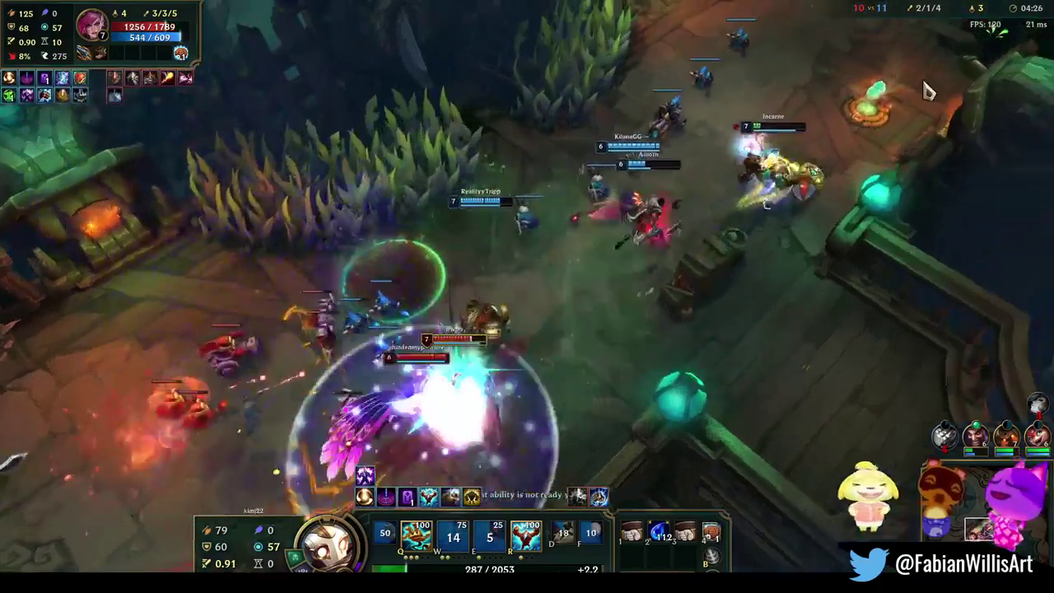
{"action": "right_click", "coordinate": [897, 92]}
{"action": "key", "text": "q"}
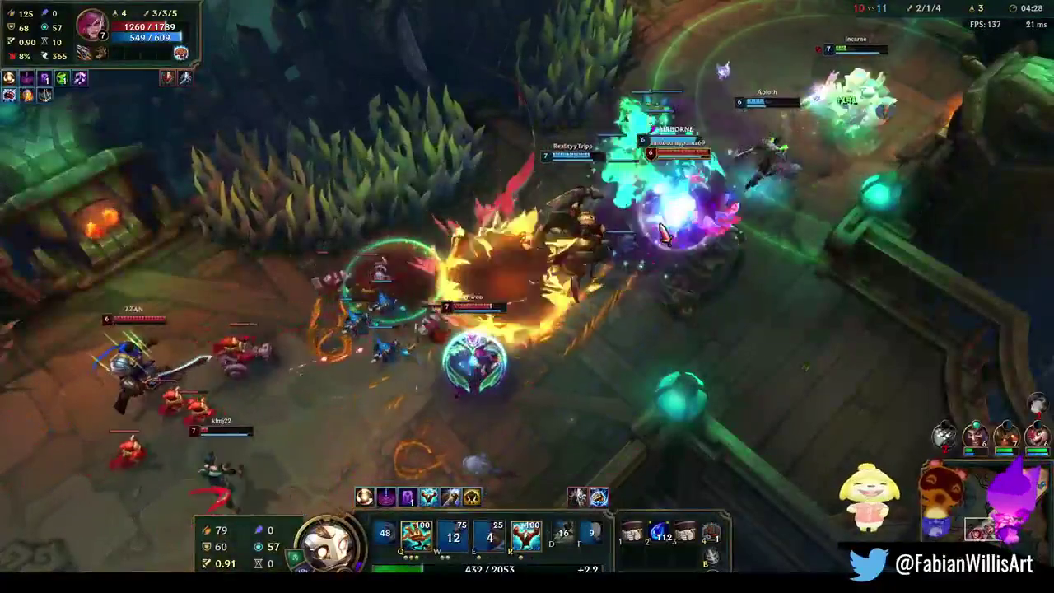
{"action": "right_click", "coordinate": [782, 234]}
{"action": "right_click", "coordinate": [806, 171]}
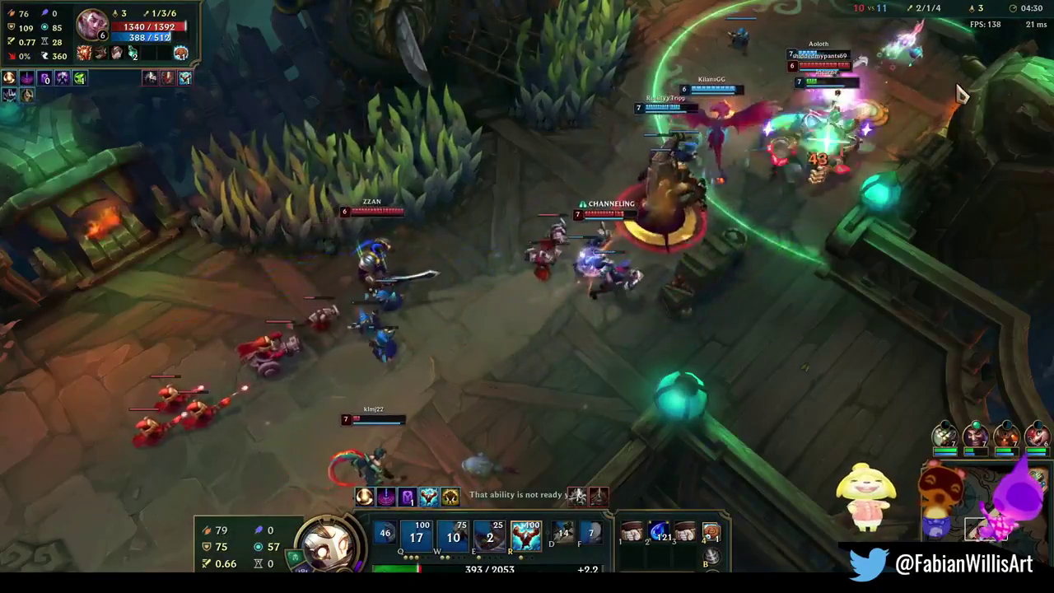
{"action": "key", "text": "r"}
Step: Follow up on the enemies, then retreat down-left and Flash away
{"action": "right_click", "coordinate": [827, 249]}
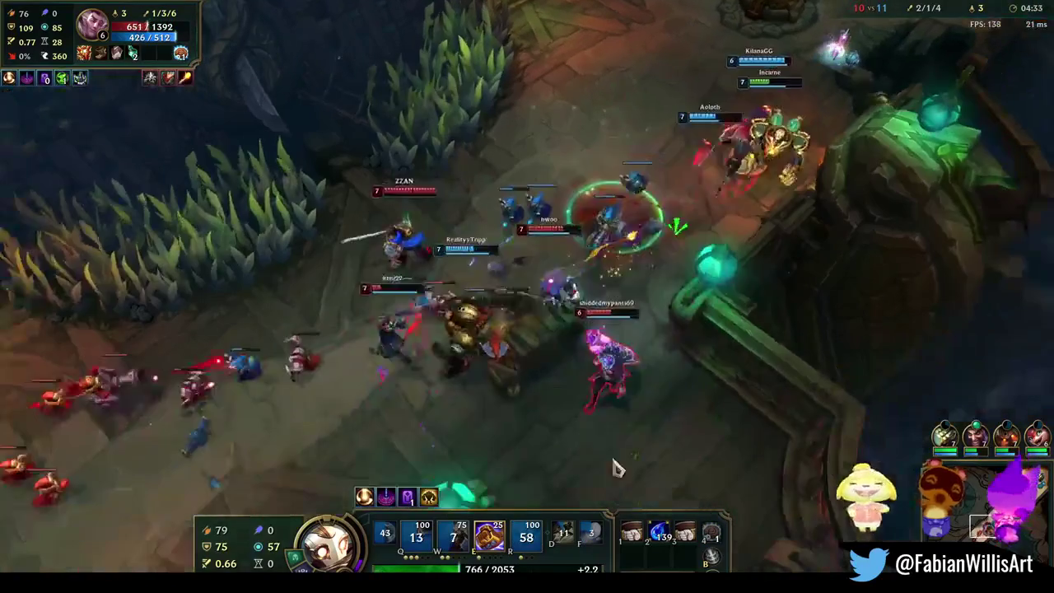
{"action": "right_click", "coordinate": [634, 307]}
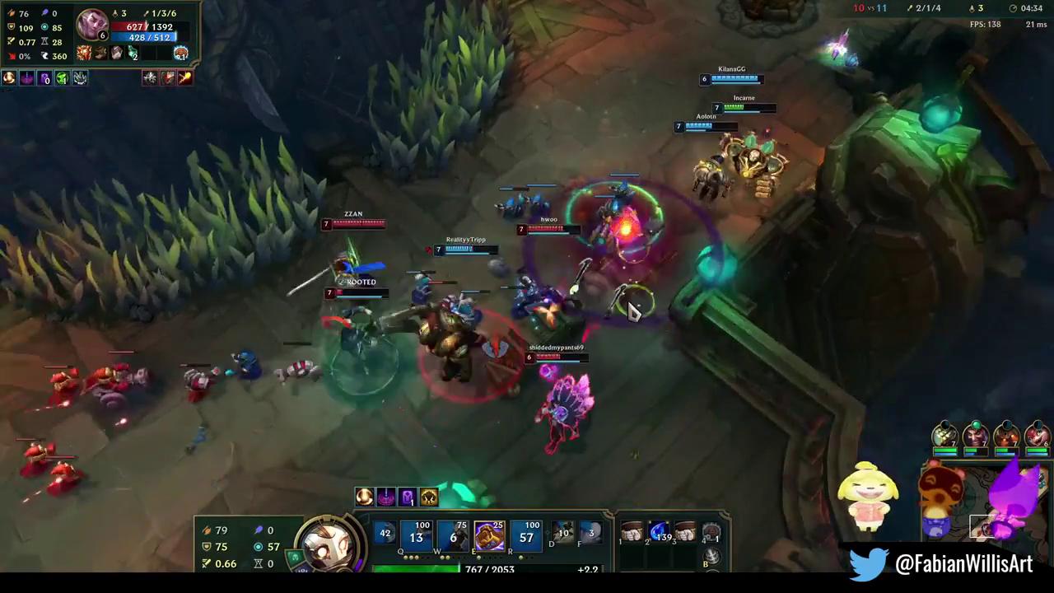
{"action": "right_click", "coordinate": [815, 99]}
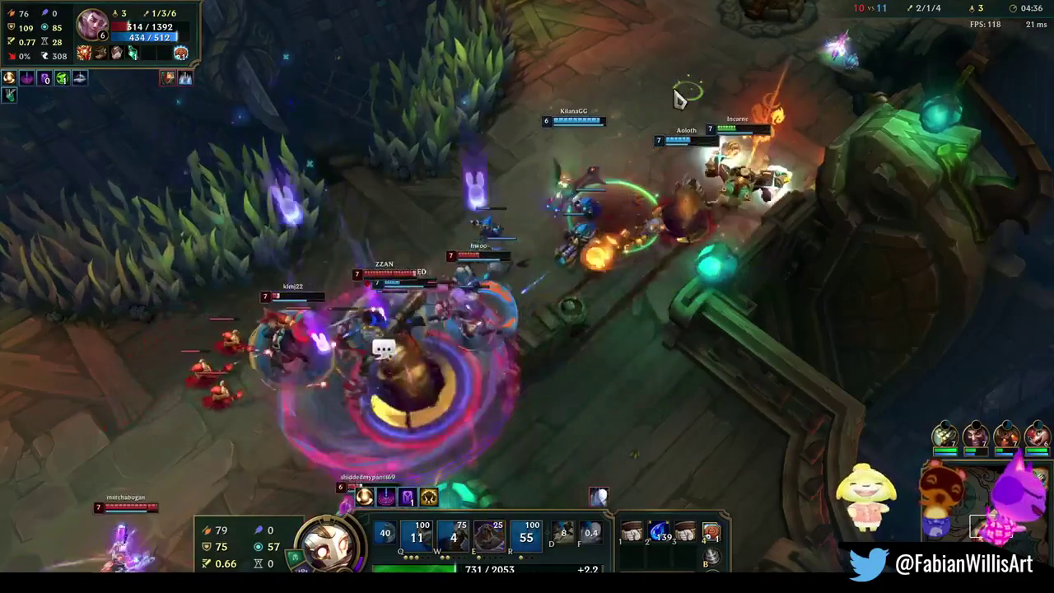
{"action": "right_click", "coordinate": [600, 250]}
{"action": "right_click", "coordinate": [448, 329]}
{"action": "key", "text": "f"}
{"action": "right_click", "coordinate": [411, 399]}
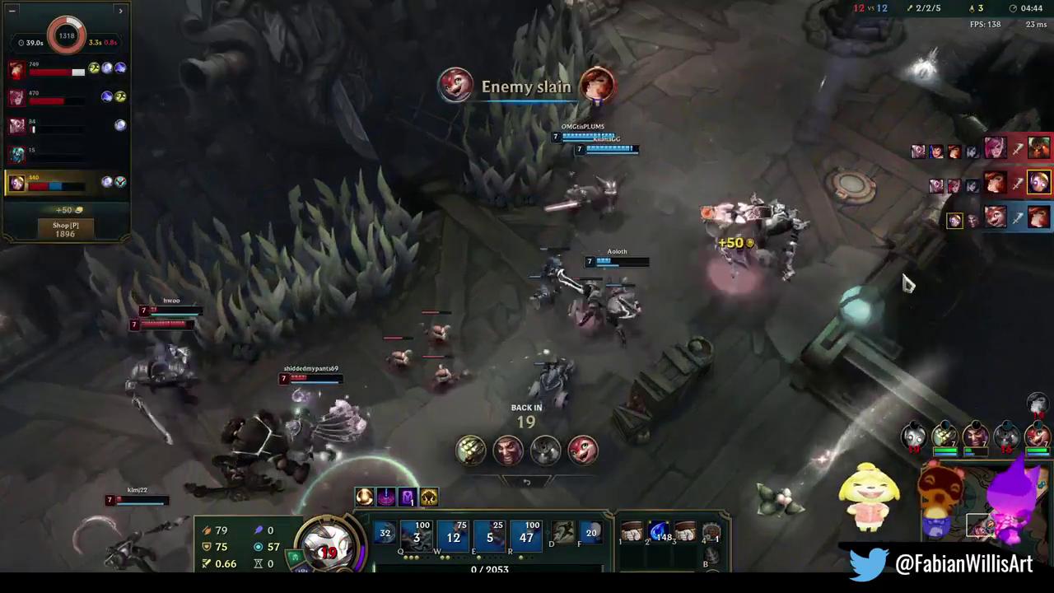
Step: Check the item shop, then close it to see the three augment cards
{"action": "key", "text": "p"}
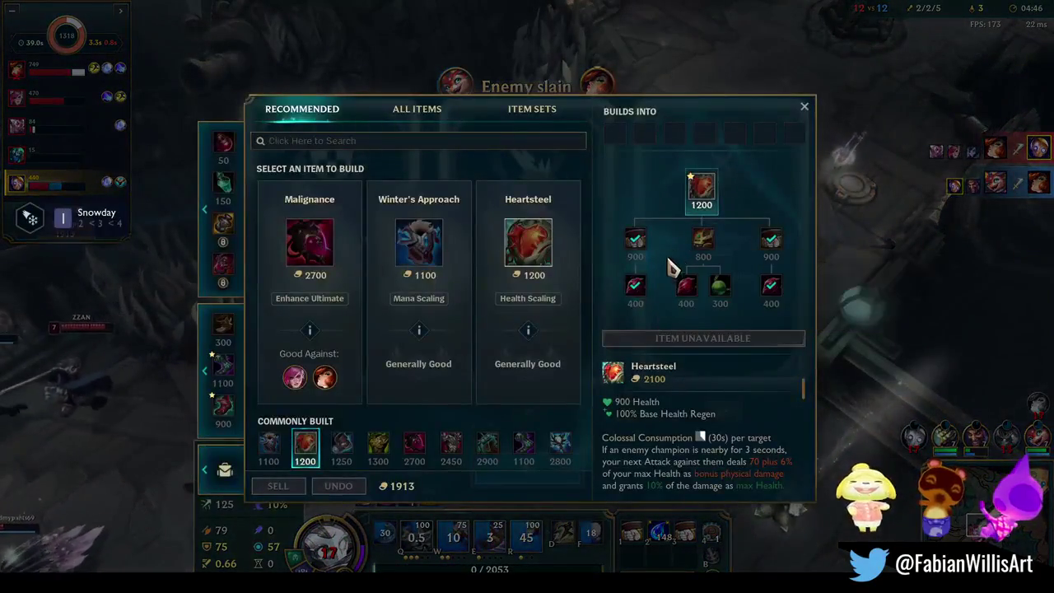
{"action": "key", "text": "p"}
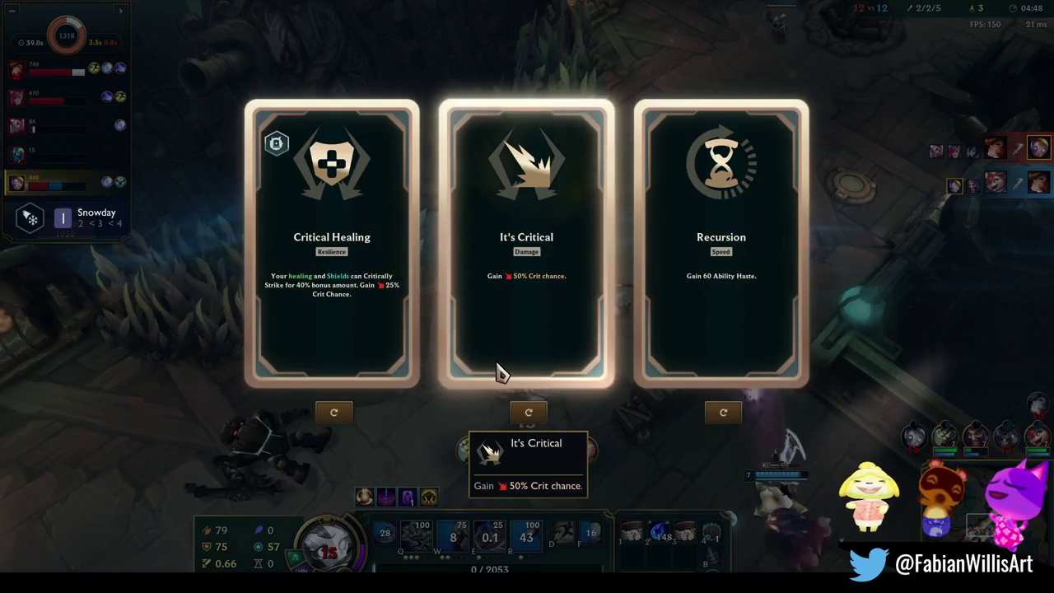